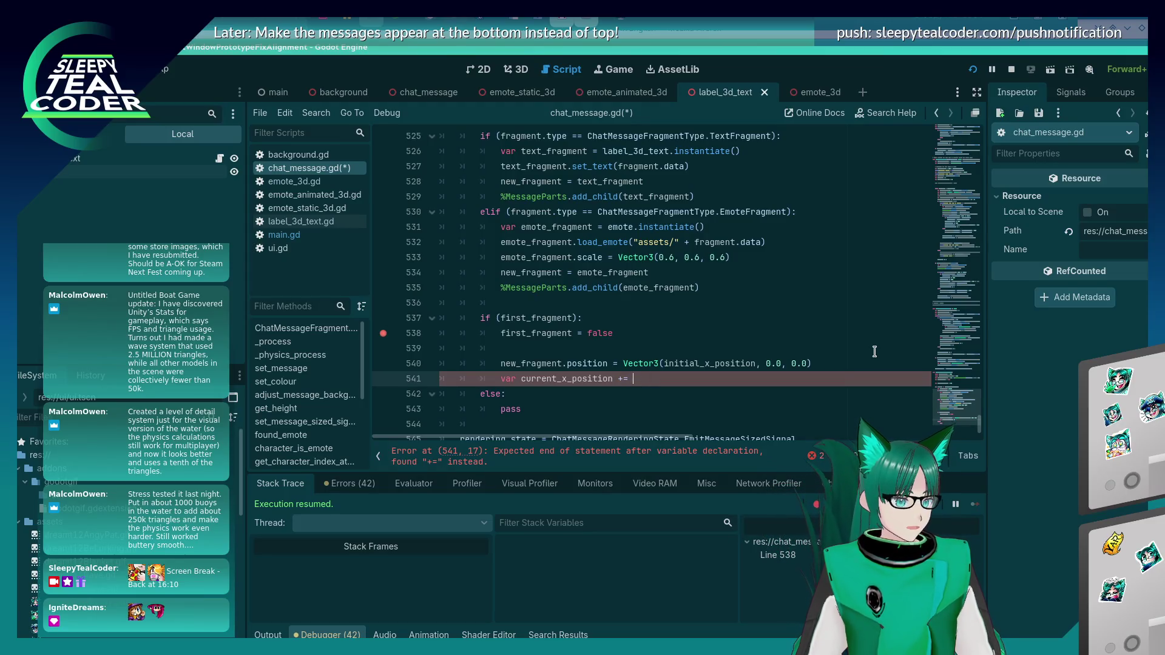
# Step: Drop 'var' so line 541 reads 'current_x_position += new_fragment.size.x', and save chat_message.gd
pyautogui.write('new_fragm')
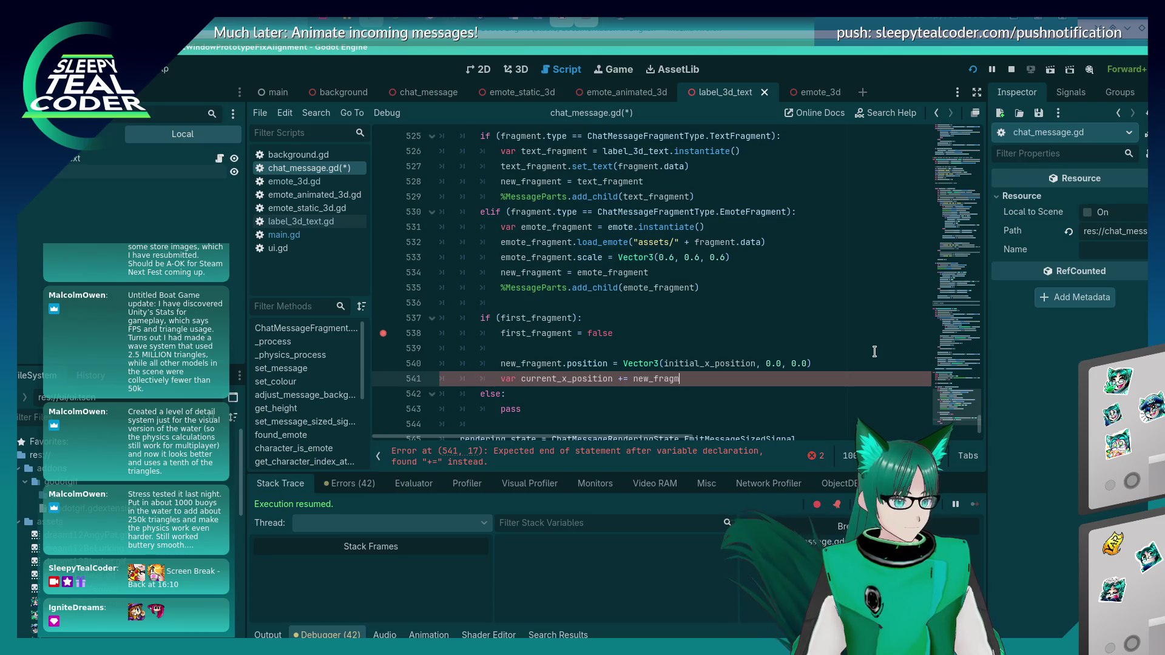
pyautogui.write('ent.')
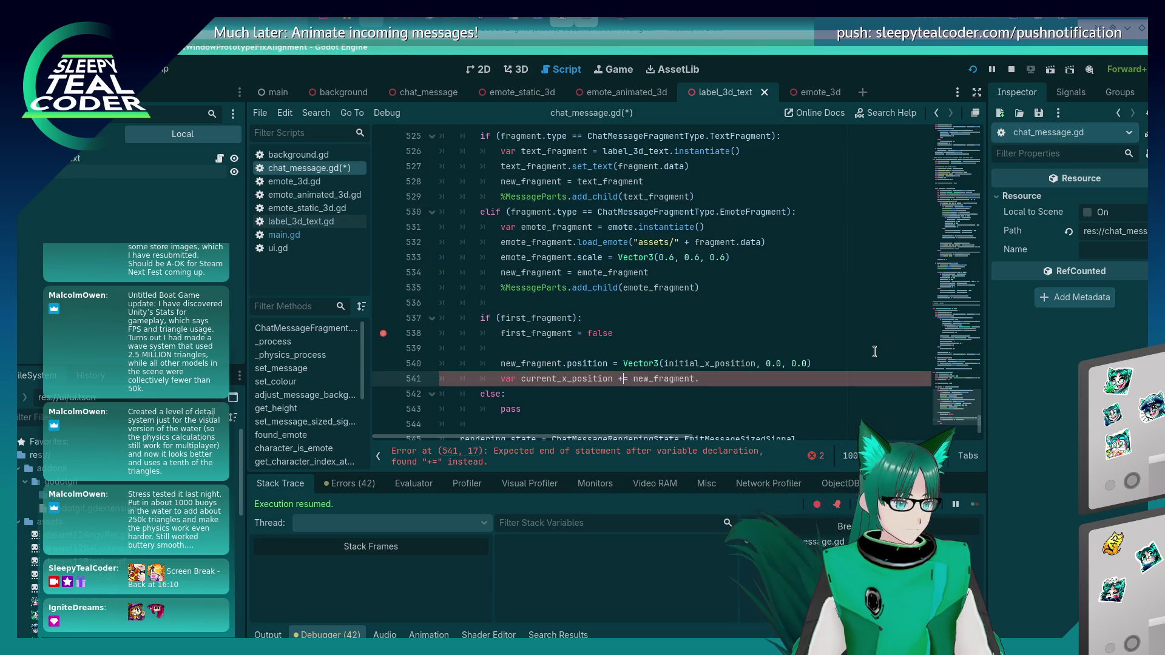
pyautogui.press('Home')
pyautogui.press('Delete')
pyautogui.press('Delete')
pyautogui.press('Delete')
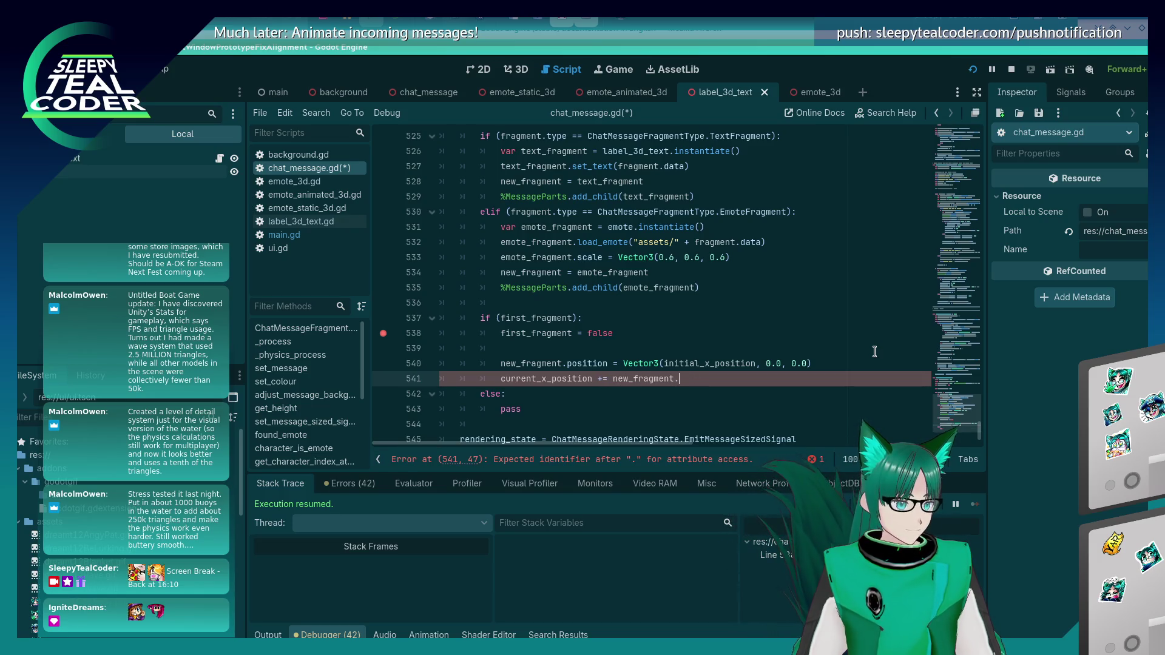
pyautogui.write('.mesg')
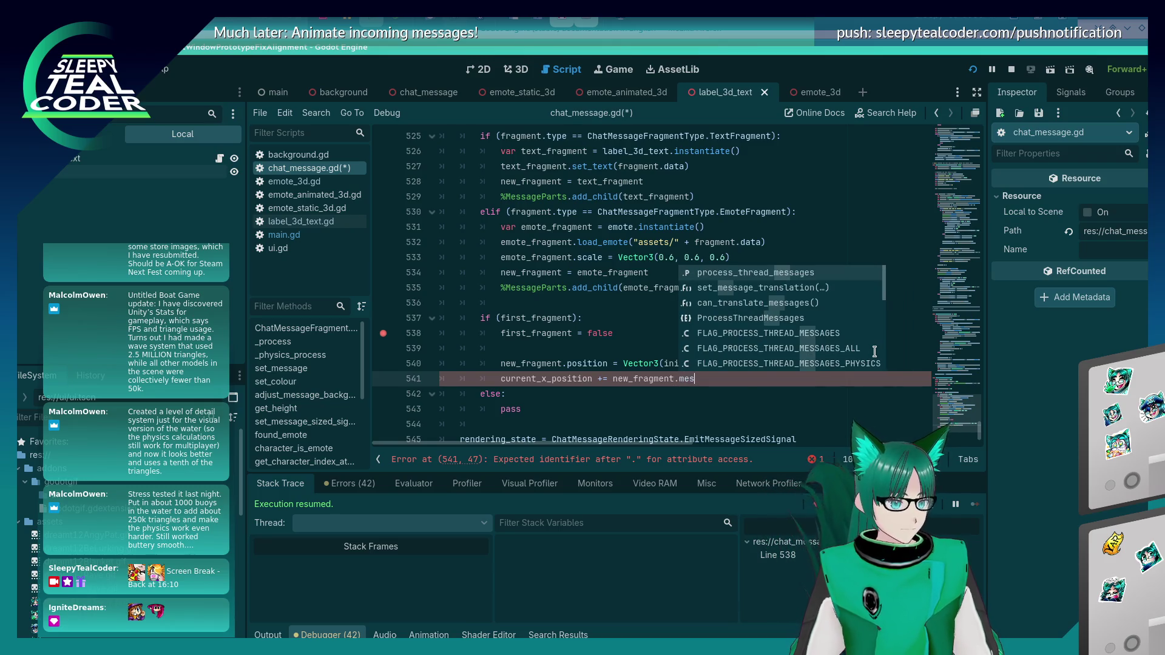
pyautogui.press('BackSpace')
pyautogui.write('h.s')
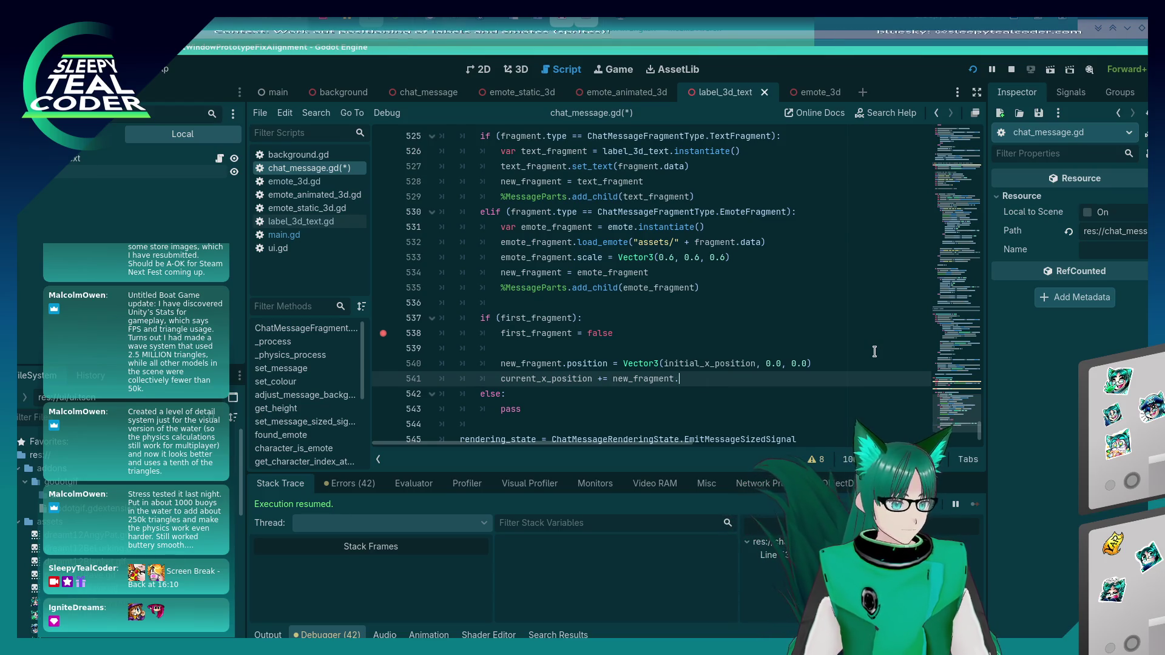
pyautogui.press('BackSpace')
pyautogui.press('BackSpace')
pyautogui.press('BackSpace')
pyautogui.write('size.x')
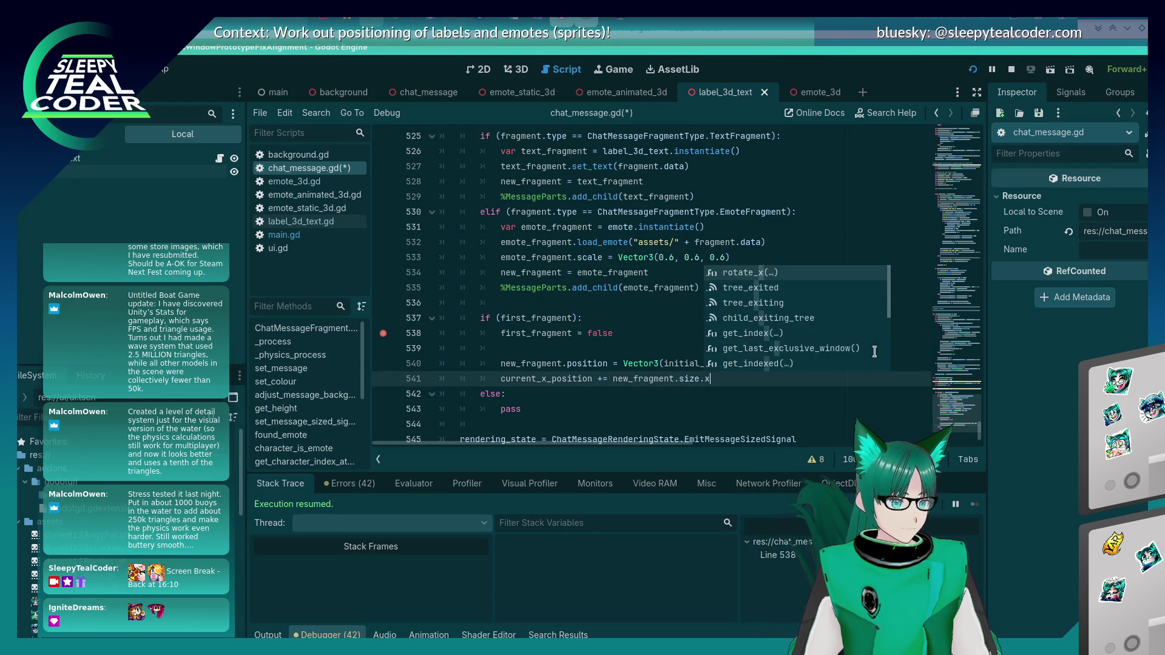
pyautogui.press('Up')
pyautogui.press('Up')
pyautogui.hotkey('ctrl', 's')
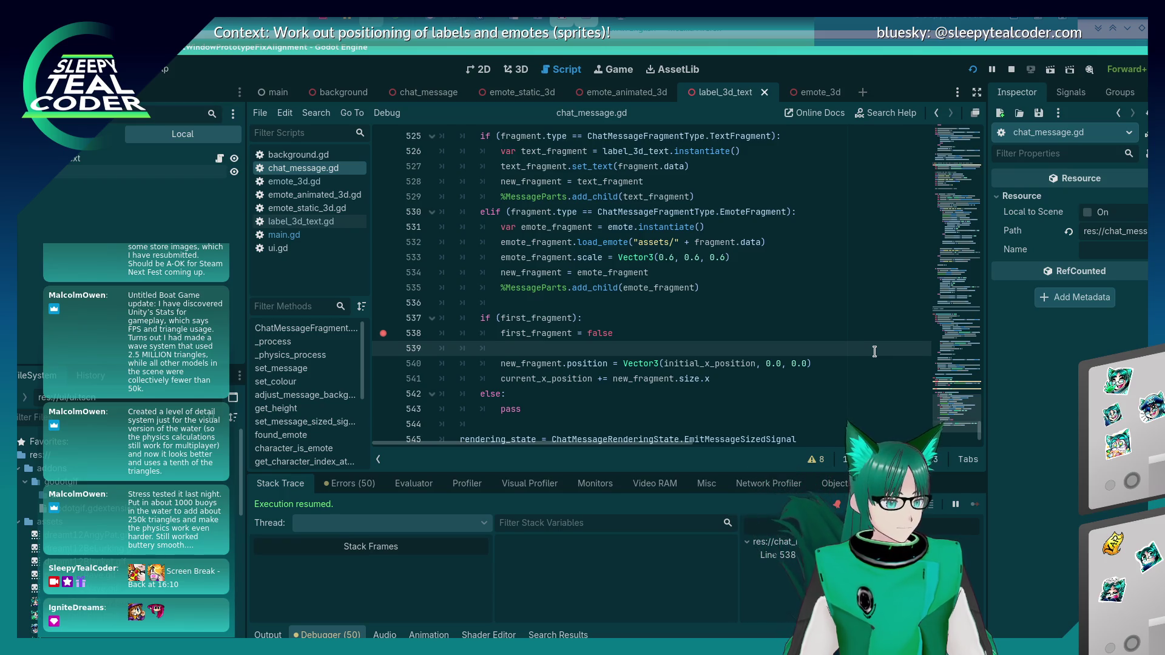
pyautogui.click(685, 378)
pyautogui.scroll(15, 692, 378)
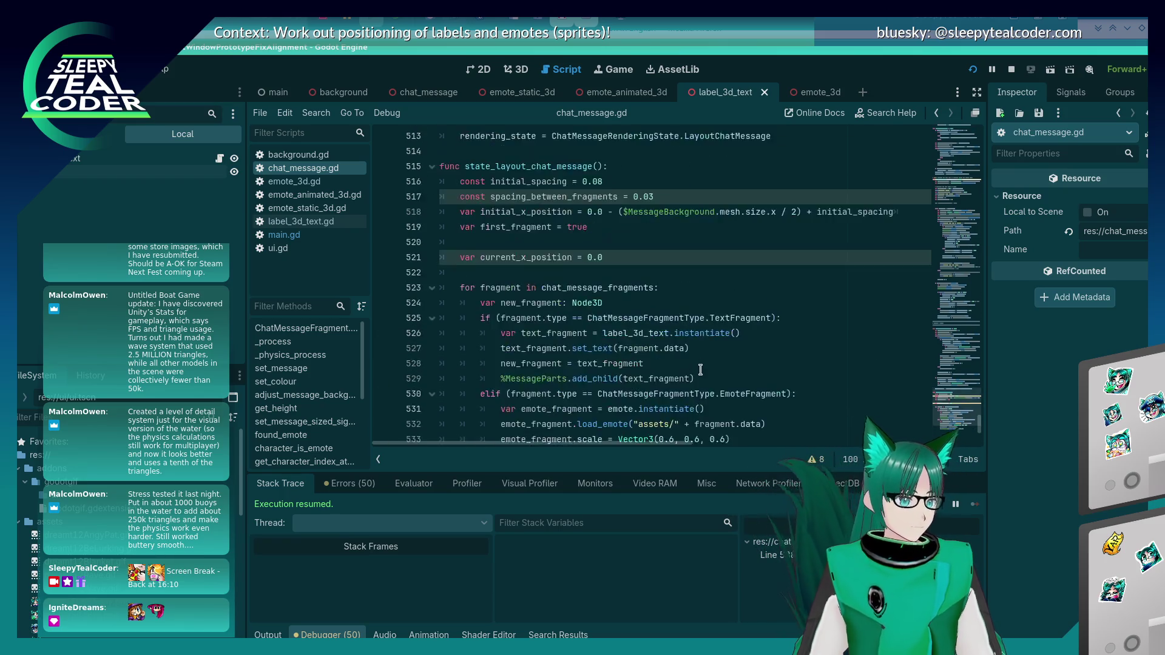
pyautogui.scroll(15, 698, 377)
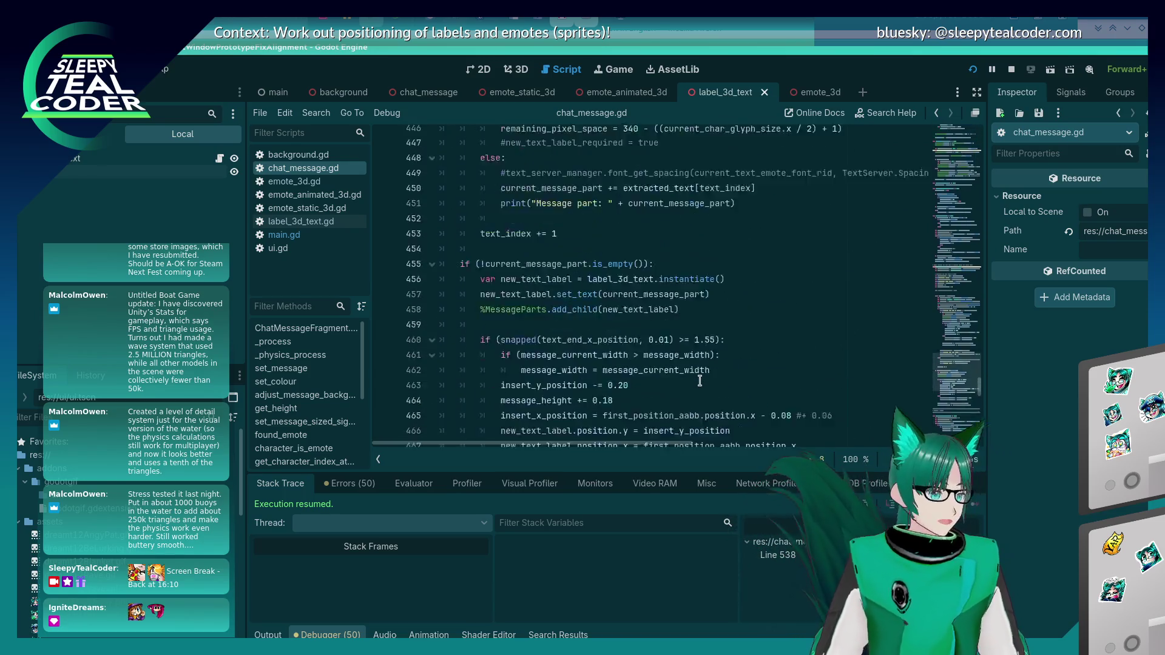
pyautogui.scroll(15, 696, 377)
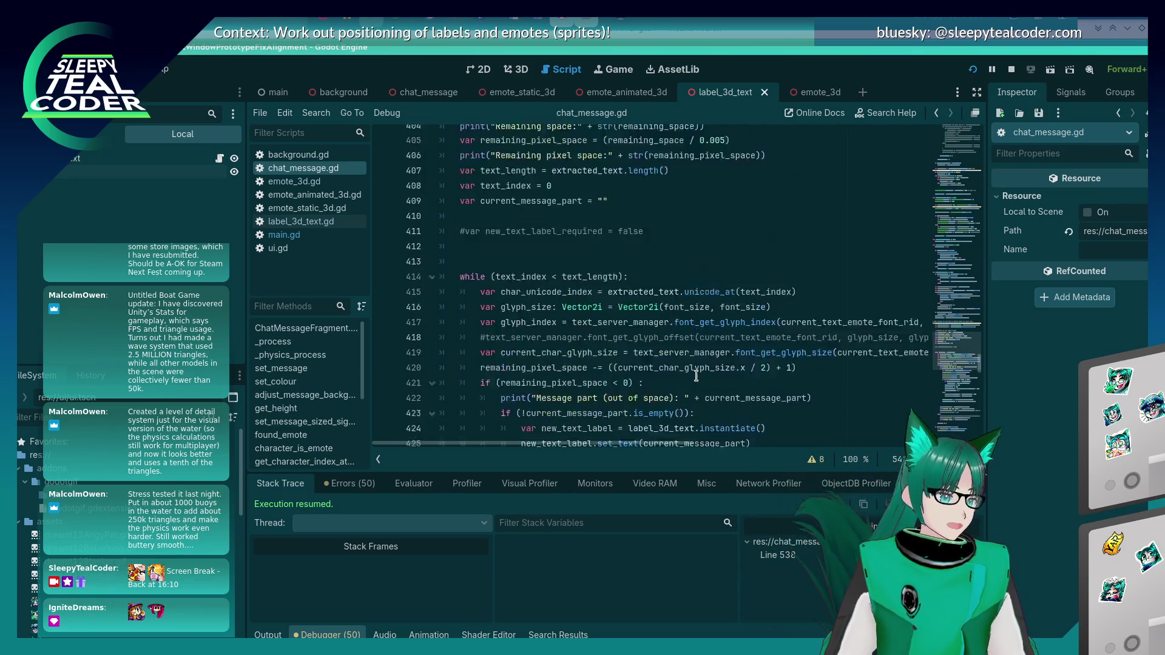
pyautogui.scroll(12, 696, 377)
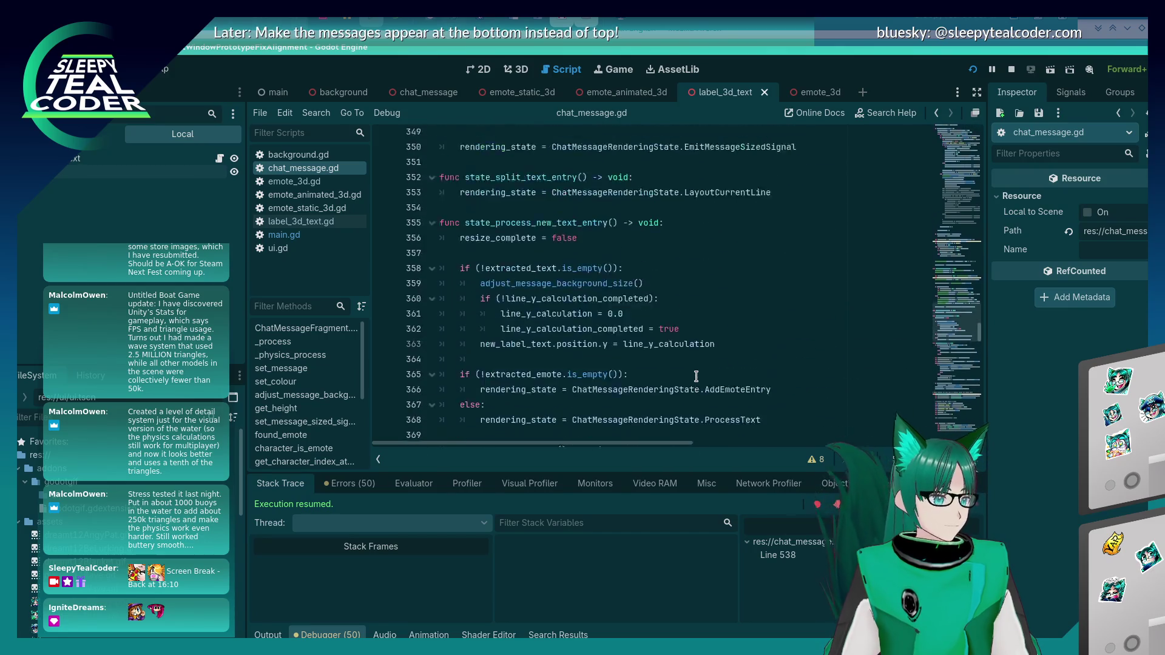
pyautogui.scroll(2, 696, 377)
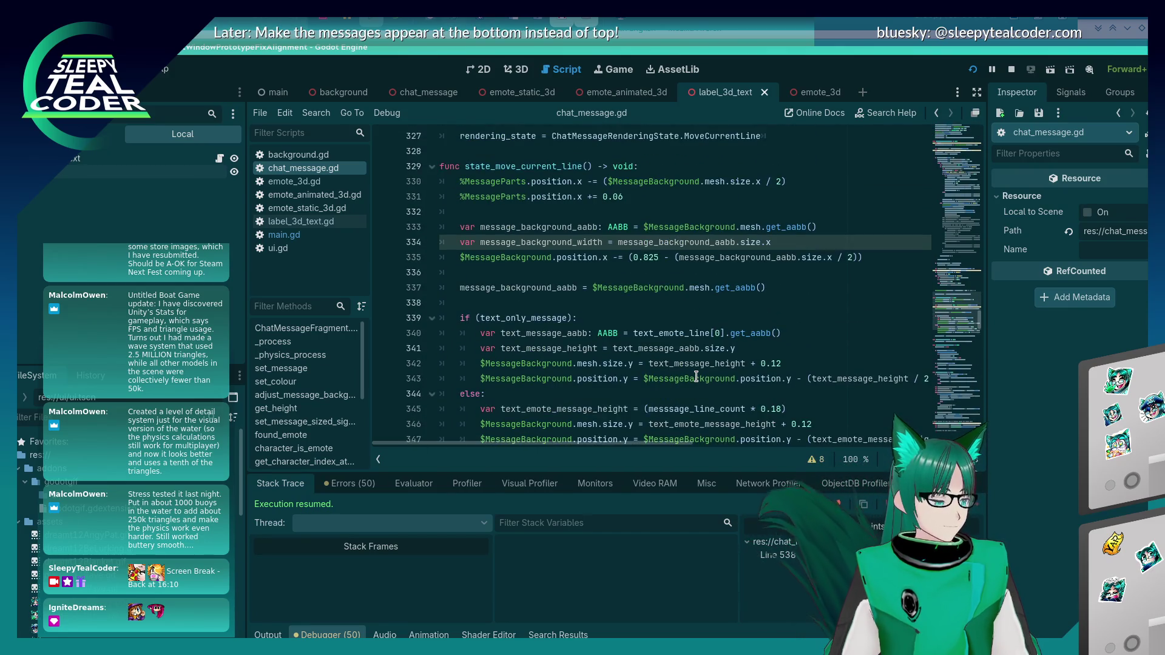
pyautogui.scroll(-3, 696, 377)
pyautogui.scroll(16, 696, 376)
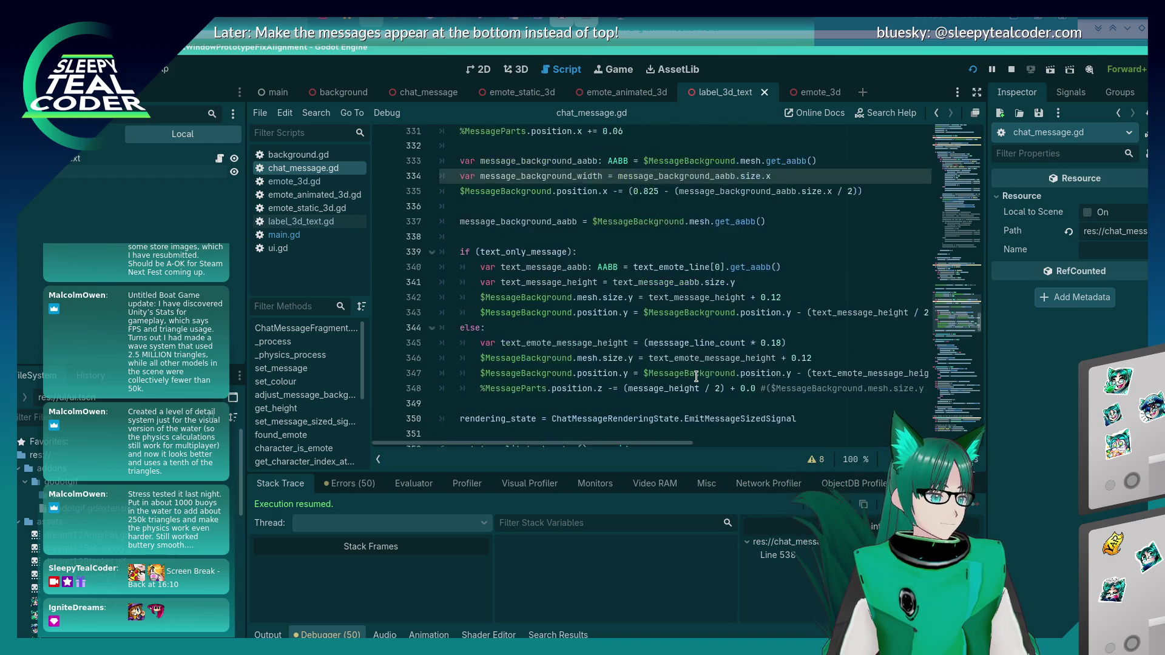
pyautogui.scroll(10, 696, 376)
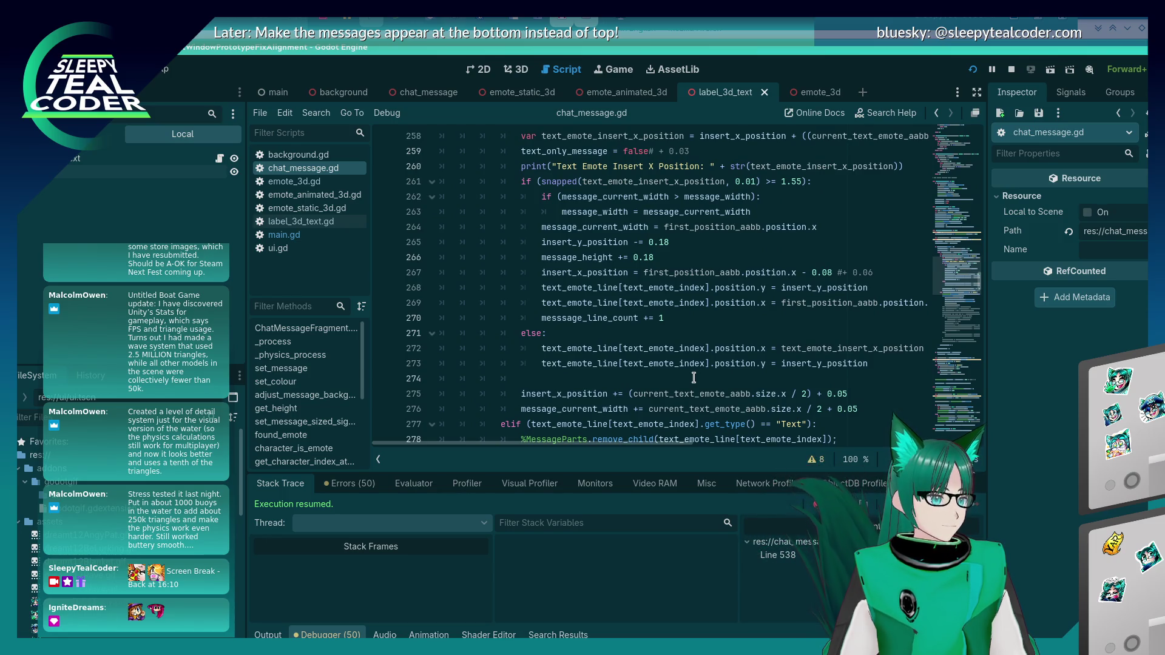
pyautogui.scroll(1, 693, 377)
pyautogui.scroll(-4, 694, 377)
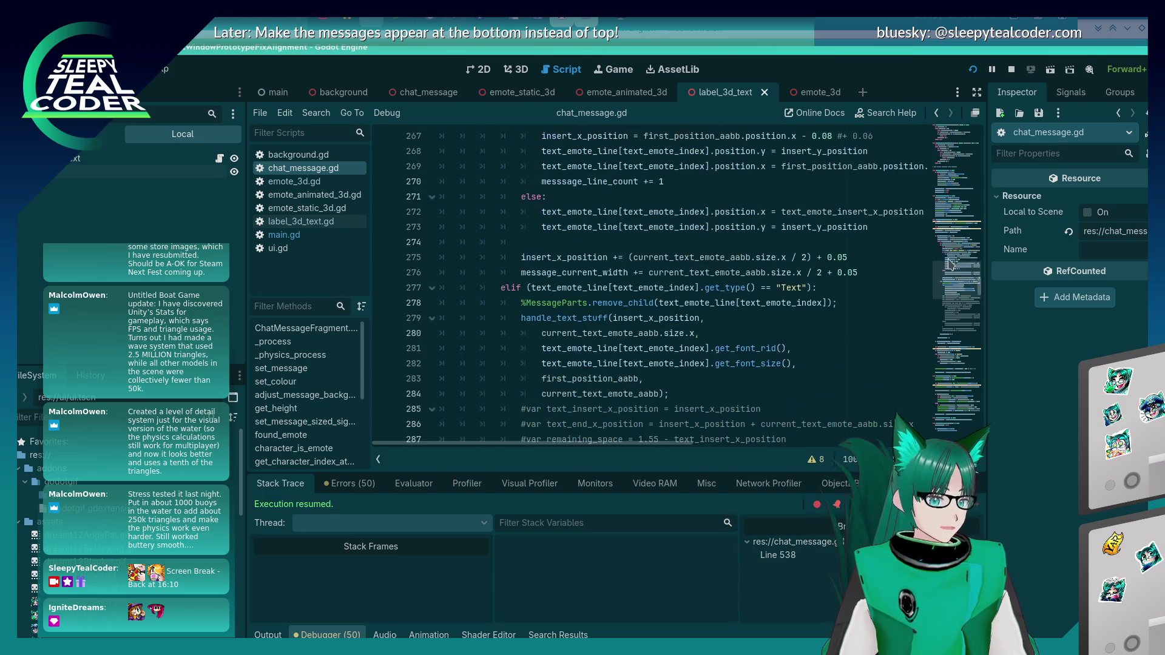
pyautogui.moveTo(978, 283); pyautogui.dragTo(974, 340)
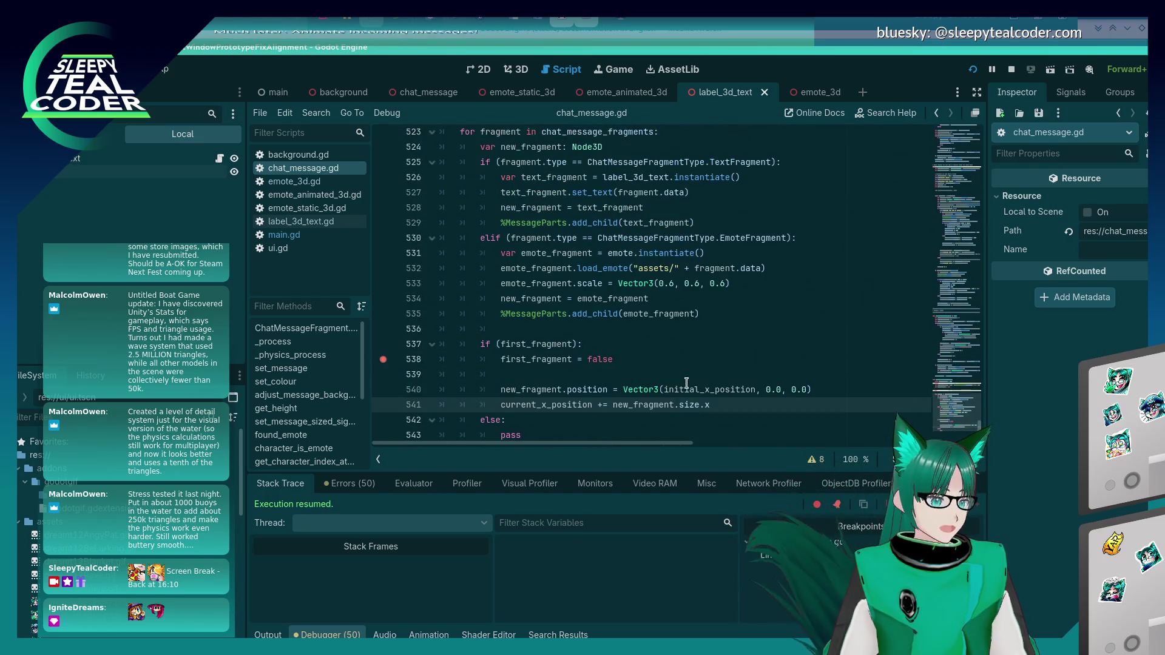
# Step: Insert a line after 540 assigning new_fragment_aabb = new_fragment.get_aabb()
pyautogui.click(866, 338)
pyautogui.press('Return')
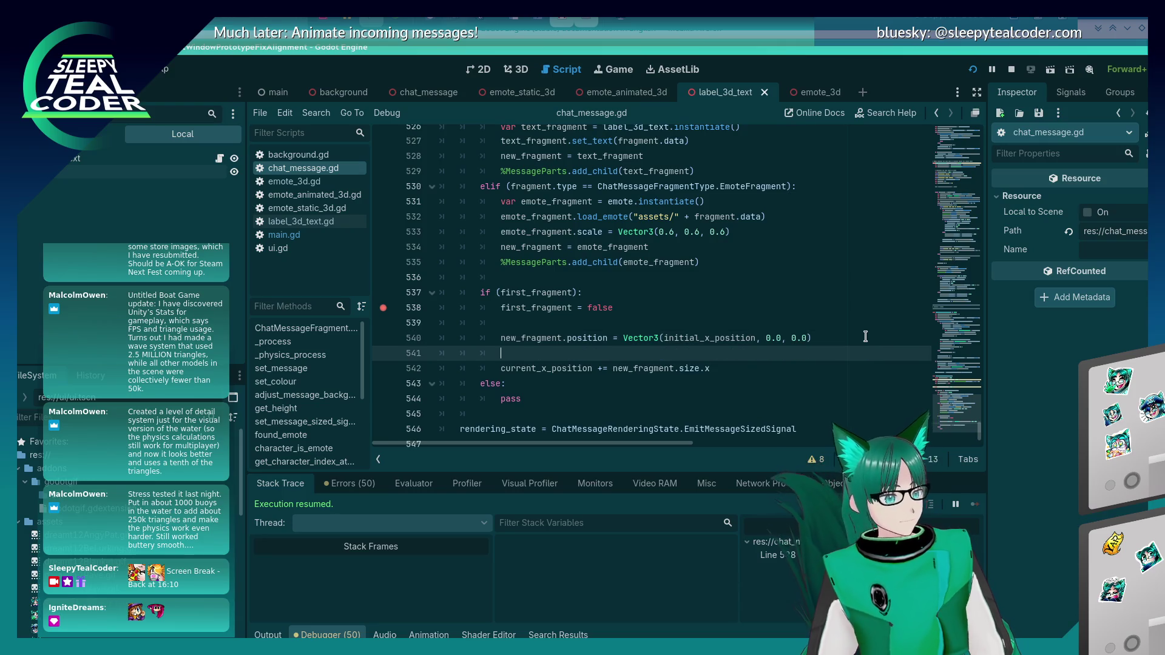
pyautogui.write('varnew_fragment_aabb')
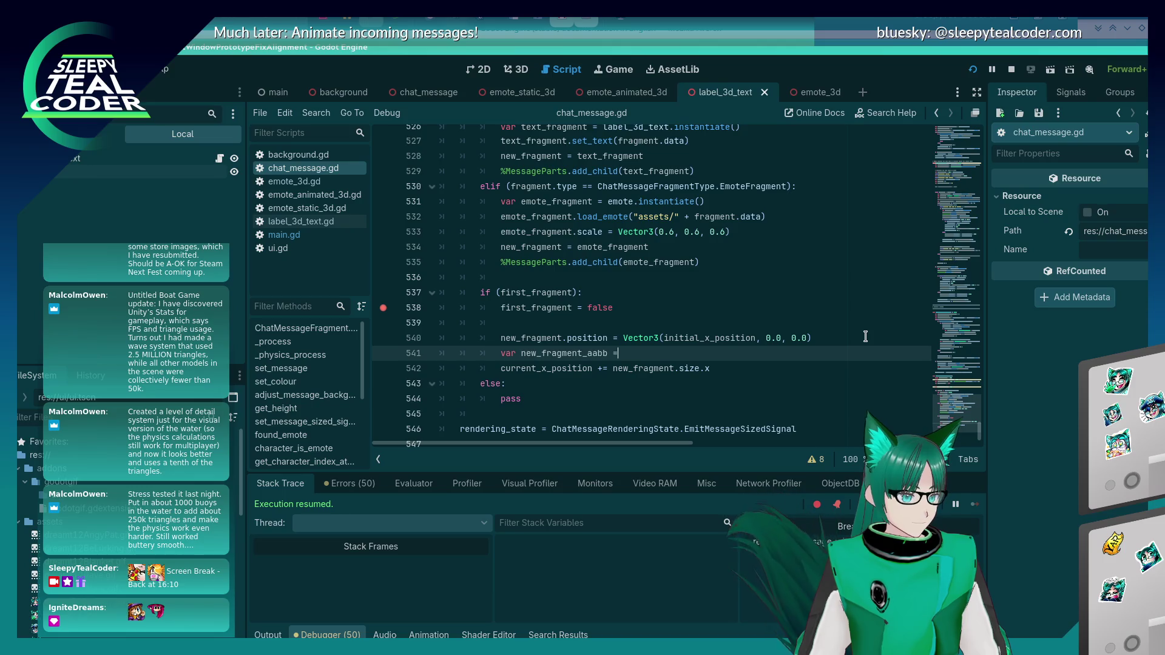
pyautogui.write(' = new_fra')
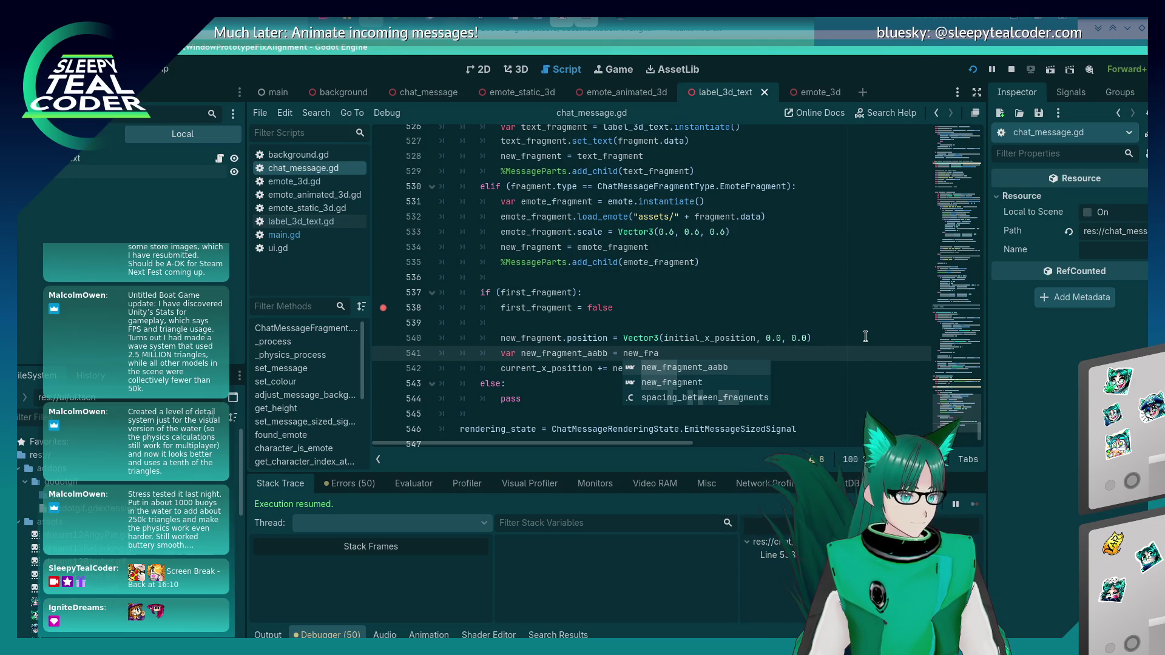
pyautogui.write('gment.get_aa')
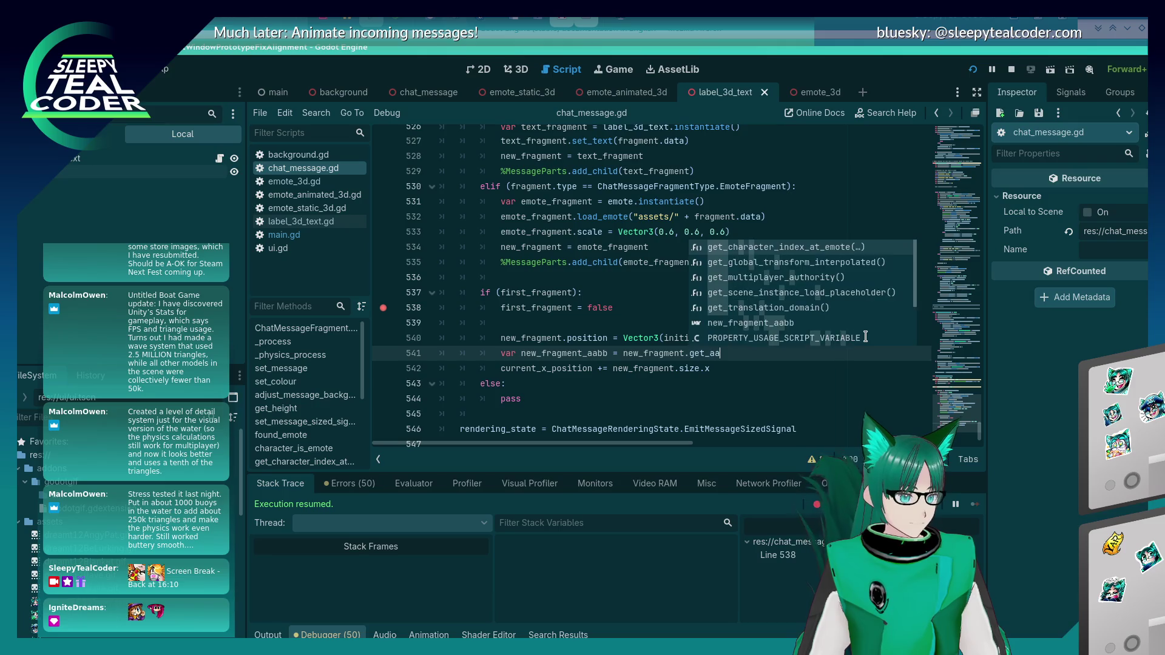
pyautogui.write('bb()')
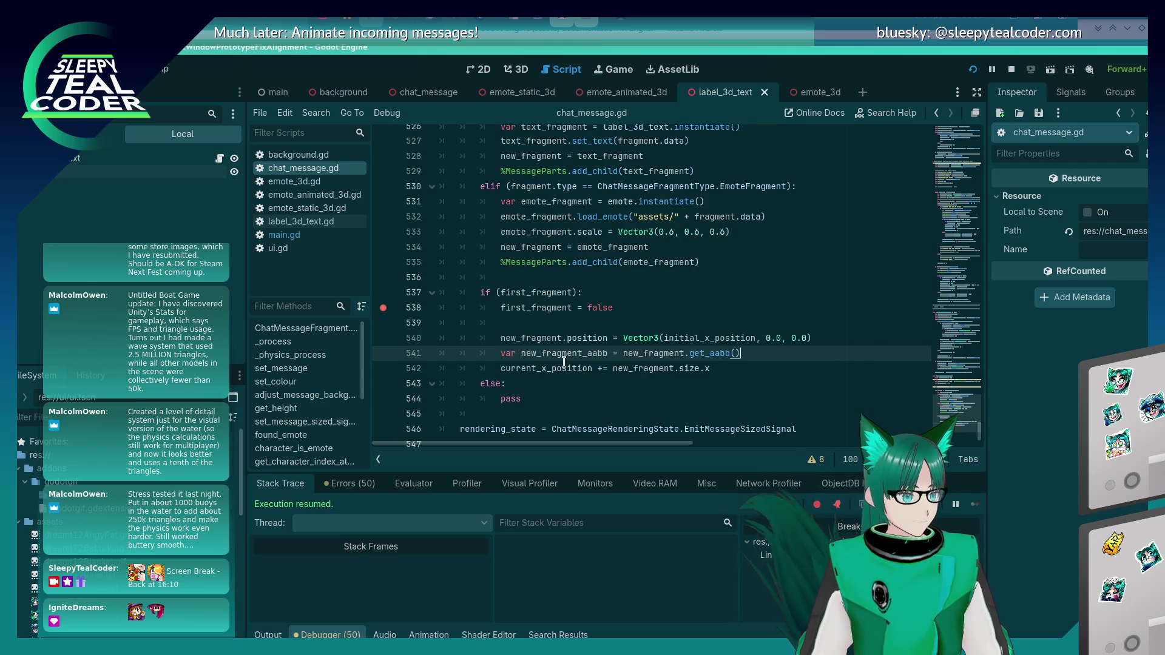
# Step: Type new_fragment_aabb as AABB, use new_fragment_aabb.size.x on line 542, and save
pyautogui.doubleClick(564, 358)
pyautogui.moveTo(711, 368); pyautogui.dragTo(663, 368)
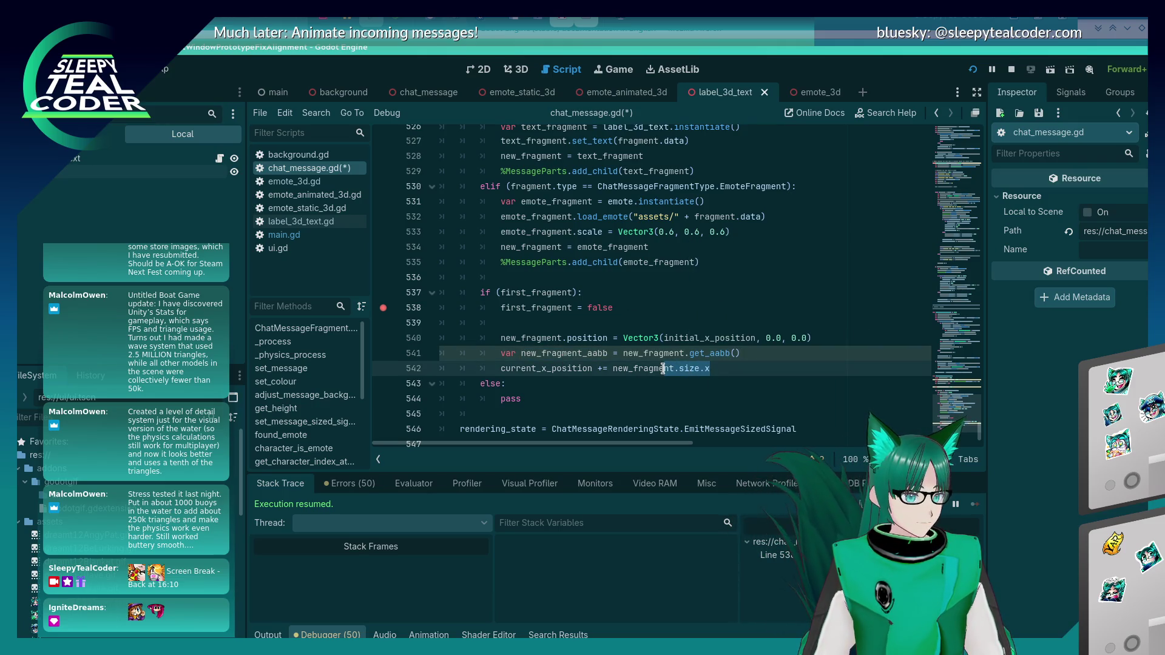
pyautogui.write('nt_aabb.')
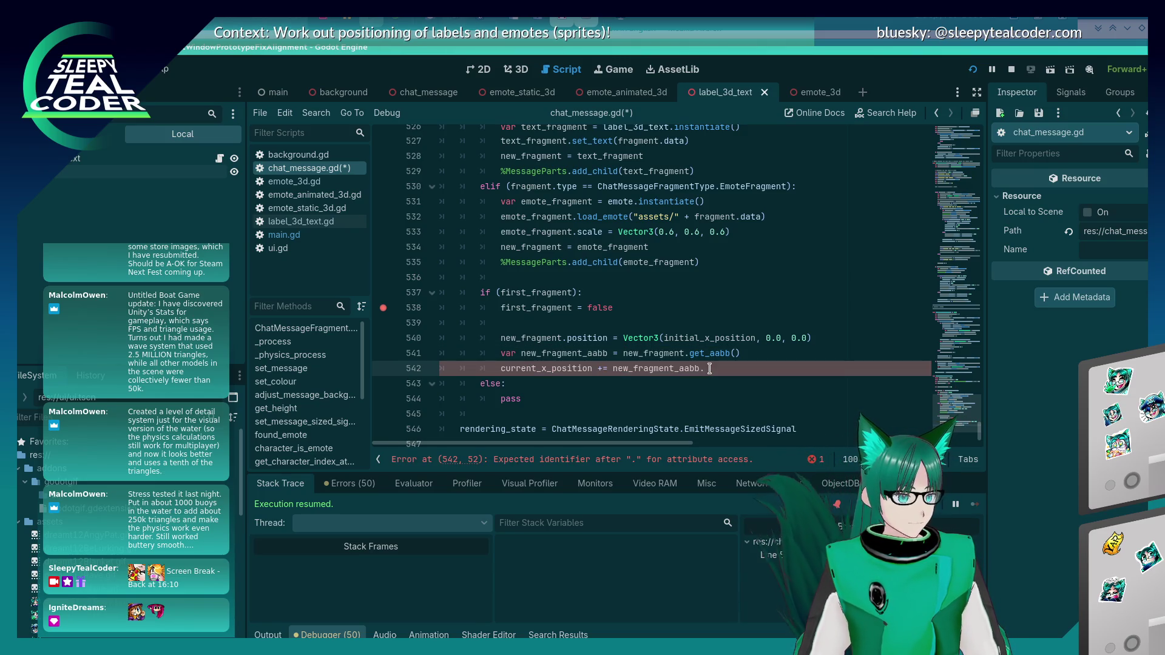
pyautogui.press('Up')
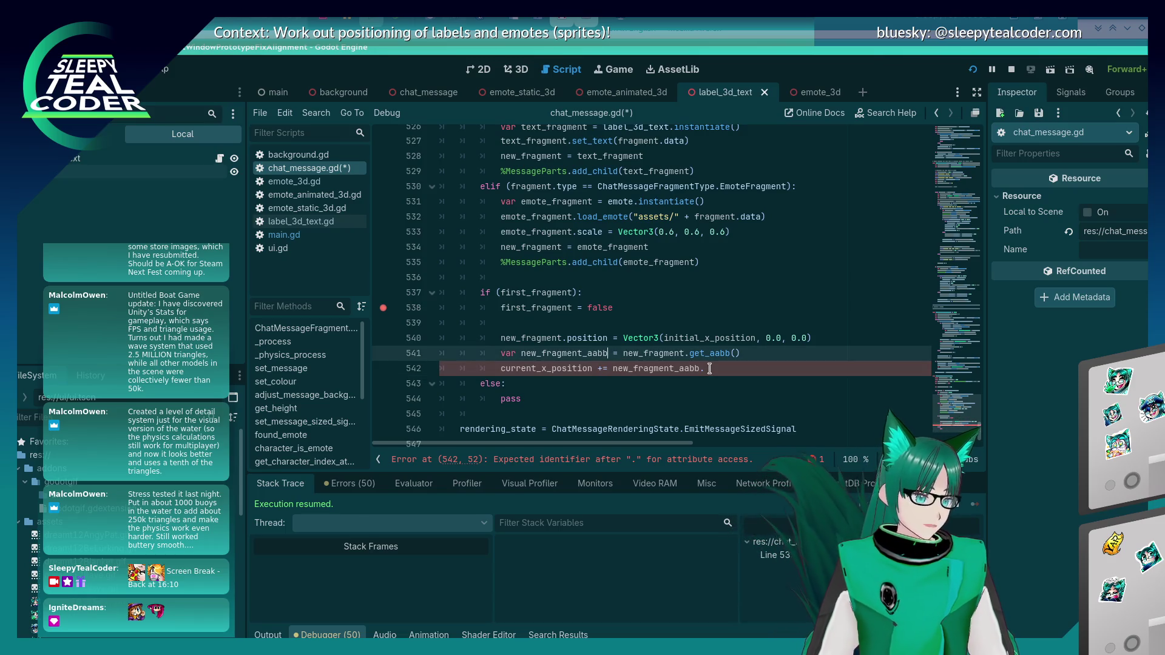
pyautogui.write(': AABB')
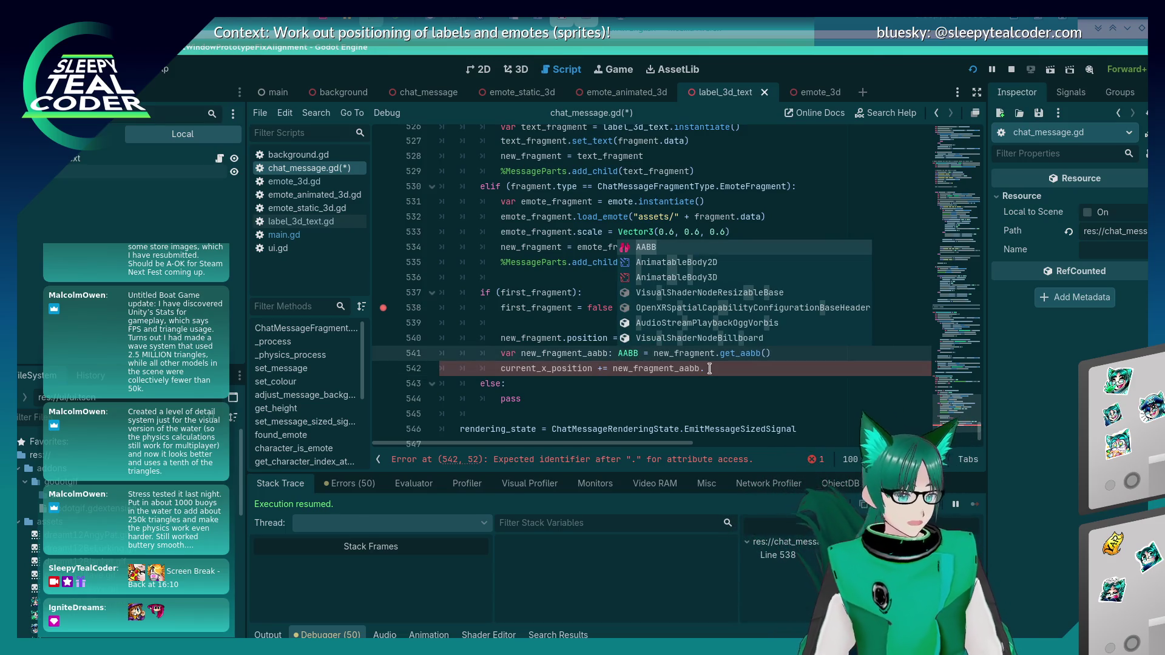
pyautogui.press('Escape')
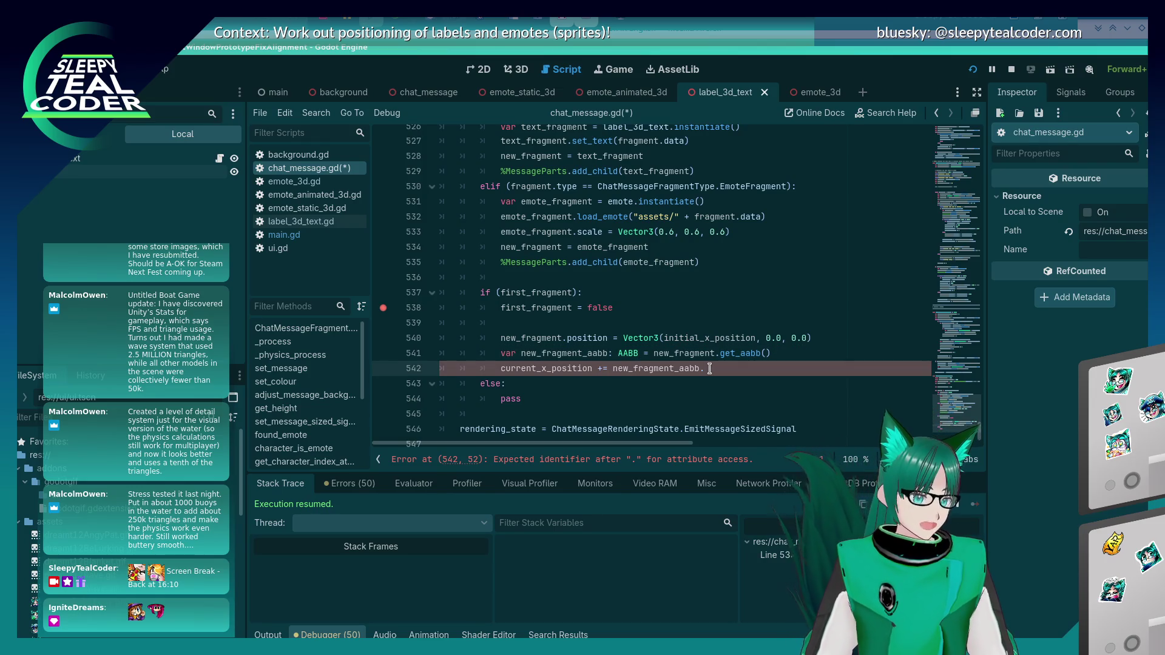
pyautogui.write('size')
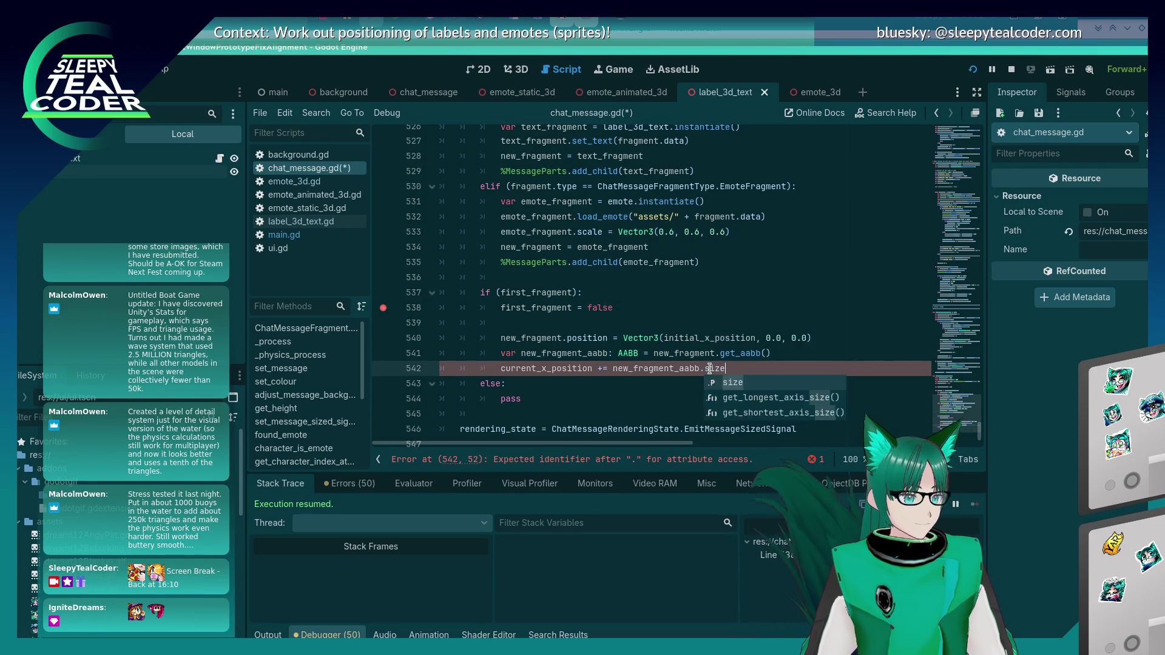
pyautogui.write('.x')
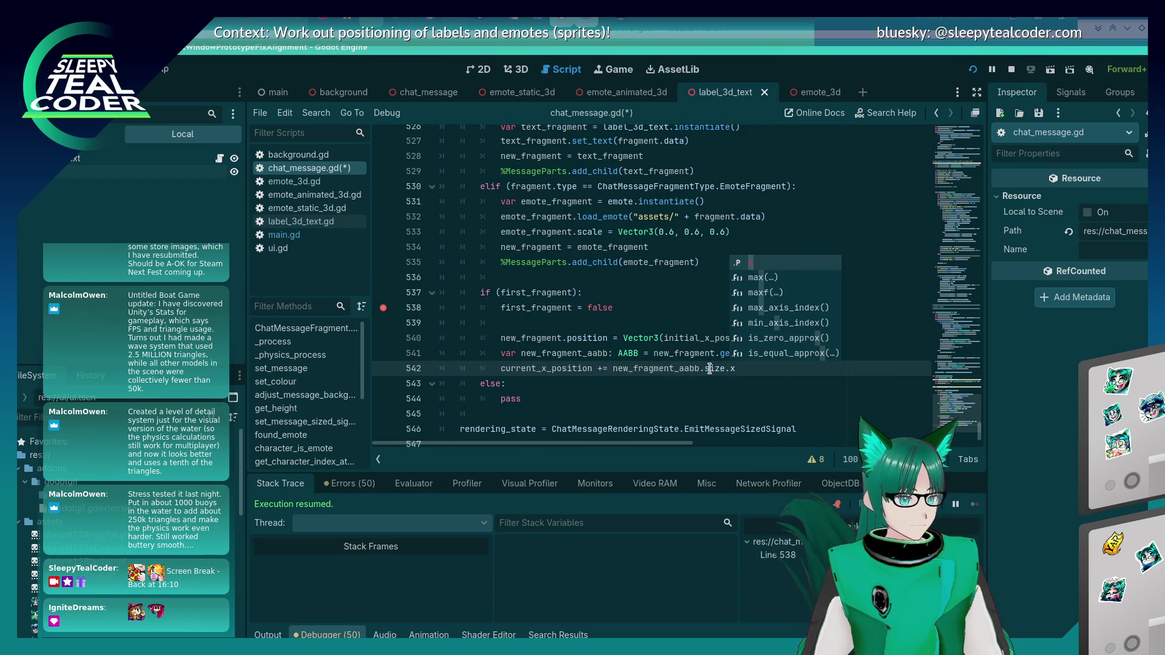
pyautogui.press('Escape')
pyautogui.hotkey('ctrl', 's')
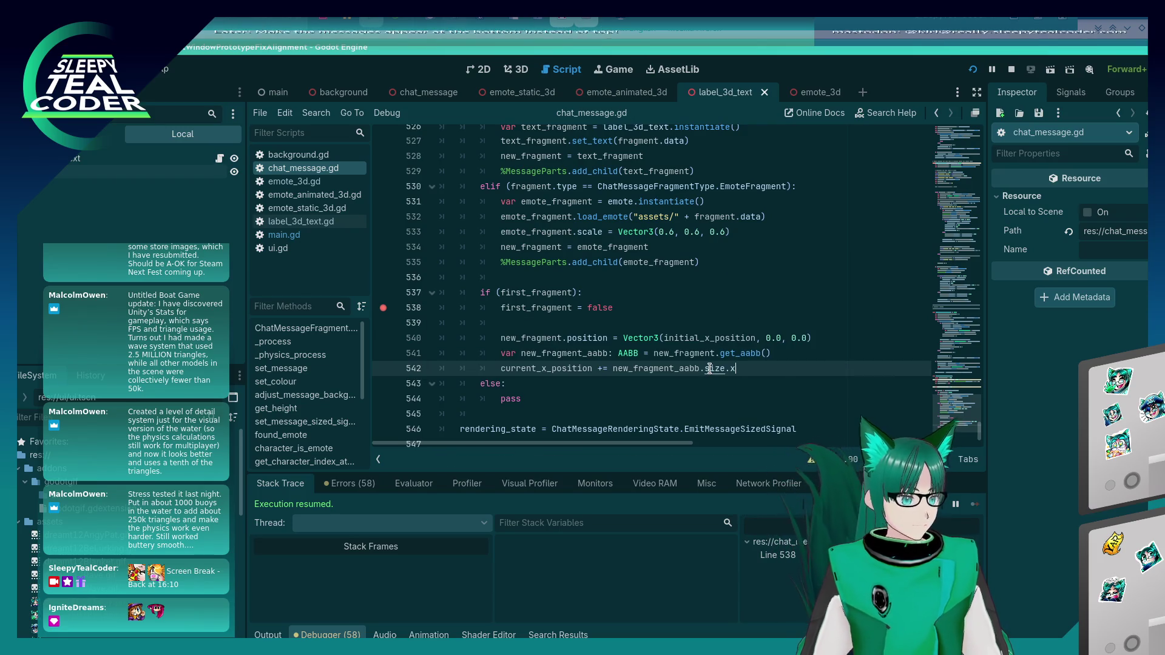
# Step: Copy spacing_between_fragments from line 517 and begin appending it to line 542
pyautogui.scroll(7, 959, 395)
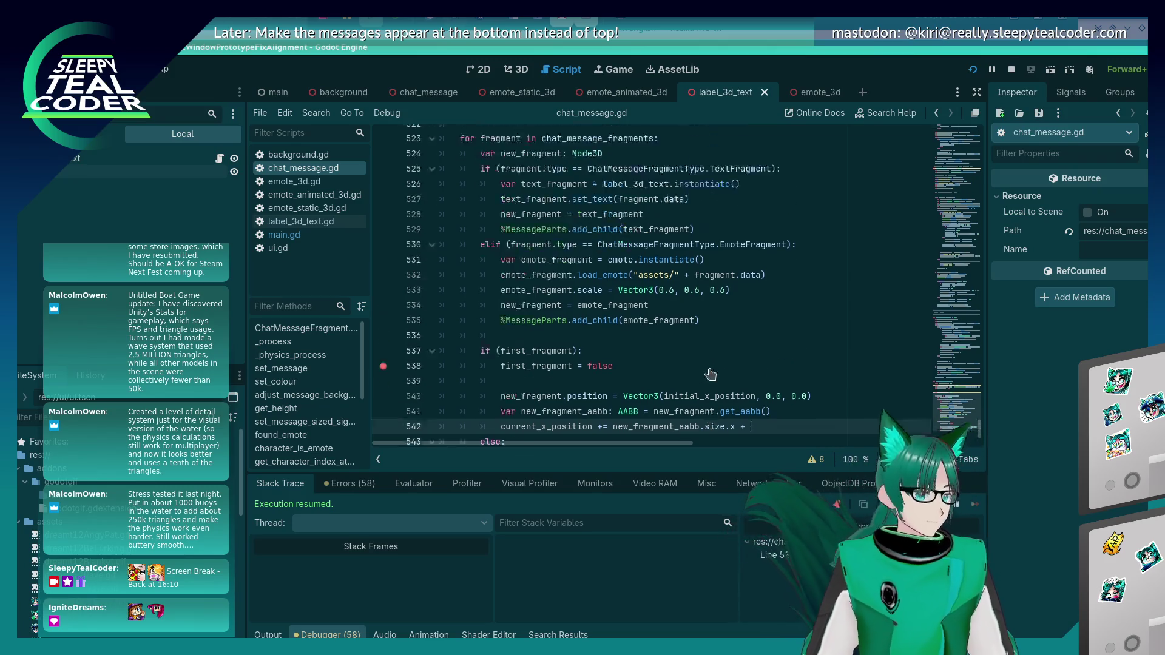
pyautogui.moveTo(986, 415)
pyautogui.mouseDown()
pyautogui.moveTo(971, 200)
pyautogui.moveTo(974, 428)
pyautogui.mouseUp()
pyautogui.scroll(7, 571, 308)
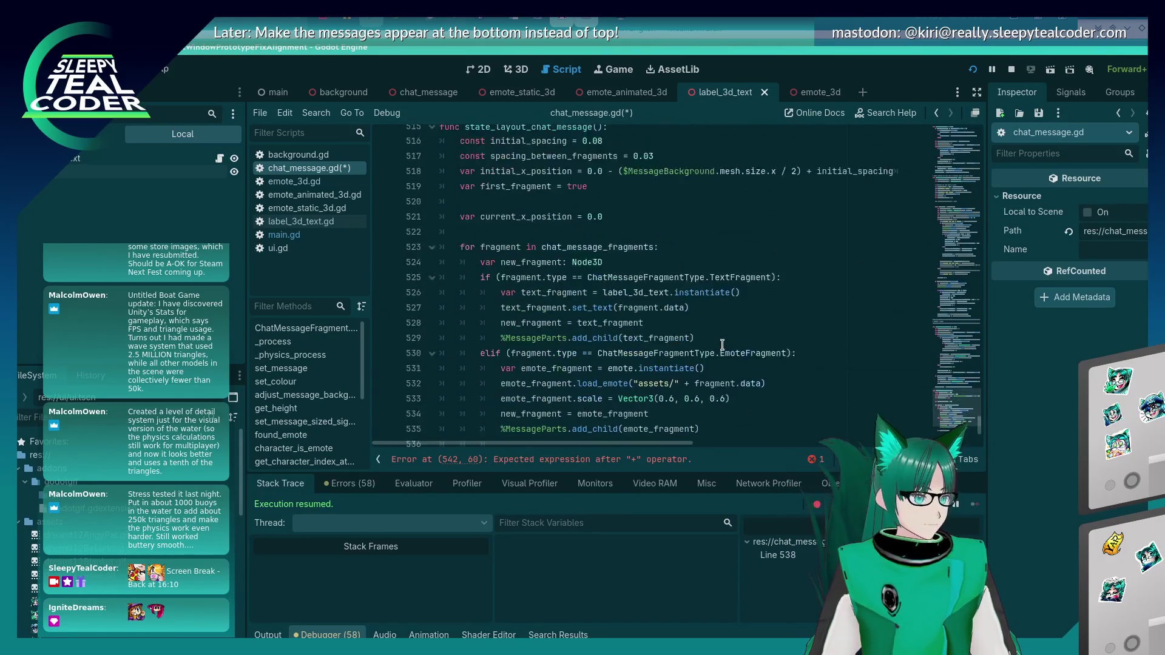
pyautogui.doubleClick(570, 307)
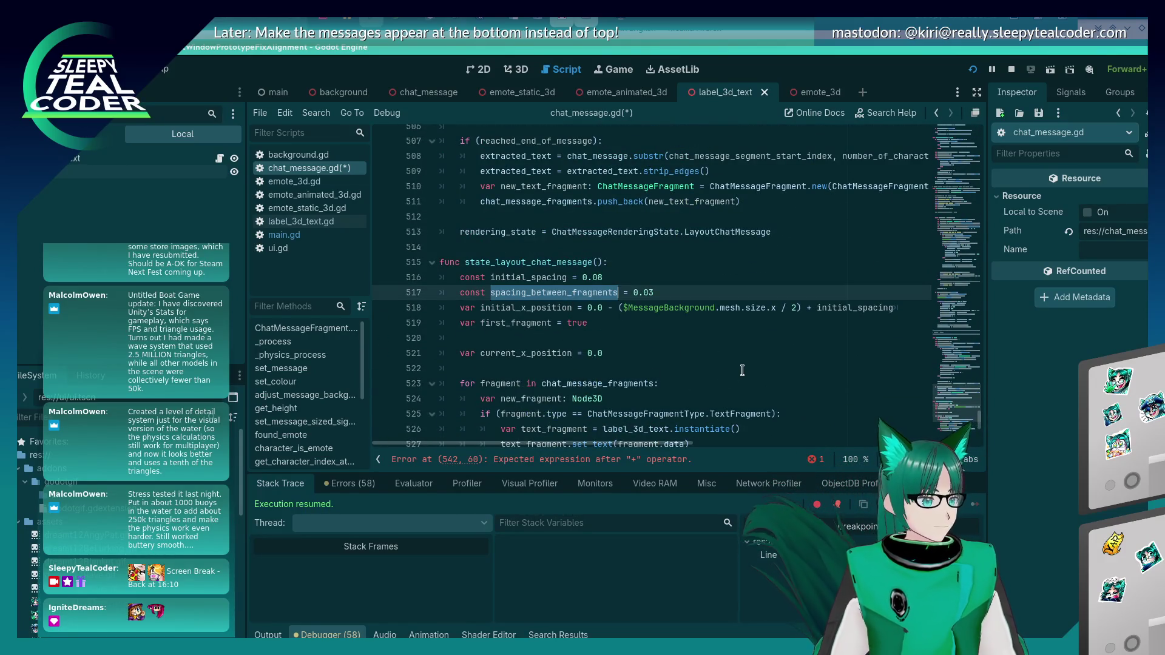
pyautogui.scroll(-7, 813, 381)
pyautogui.click(812, 354)
pyautogui.write('spacing_between_fragments')
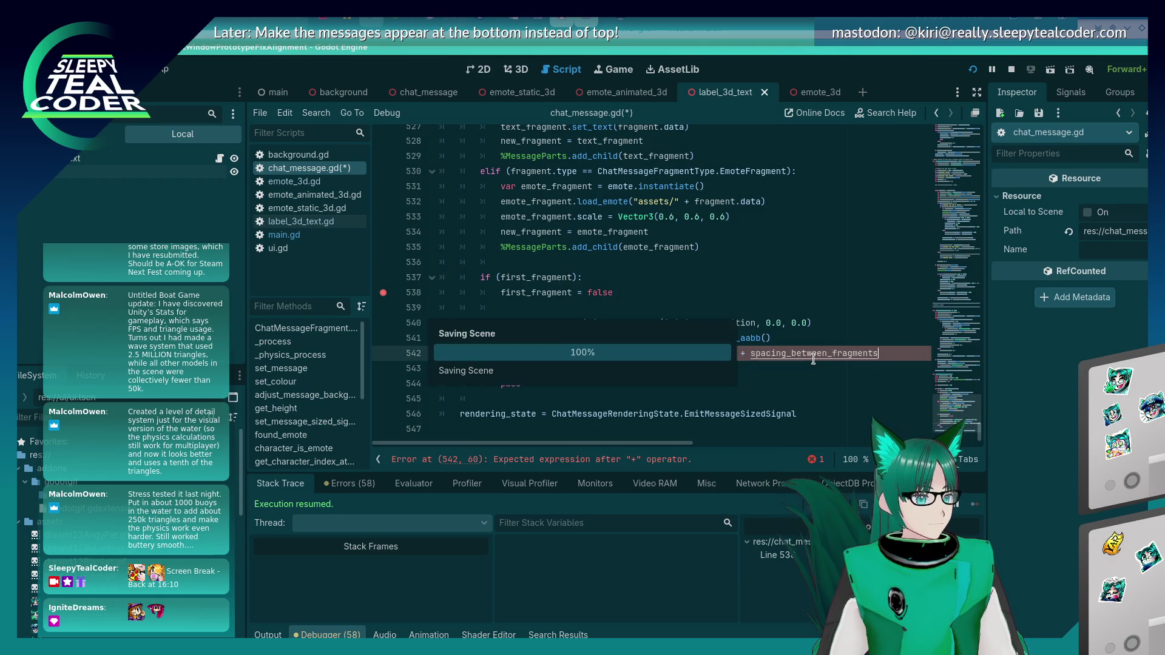
pyautogui.press('Return')
pyautogui.hotkey('ctrl', 's')
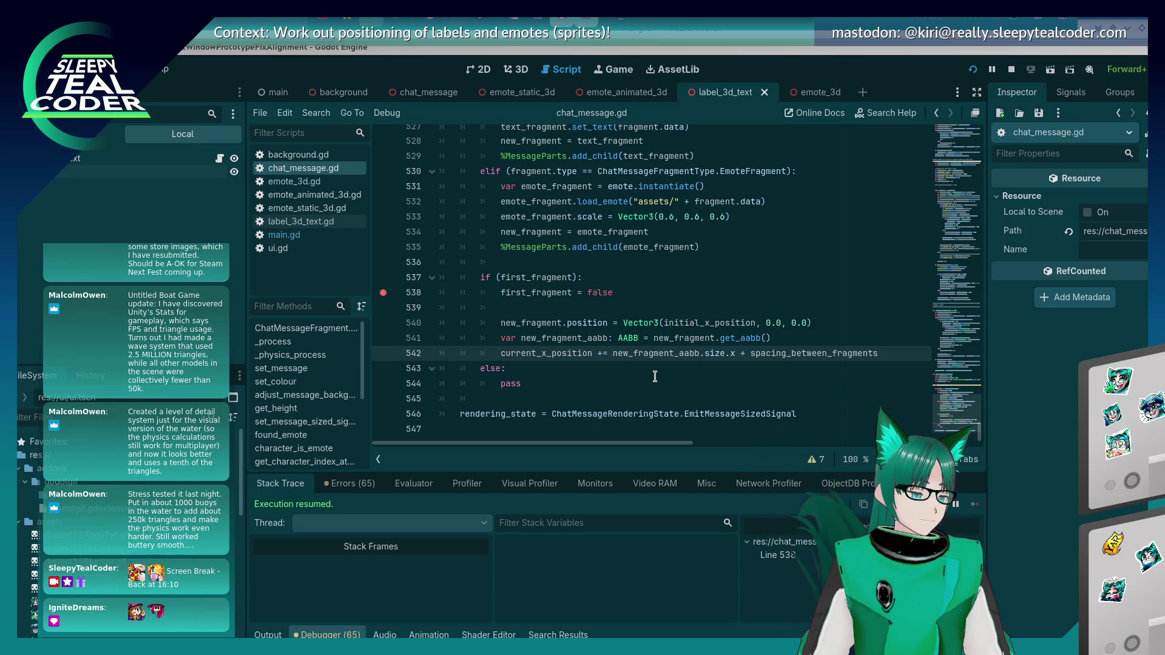
pyautogui.click(551, 310)
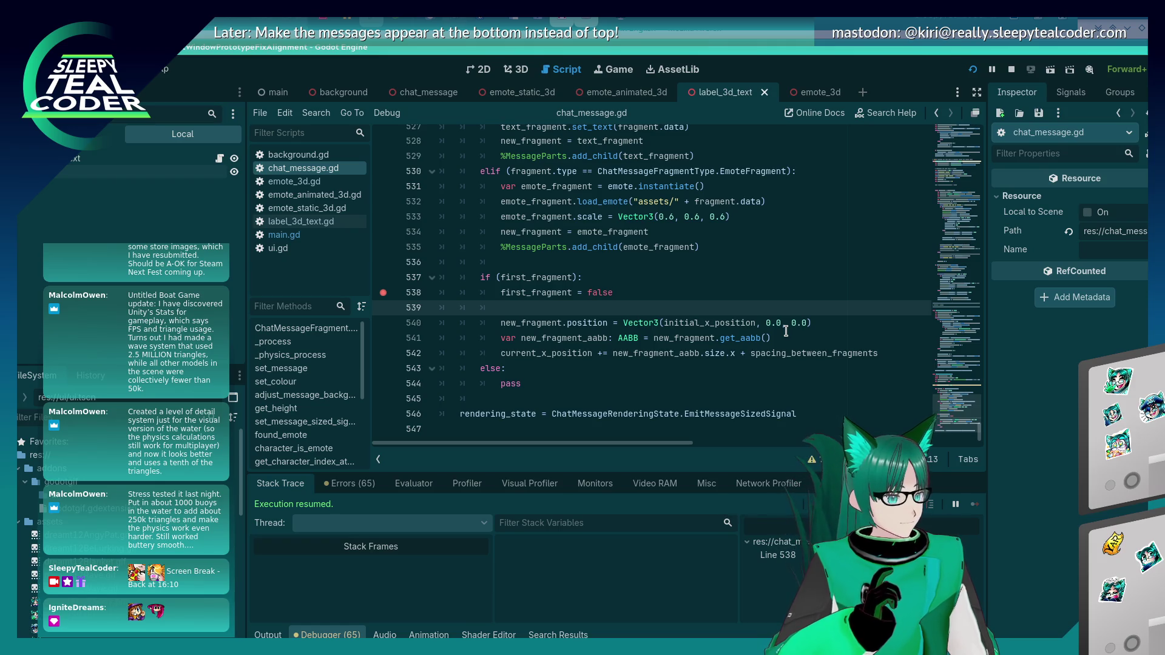
# Step: Delete blank line 539, then add a game message and continue past the breakpoint with F12
pyautogui.press('BackSpace')
pyautogui.press('BackSpace')
pyautogui.press('BackSpace')
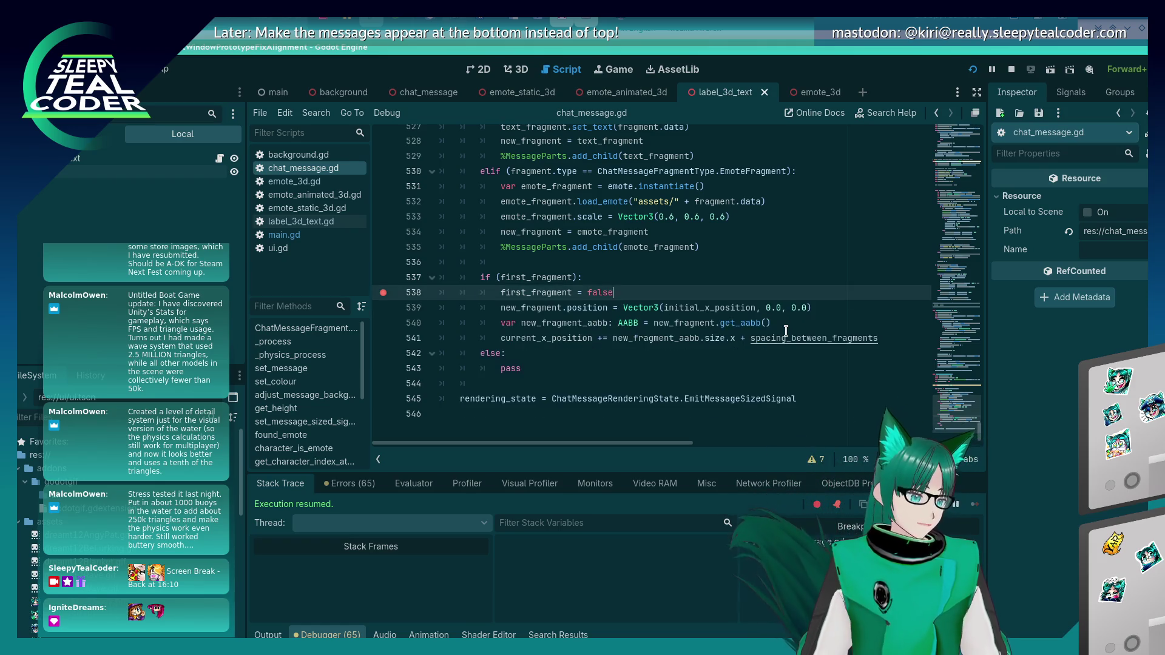
pyautogui.hotkey('alt', 'Tab')
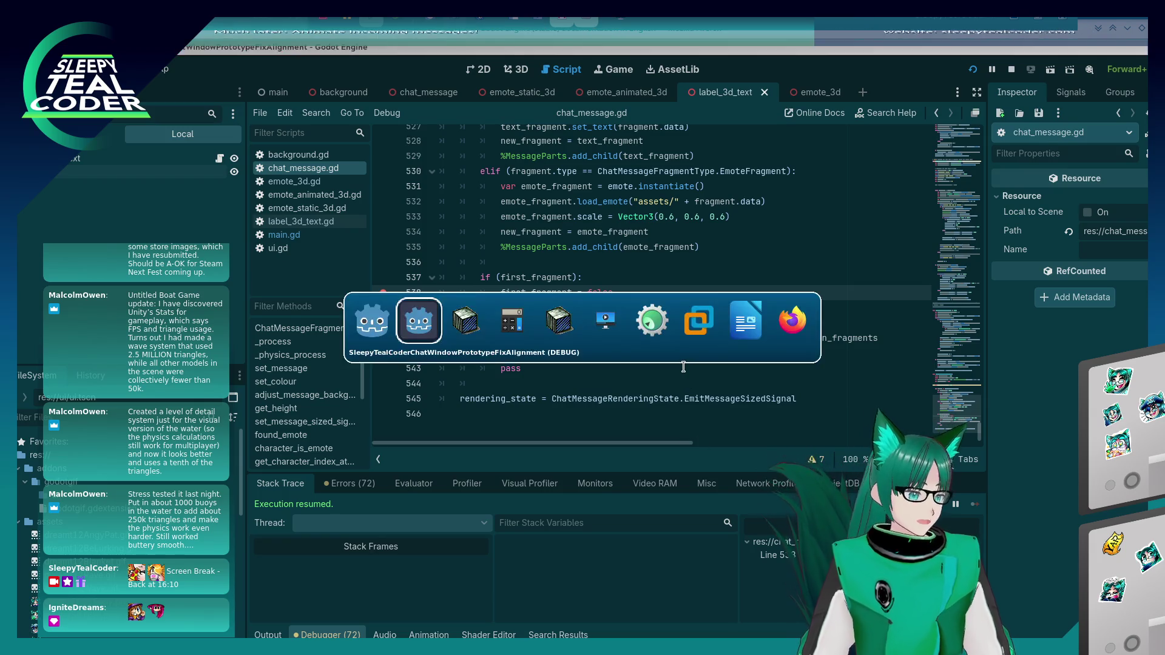
pyautogui.click(689, 179)
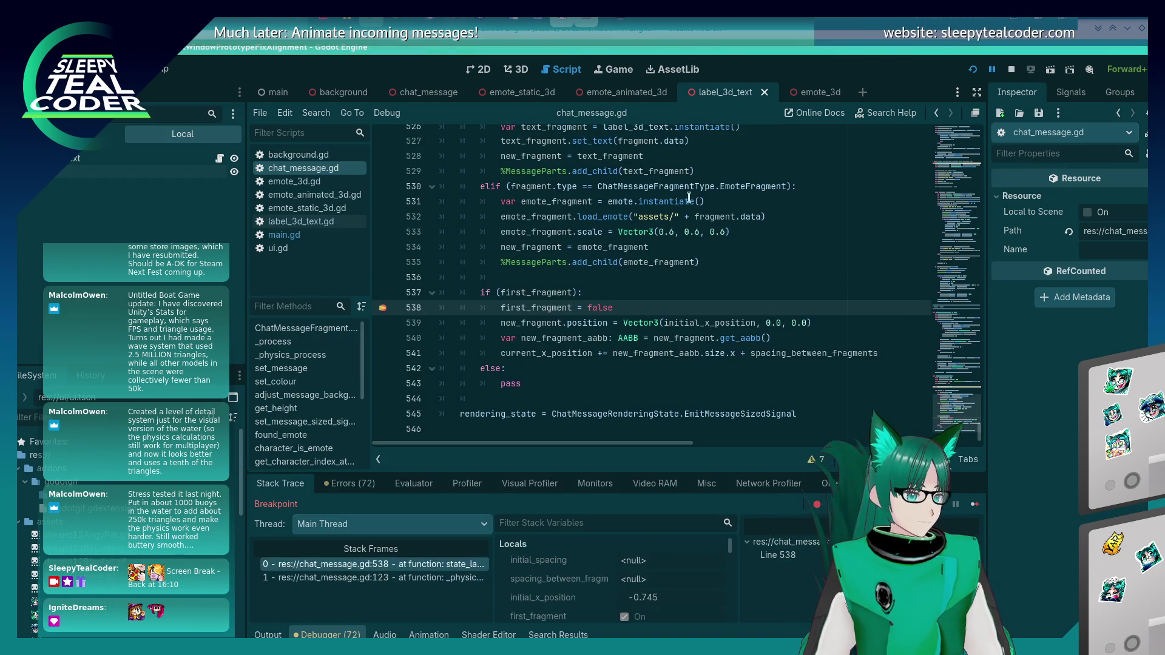
pyautogui.press('F12')
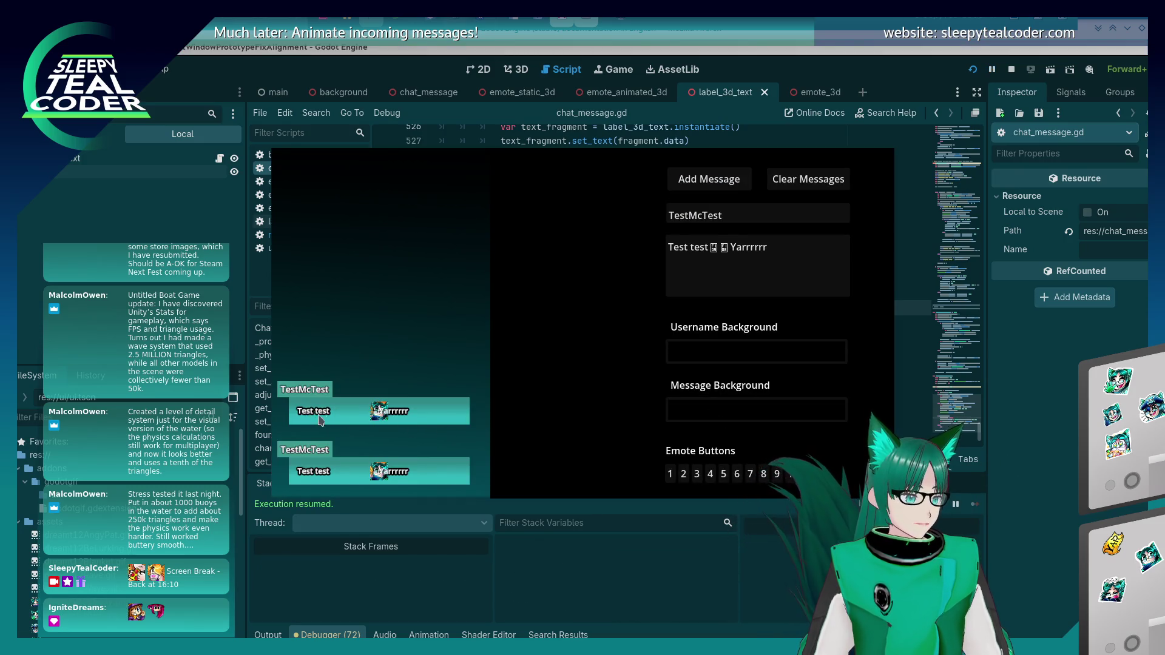
pyautogui.click(1030, 469)
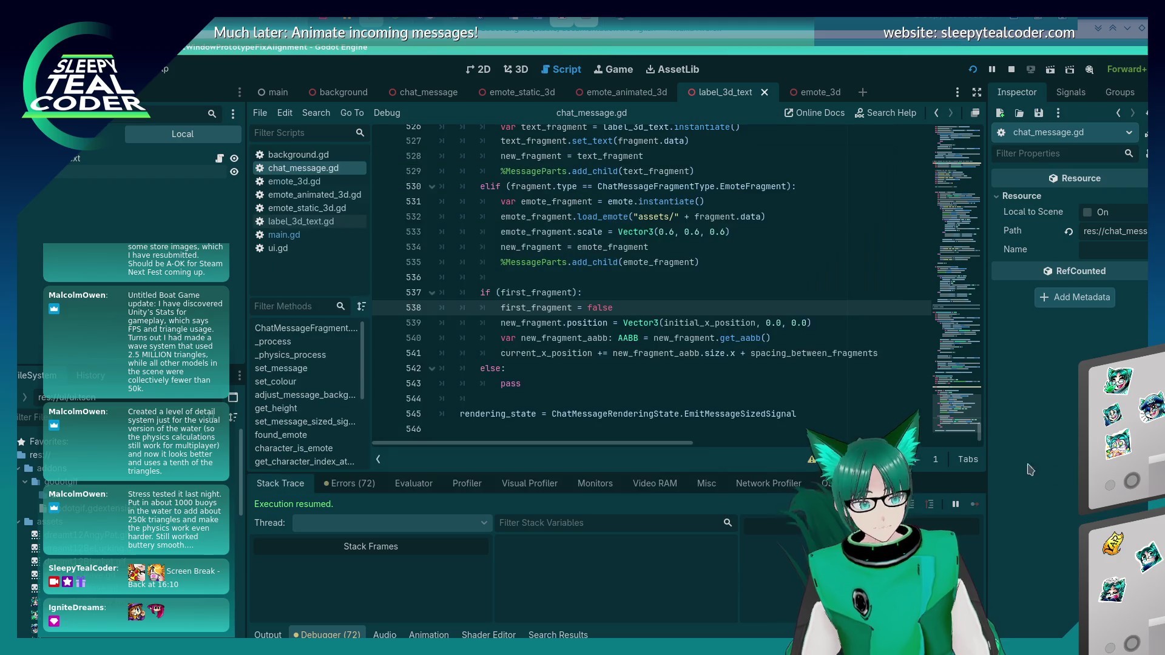
pyautogui.click(634, 371)
# Step: In the else branch, set new_fragment.position = current_x_position
pyautogui.press('Return')
pyautogui.write('n')
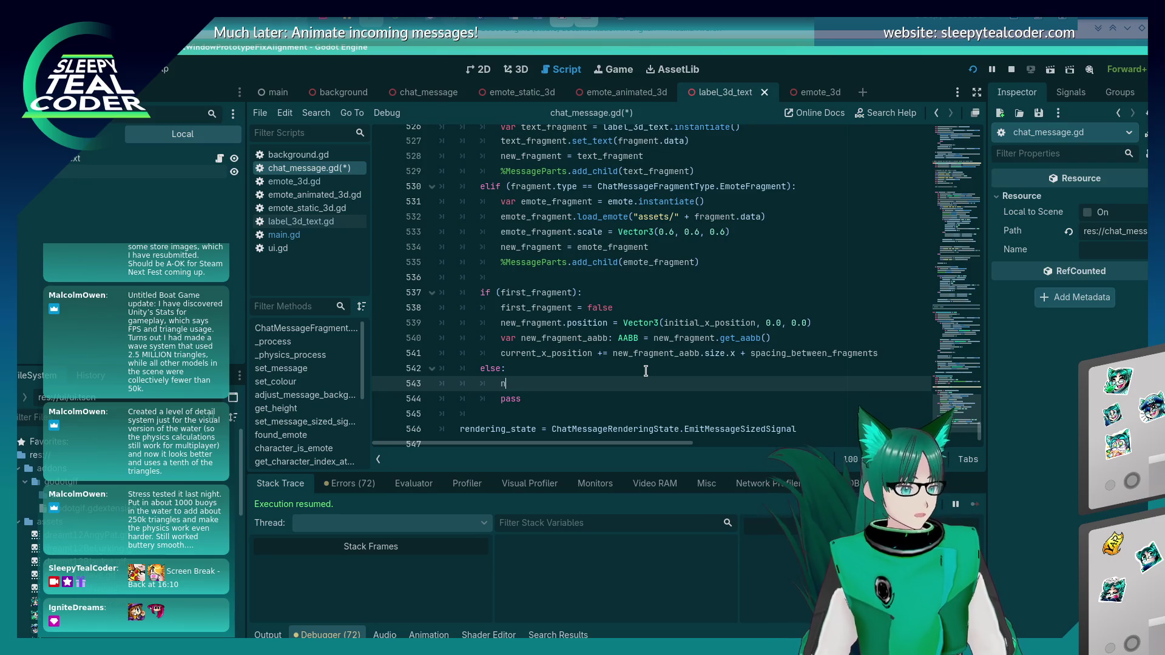
pyautogui.write('ew_fragment.posi')
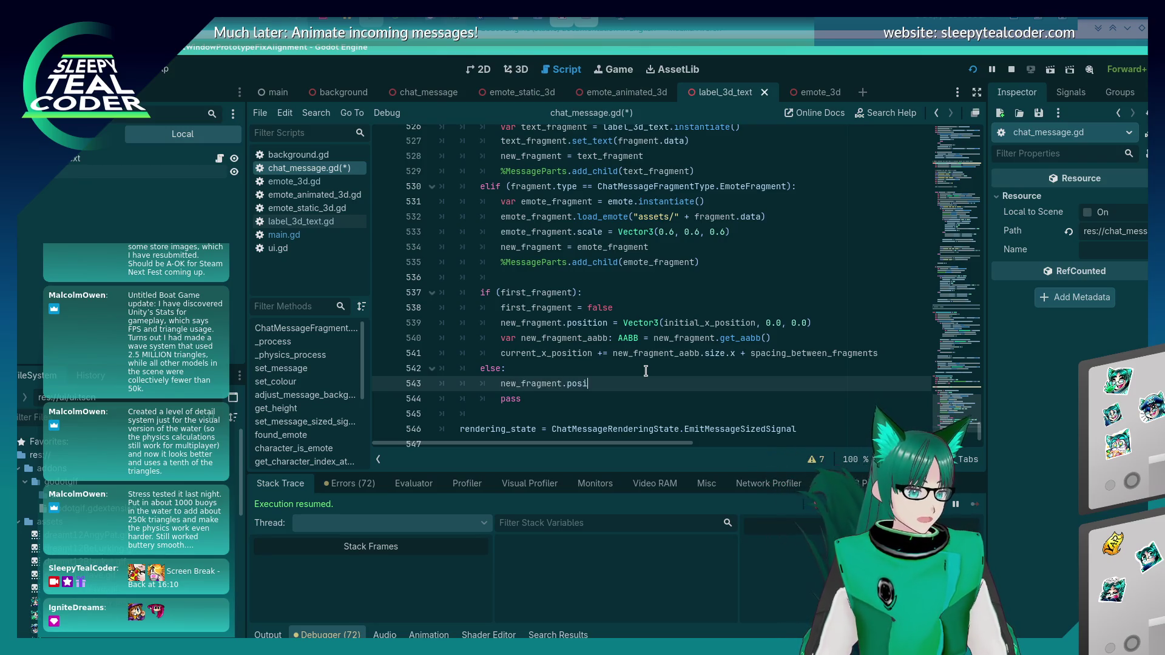
pyautogui.write('tion =')
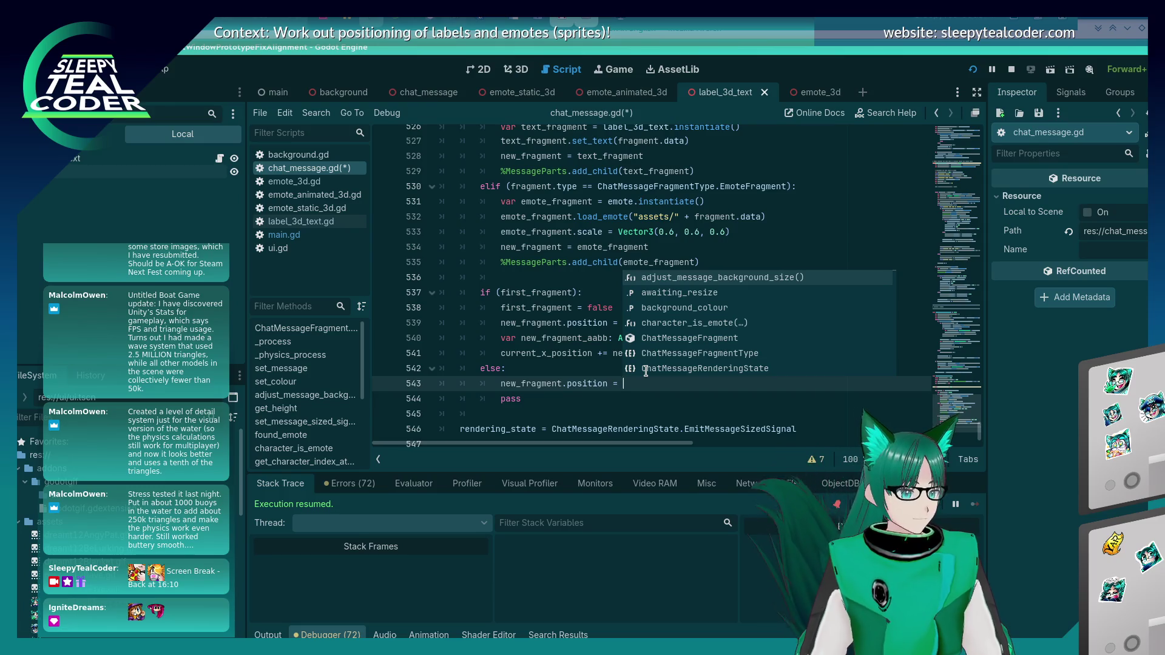
pyautogui.press('Escape')
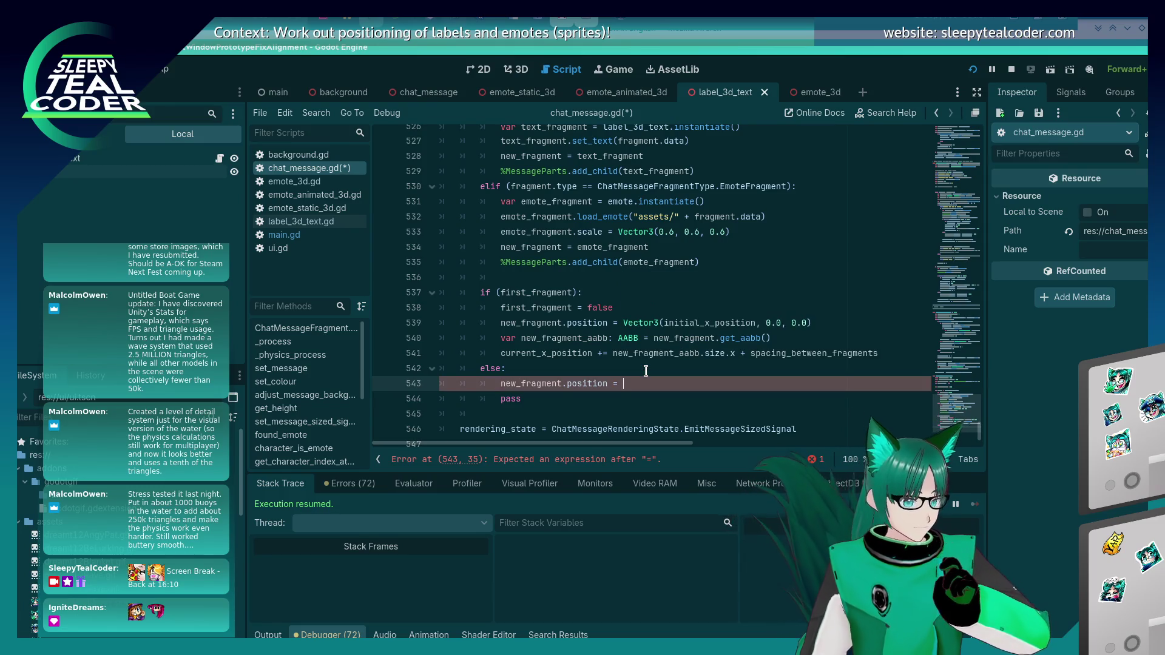
pyautogui.write('current_x_')
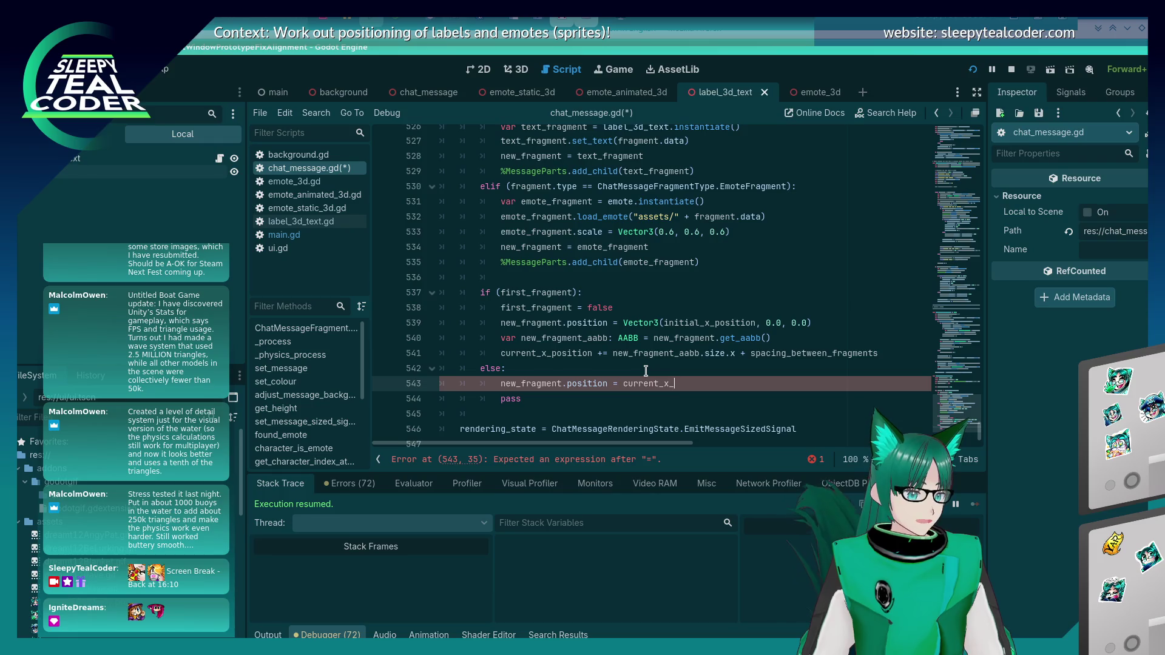
pyautogui.write('position')
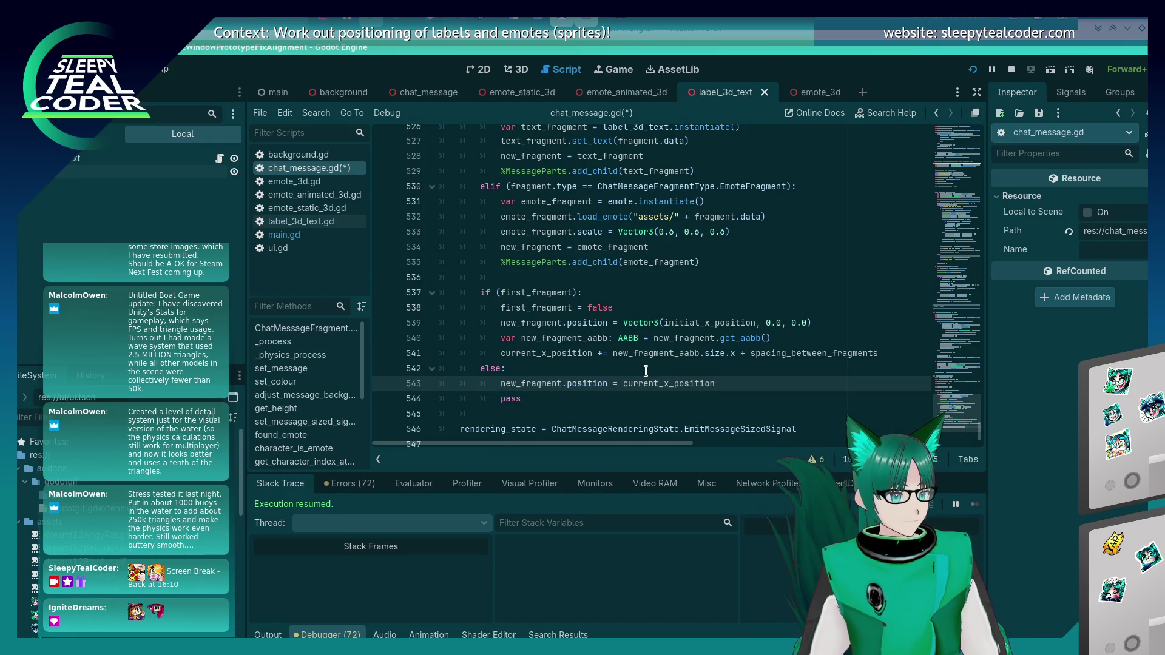
pyautogui.press('Return')
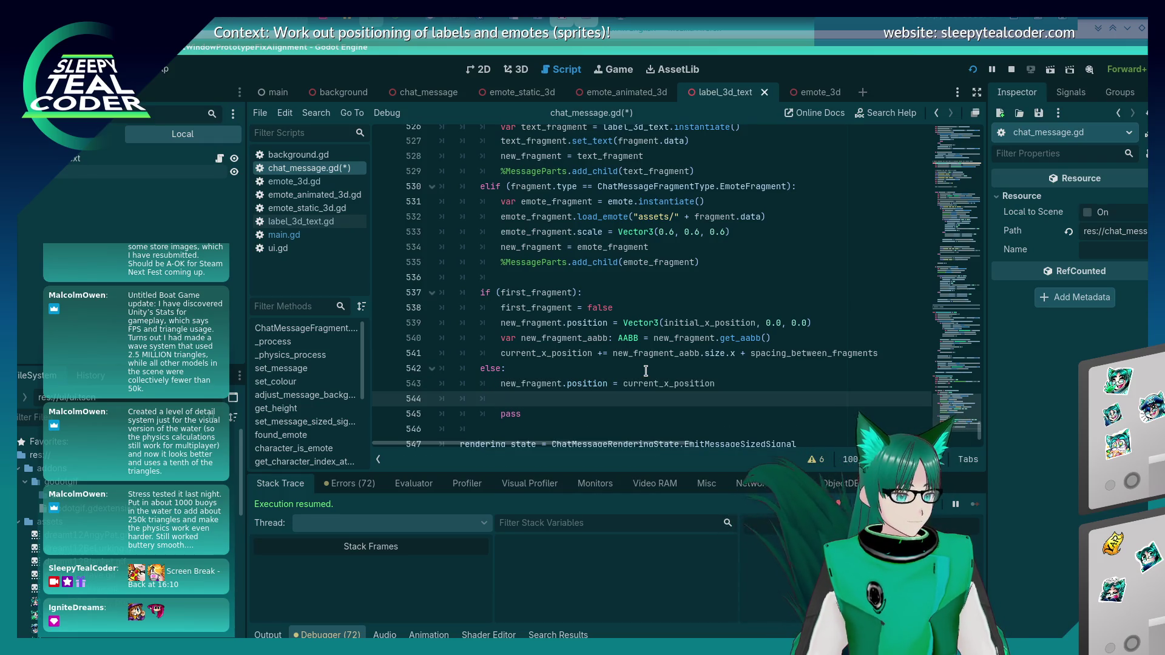
# Step: Copy the new_fragment_aabb = new_fragment.get_aabb() line into the else branch
pyautogui.write('current')
pyautogui.press('Escape')
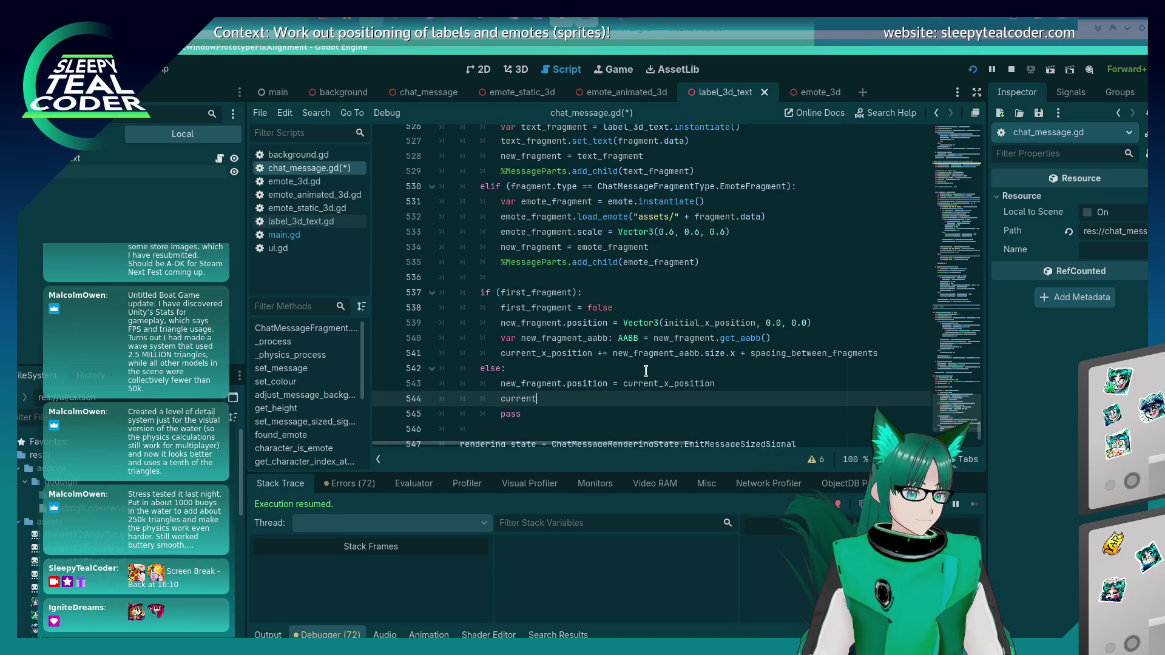
pyautogui.press('Up')
pyautogui.press('Up')
pyautogui.press('Up')
pyautogui.hotkey('ctrl', 'c')
pyautogui.press('Down')
pyautogui.press('Down')
pyautogui.press('Down')
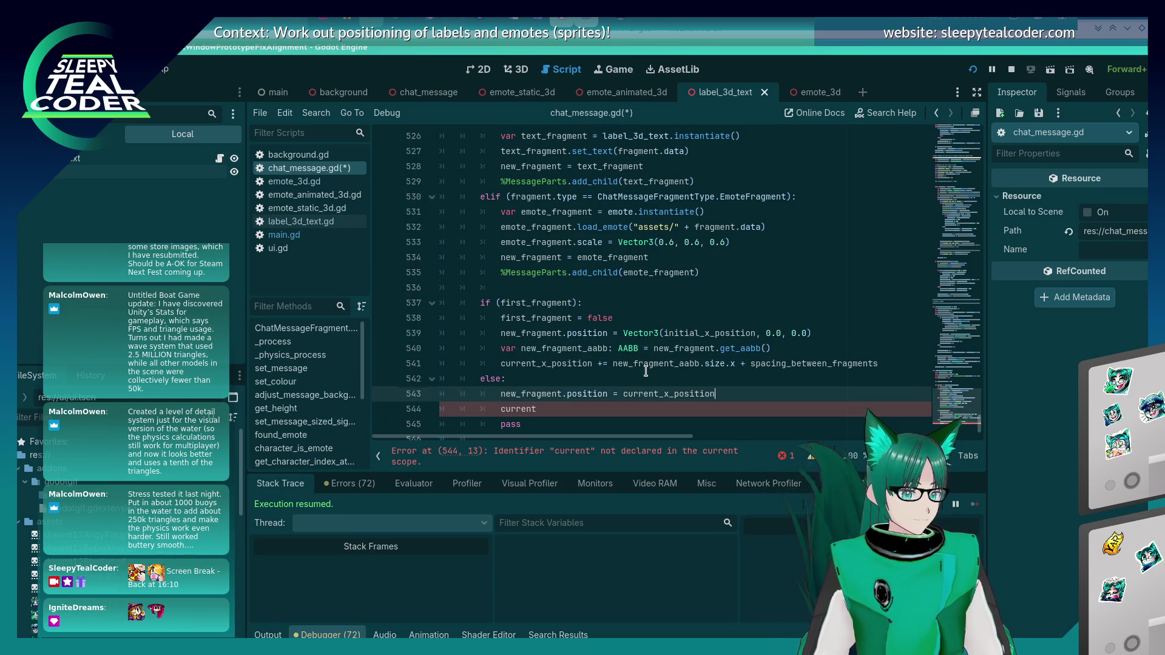
pyautogui.hotkey('ctrl', 'v')
# Step: Advance current_x_position by the copied width-plus-spacing expression, then save and run the game
pyautogui.press('Up')
pyautogui.press('Up')
pyautogui.press('Up')
pyautogui.hotkey('ctrl', 'Left')
pyautogui.hotkey('ctrl', 'Left')
pyautogui.hotkey('ctrl', 'Left')
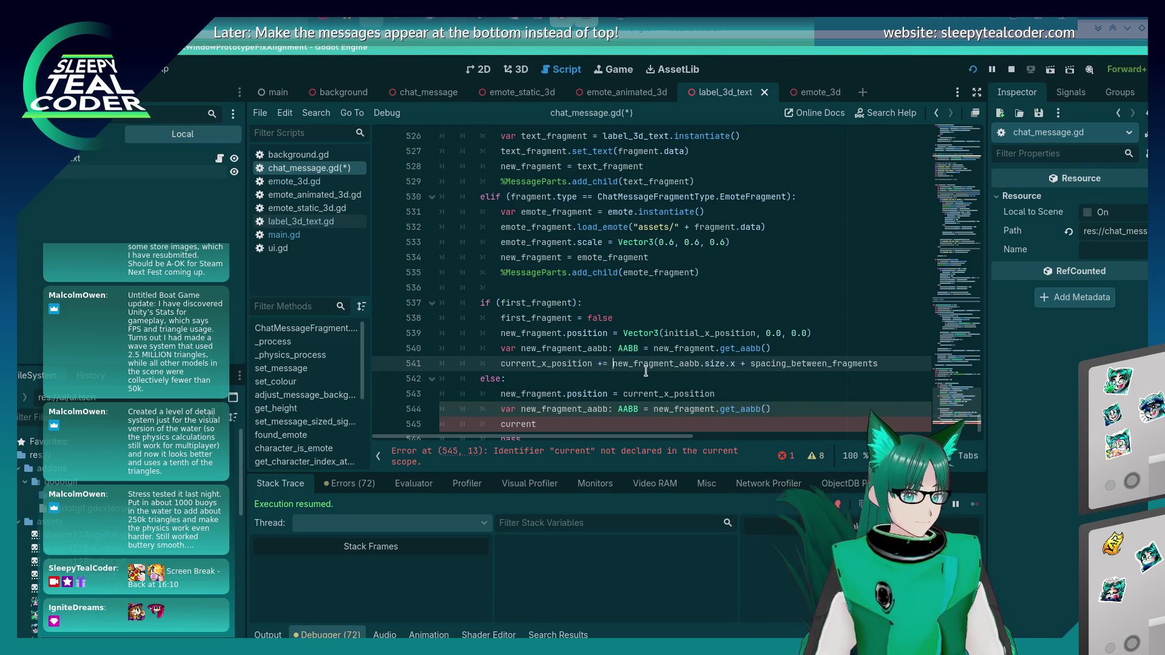
pyautogui.hotkey('shift', 'End')
pyautogui.hotkey('ctrl', 'c')
pyautogui.press('Down')
pyautogui.press('Down')
pyautogui.press('Down')
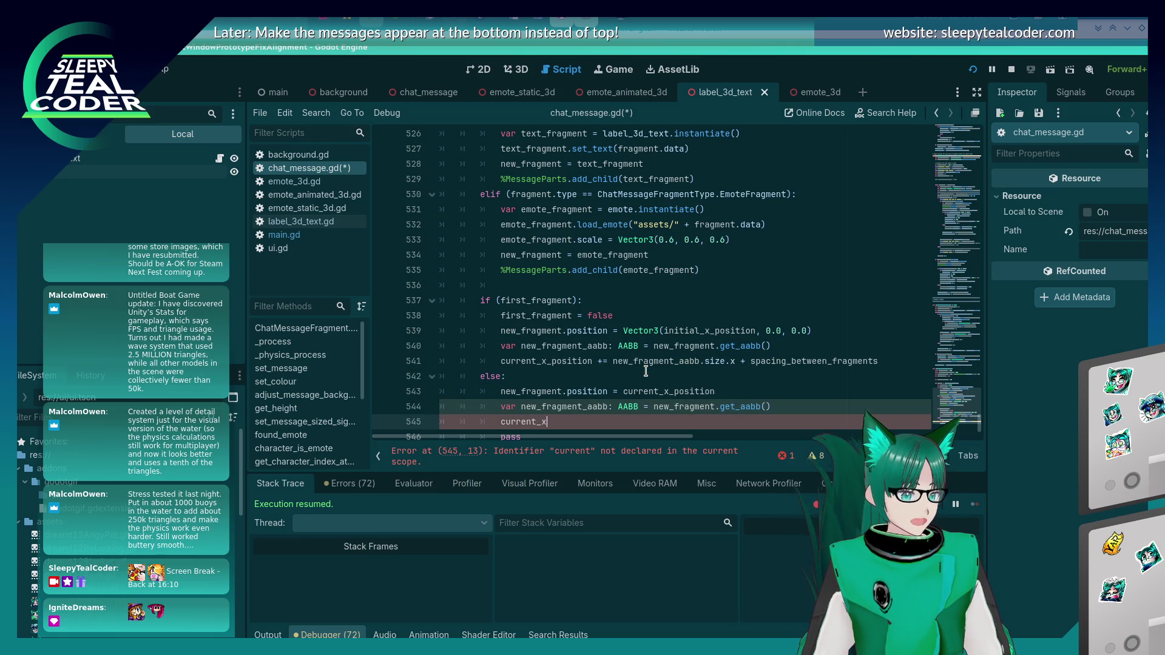
pyautogui.write('_position =')
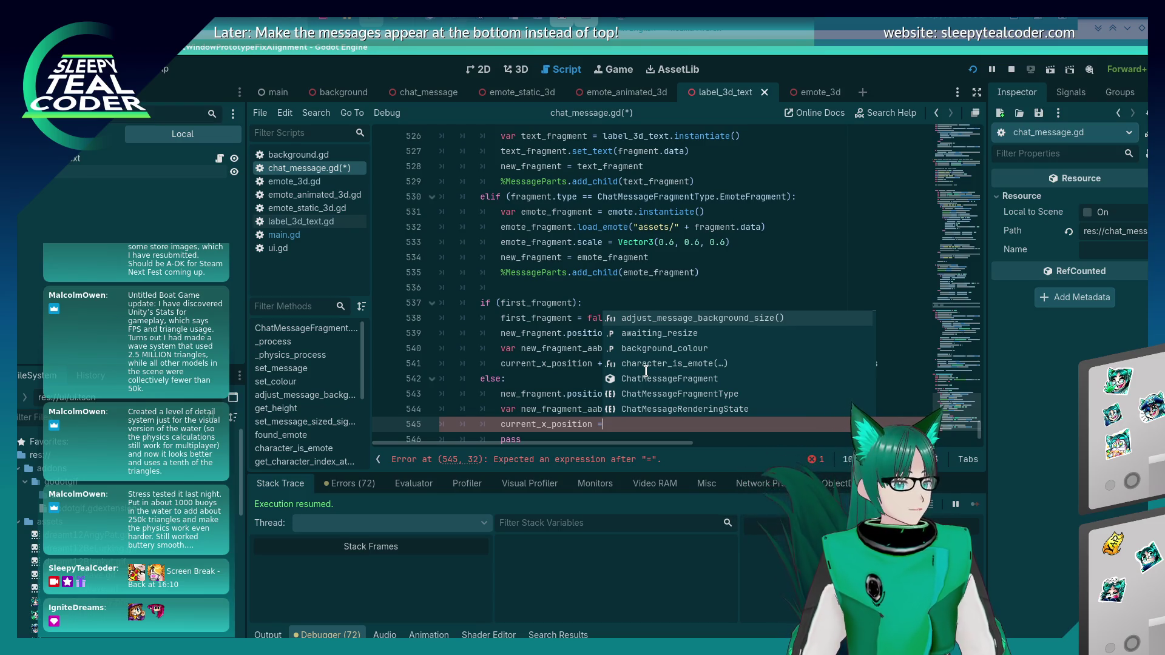
pyautogui.press('BackSpace')
pyautogui.write('+')
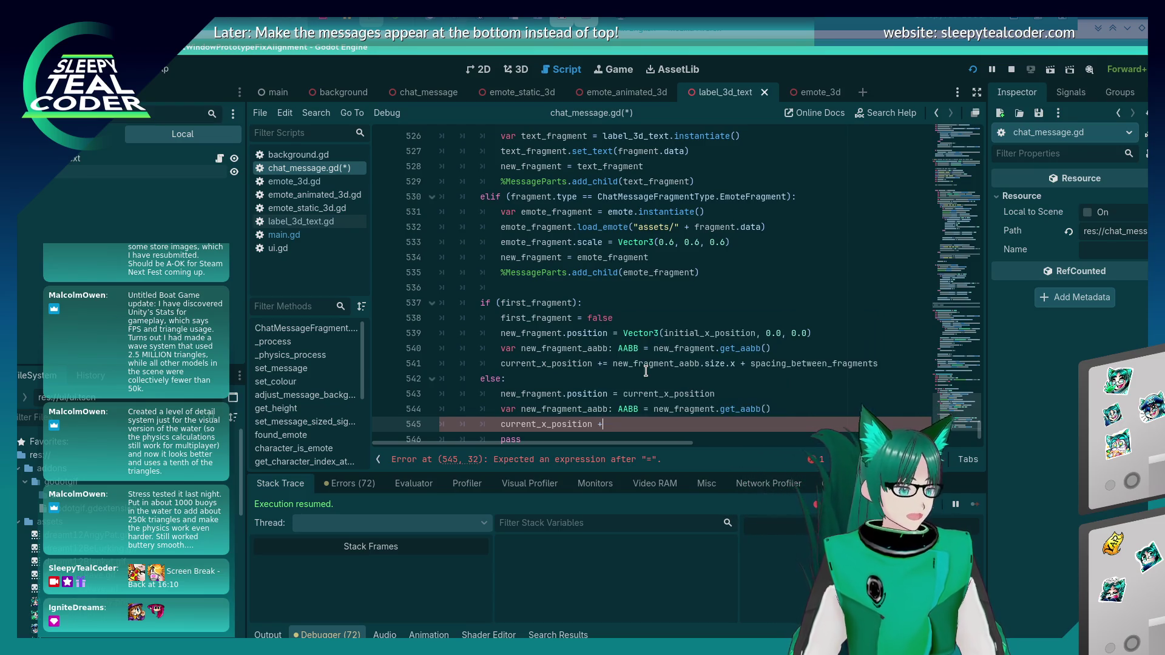
pyautogui.hotkey('ctrl', 'v')
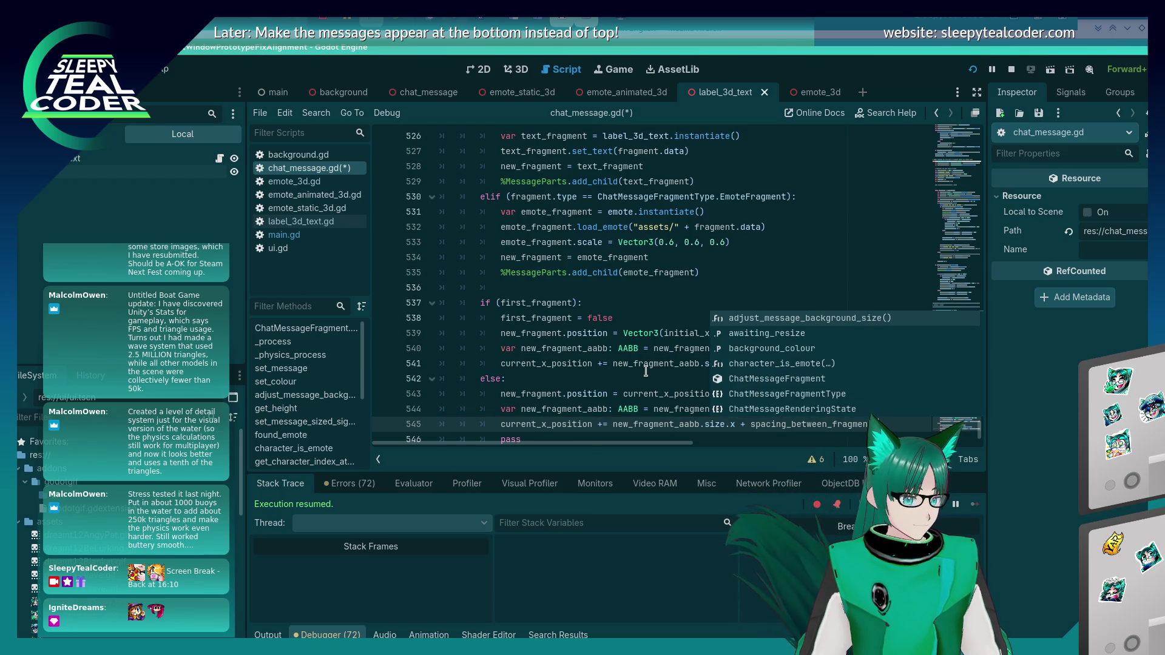
pyautogui.press('Escape')
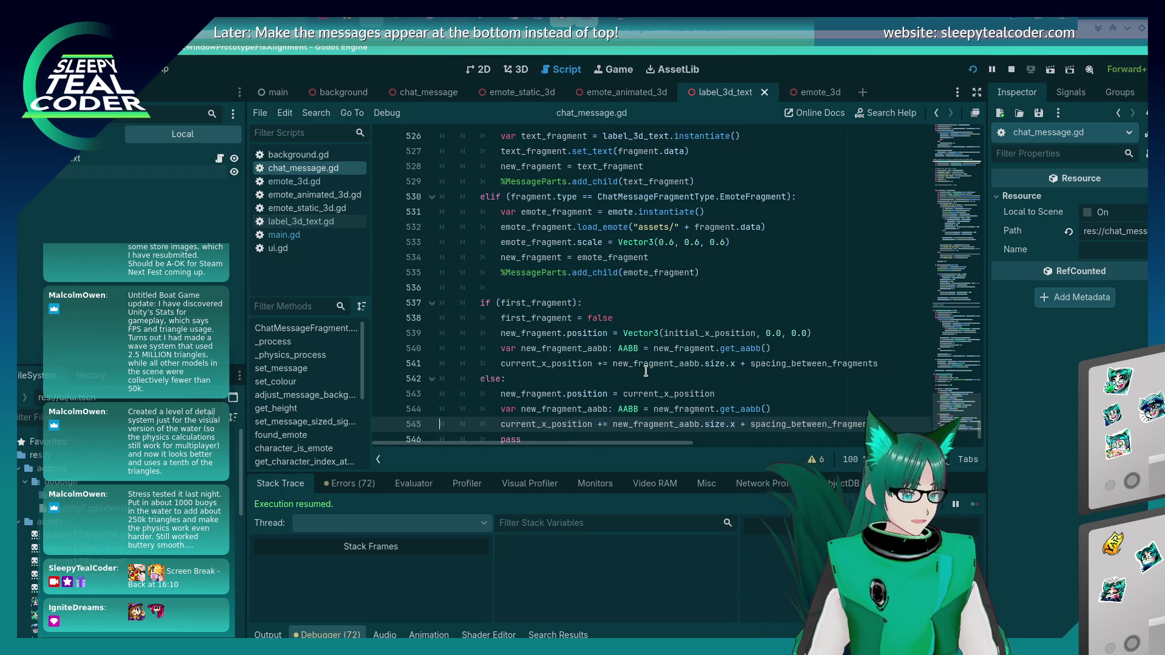
pyautogui.press('F5')
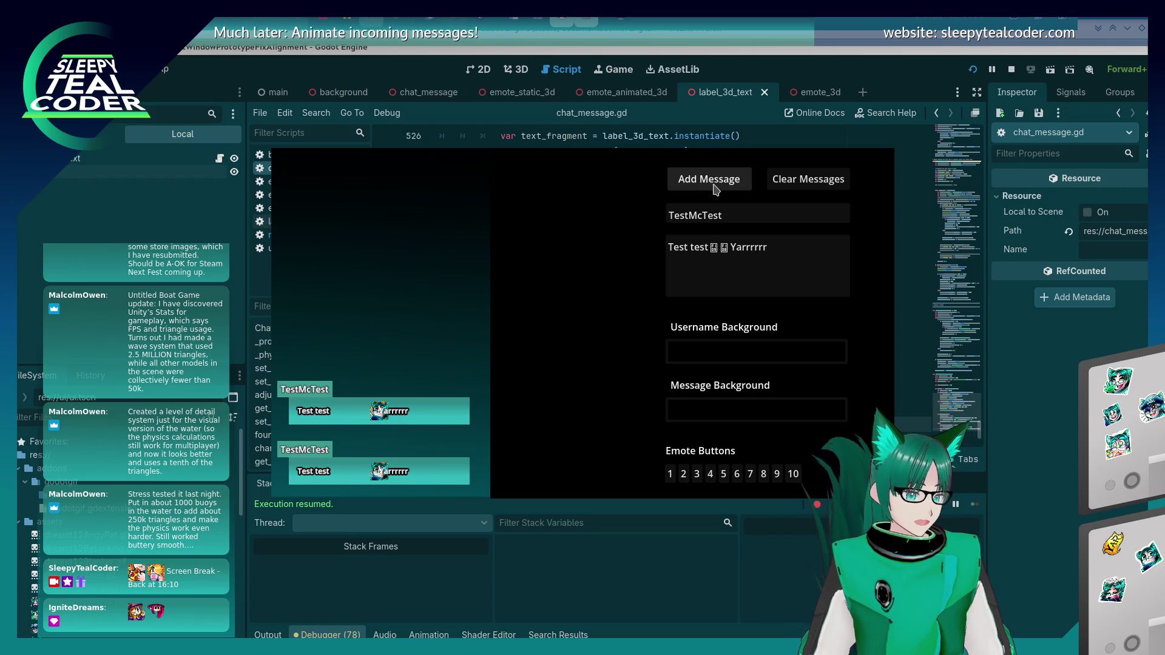
# Step: After adding a test message, change line 543 to assign new_fragment.position.x, save, and resume
pyautogui.click(715, 182)
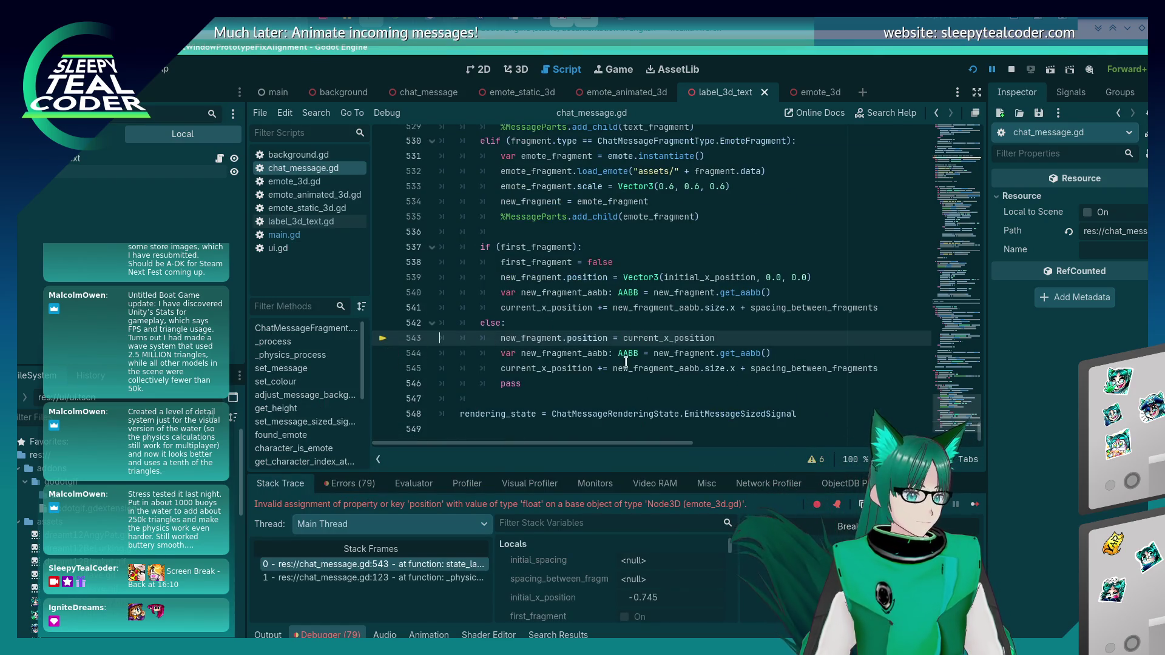
pyautogui.click(608, 338)
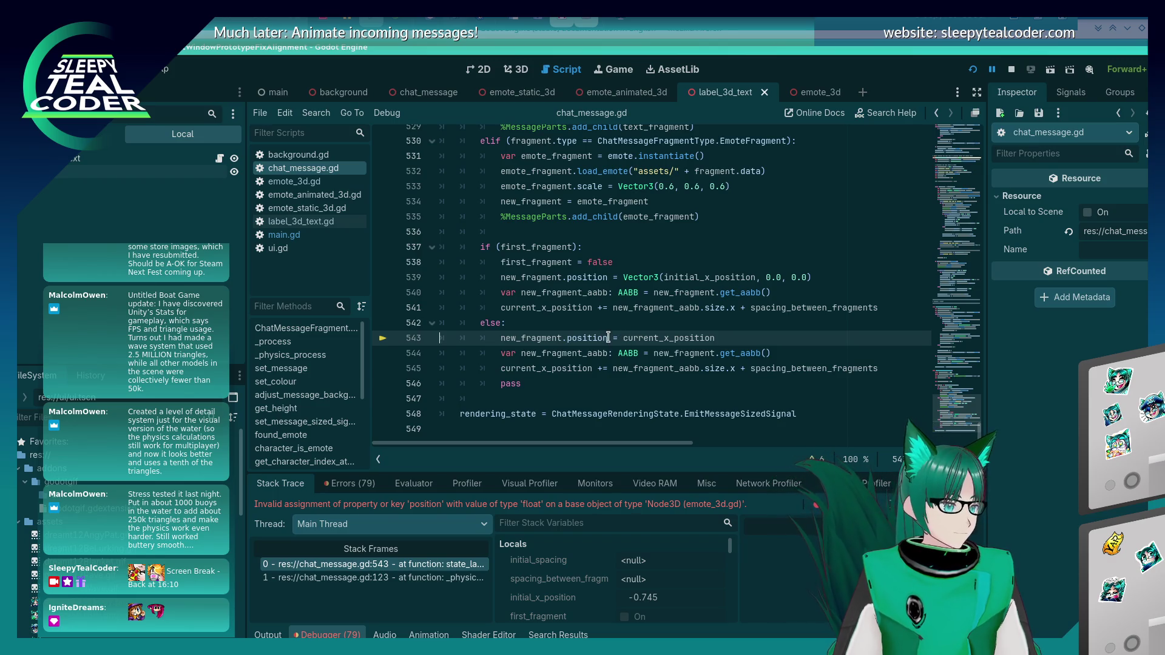
pyautogui.write('.x')
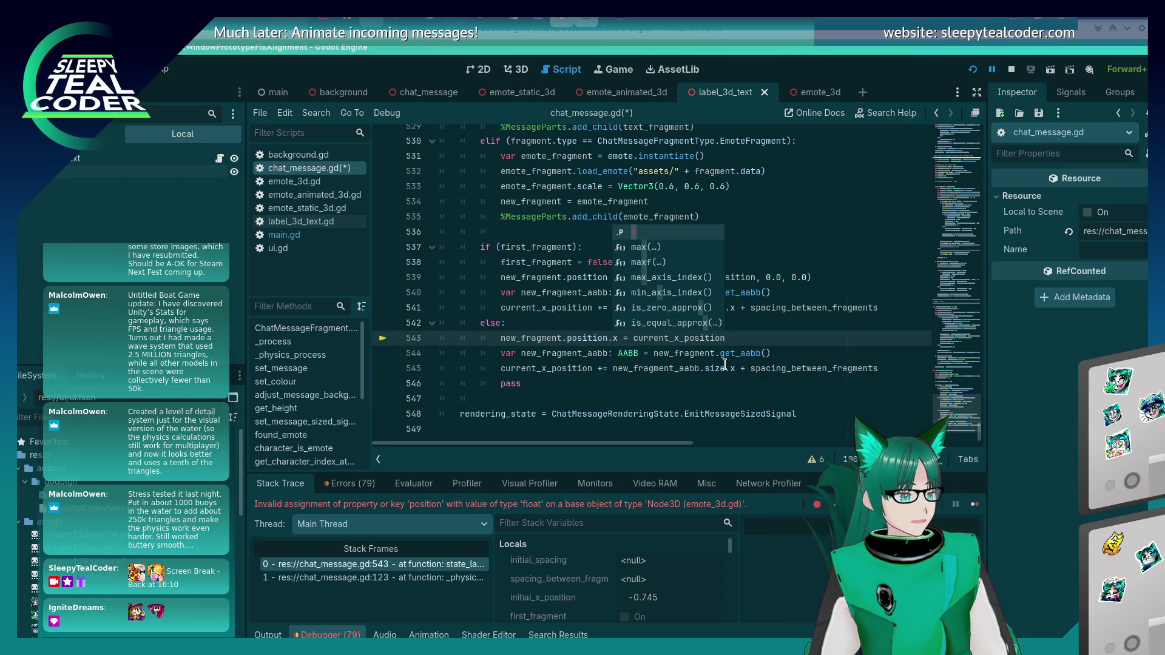
pyautogui.hotkey('ctrl', 's')
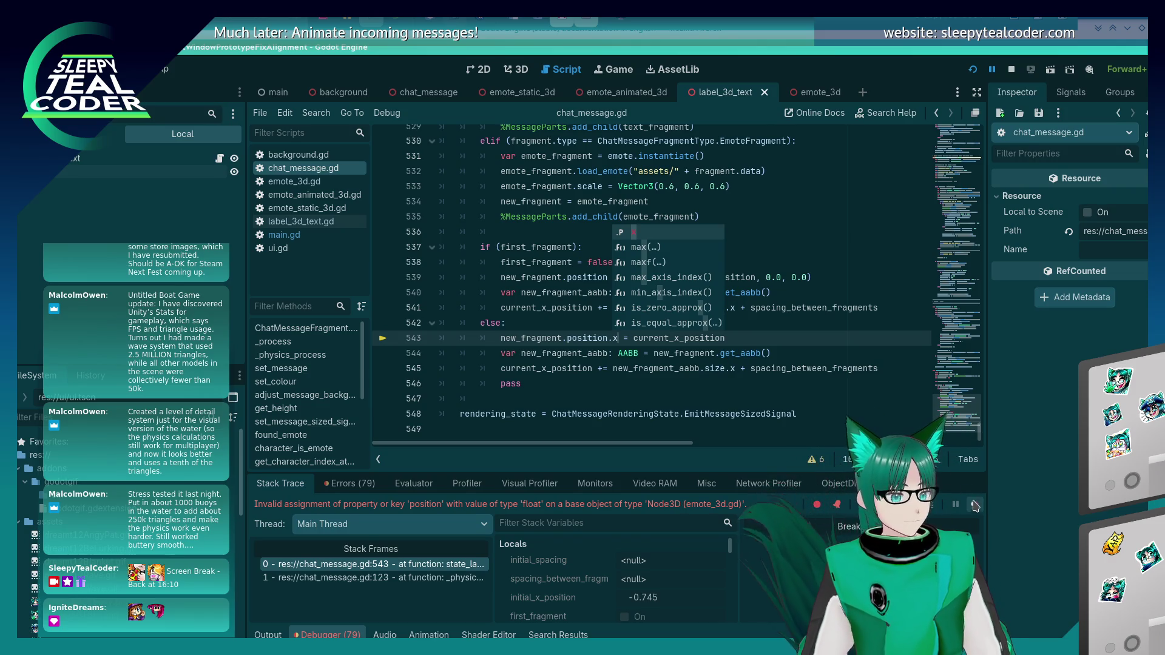
pyautogui.click(974, 505)
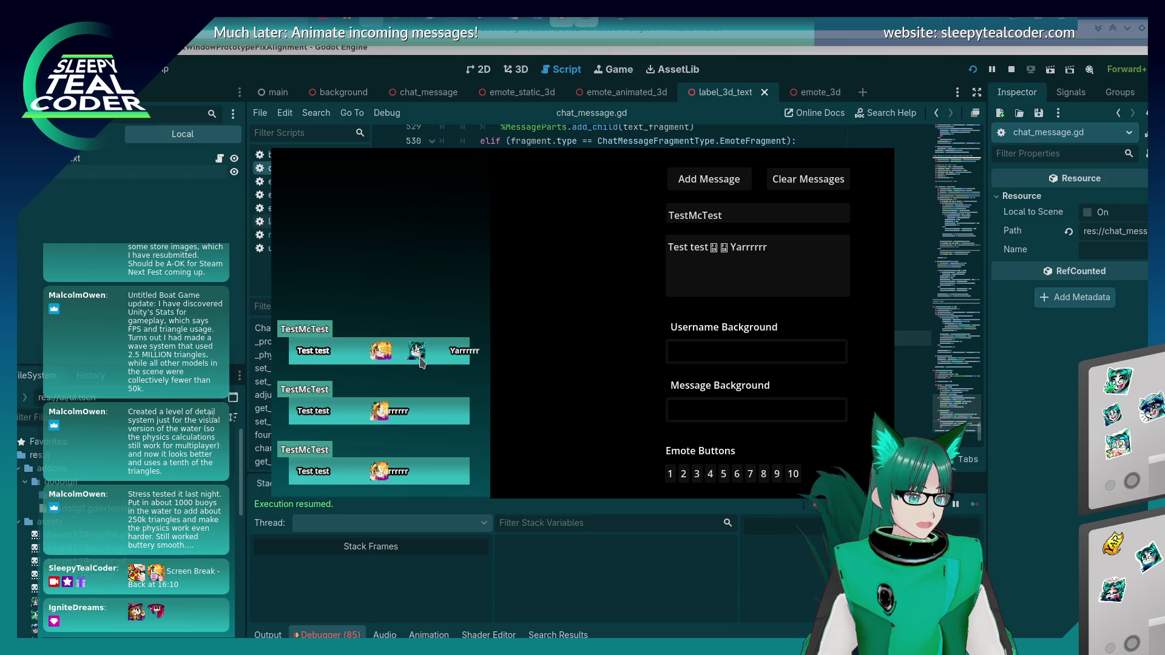
# Step: Clear the test chat and add a fresh batch of five test messages
pyautogui.click(707, 280)
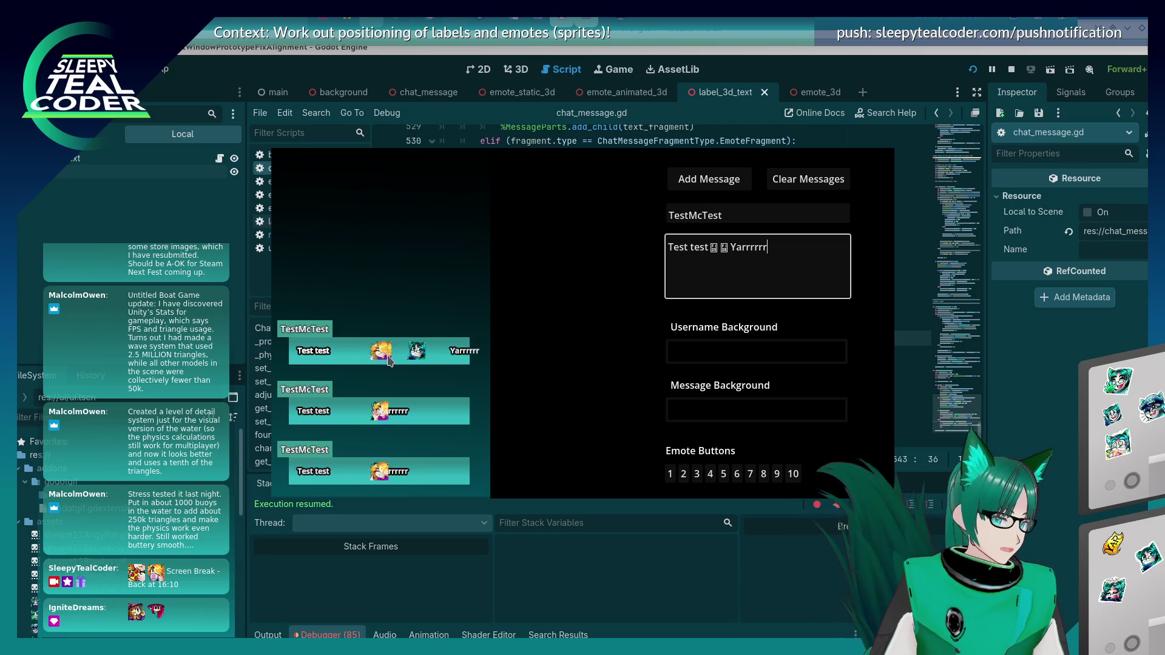
pyautogui.click(801, 183)
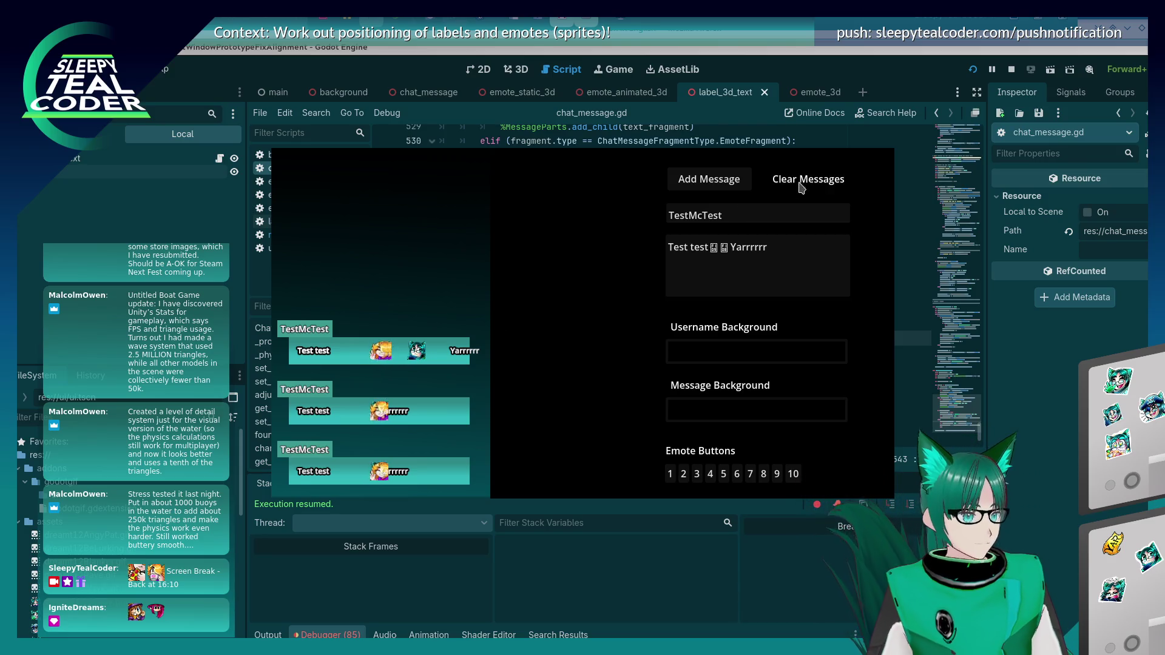
pyautogui.click(735, 183)
pyautogui.click(735, 184)
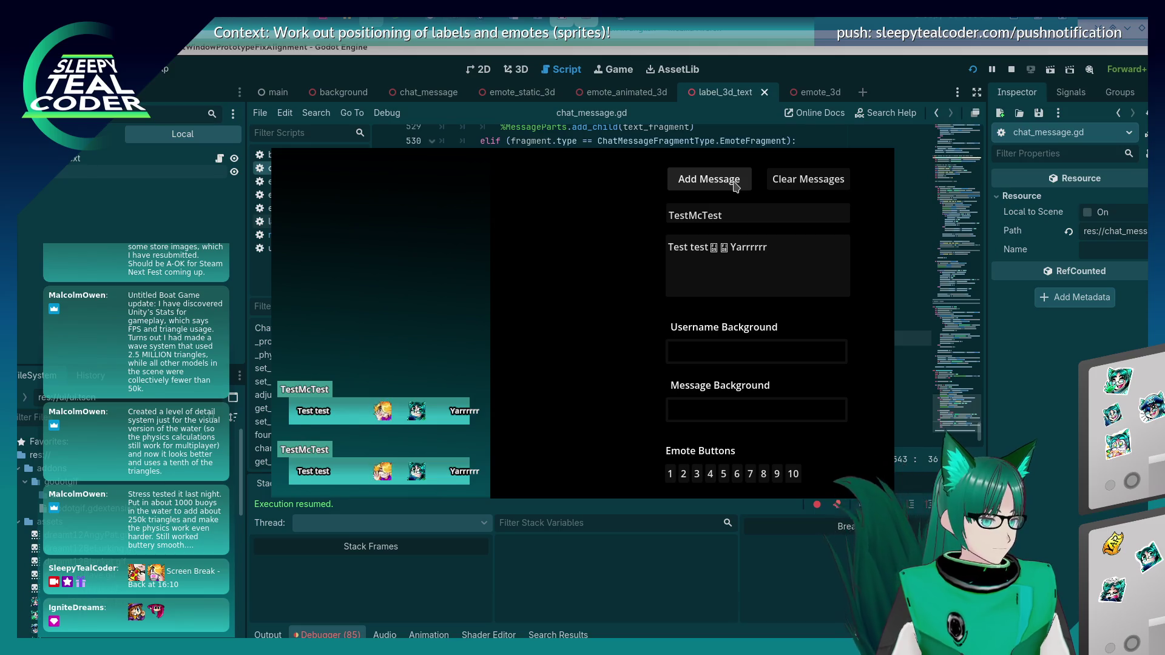
pyautogui.click(735, 183)
pyautogui.click(735, 183)
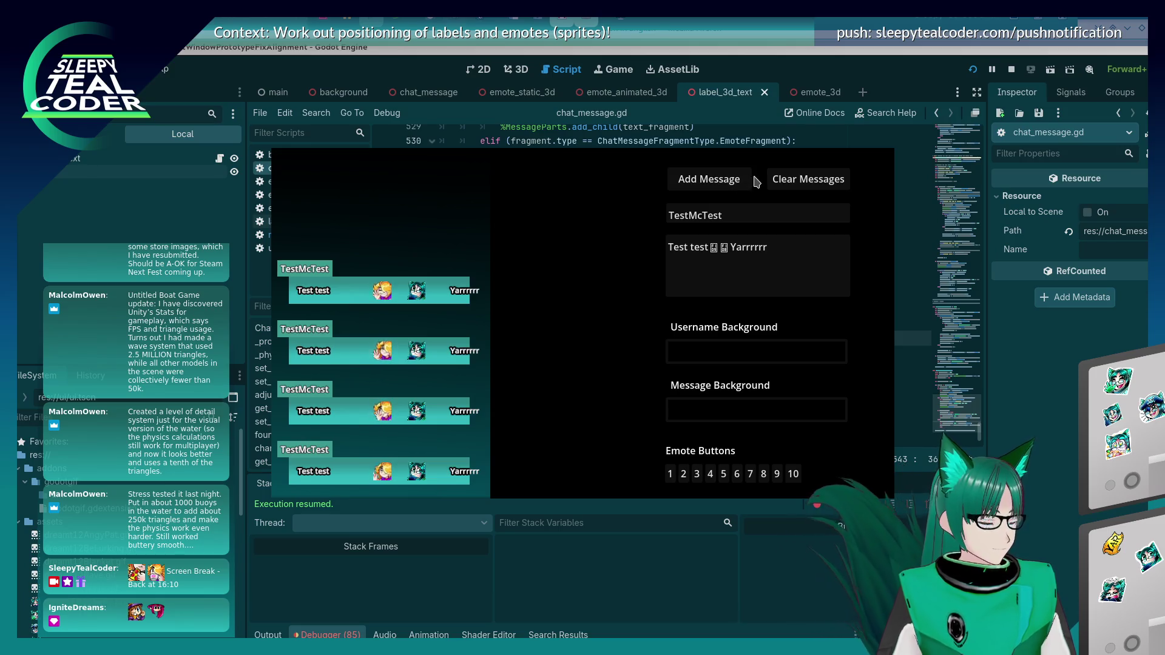
pyautogui.click(783, 180)
pyautogui.click(738, 178)
pyautogui.click(737, 178)
pyautogui.click(737, 179)
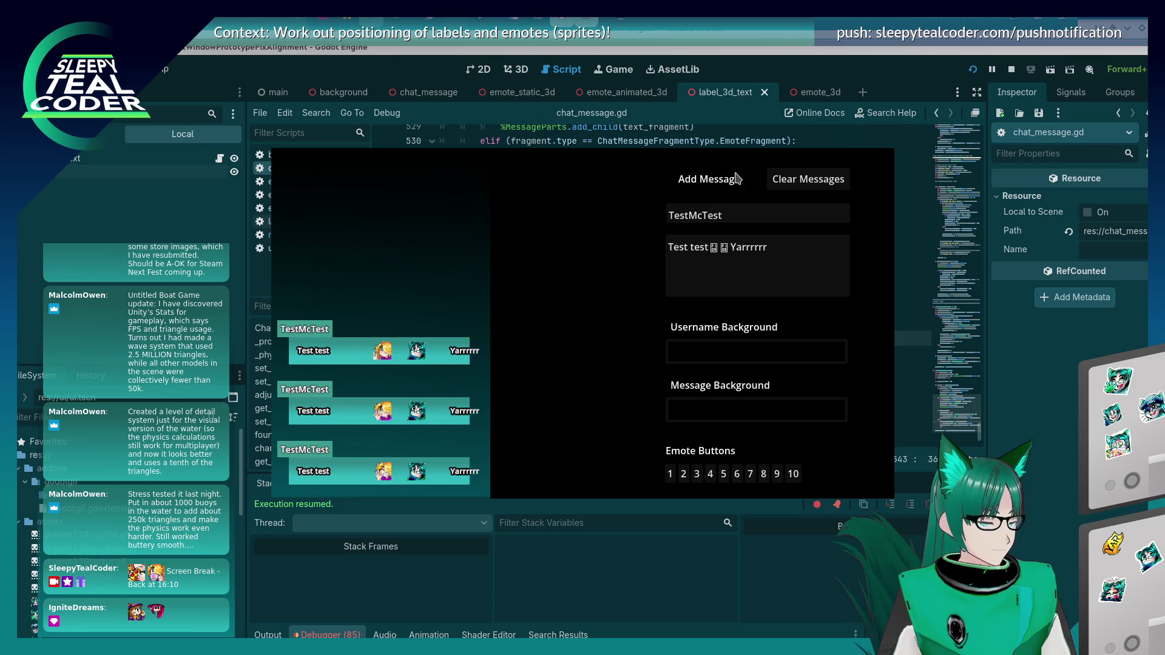
pyautogui.click(737, 178)
pyautogui.click(736, 179)
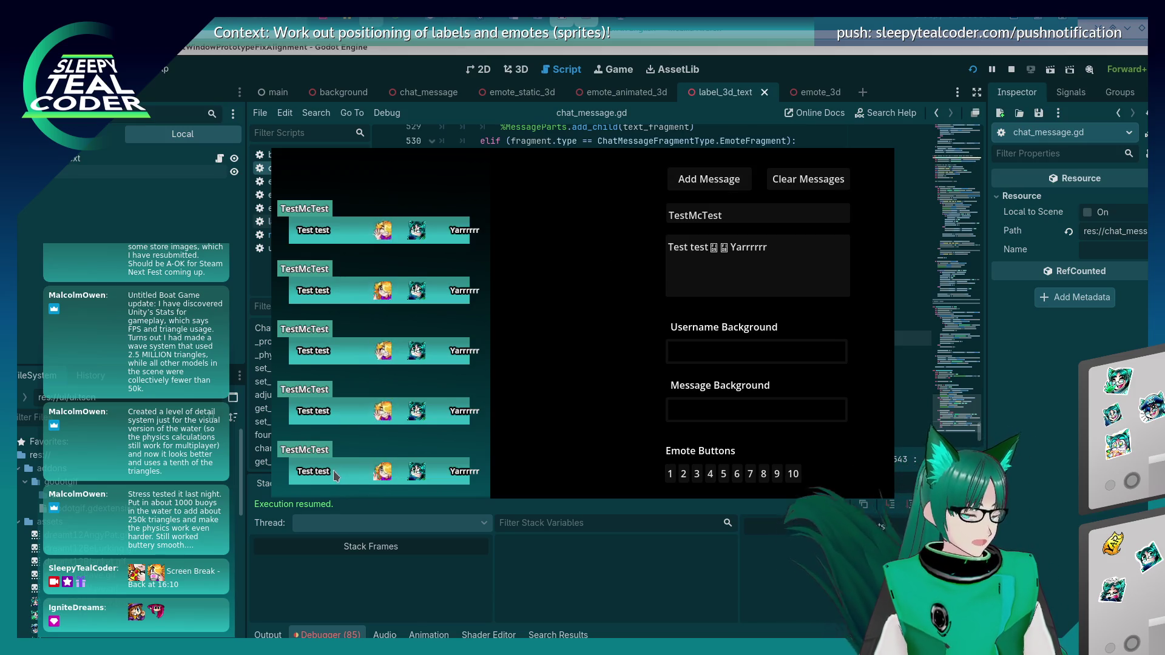
# Step: Add a one-emote message and one with an extra emote, then return to the script
pyautogui.click(725, 255)
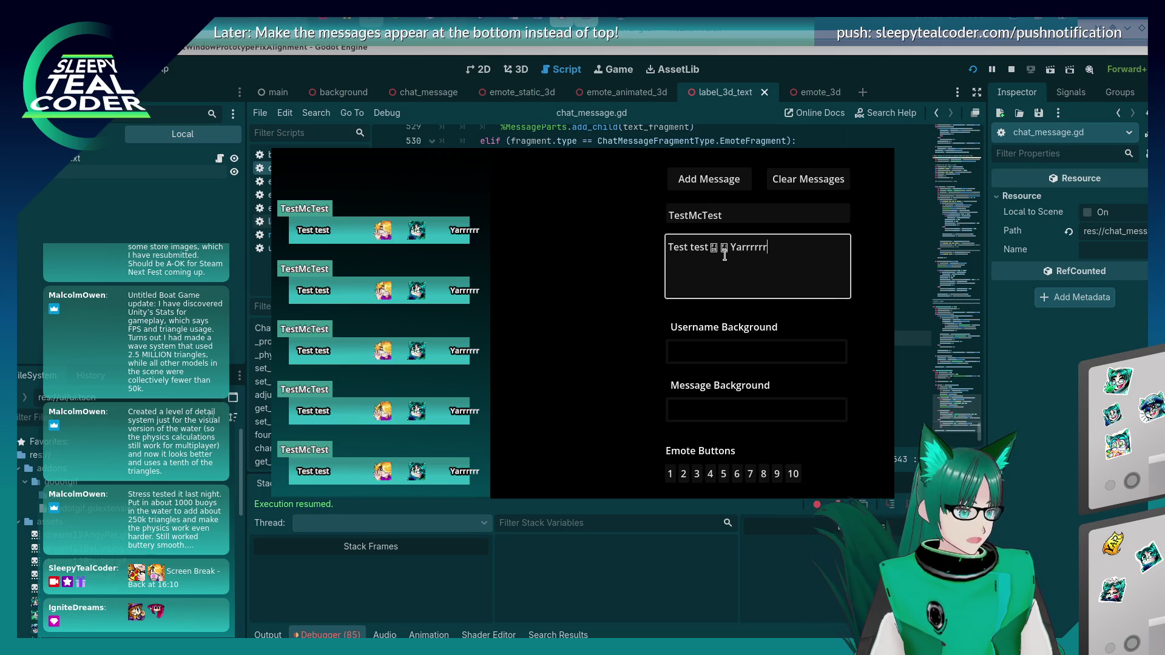
pyautogui.press('BackSpace')
pyautogui.click(722, 180)
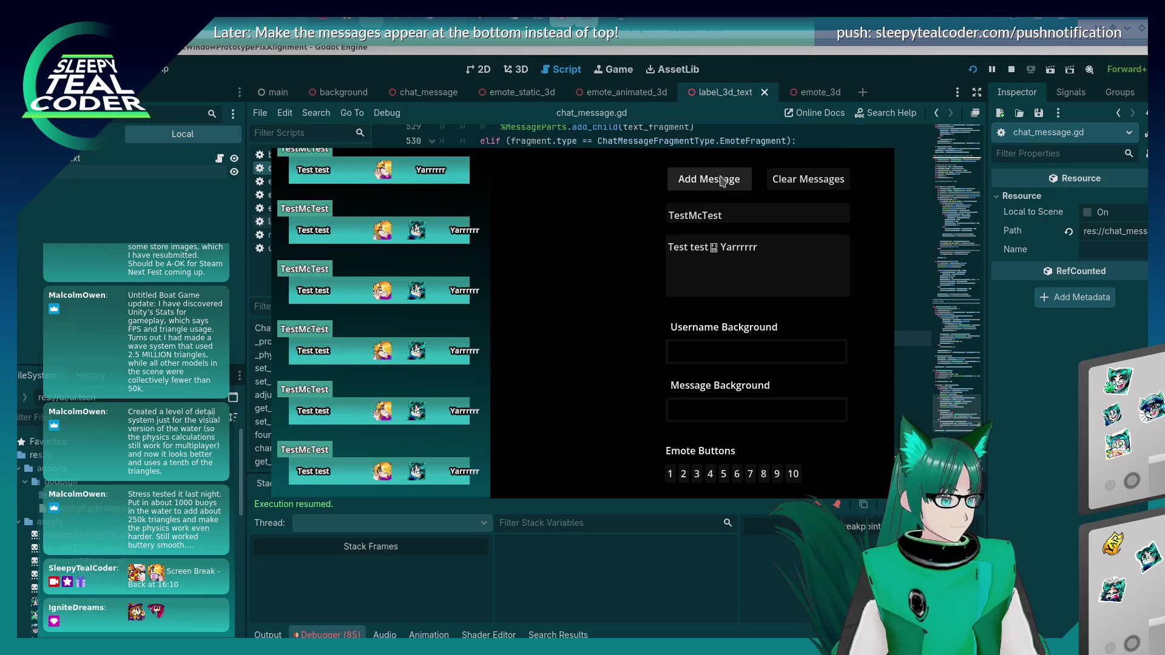
pyautogui.click(718, 249)
pyautogui.click(775, 473)
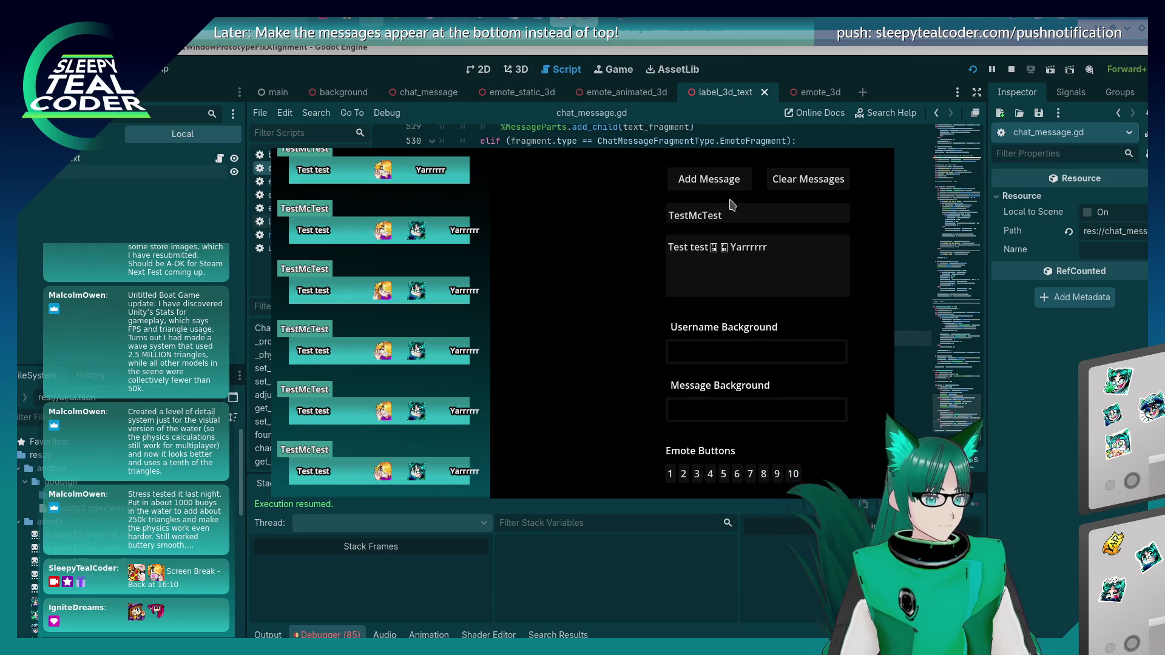
pyautogui.click(708, 179)
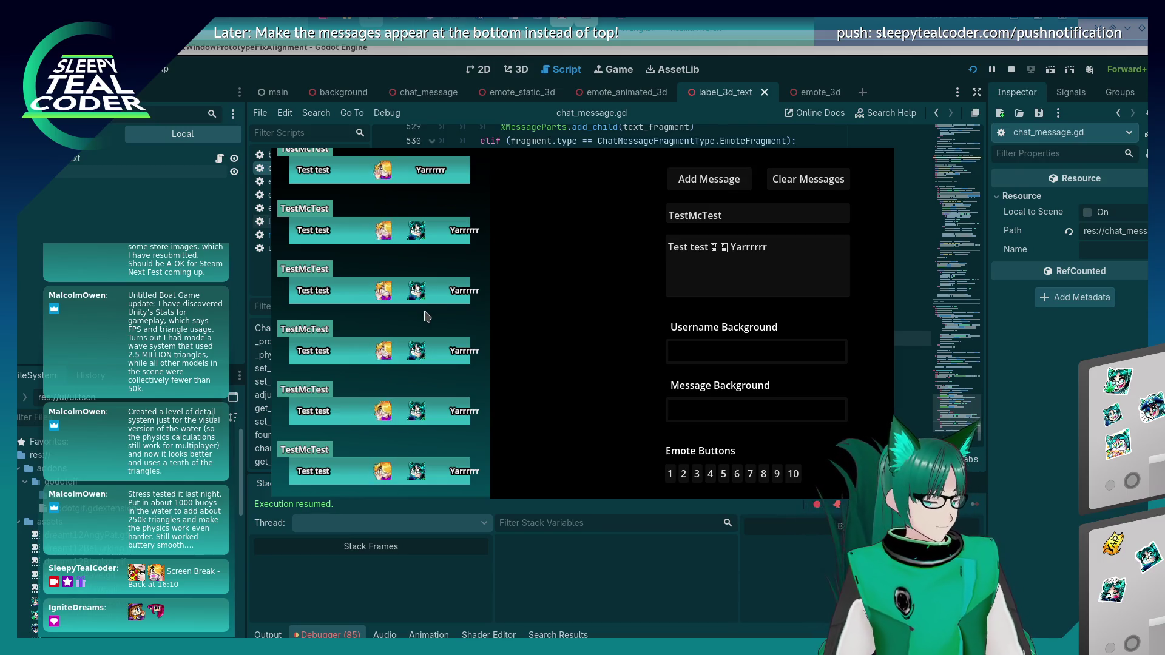
pyautogui.press('space')
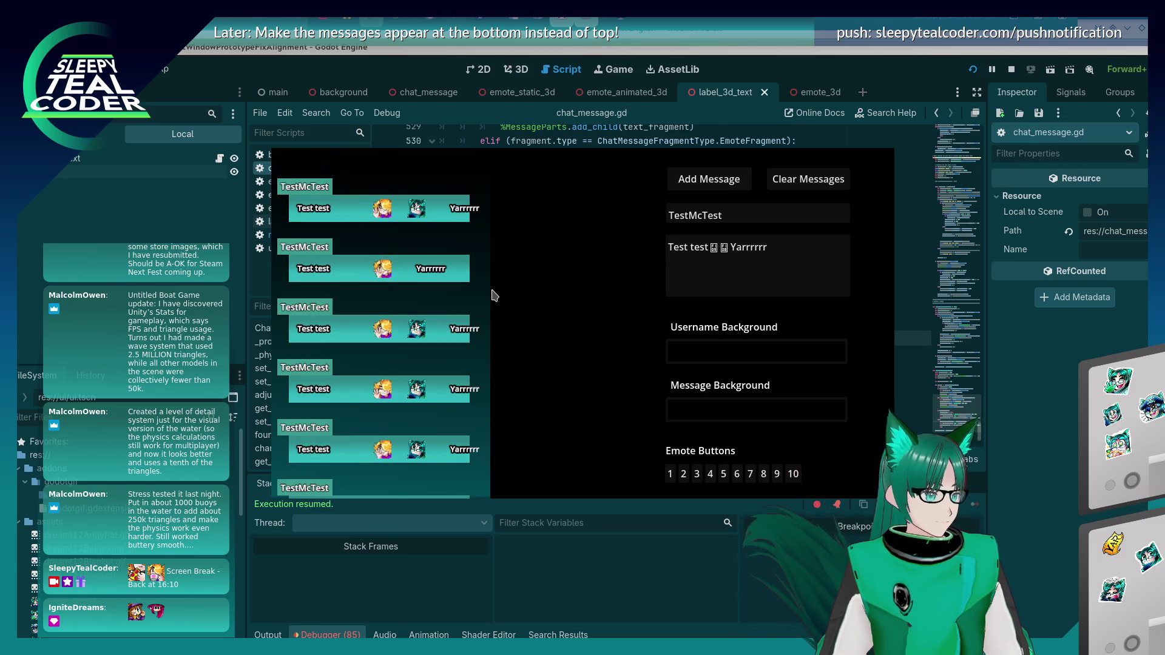
pyautogui.click(701, 368)
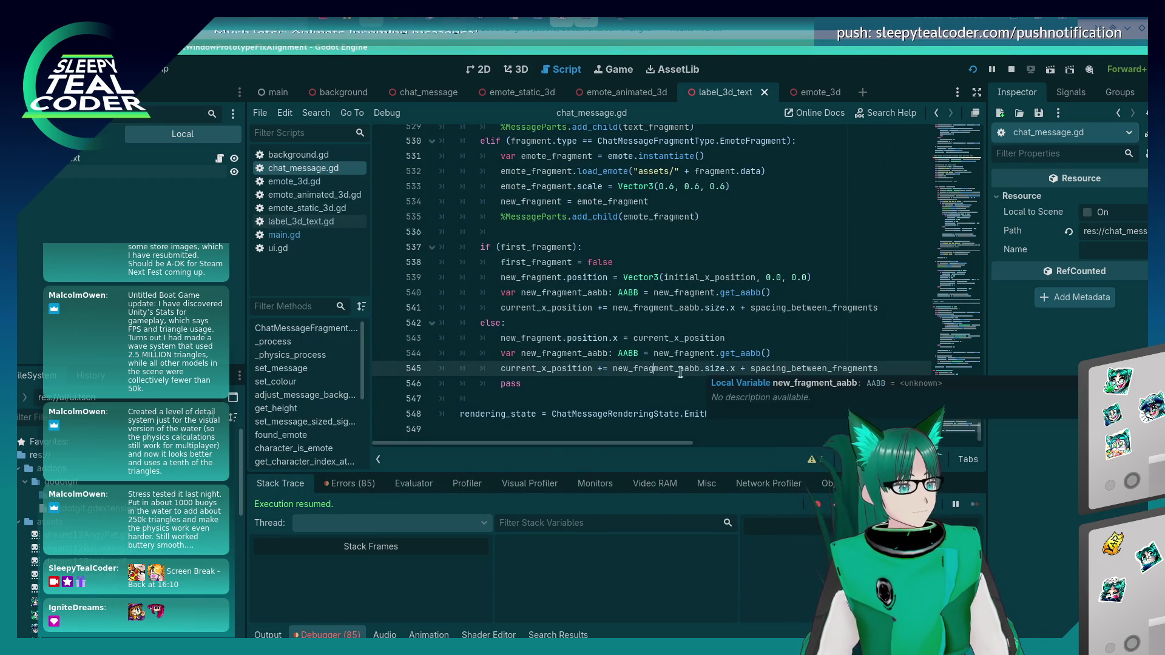
# Step: Prefix current_x_position on line 543 with 'initial_x_position +' and run the game
pyautogui.scroll(1, 650, 398)
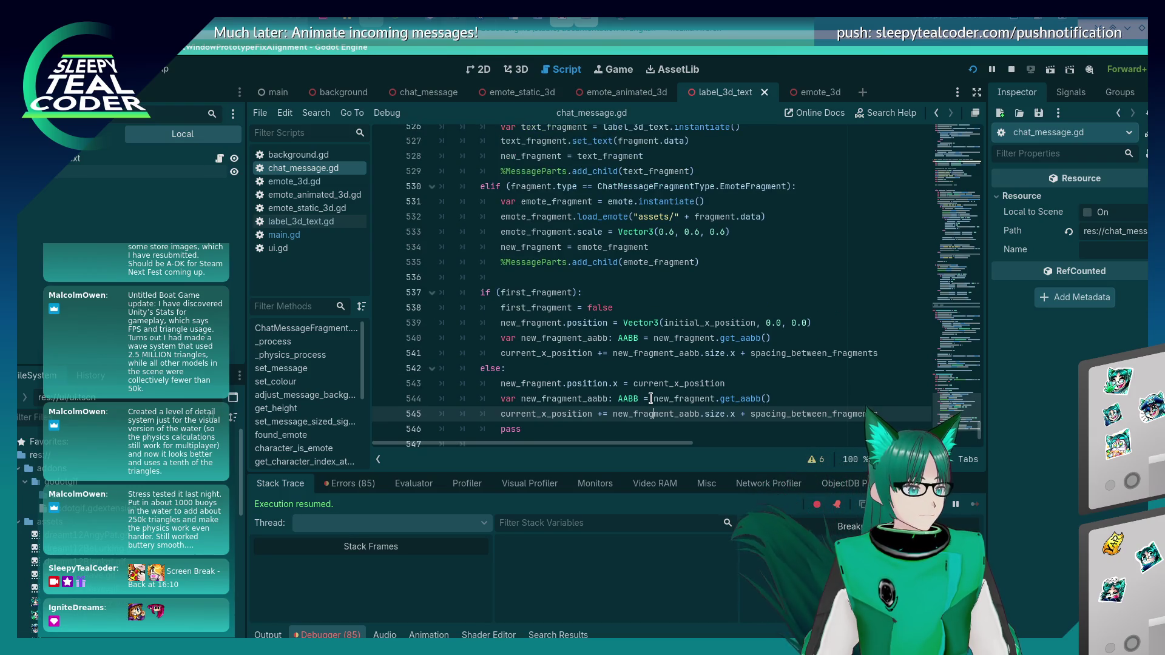
pyautogui.click(636, 382)
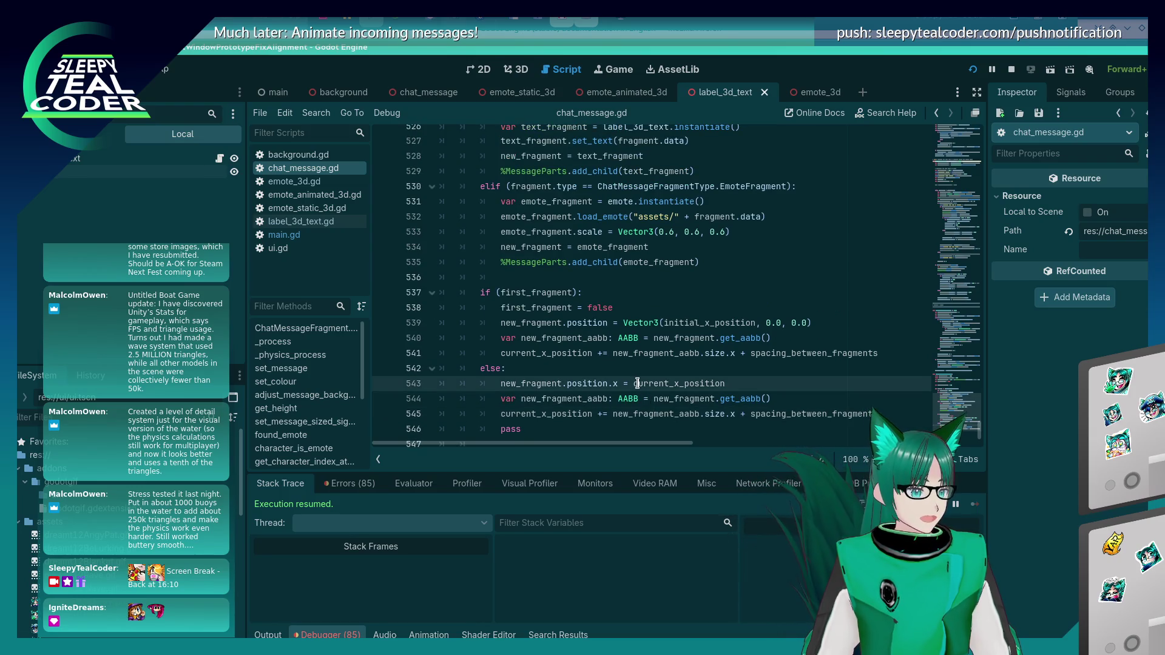
pyautogui.scroll(6, 599, 303)
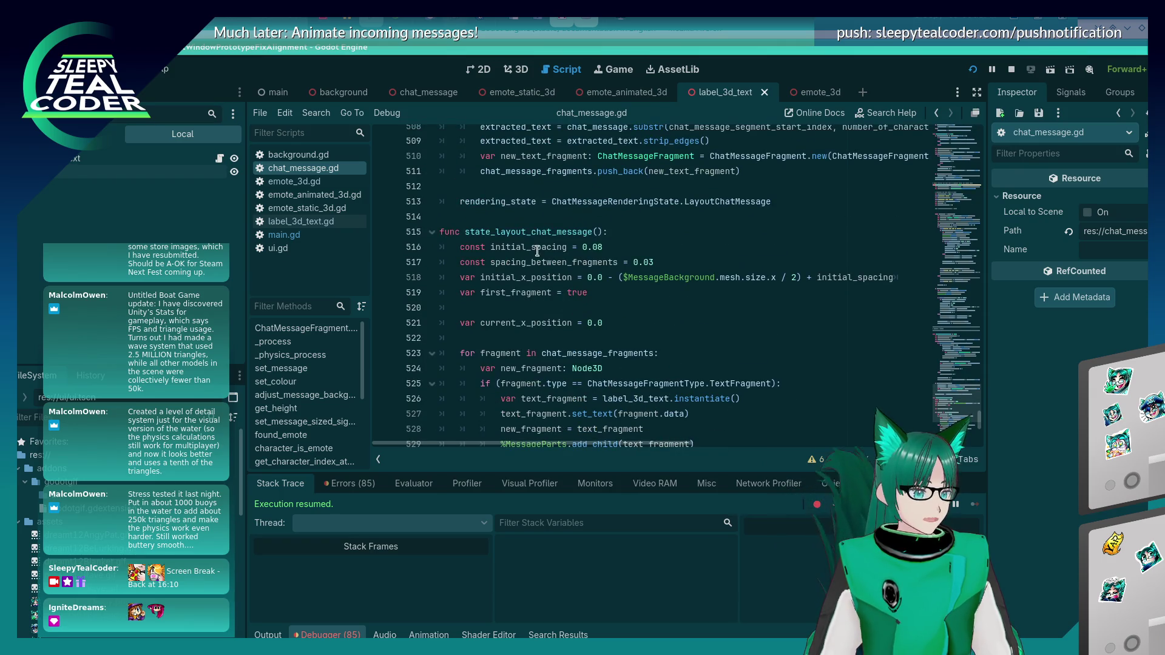
pyautogui.doubleClick(534, 276)
pyautogui.hotkey('ctrl', 'c')
pyautogui.scroll(-3, 754, 364)
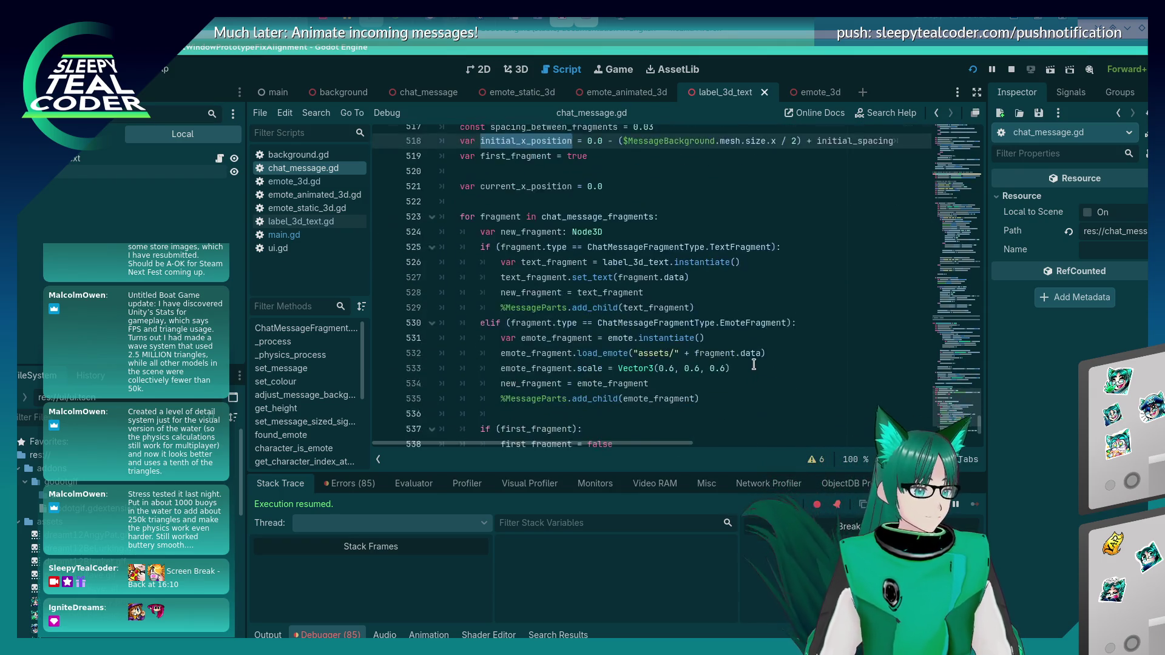
pyautogui.scroll(-4, 754, 364)
pyautogui.click(633, 338)
pyautogui.hotkey('ctrl', 'v')
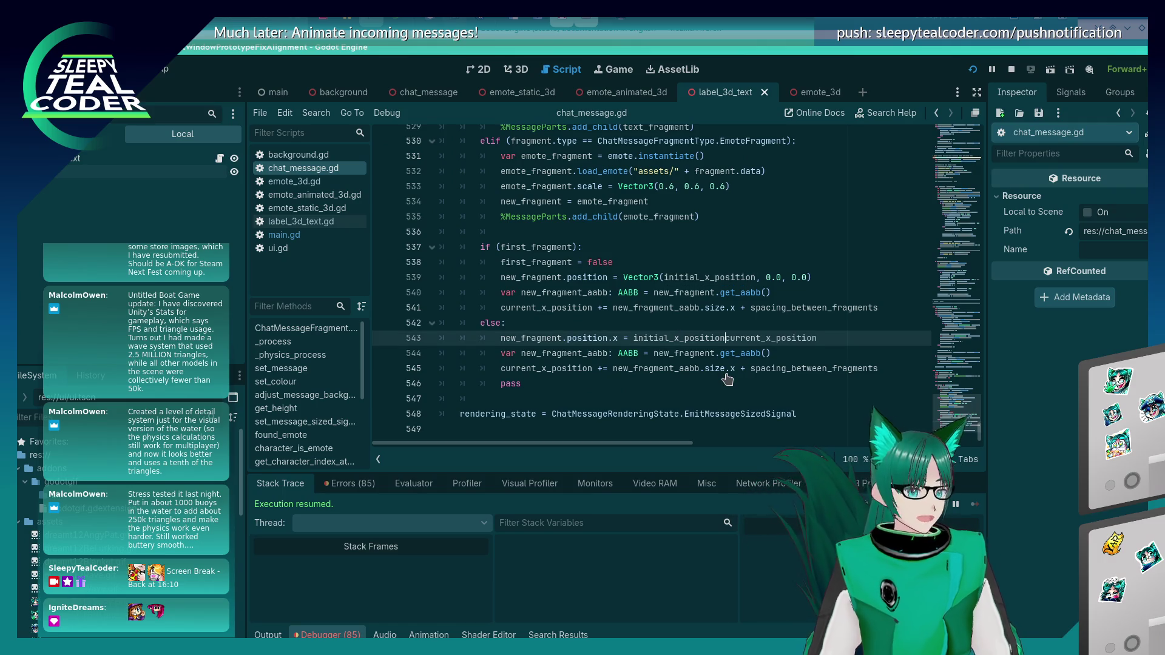
pyautogui.write('+')
pyautogui.press('F5')
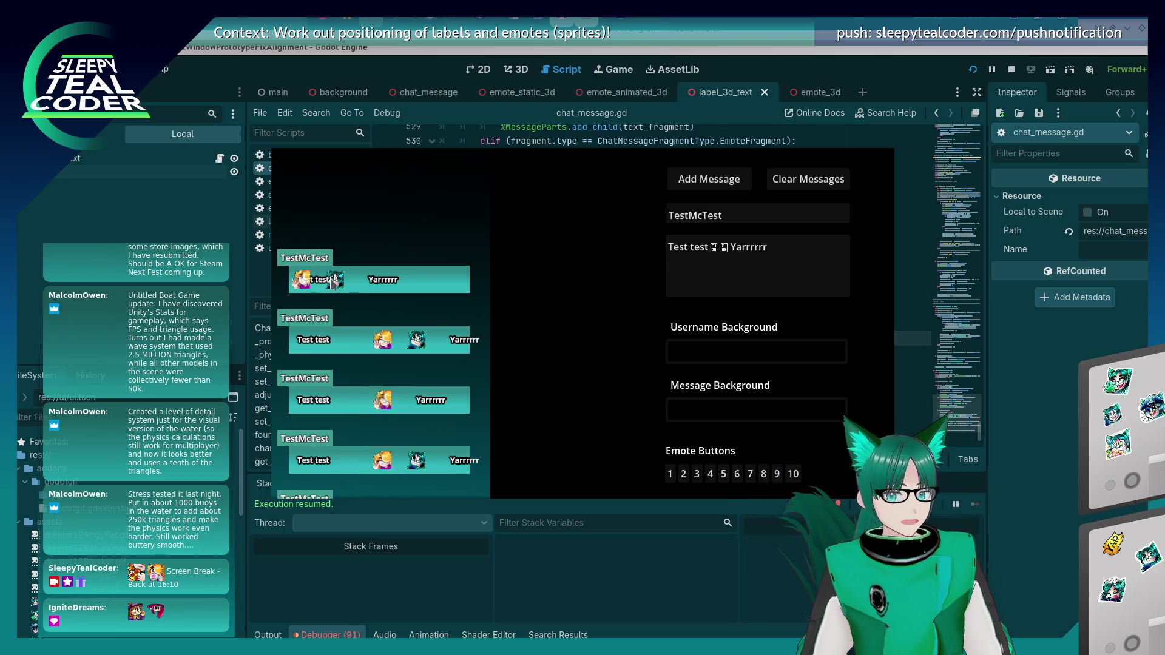
# Step: Compare the running game's chat layout with the positioning code, ending on line 543
pyautogui.press('F8')
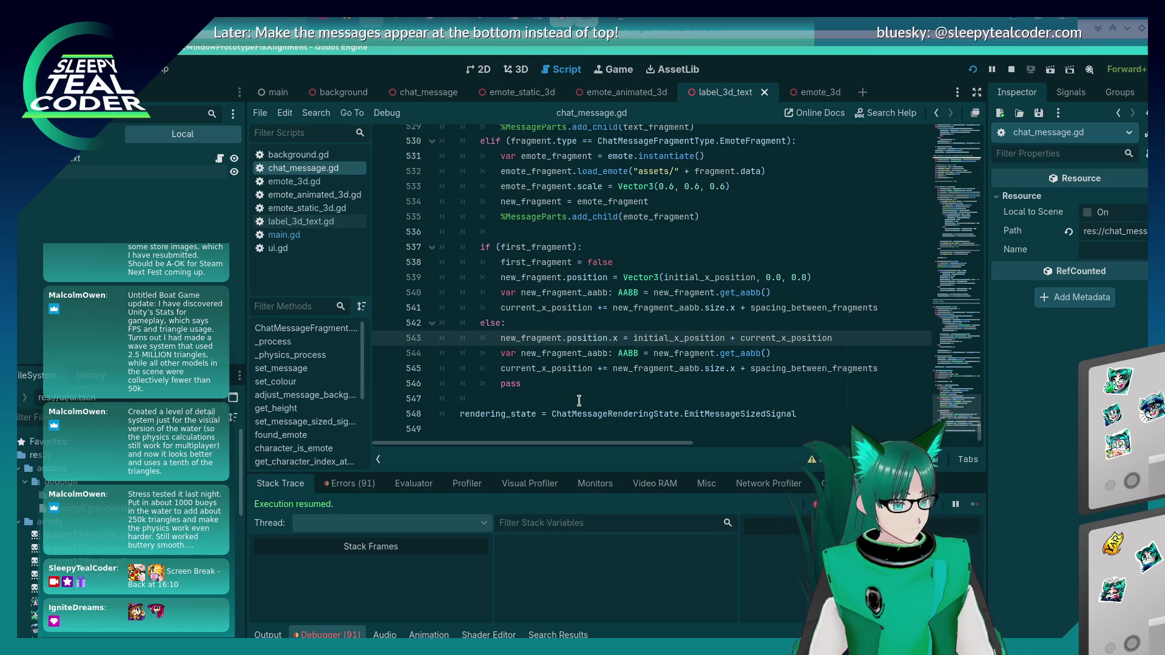
pyautogui.click(613, 369)
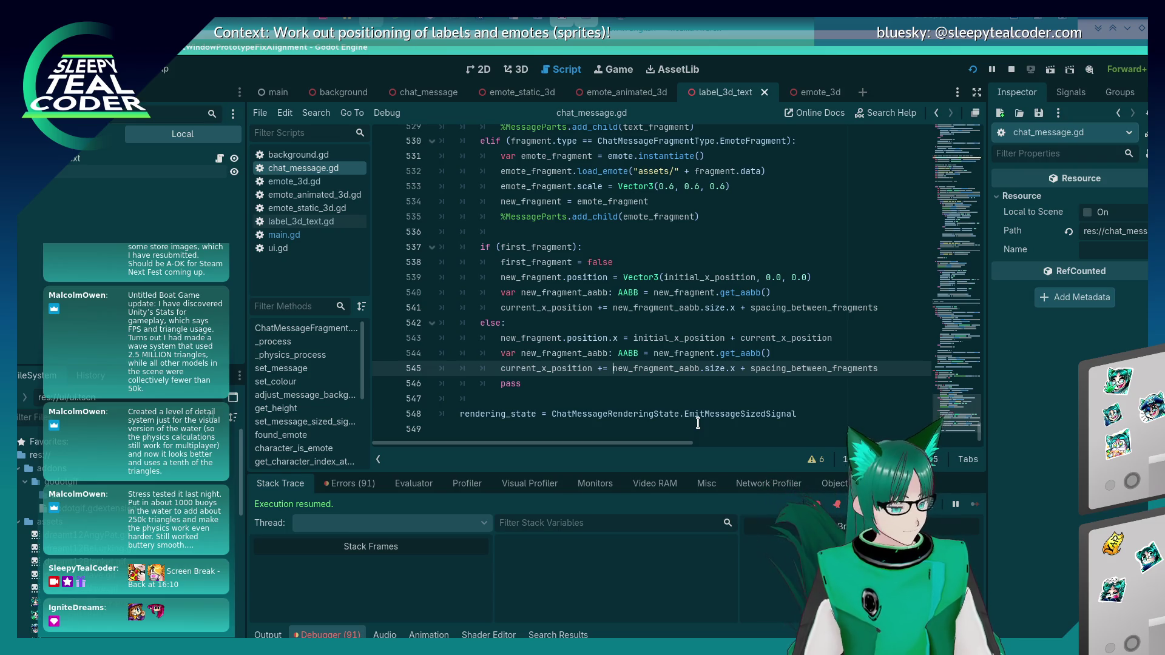
pyautogui.press('F5')
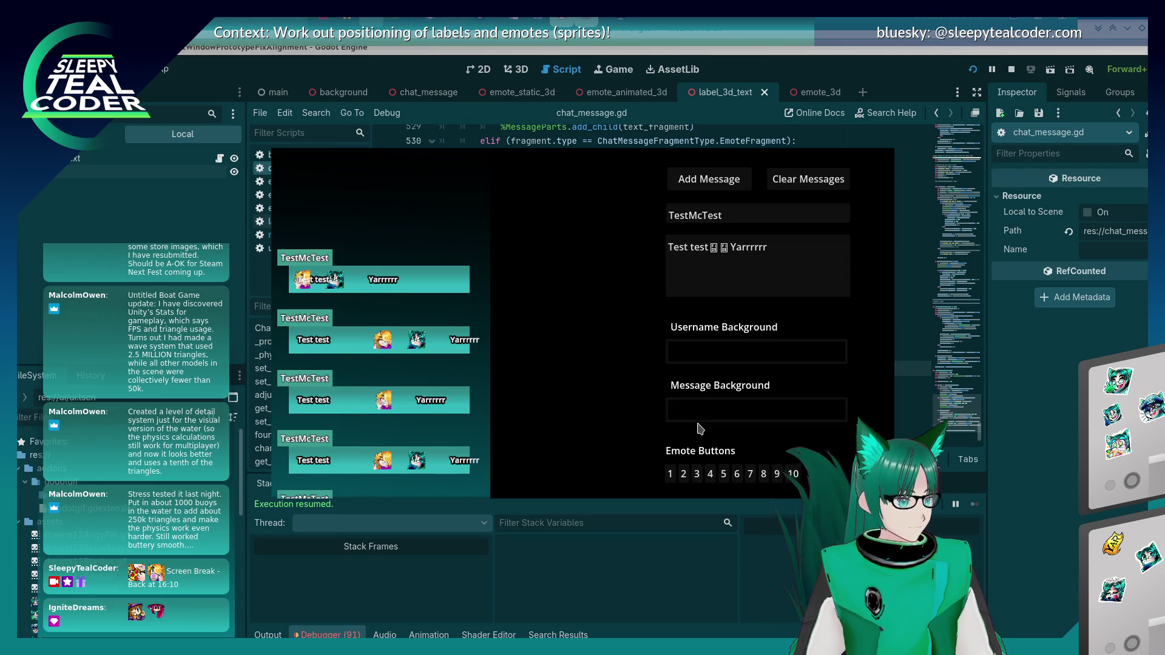
pyautogui.hotkey('alt', 'Tab')
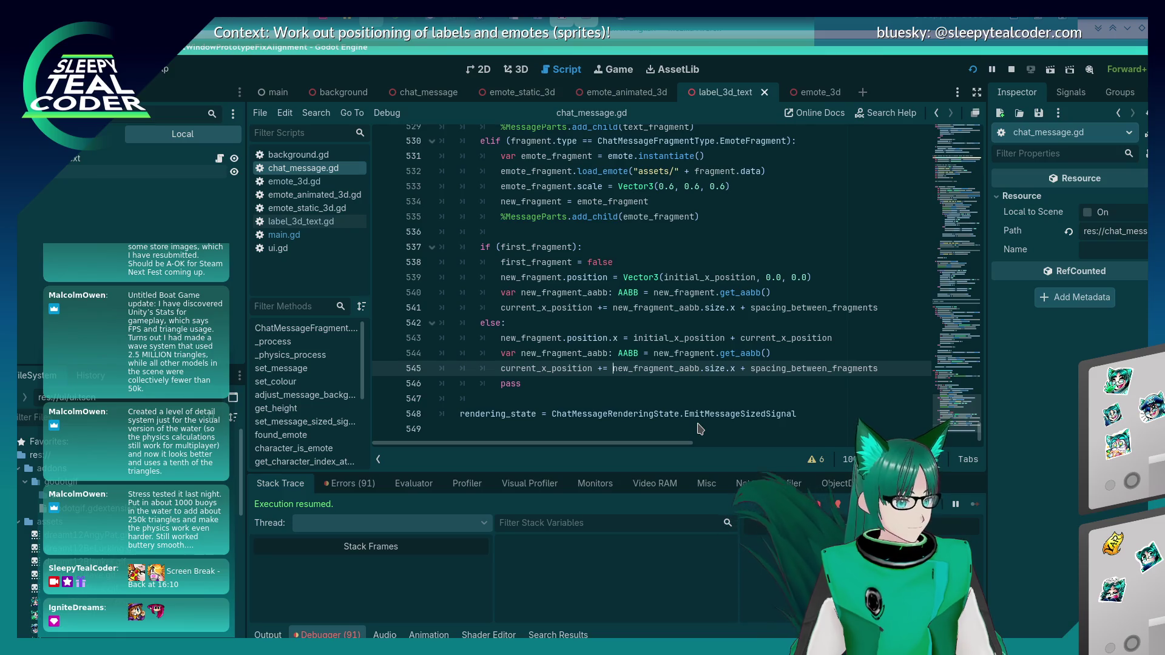
pyautogui.hotkey('alt', 'Tab')
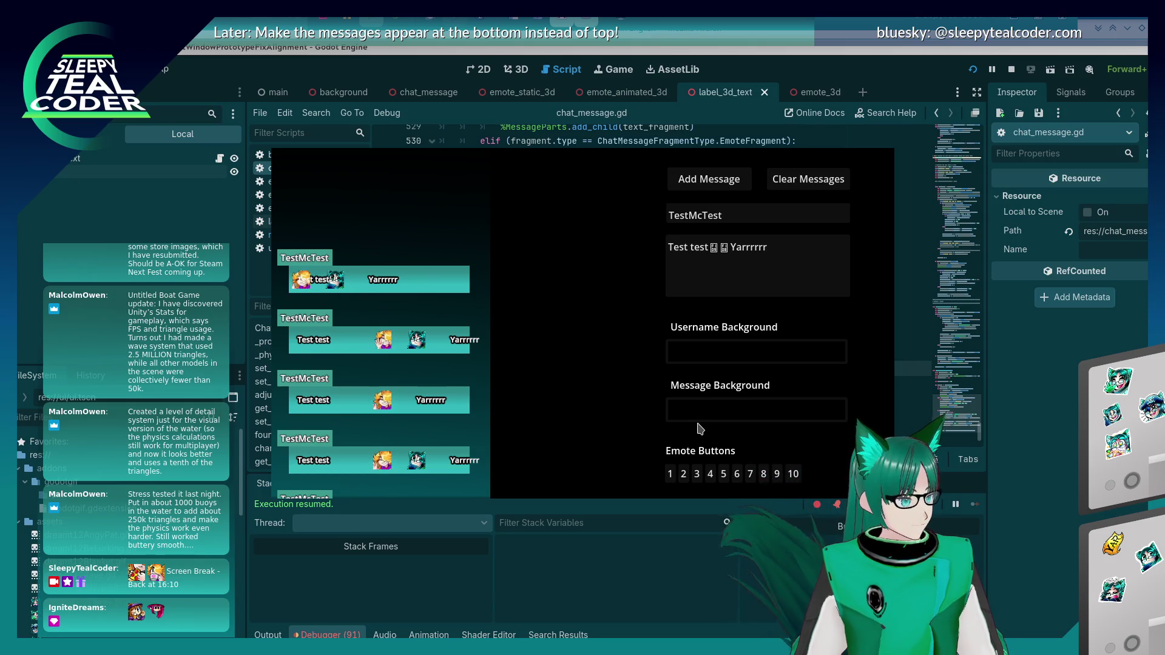
pyautogui.hotkey('alt', 'Tab')
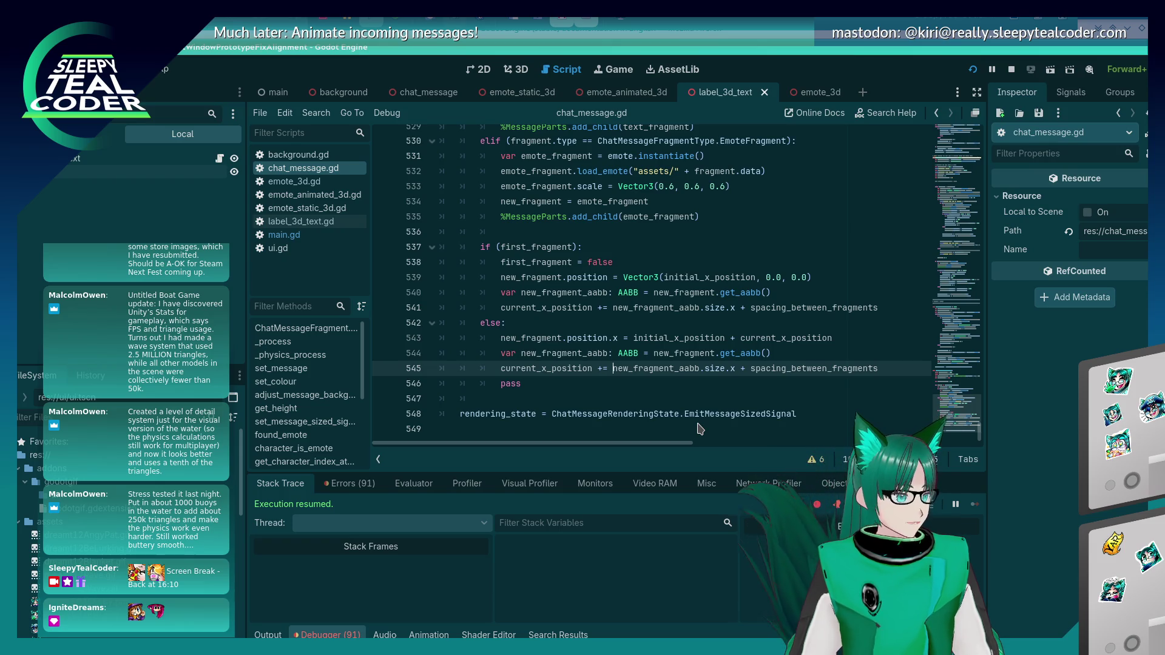
pyautogui.press('Up')
pyautogui.press('Up')
# Step: Wrap line 543's position in Vector3(..., 0.00), run the game, and add a test message
pyautogui.press('BackSpace')
pyautogui.press('BackSpace')
pyautogui.press('BackSpace')
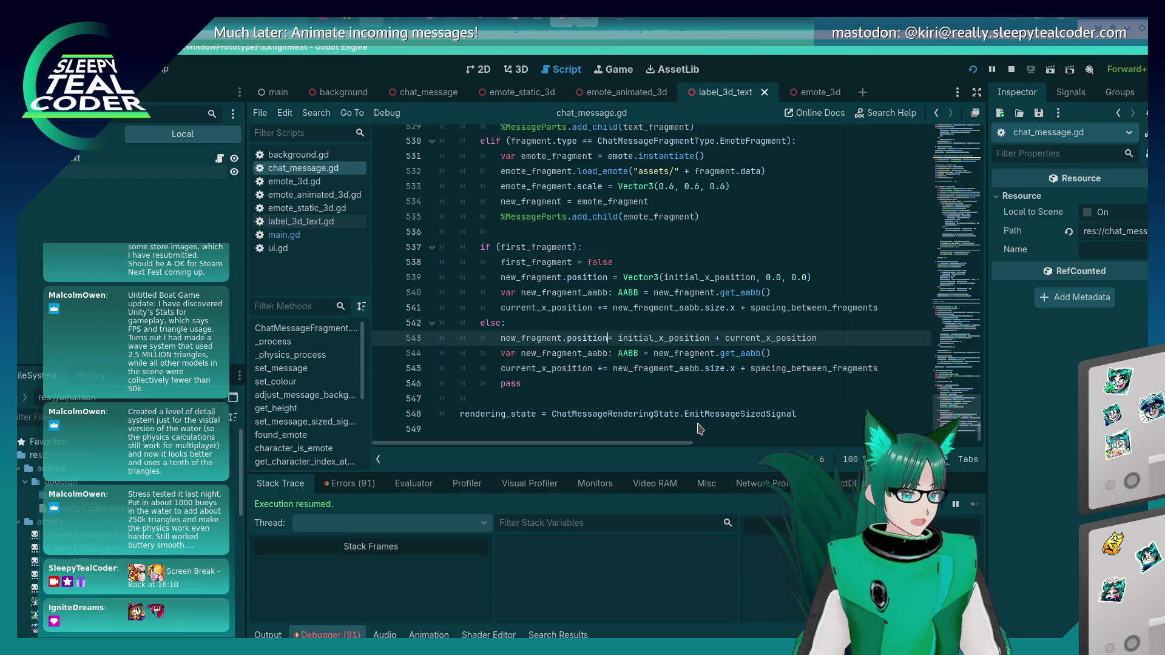
pyautogui.press('Right')
pyautogui.write('Vec')
pyautogui.write('tor3(')
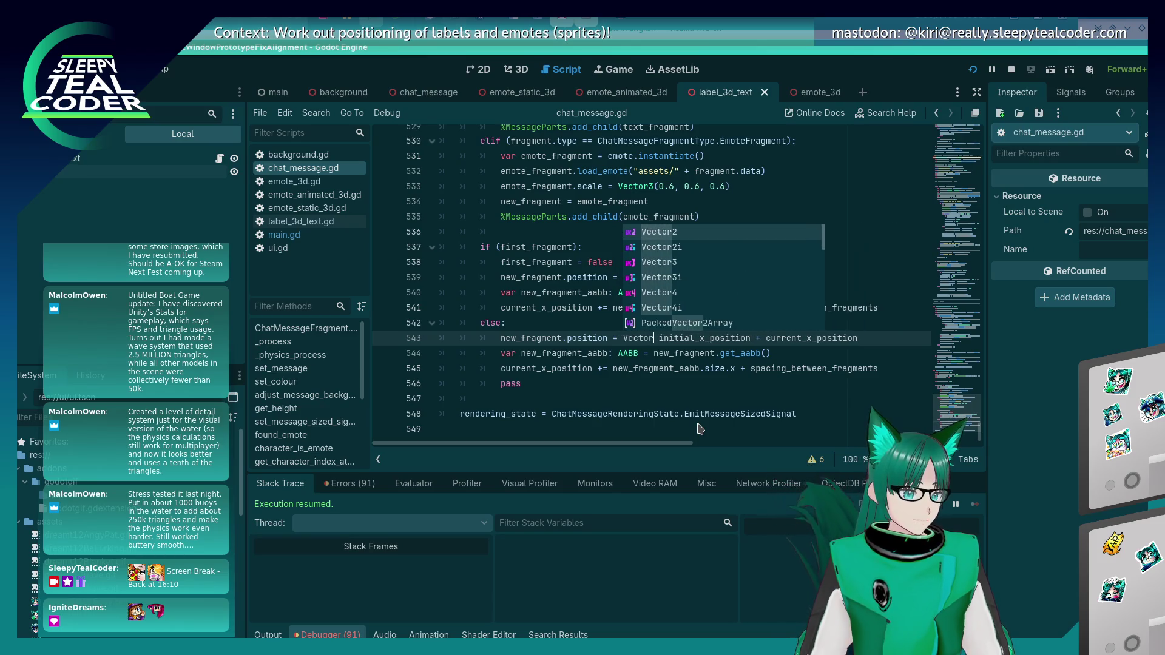
pyautogui.press('Delete')
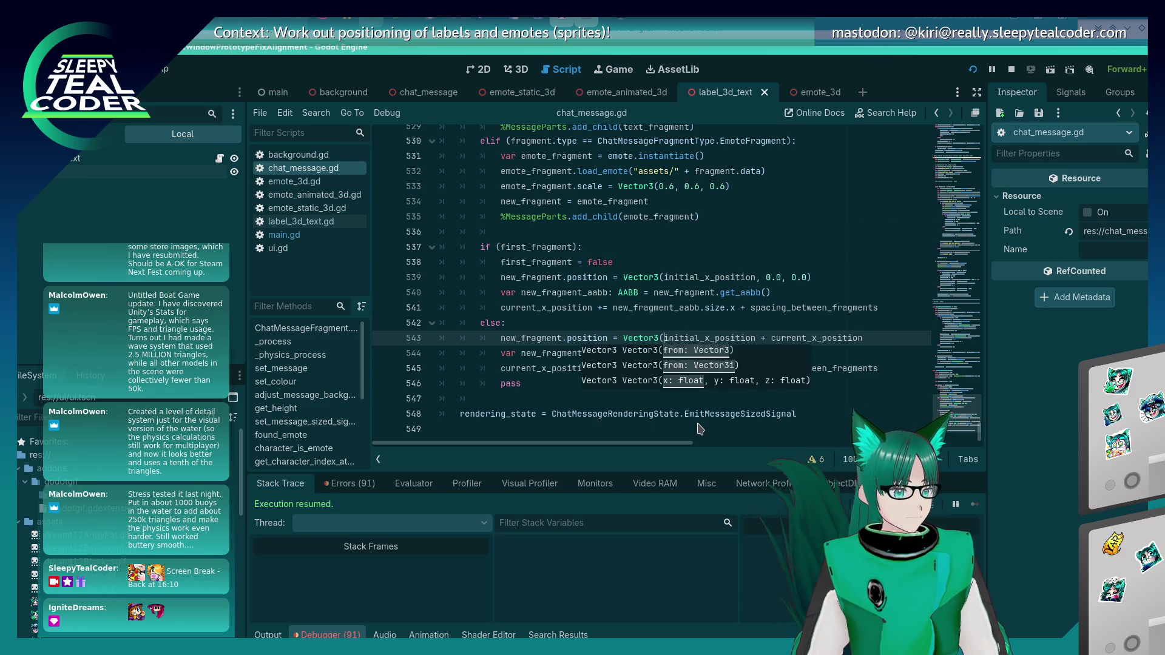
pyautogui.press('End')
pyautogui.write(', 0.0')
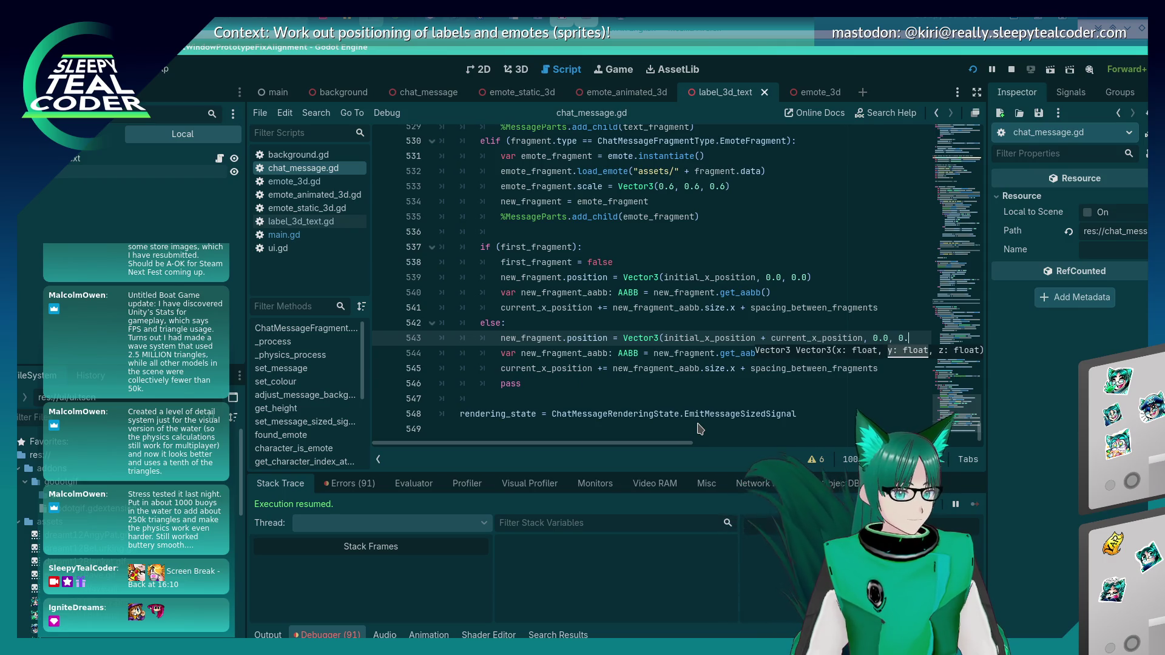
pyautogui.write('0)')
pyautogui.press('F5')
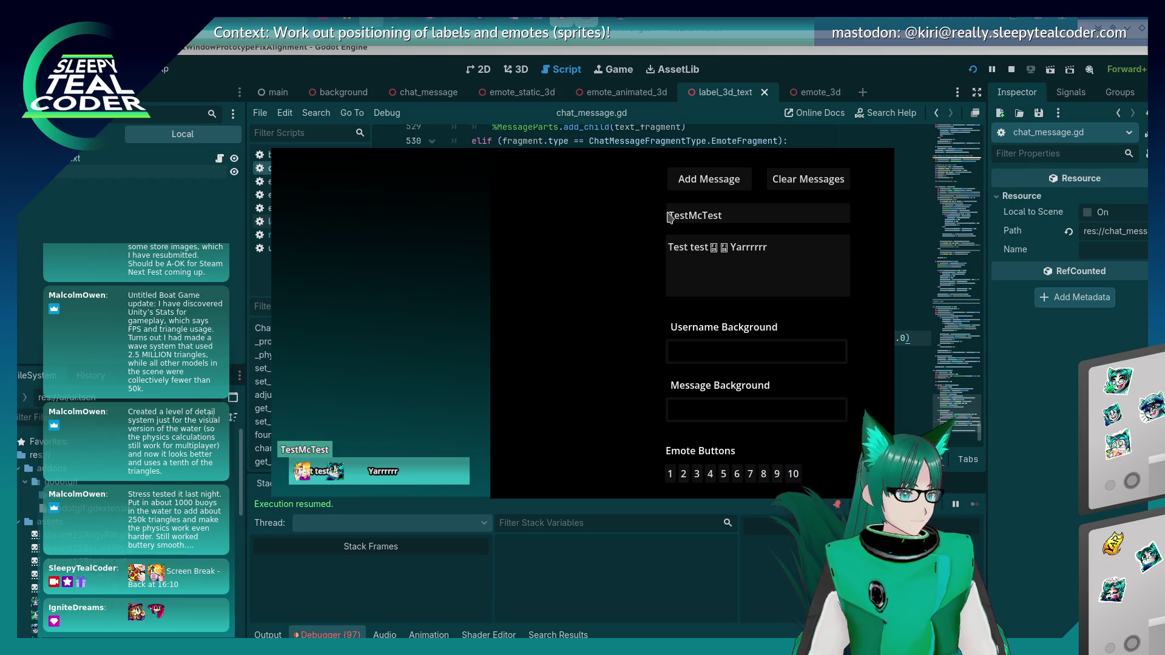
pyautogui.click(692, 189)
# Step: Compare the game with the code and look up where initial_x_position is declared
pyautogui.hotkey('alt', 'Tab')
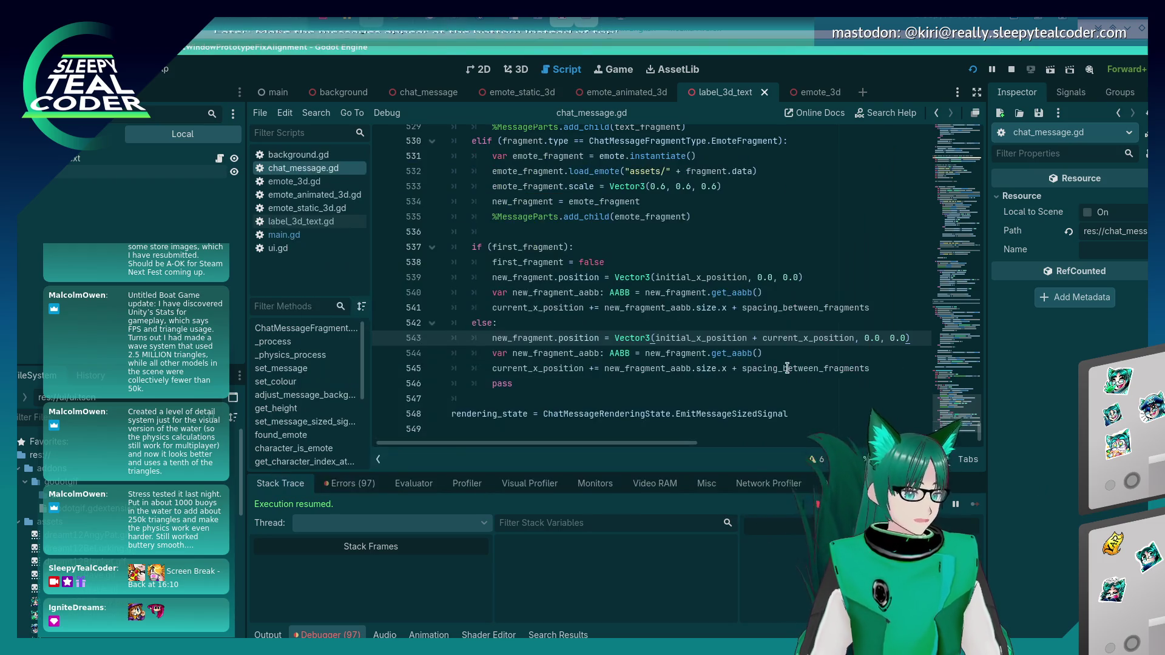
pyautogui.moveTo(787, 368)
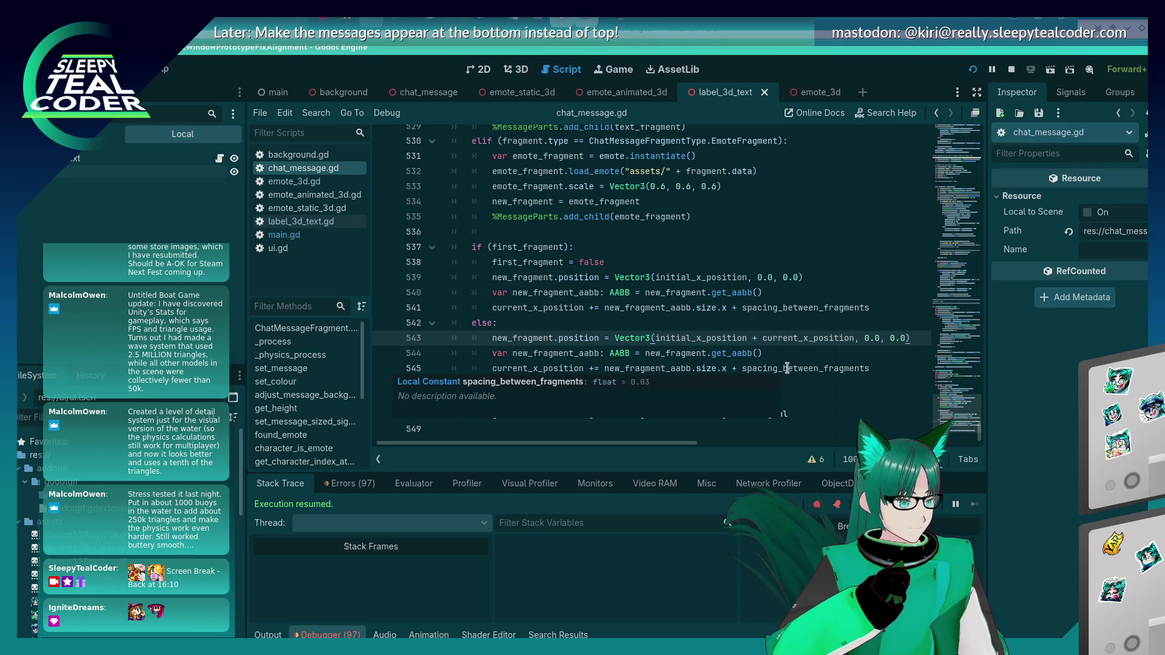
pyautogui.hotkey('alt', 'Tab')
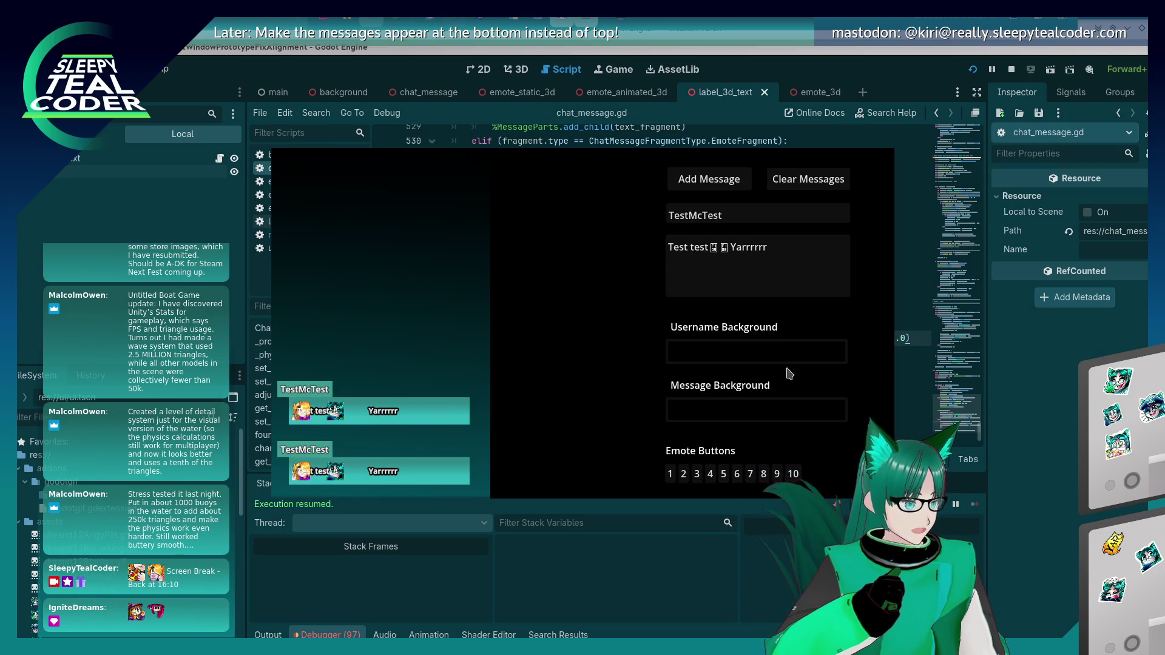
pyautogui.hotkey('alt', 'Tab')
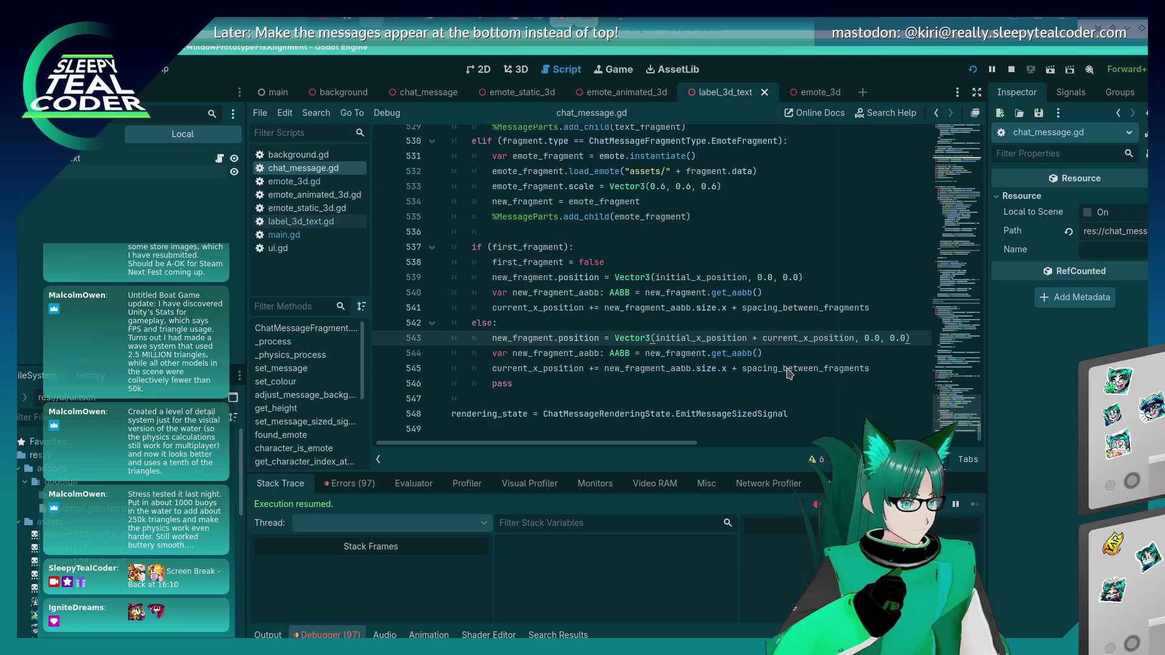
pyautogui.doubleClick(729, 338)
pyautogui.hotkey('alt', 'Tab')
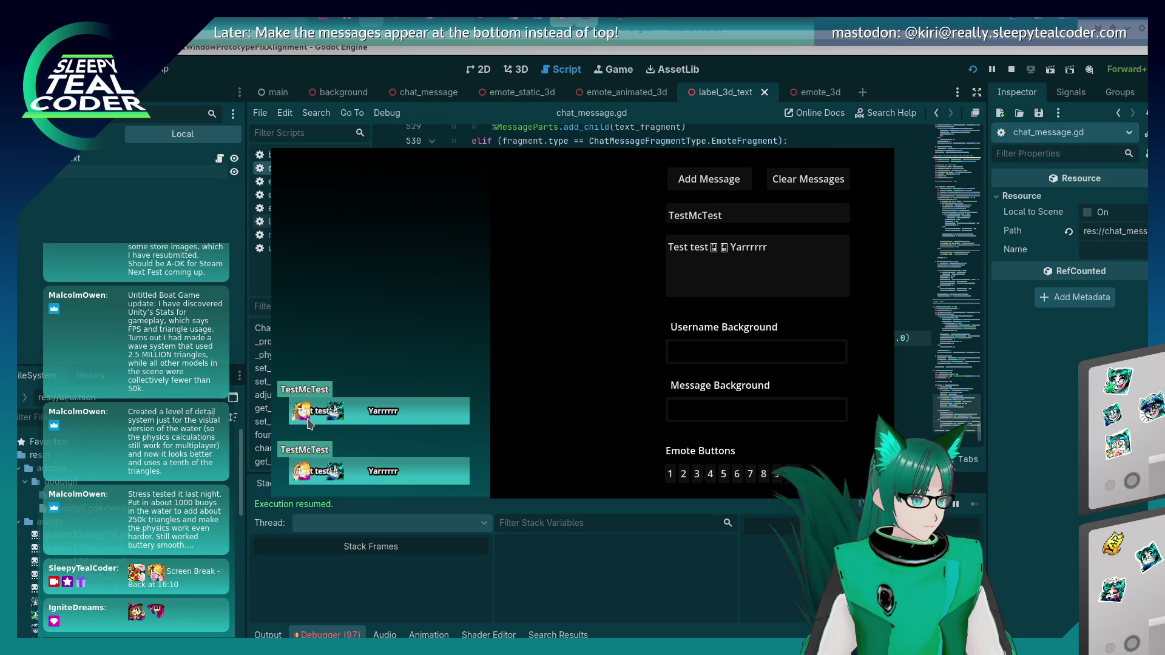
pyautogui.hotkey('alt', 'Tab')
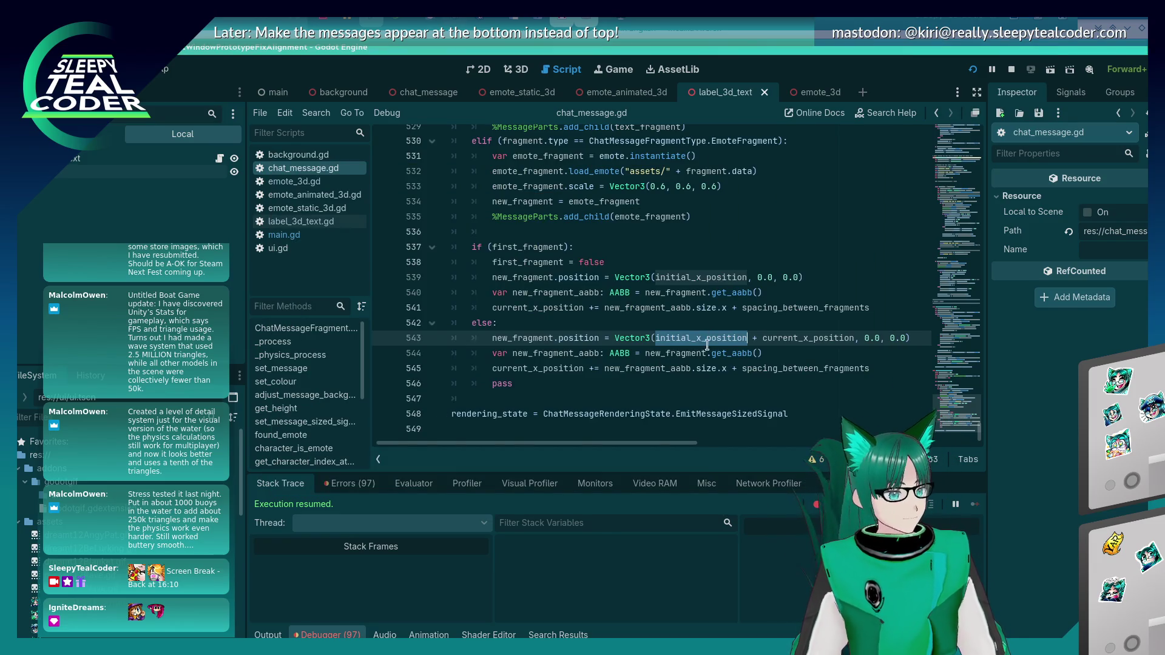
pyautogui.keyDown('ctrl'); pyautogui.click(707, 345); pyautogui.keyUp('ctrl')
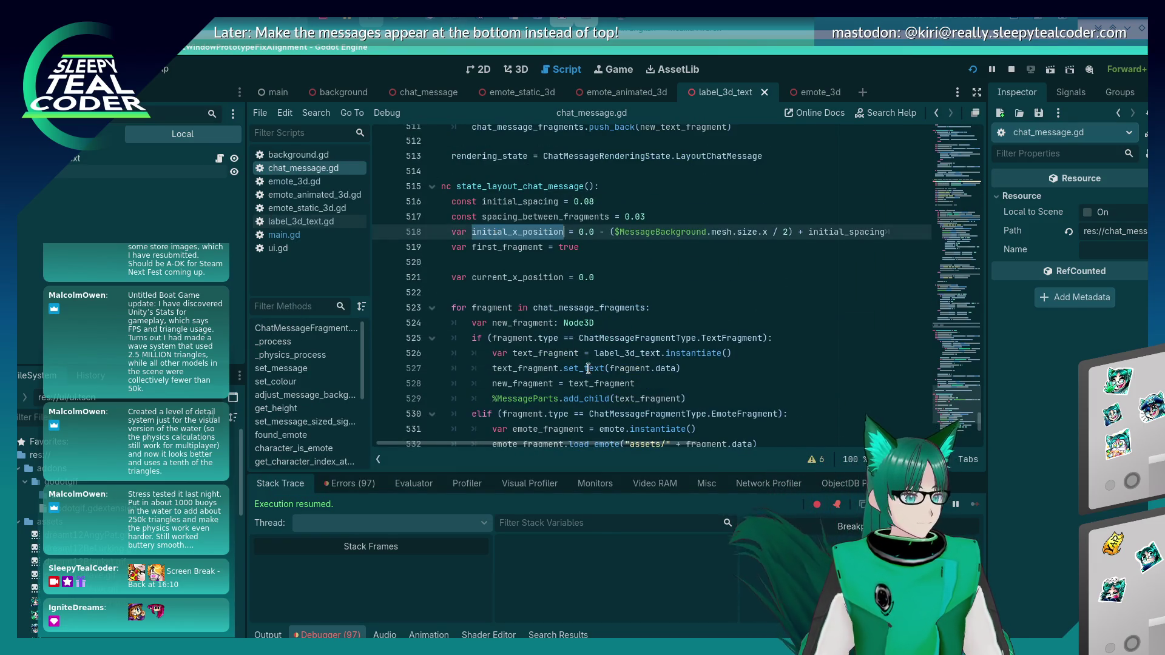
pyautogui.scroll(-3, 588, 369)
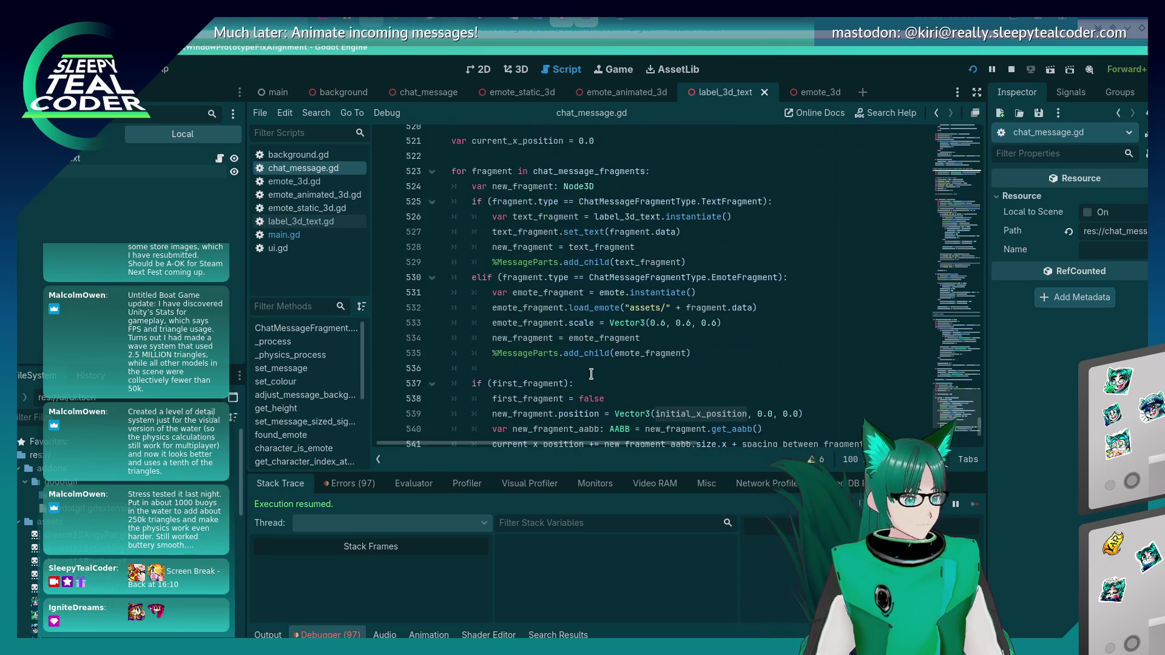
pyautogui.scroll(2, 592, 375)
pyautogui.scroll(-5, 590, 380)
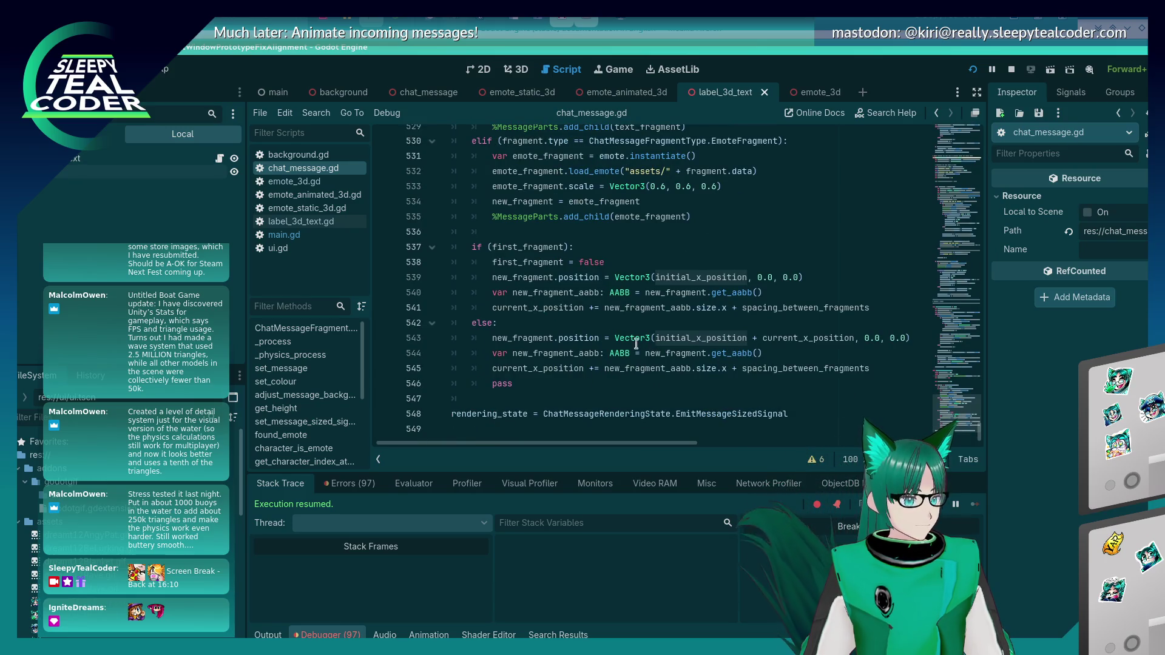
# Step: Remove '+ current_x_position' from line 543, run, and add another test message
pyautogui.moveTo(748, 338); pyautogui.dragTo(854, 339)
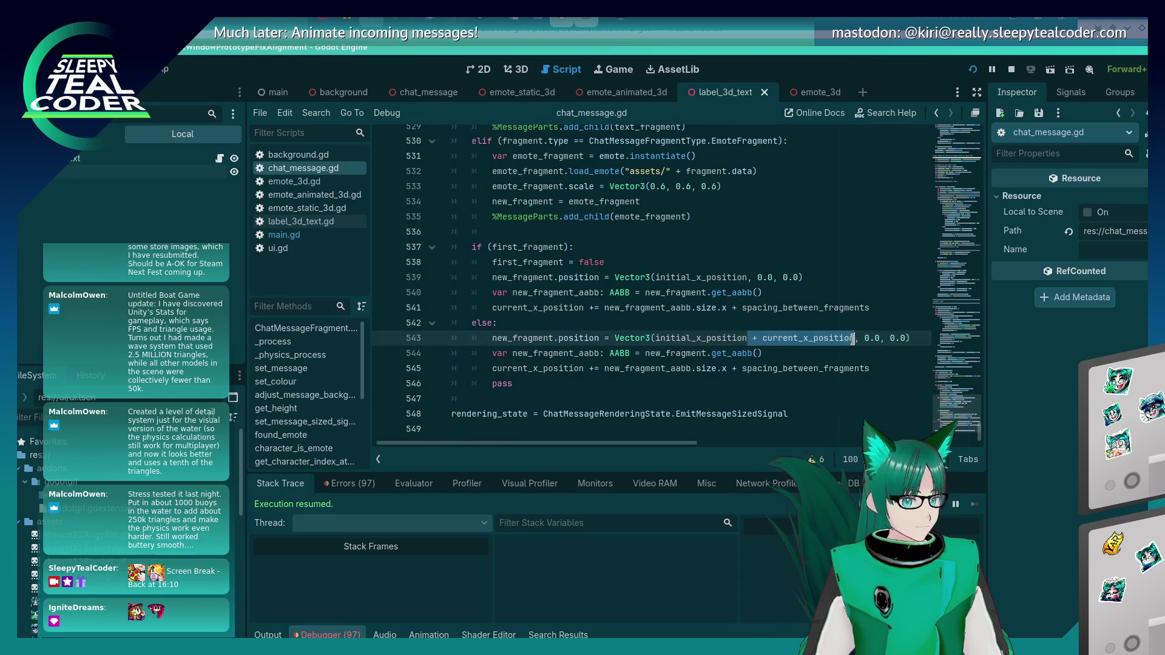
pyautogui.press('Delete')
pyautogui.press('F5')
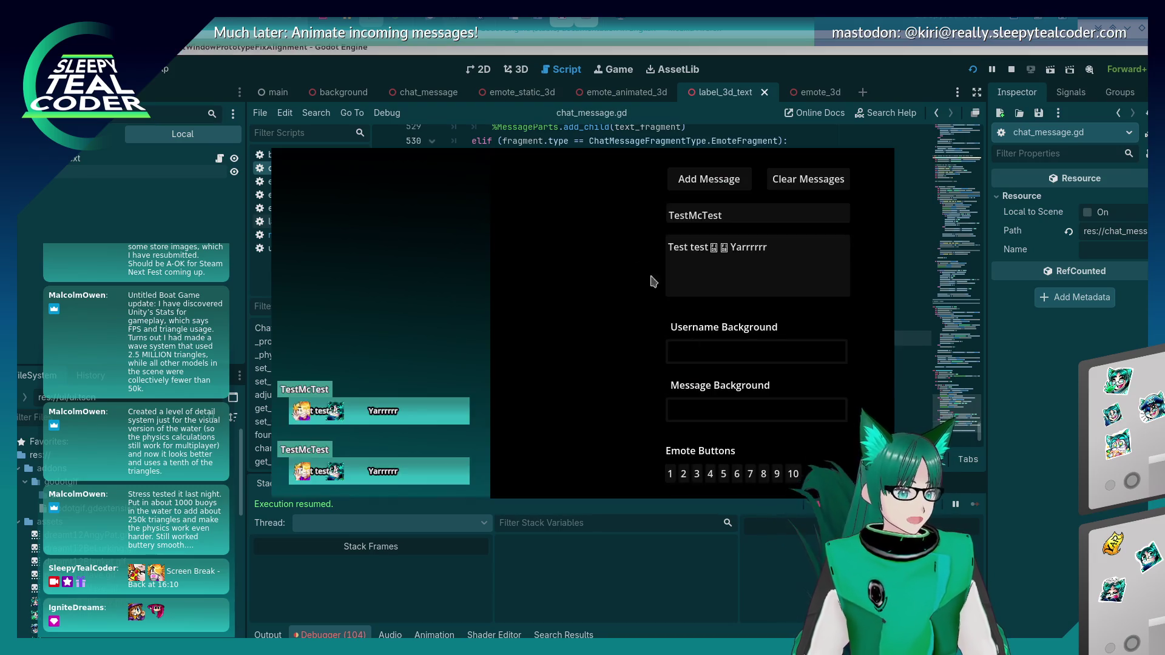
pyautogui.click(743, 178)
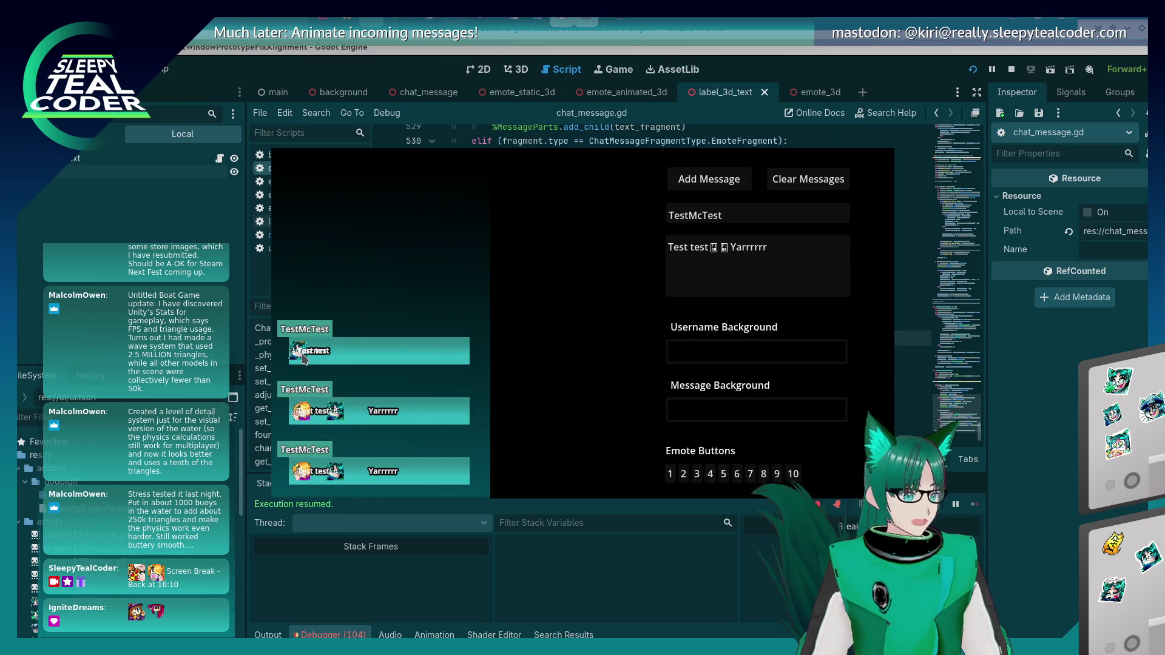
pyautogui.press('F8')
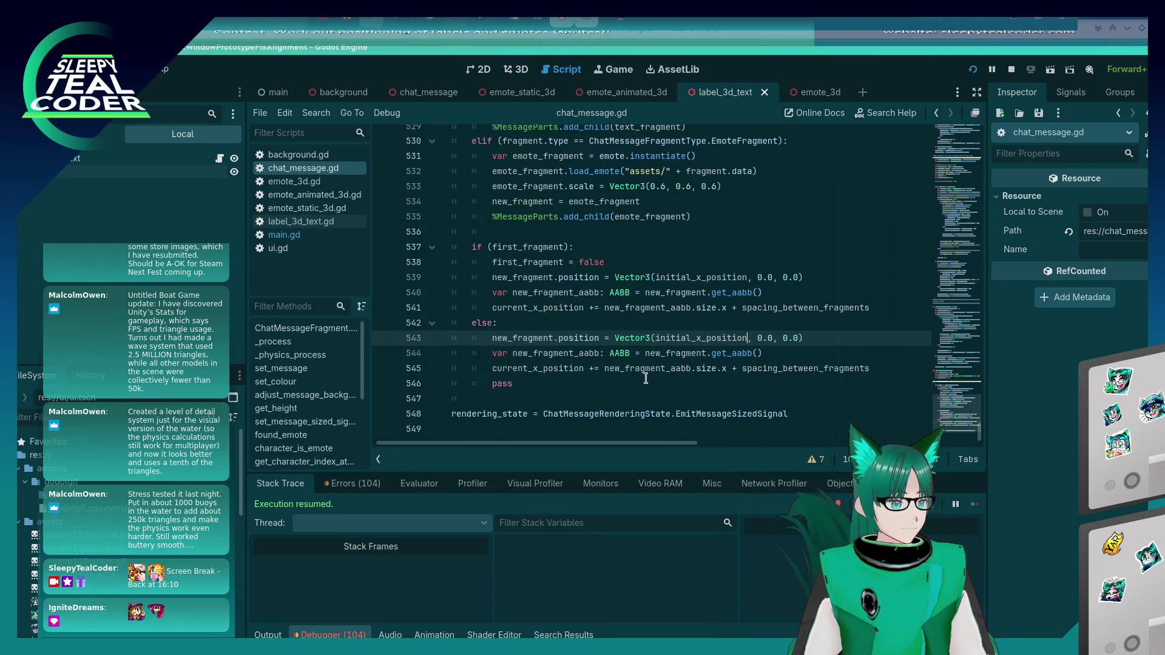
pyautogui.scroll(5, 645, 375)
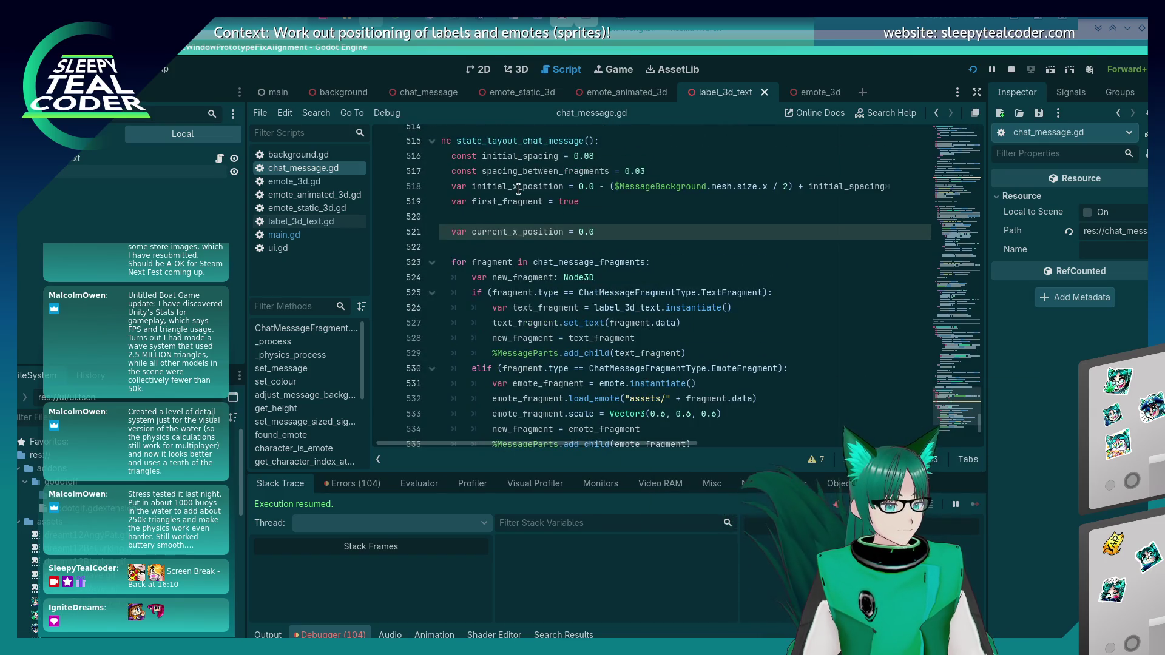
pyautogui.hotkey('alt', 'Tab')
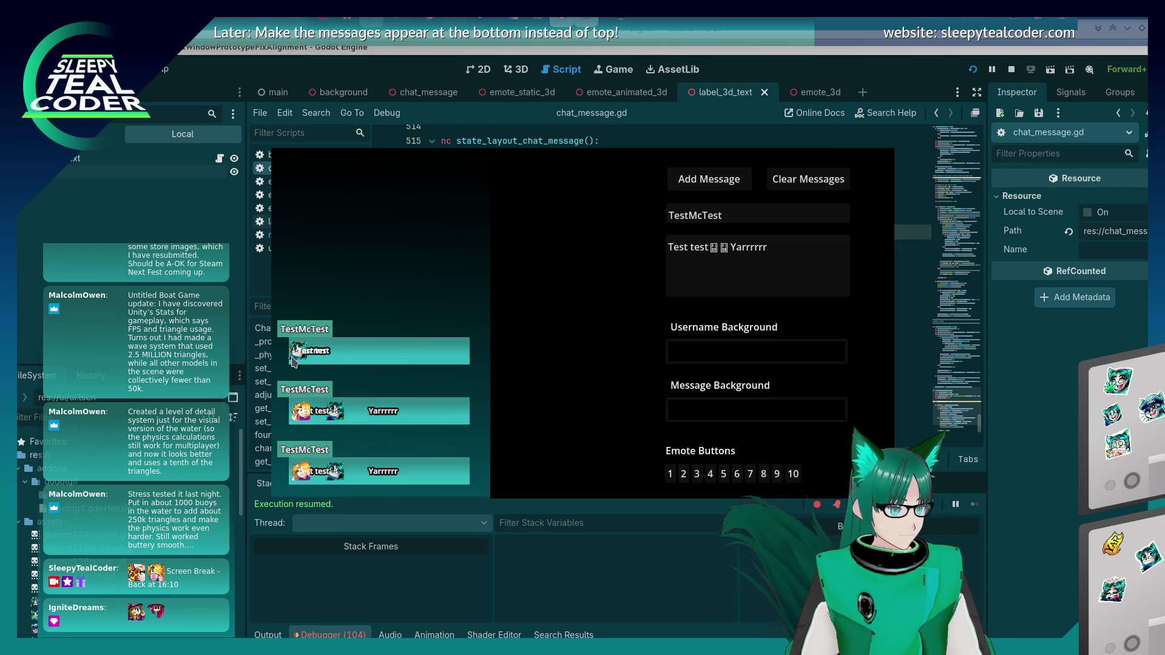
pyautogui.click(607, 119)
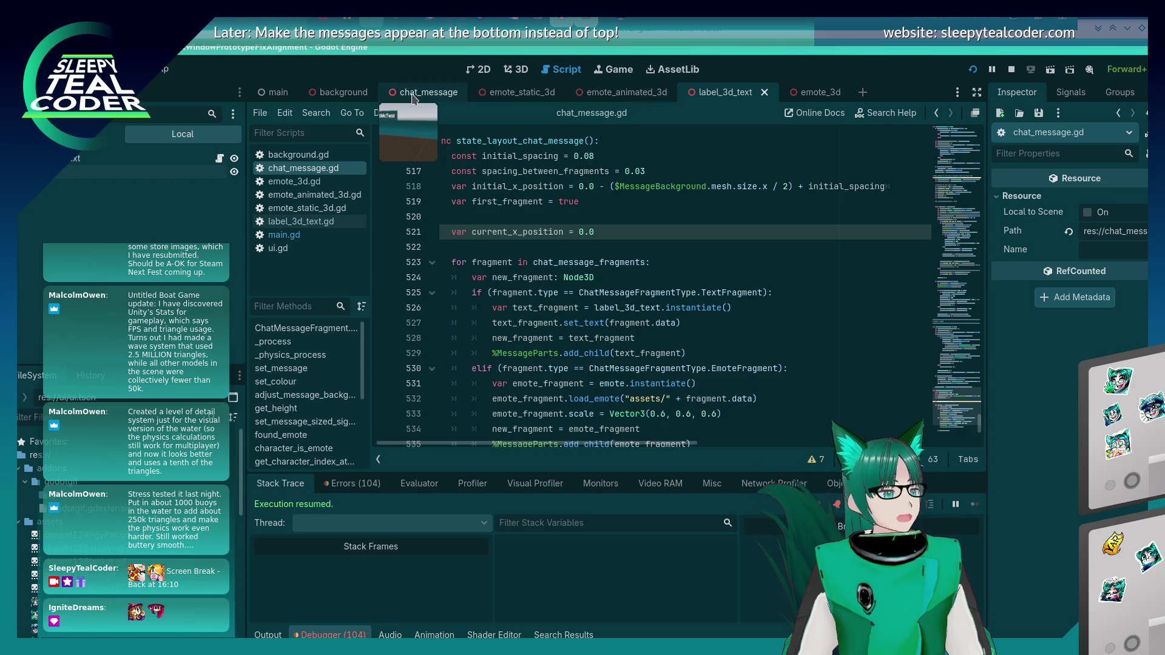
# Step: Open the emote_3d.gd script, then the emote_3d scene in the 3D view
pyautogui.click(290, 183)
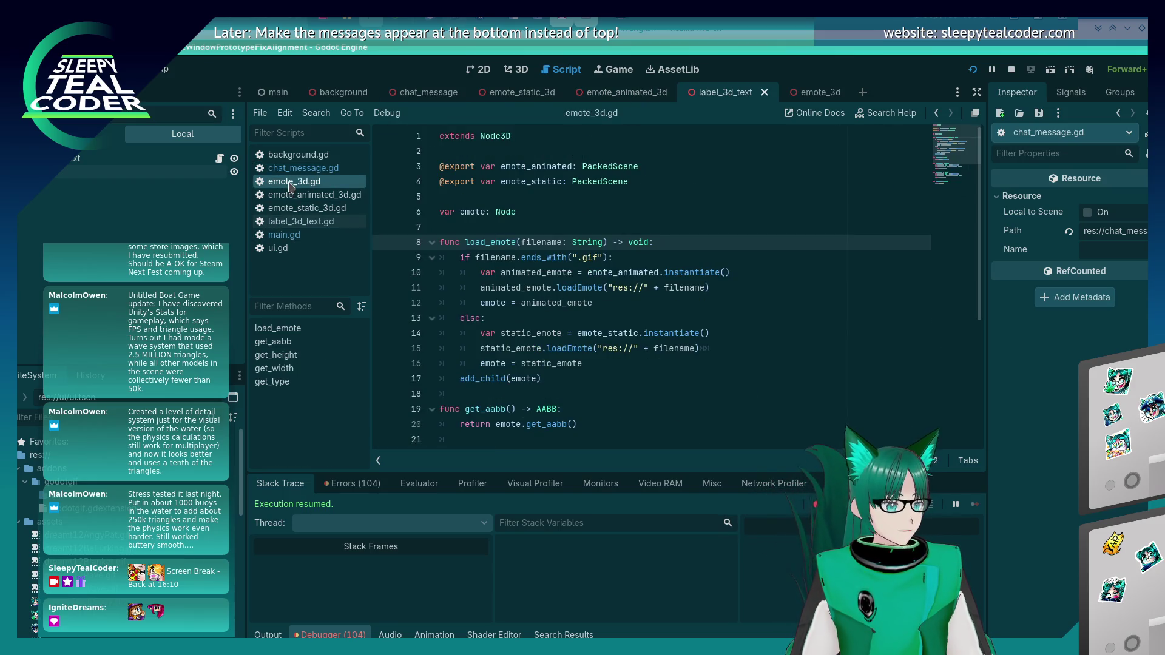
pyautogui.scroll(-5, 91, 516)
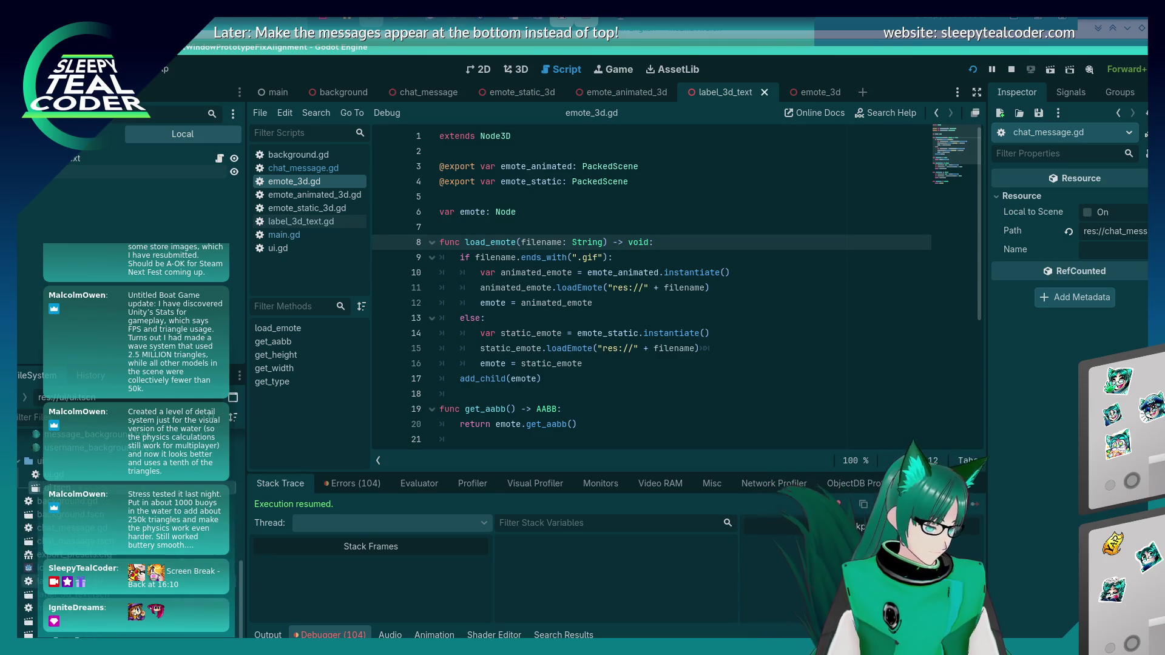
pyautogui.scroll(3, 91, 497)
pyautogui.scroll(1, 91, 497)
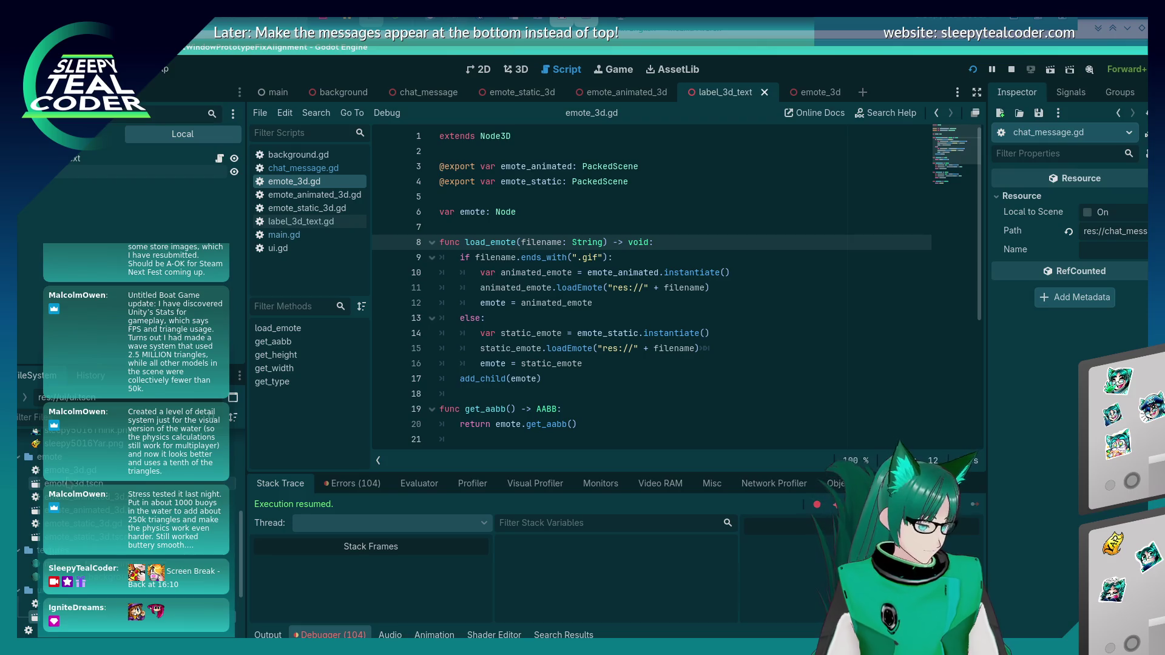
pyautogui.doubleClick(68, 483)
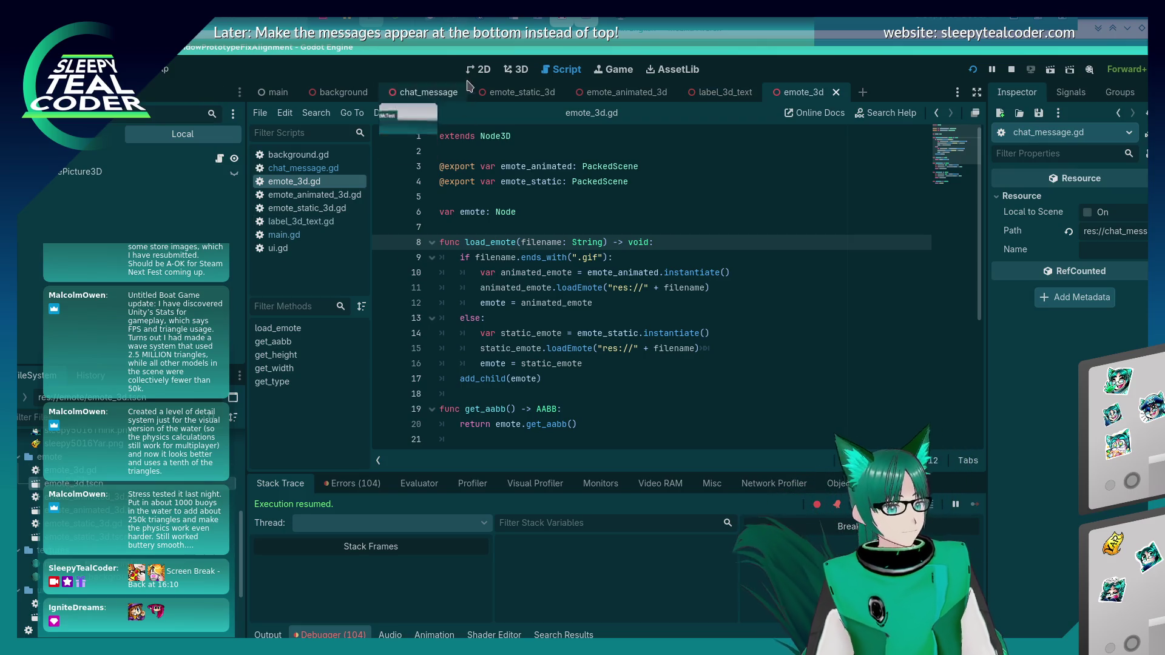
pyautogui.click(515, 69)
# Step: Select and frame EmotePicture3D, then shift it slightly along the X axis
pyautogui.scroll(3, 617, 308)
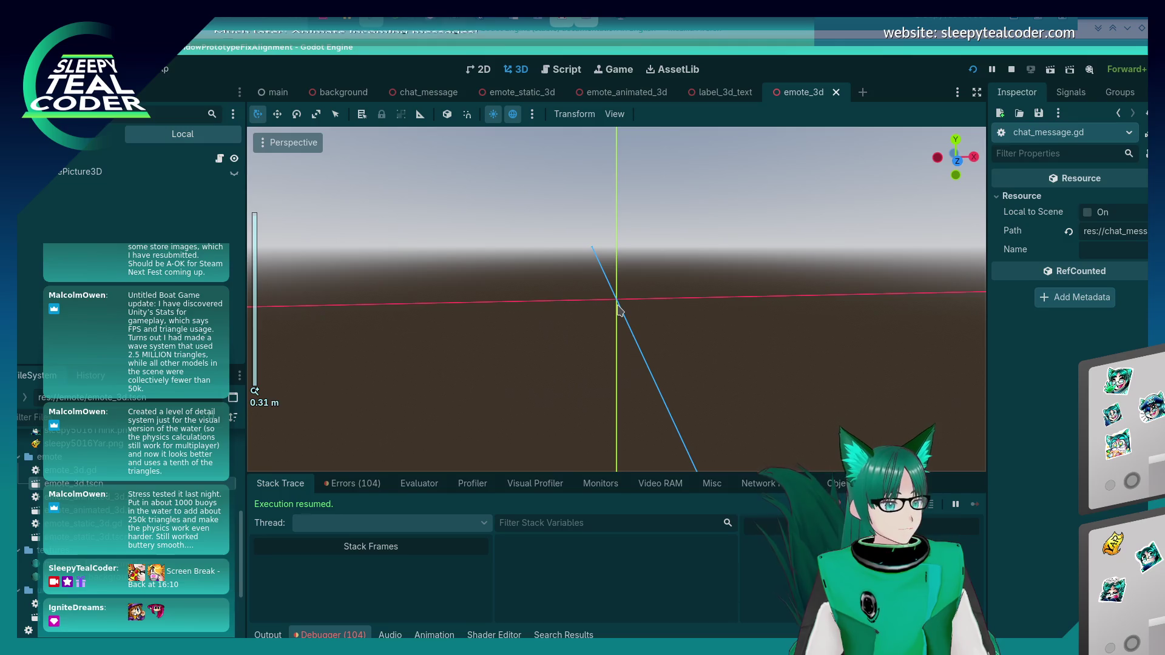
pyautogui.scroll(-5, 618, 309)
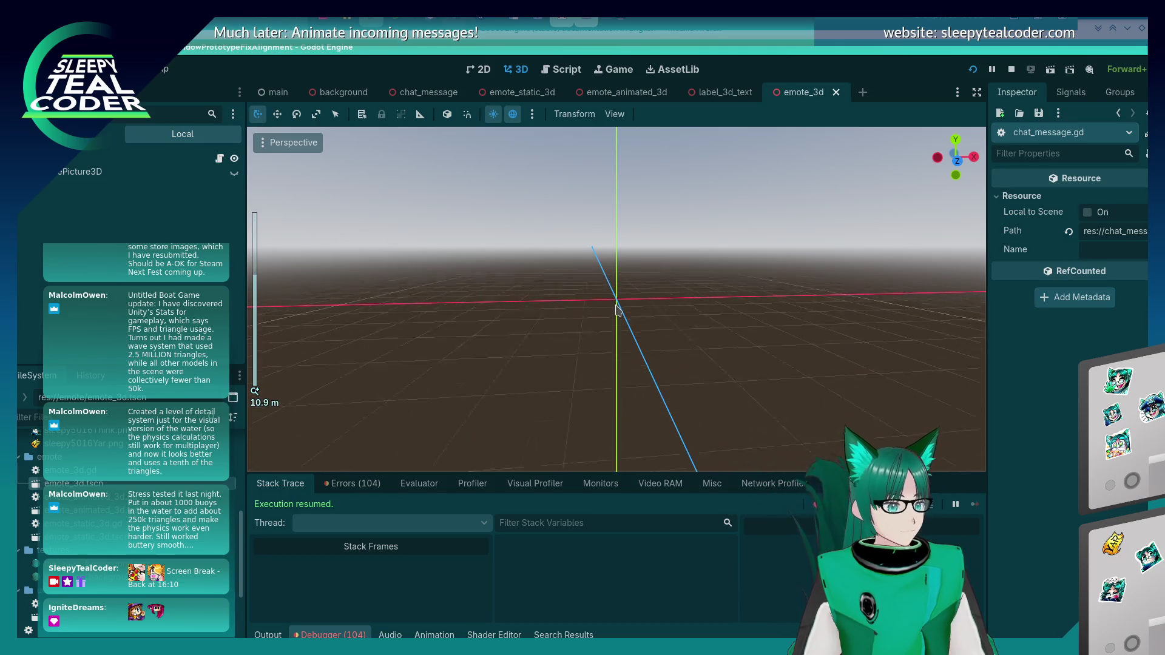
pyautogui.doubleClick(98, 173)
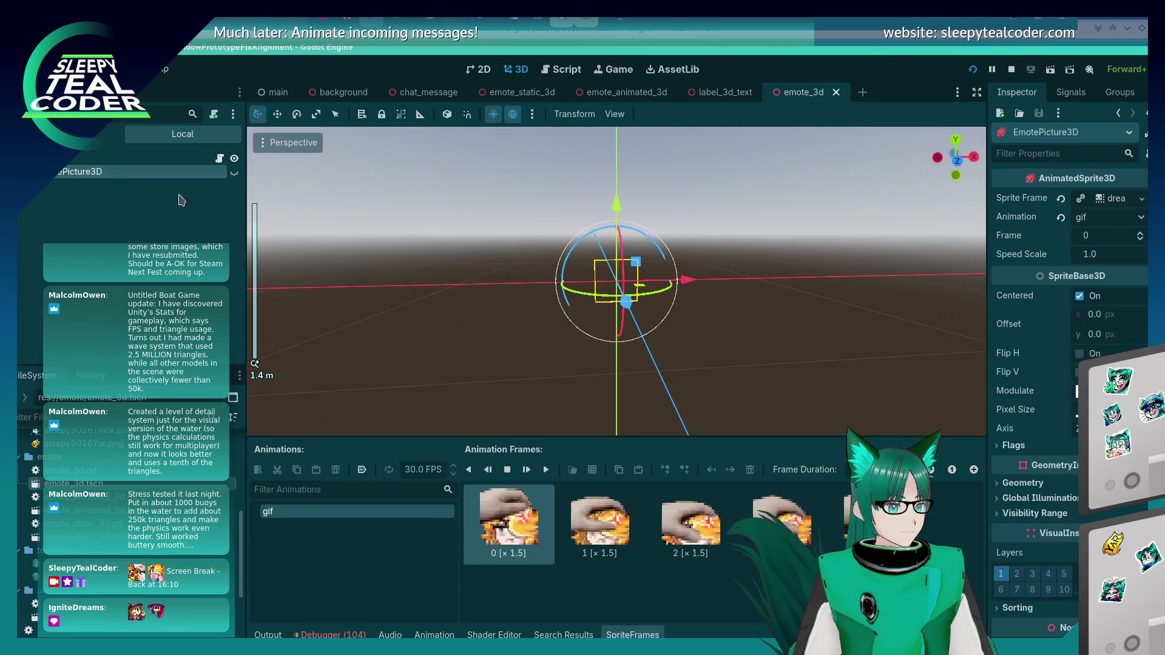
pyautogui.scroll(3, 551, 338)
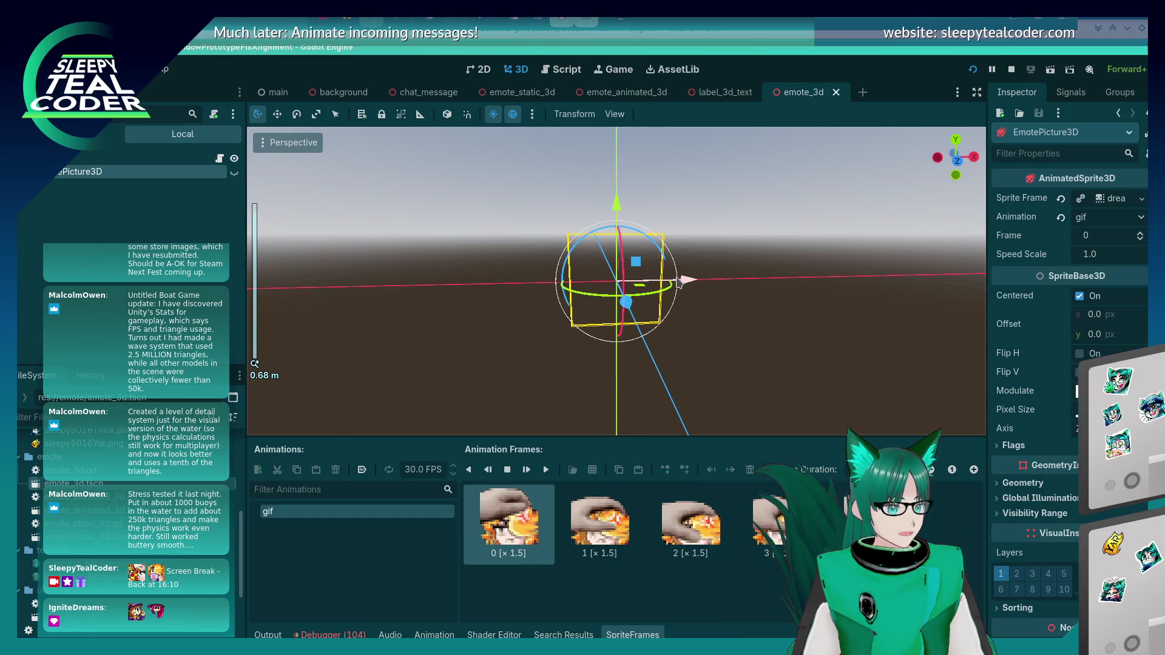
pyautogui.moveTo(679, 282); pyautogui.dragTo(723, 284)
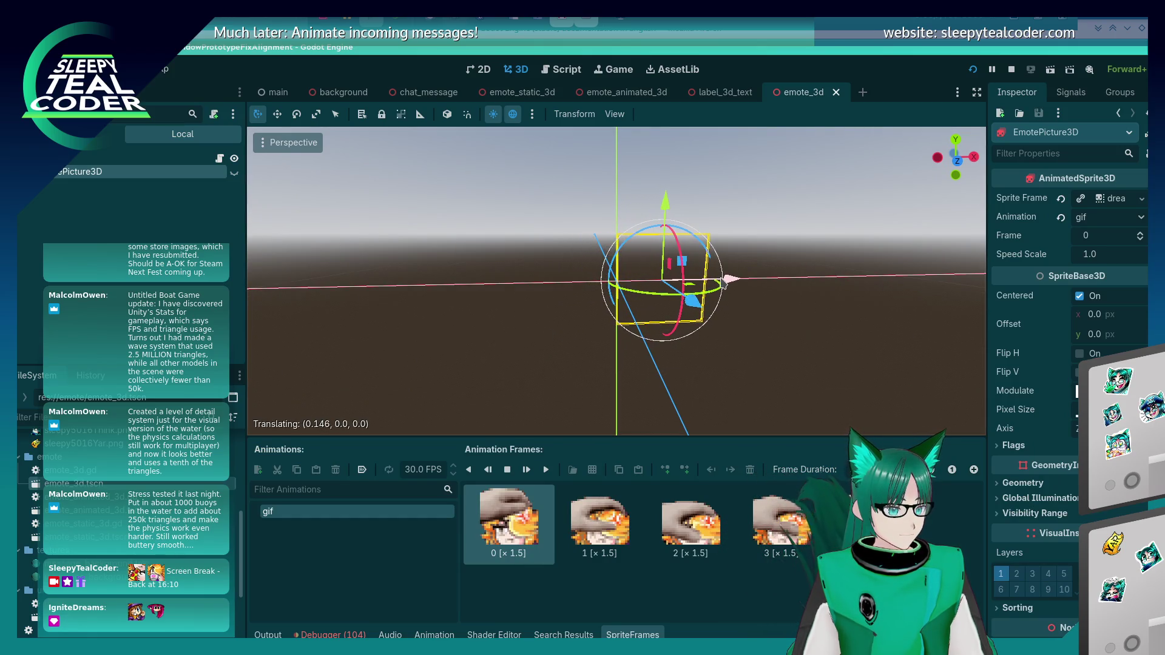
# Step: Run the game, add test messages, stop it, and save the emote_3d scene
pyautogui.press('Delete')
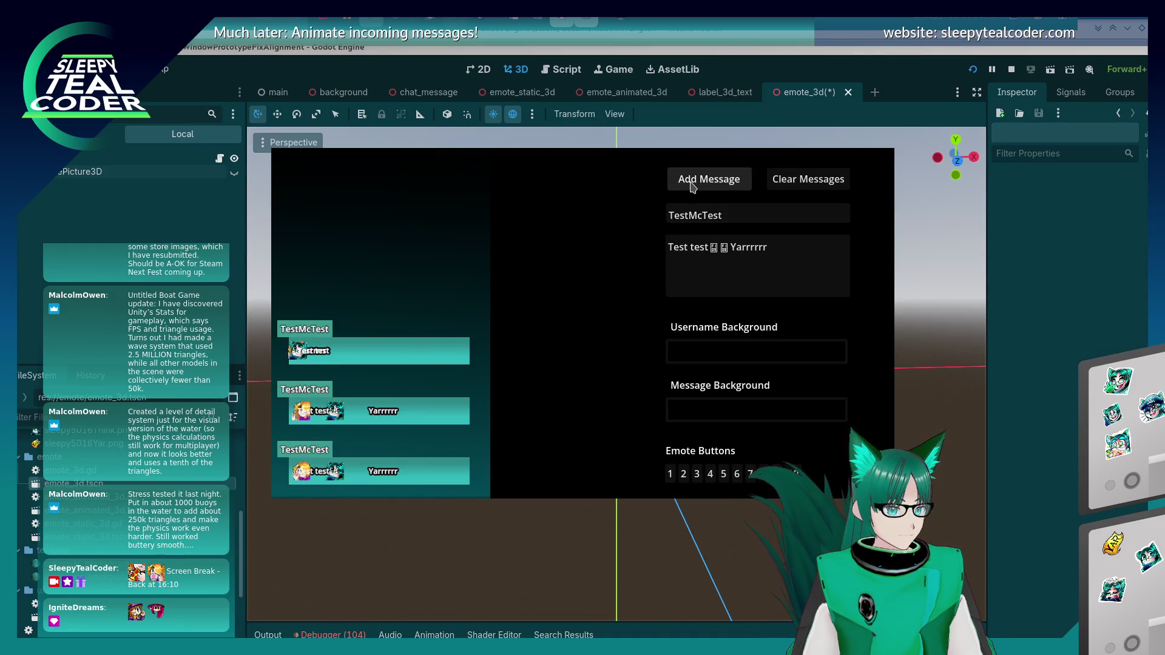
pyautogui.click(707, 179)
pyautogui.press('F8')
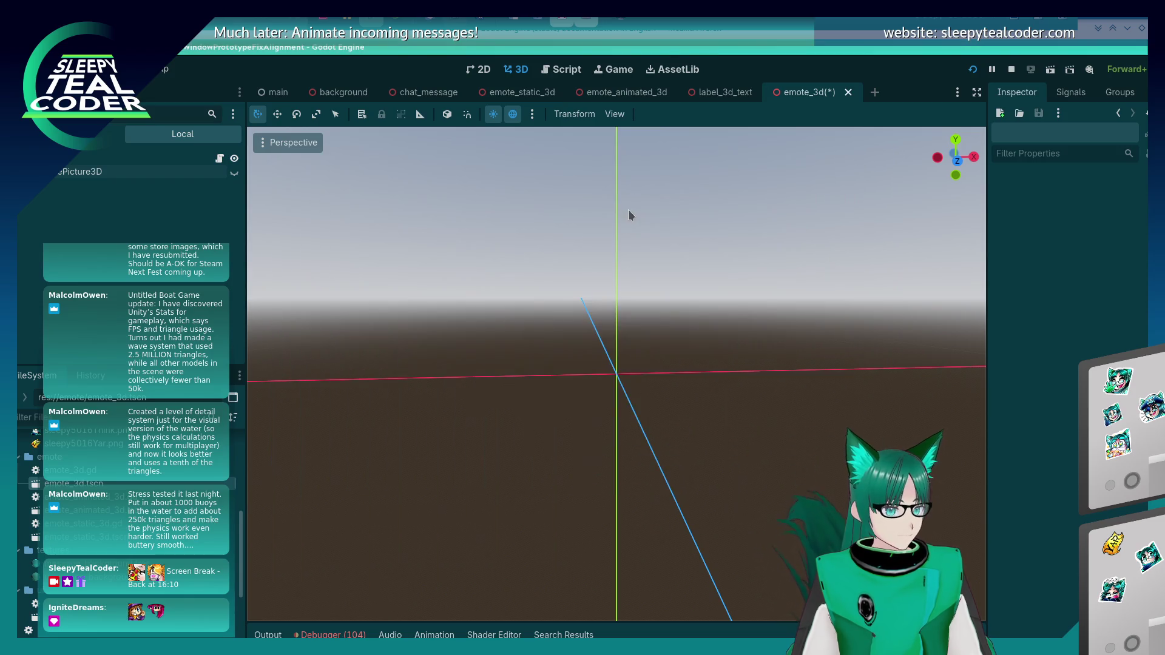
pyautogui.hotkey('ctrl', 's')
pyautogui.click(686, 180)
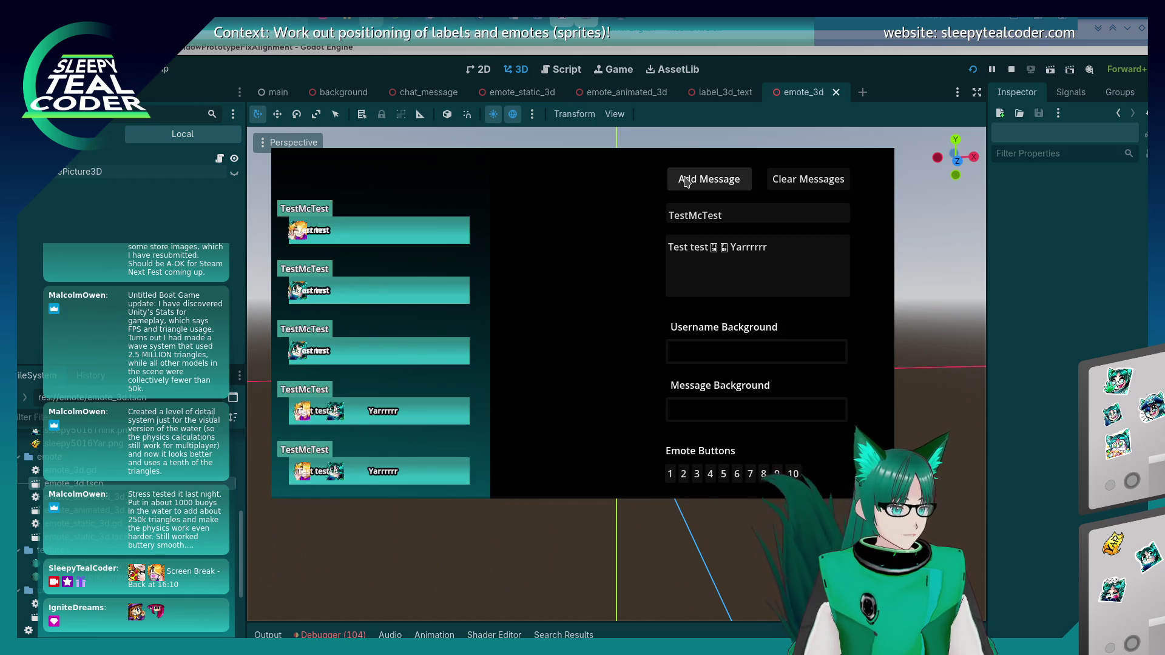
# Step: Relaunch the game, post a two-emote 'Test test … Yarrrrrrr' message, then close the game
pyautogui.press('F5')
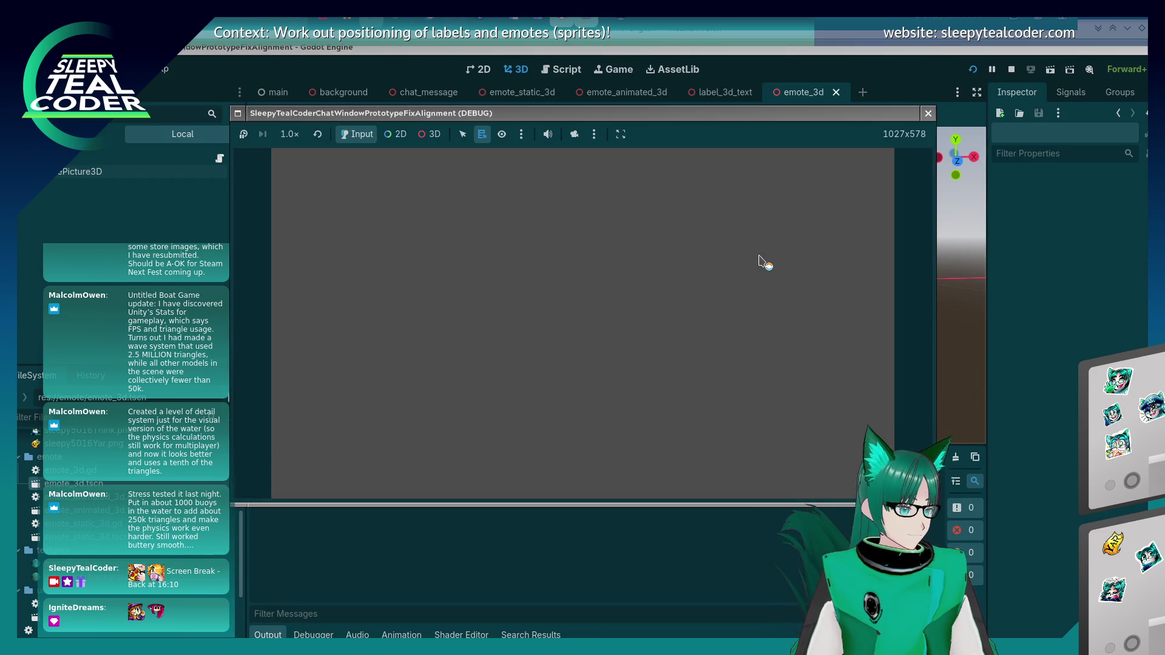
pyautogui.moveTo(709, 254); pyautogui.dragTo(830, 247)
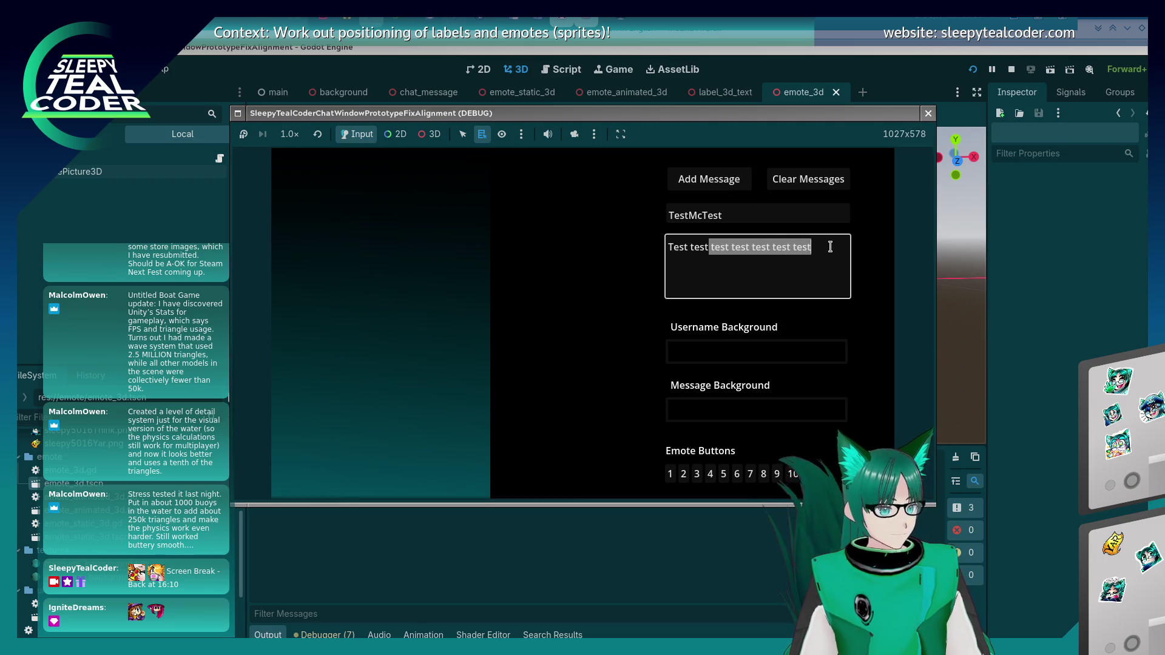
pyautogui.press('BackSpace')
pyautogui.click(750, 475)
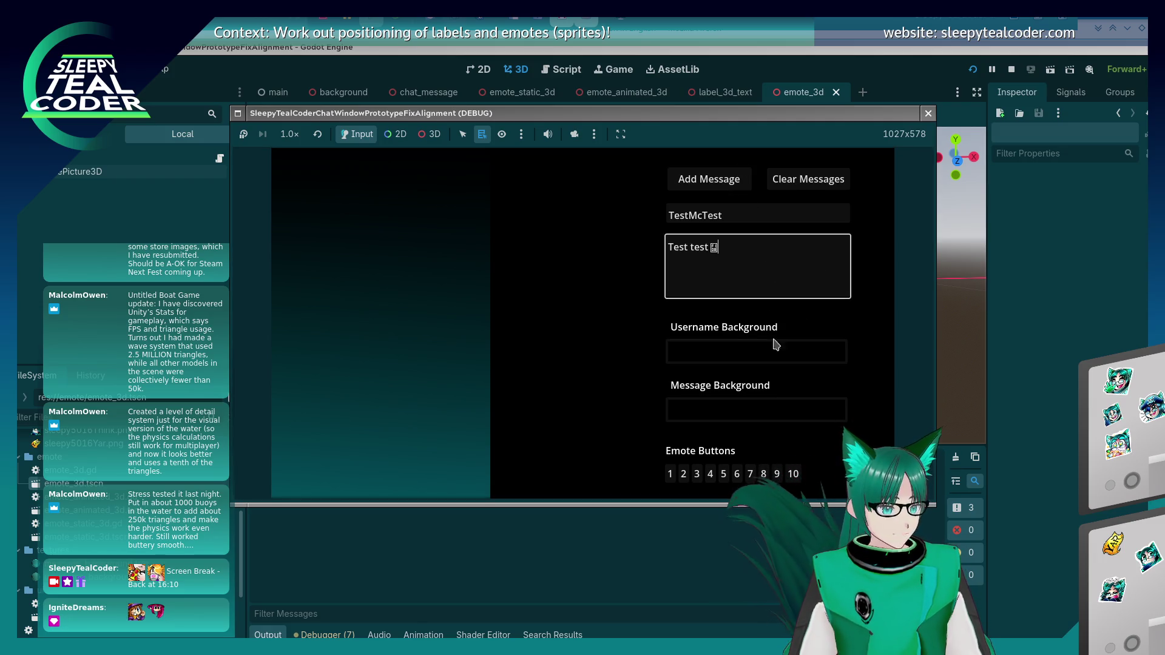
pyautogui.click(776, 470)
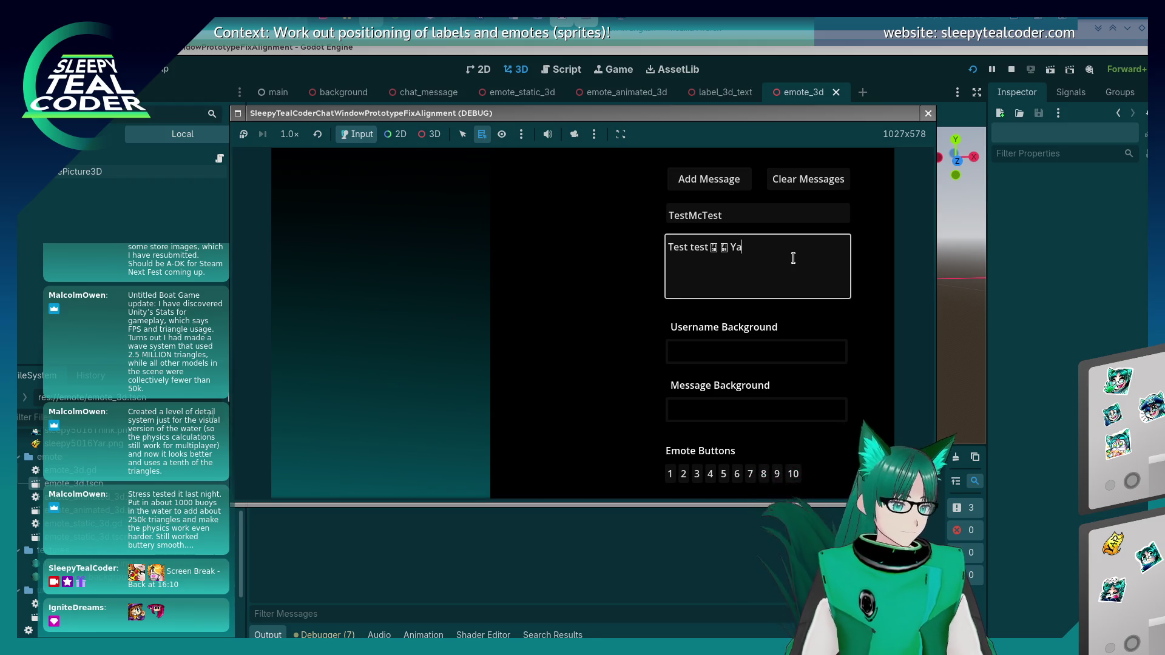
pyautogui.write('rrrrrrr')
pyautogui.click(704, 178)
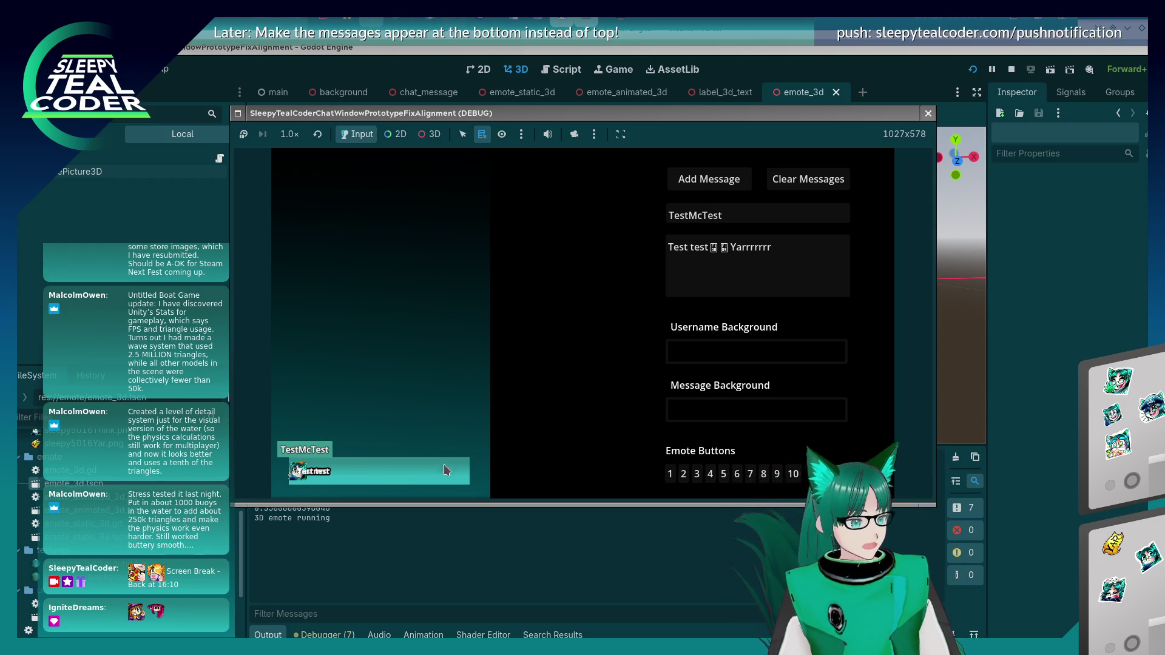
pyautogui.press('F8')
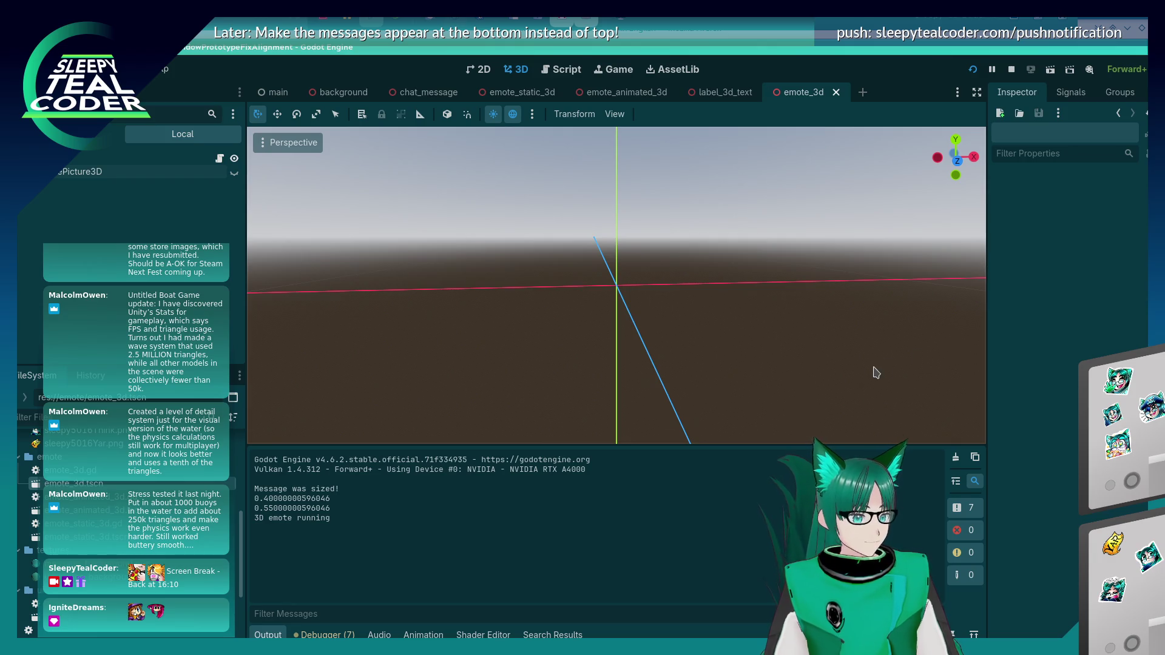
# Step: Undo the previous move, then shift EmotePicture3D right to X 0.147
pyautogui.hotkey('ctrl', 'z')
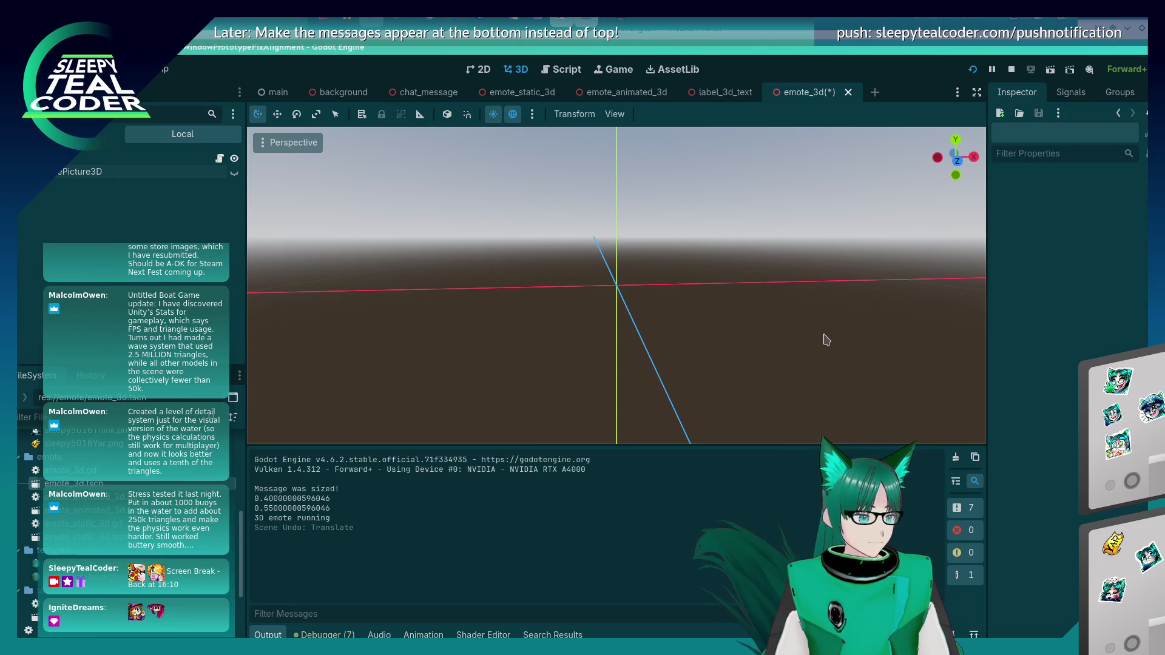
pyautogui.click(85, 176)
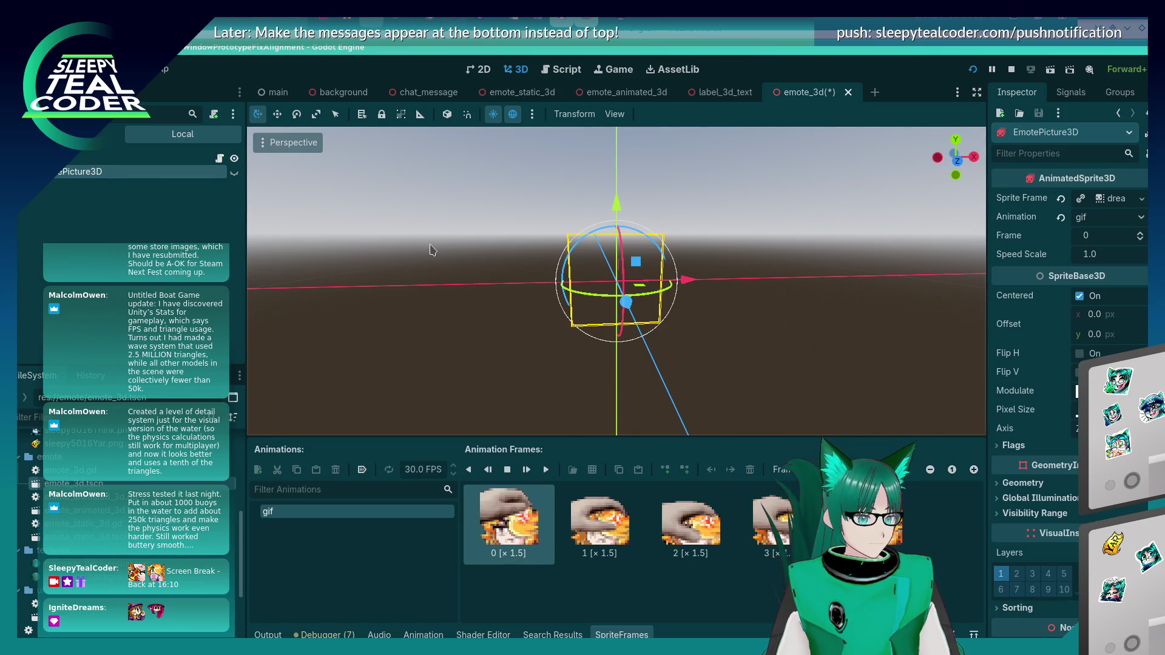
pyautogui.press('F5')
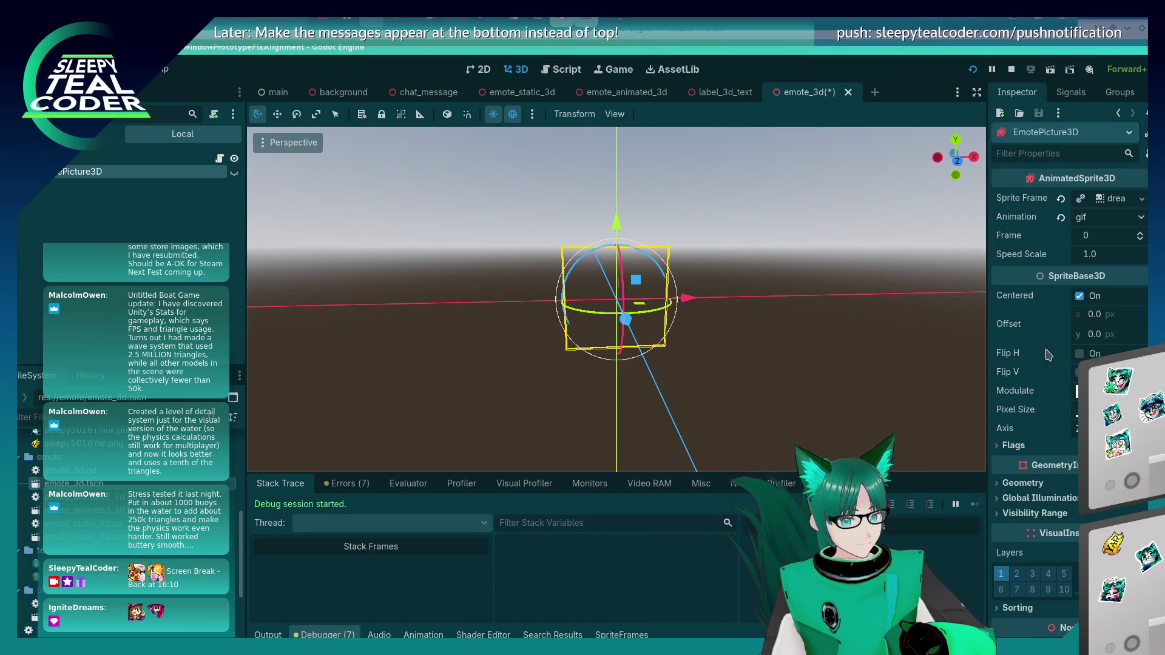
pyautogui.scroll(-10, 1048, 355)
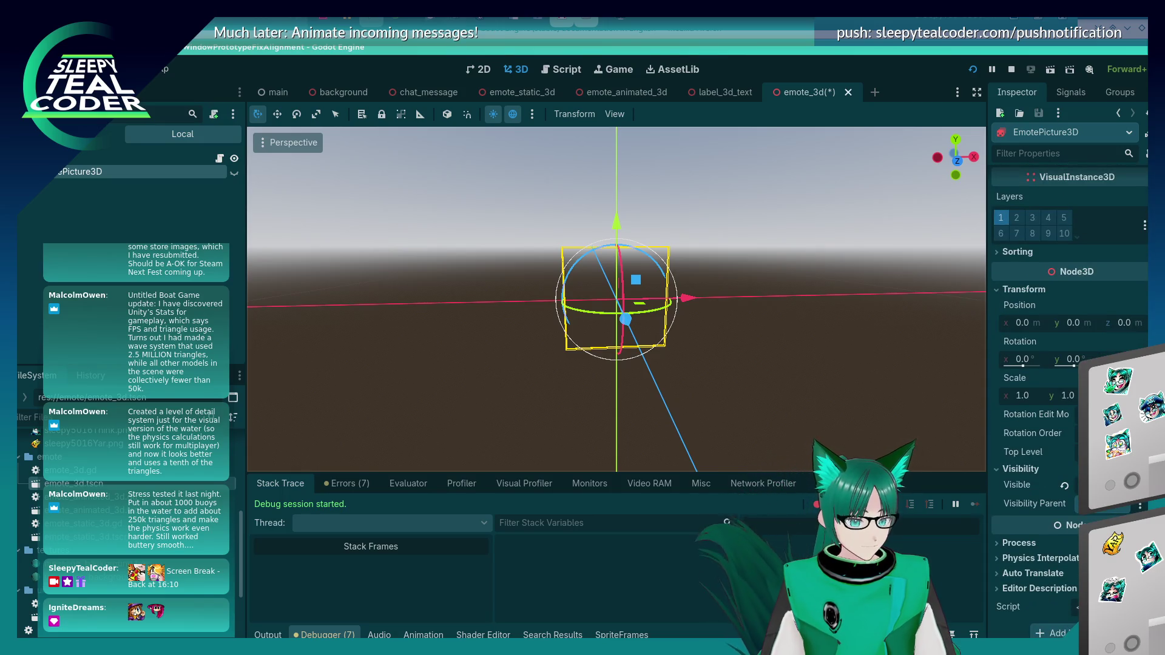
pyautogui.moveTo(704, 305); pyautogui.dragTo(752, 311)
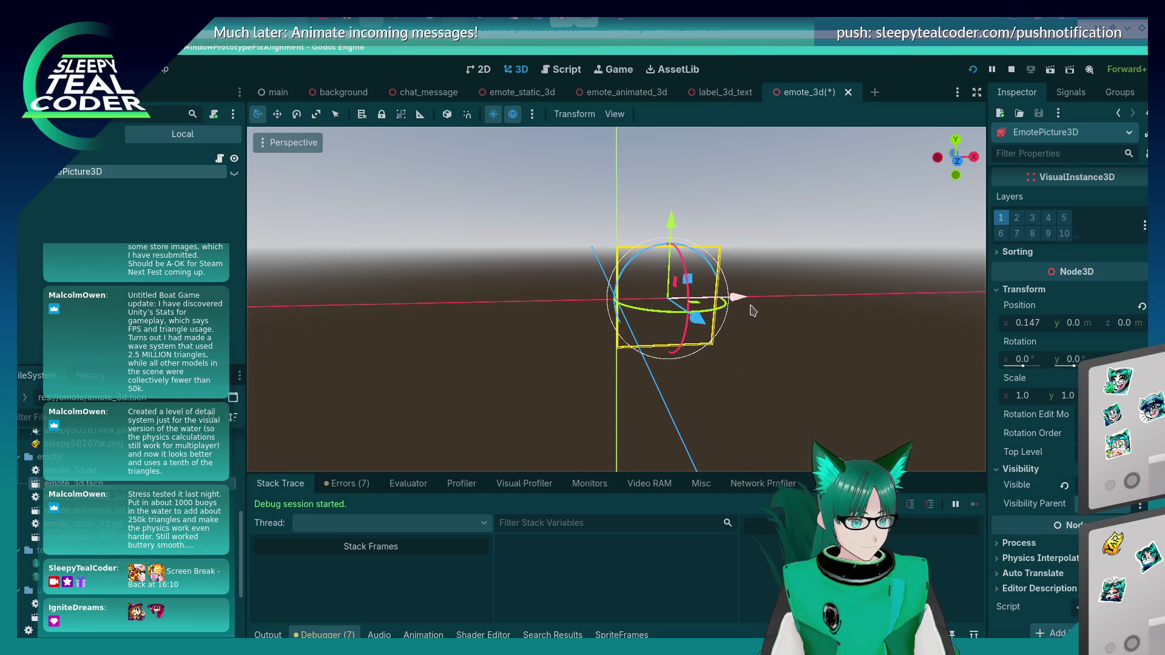
# Step: Add test messages in the running game, stop it, and save the emote_3d scene
pyautogui.hotkey('alt', 'Tab')
pyautogui.hotkey('alt', 'Tab')
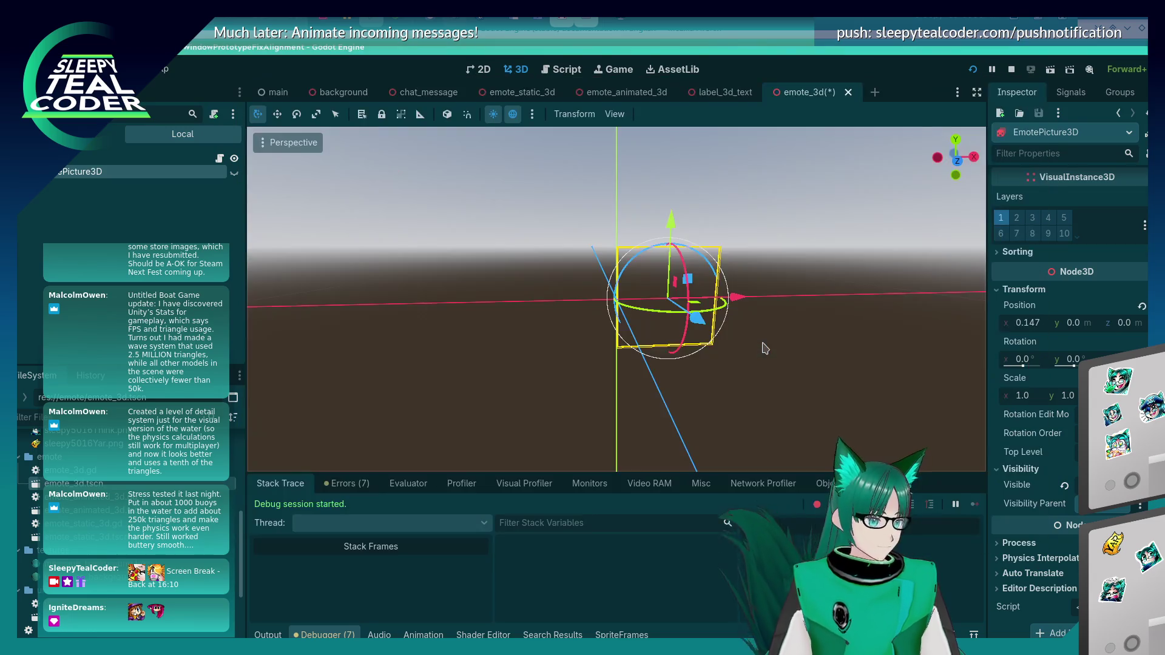
pyautogui.hotkey('alt', 'Tab')
pyautogui.click(461, 337)
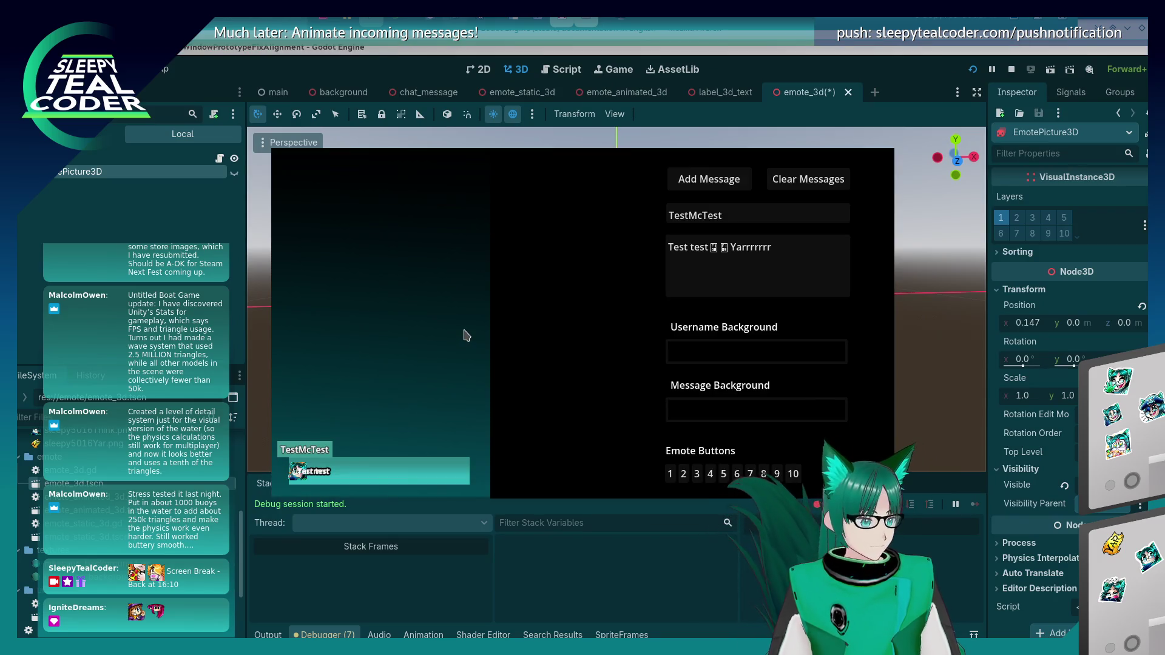
pyautogui.click(730, 190)
pyautogui.click(731, 190)
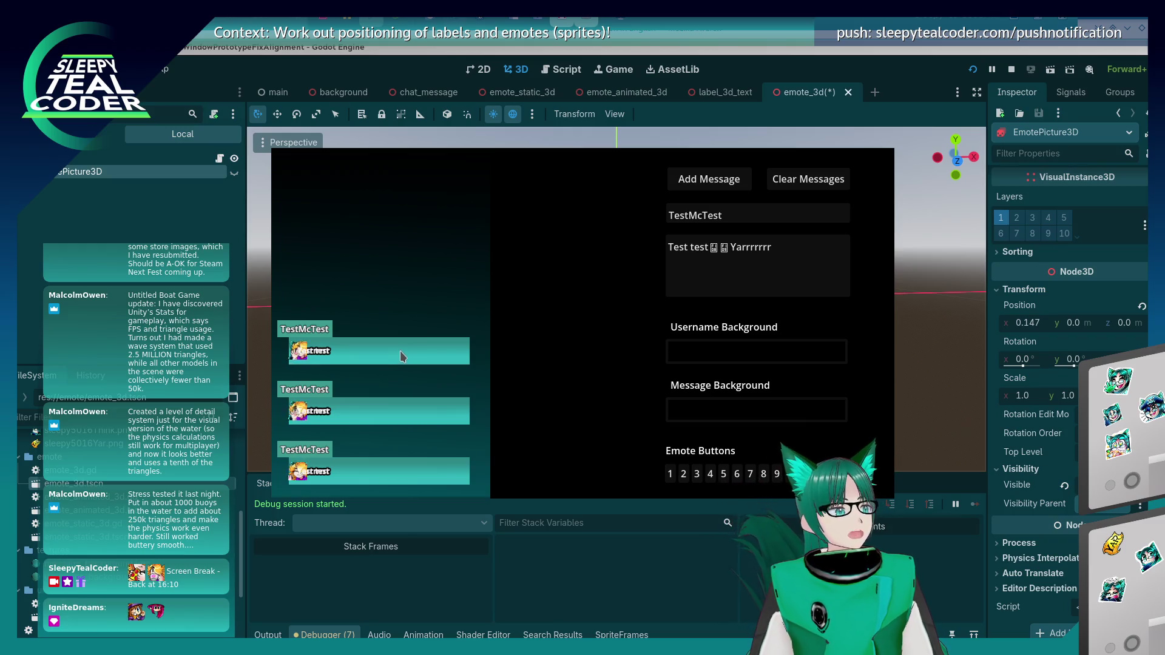
pyautogui.press('F8')
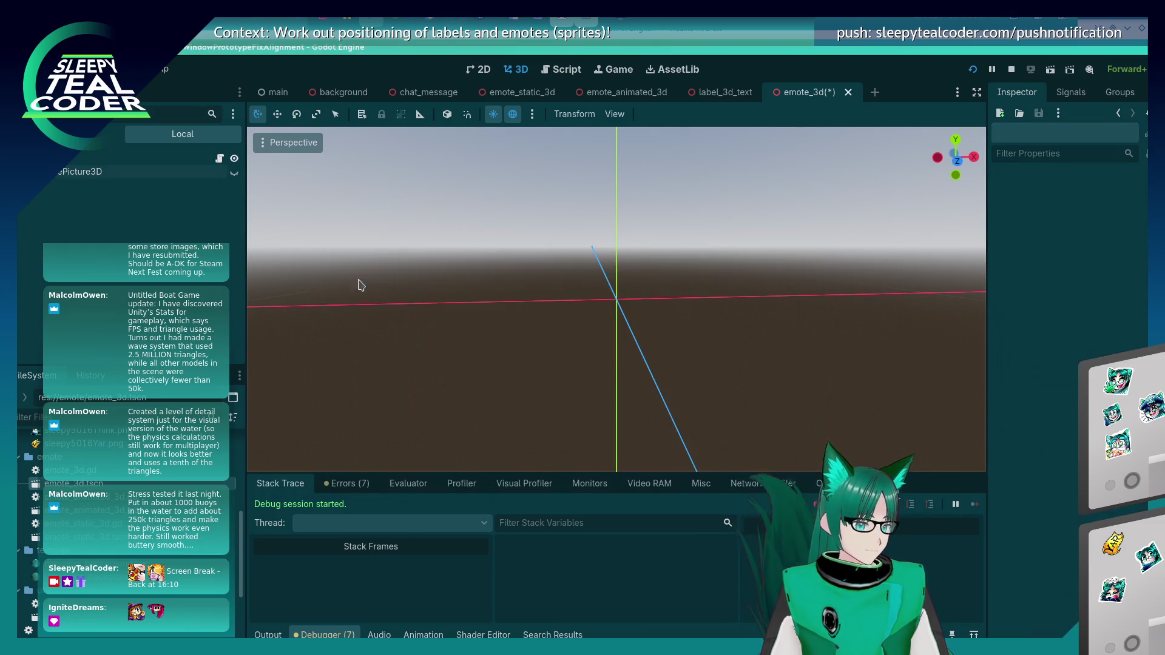
pyautogui.hotkey('ctrl', 's')
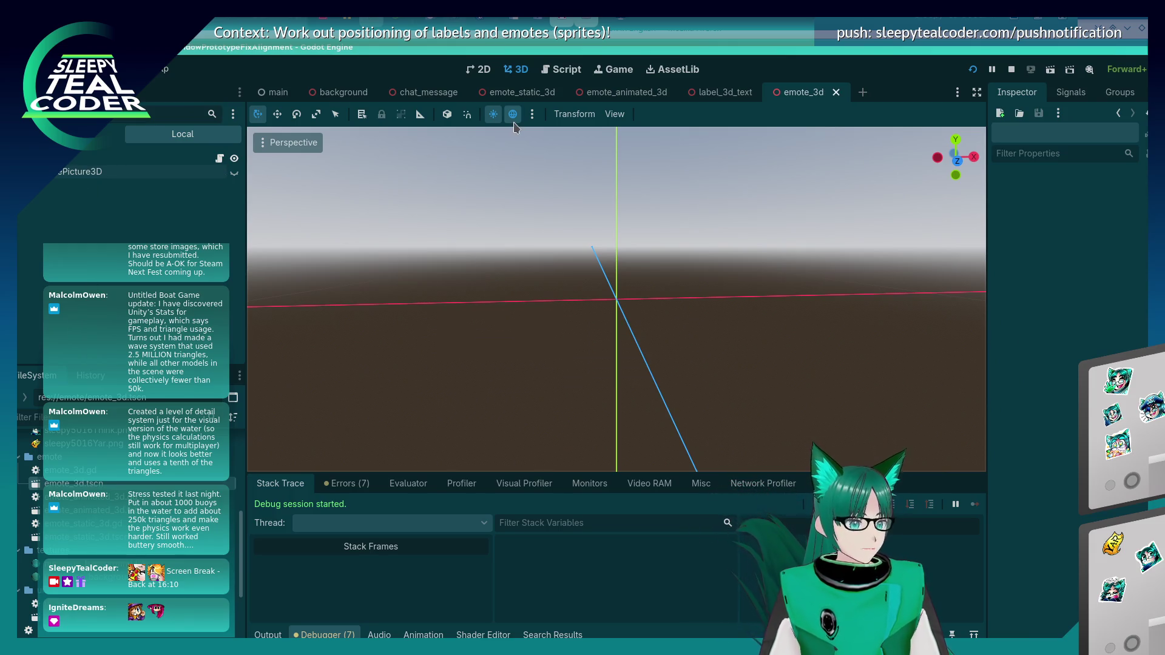
# Step: In emote_animated_3d, set the EmoteAnimated node's Position X to 0.18
pyautogui.click(617, 94)
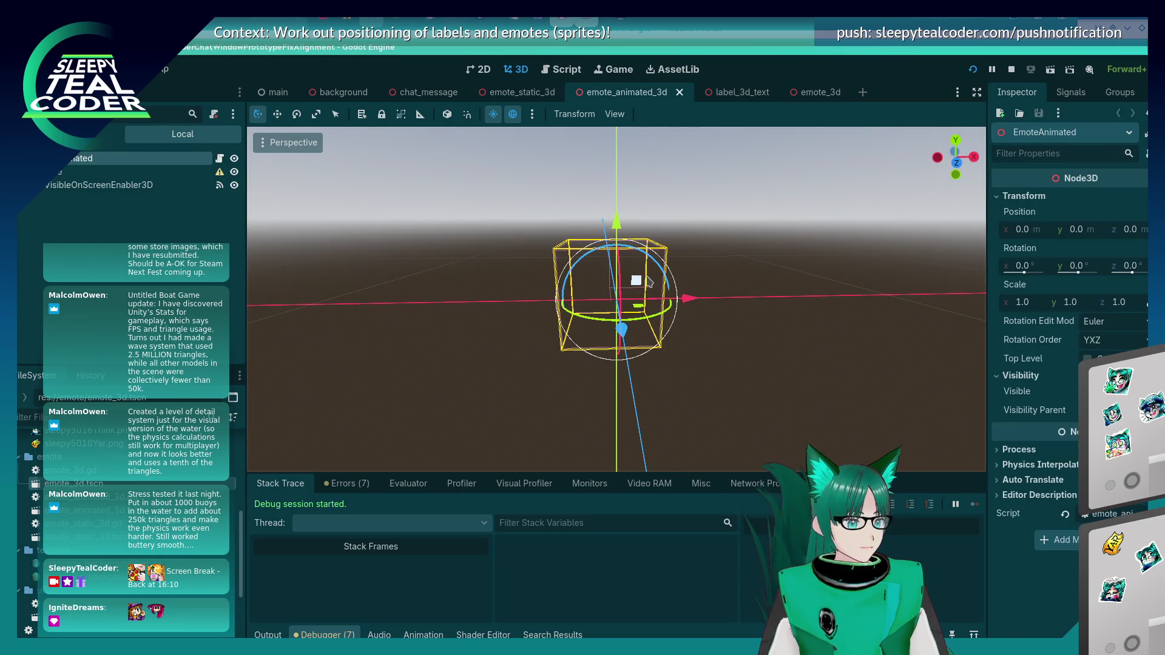
pyautogui.moveTo(688, 307)
pyautogui.mouseDown()
pyautogui.moveTo(671, 350)
pyautogui.moveTo(715, 364)
pyautogui.moveTo(684, 289)
pyautogui.mouseUp()
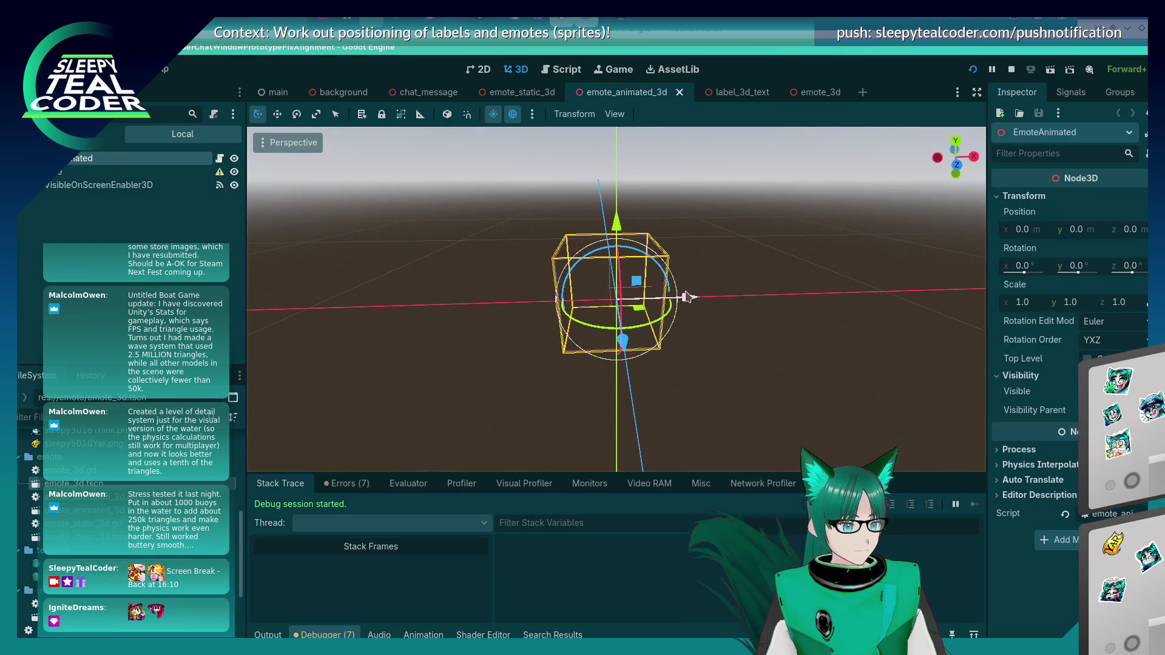
pyautogui.moveTo(681, 356)
pyautogui.mouseDown()
pyautogui.moveTo(691, 307)
pyautogui.moveTo(720, 305)
pyautogui.mouseUp()
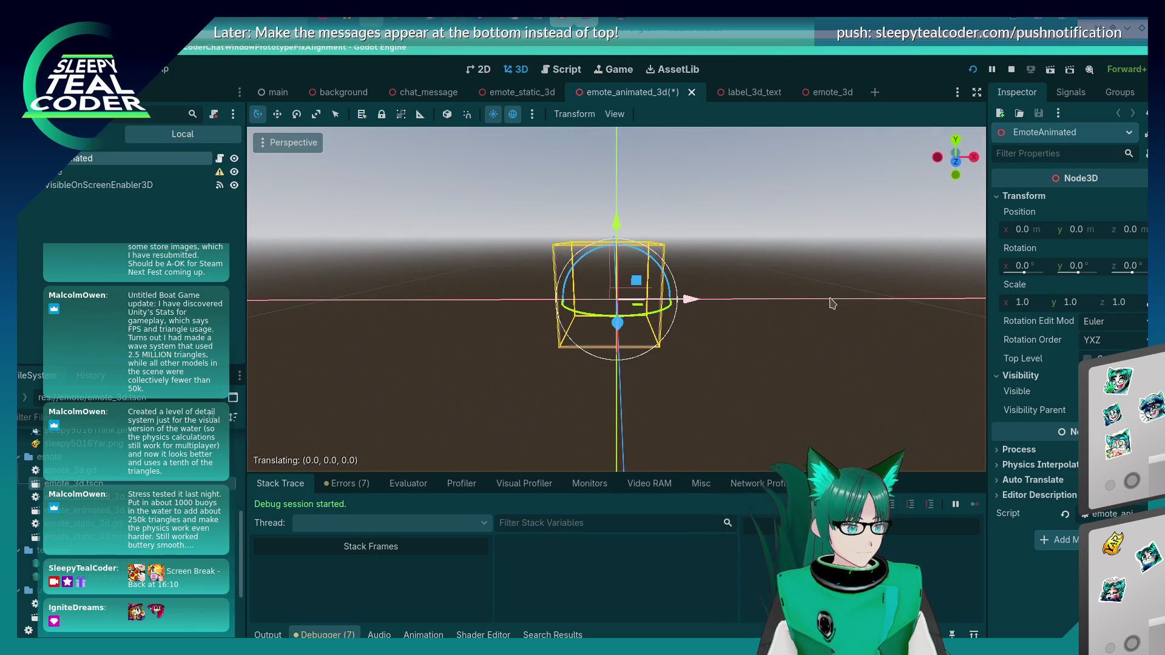
pyautogui.moveTo(831, 304)
pyautogui.mouseDown()
pyautogui.moveTo(915, 311)
pyautogui.moveTo(708, 318)
pyautogui.moveTo(713, 306)
pyautogui.moveTo(747, 303)
pyautogui.mouseUp()
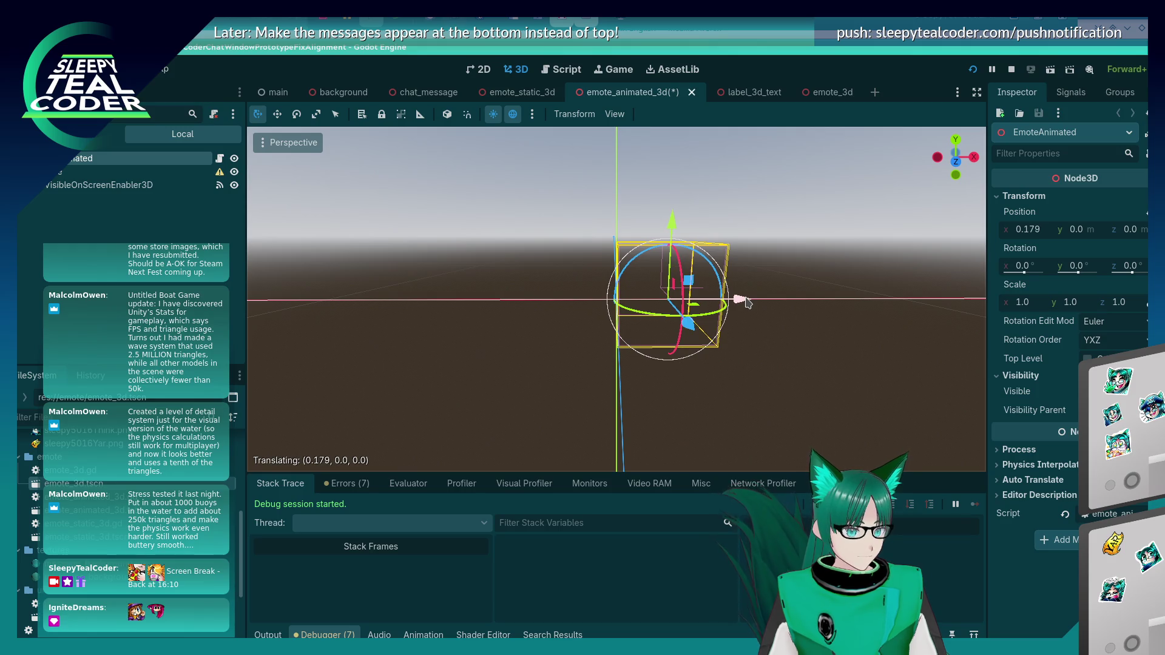
pyautogui.moveTo(748, 304); pyautogui.dragTo(747, 303)
pyautogui.click(1047, 231)
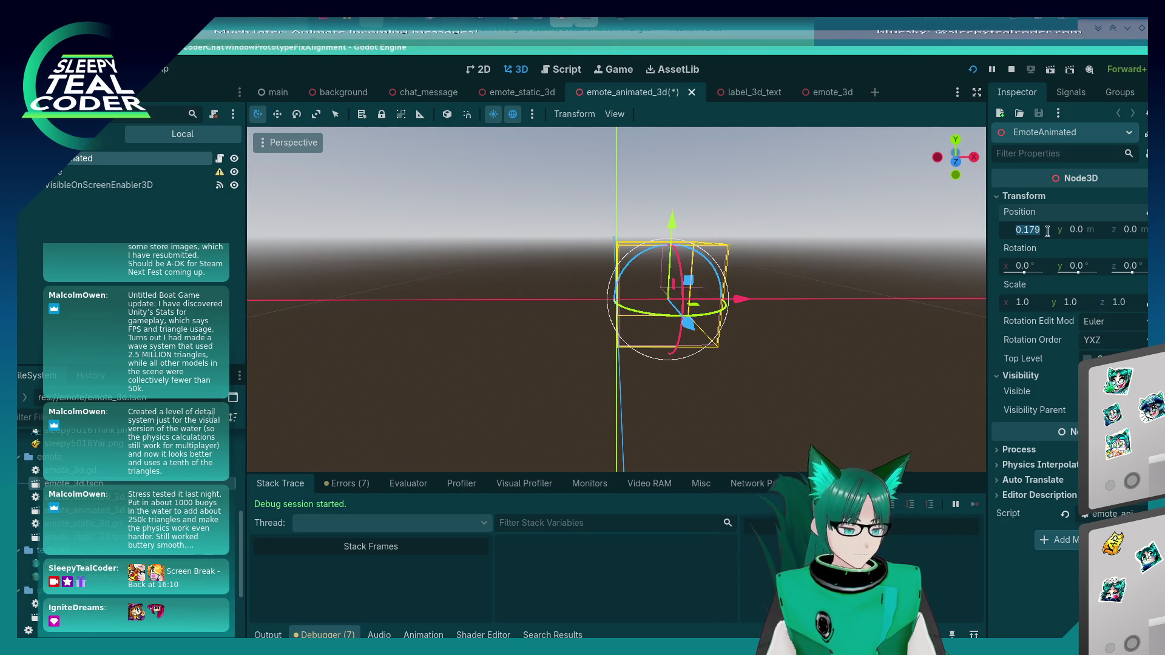
pyautogui.write('0.18')
pyautogui.press('Return')
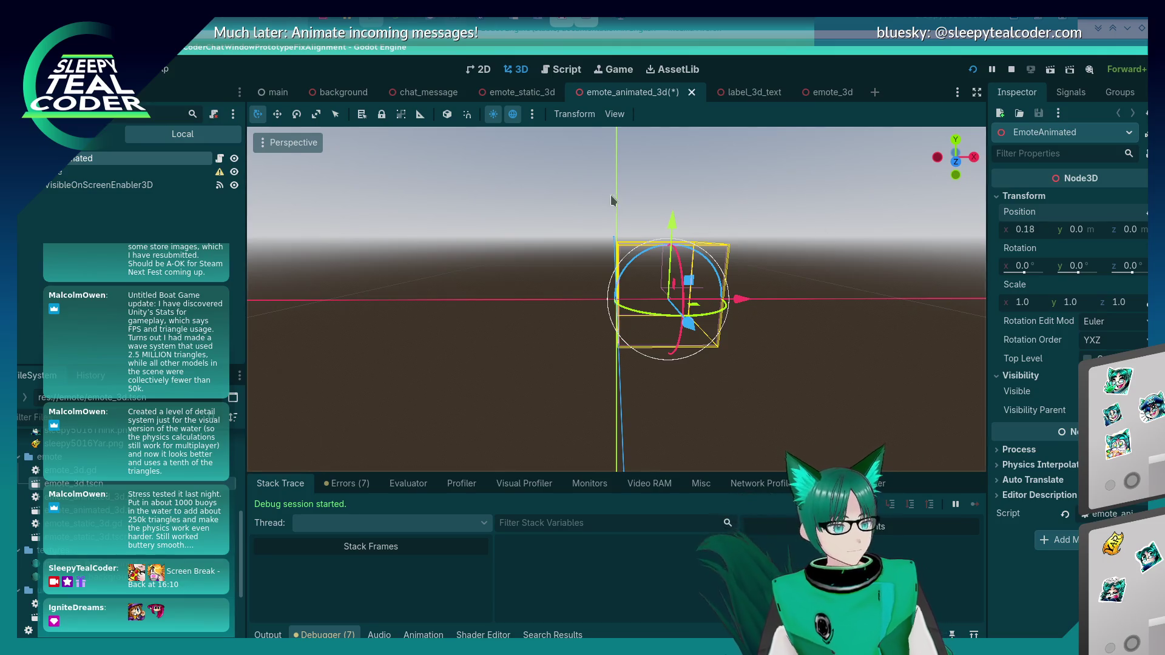
# Step: Nudge EmoteStatic in emote_static_3d right to about X 0.005, then return to the game
pyautogui.click(545, 95)
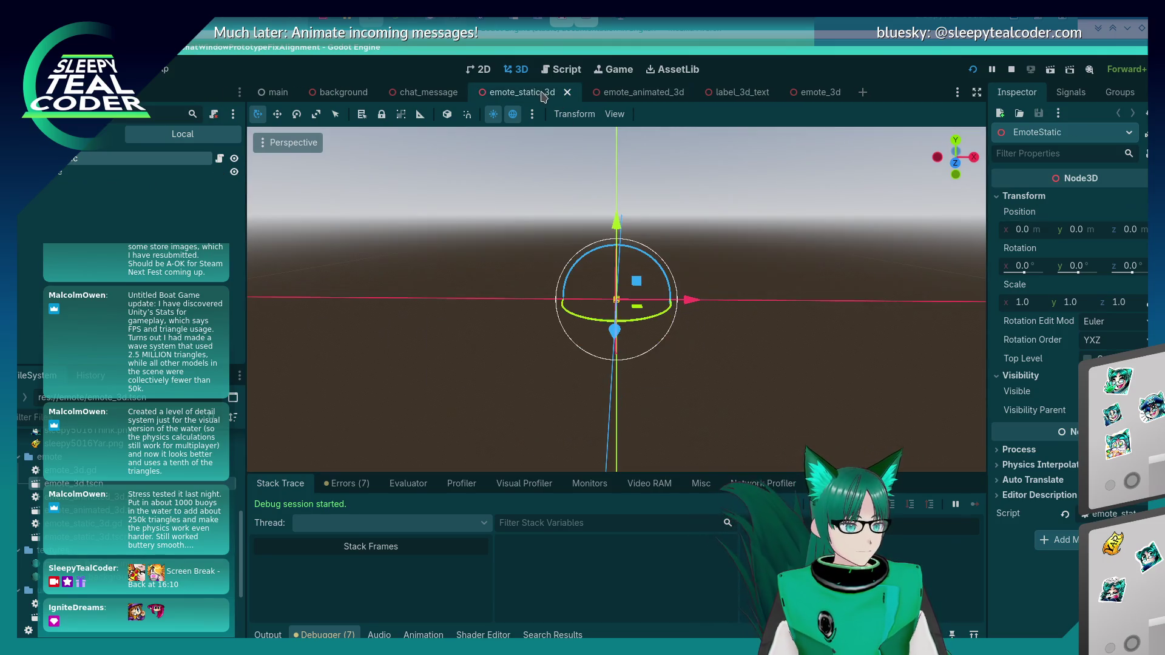
pyautogui.scroll(2, 703, 315)
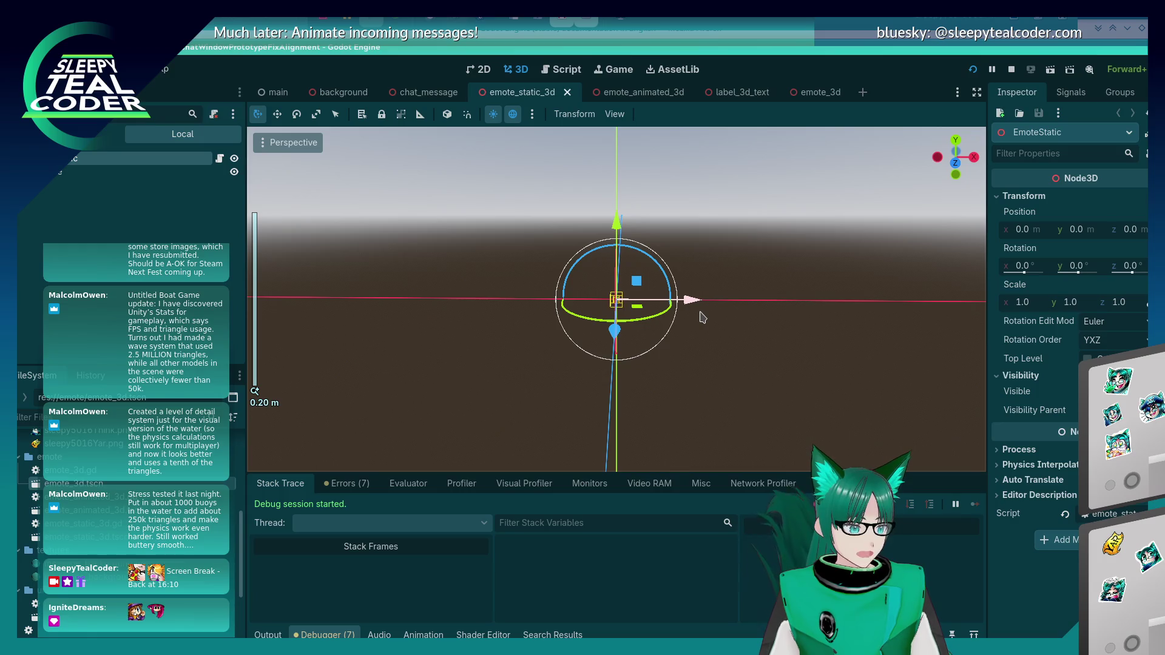
pyautogui.moveTo(698, 307); pyautogui.dragTo(706, 308)
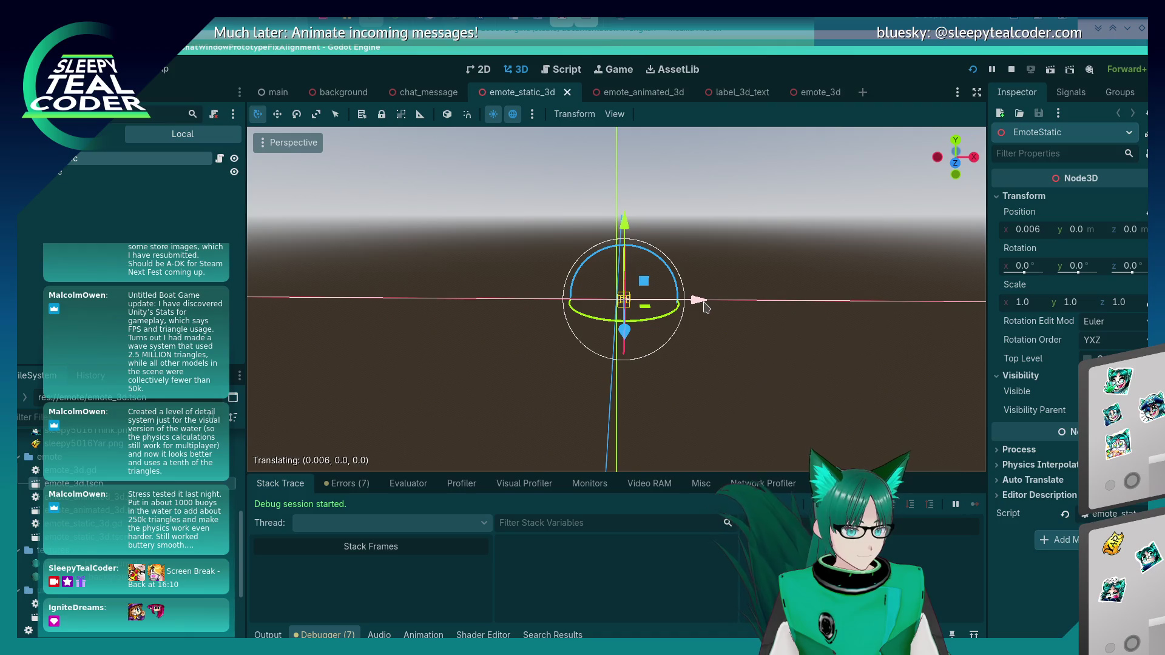
pyautogui.click(703, 339)
pyautogui.hotkey('alt', 'Tab')
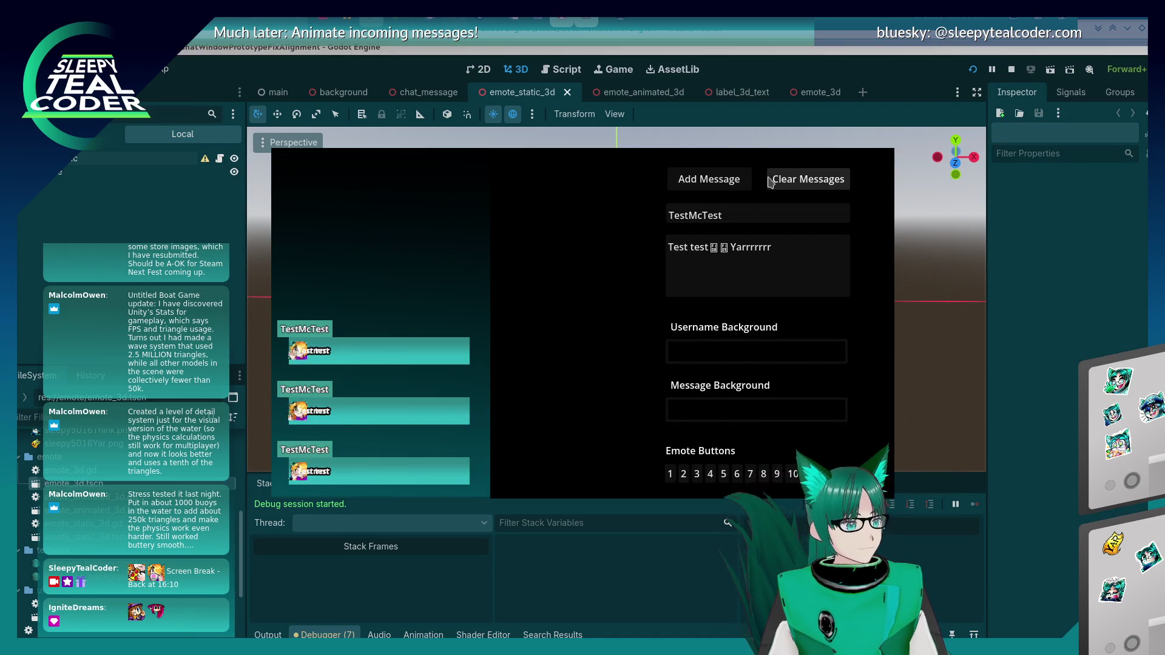
# Step: Post a message with emotes 8 and 10 ending in 'Yarrrrrrr', then stop the game
pyautogui.click(741, 179)
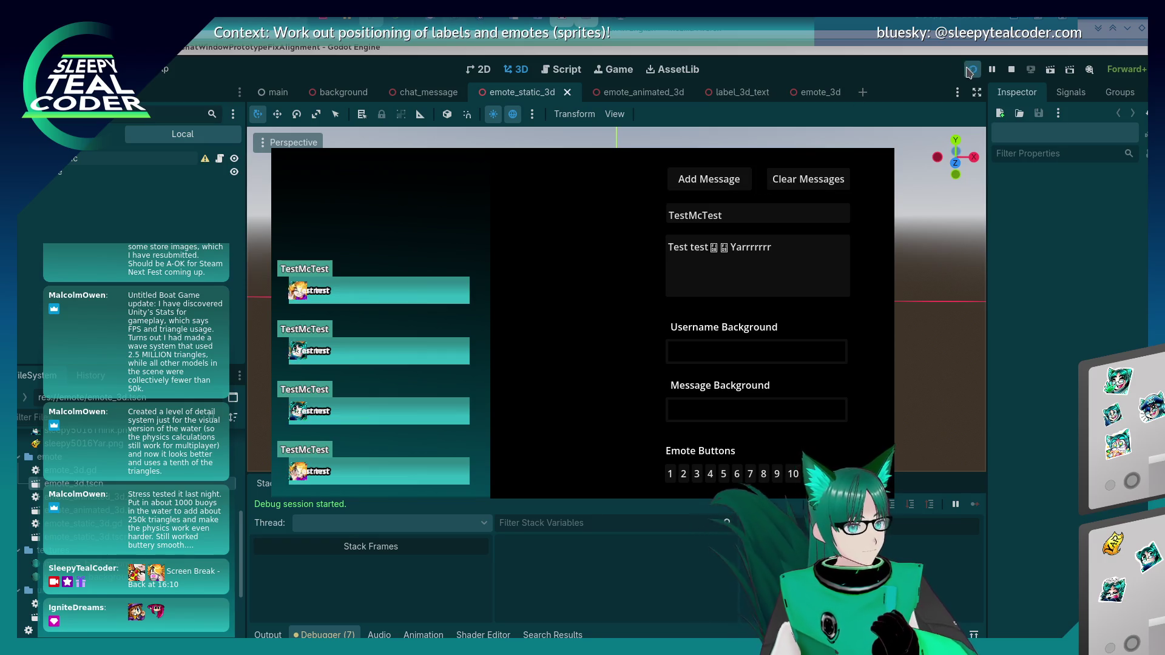
pyautogui.hotkey('alt', 'Tab')
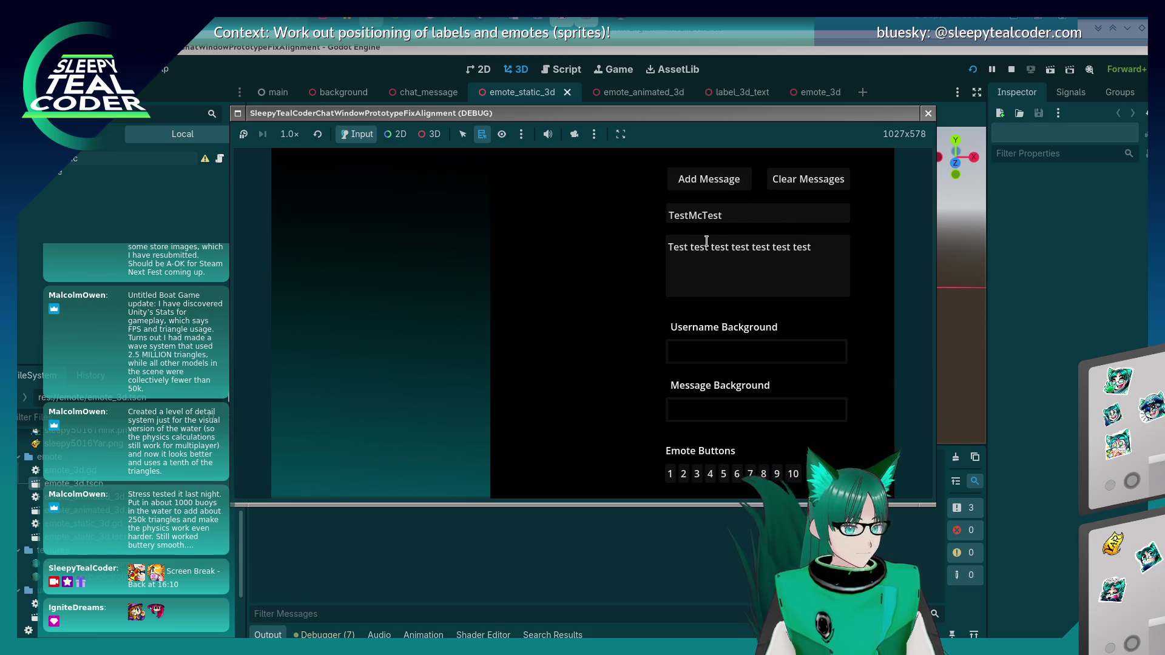
pyautogui.moveTo(707, 242); pyautogui.dragTo(908, 256)
pyautogui.press('BackSpace')
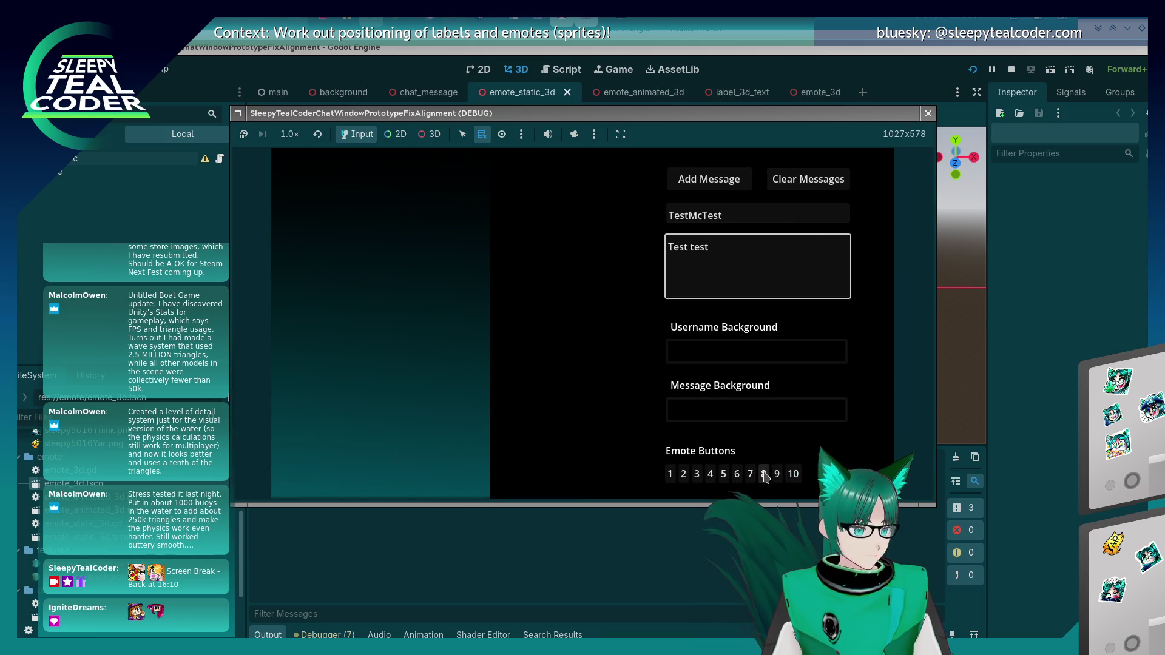
pyautogui.click(764, 475)
pyautogui.click(792, 474)
pyautogui.click(775, 267)
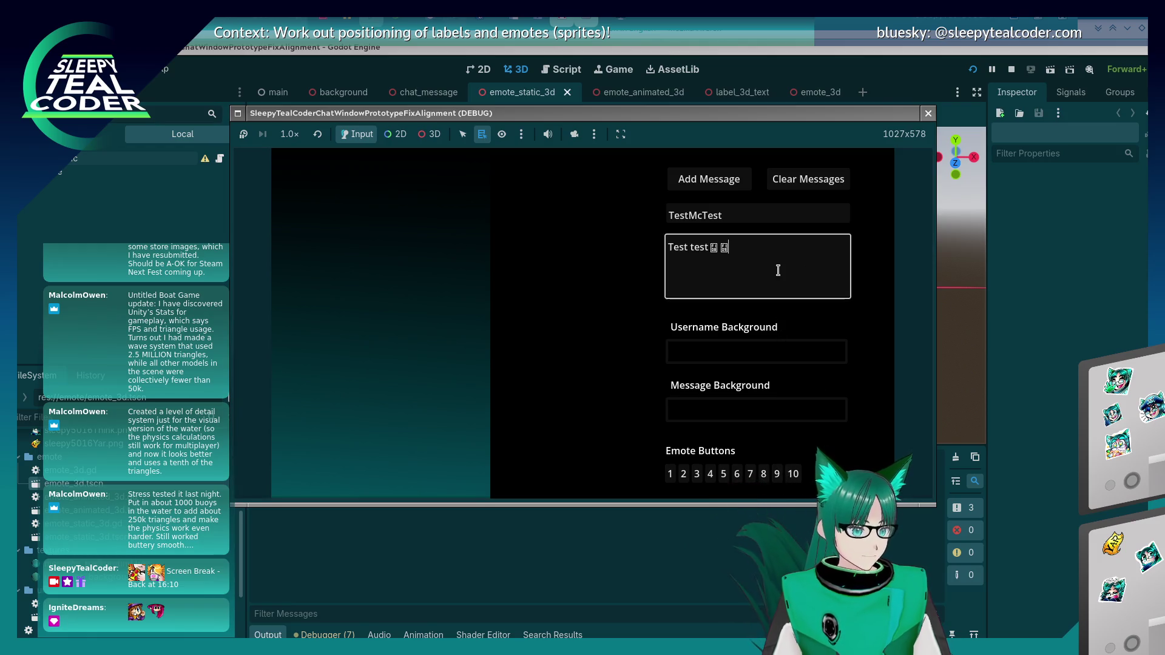
pyautogui.write(' Yarrrrrr')
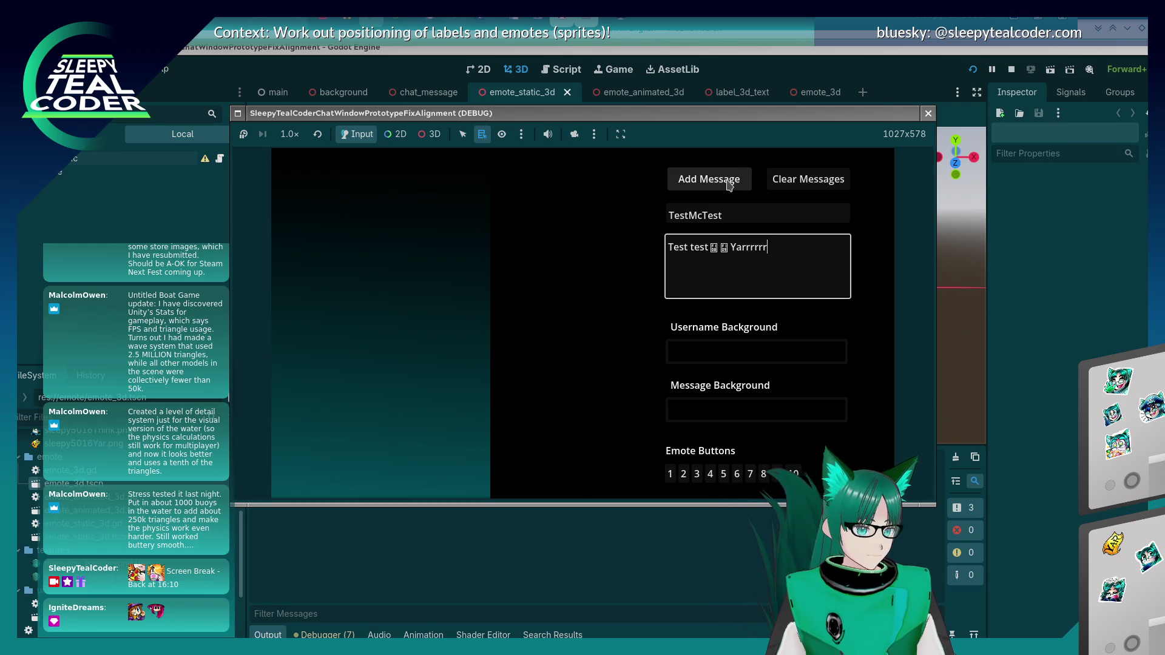
pyautogui.click(708, 179)
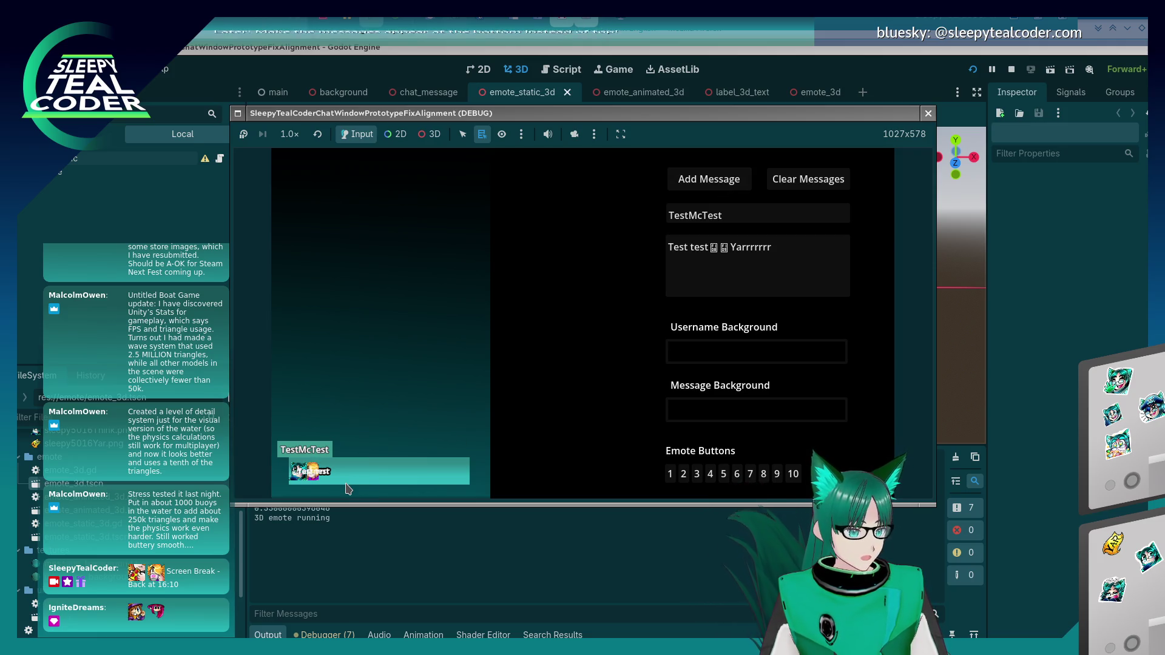
pyautogui.press('F8')
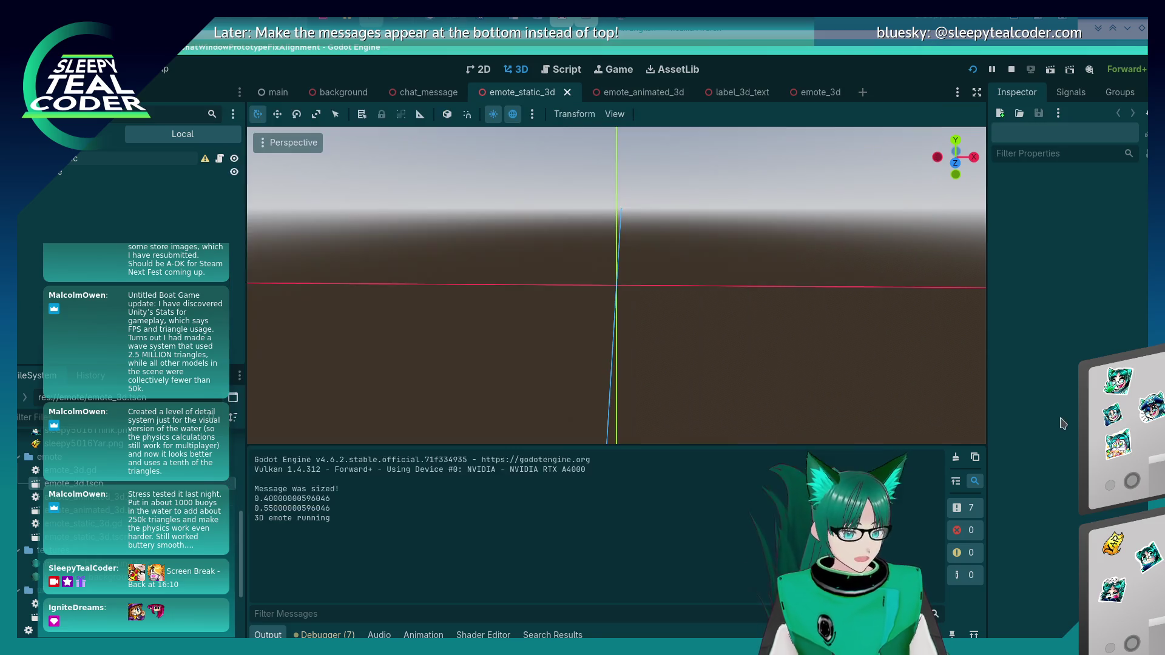
# Step: Undo the position changes on the static and animated emotes and save the animated scene
pyautogui.scroll(2, 603, 302)
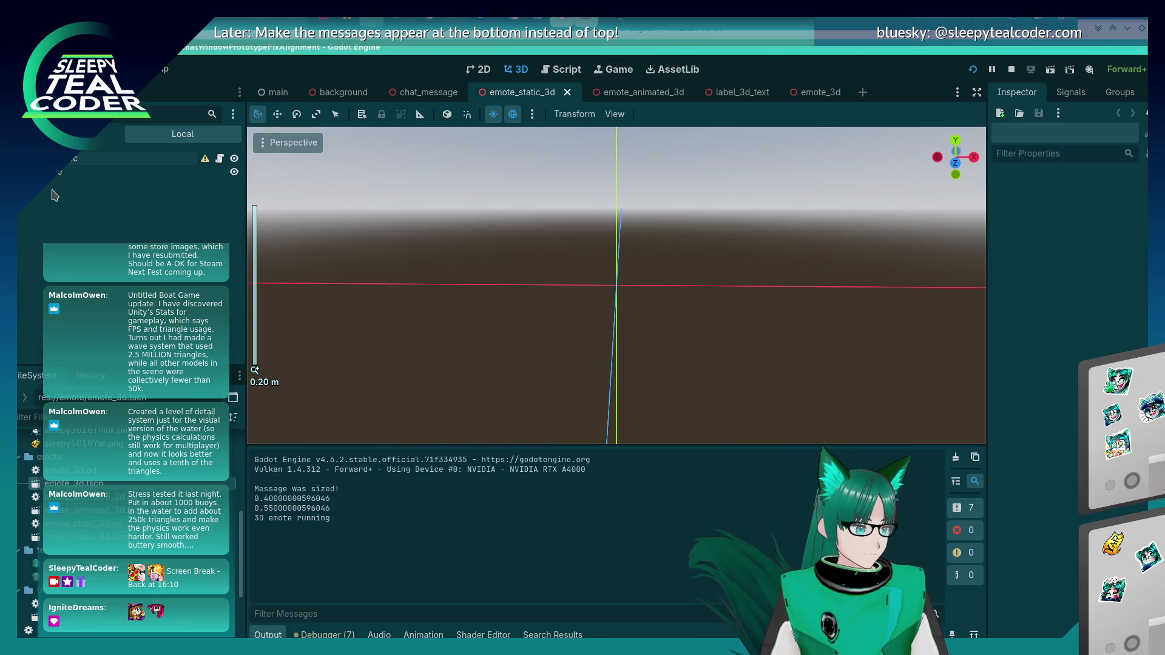
pyautogui.click(52, 172)
pyautogui.hotkey('ctrl', 'z')
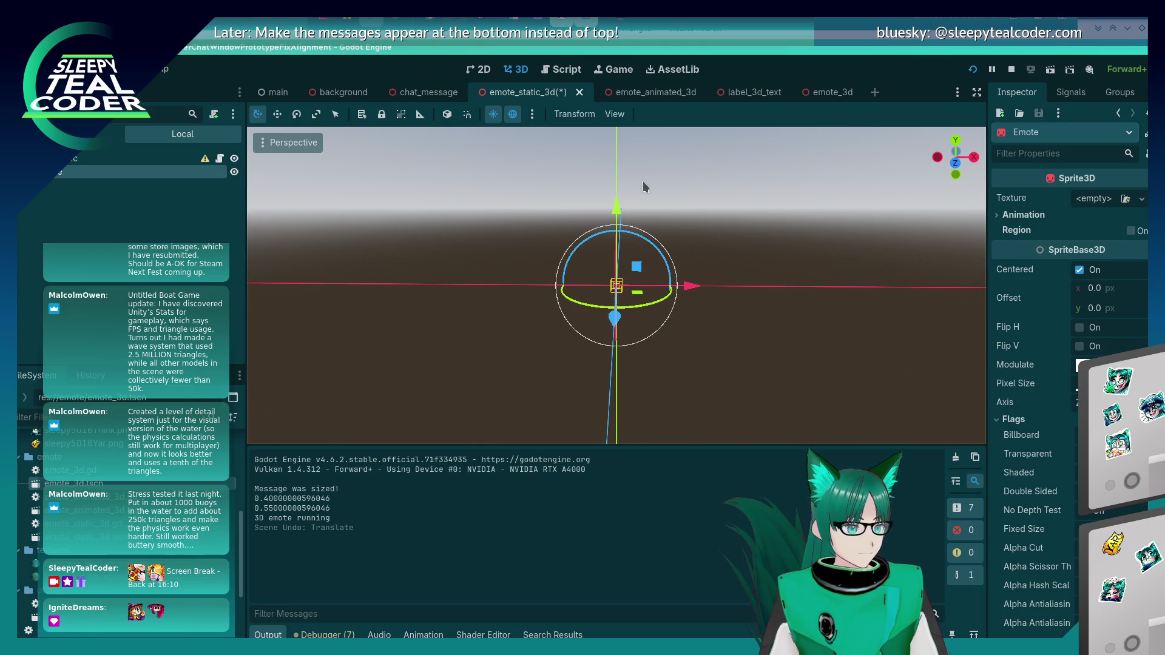
pyautogui.click(638, 92)
pyautogui.click(155, 187)
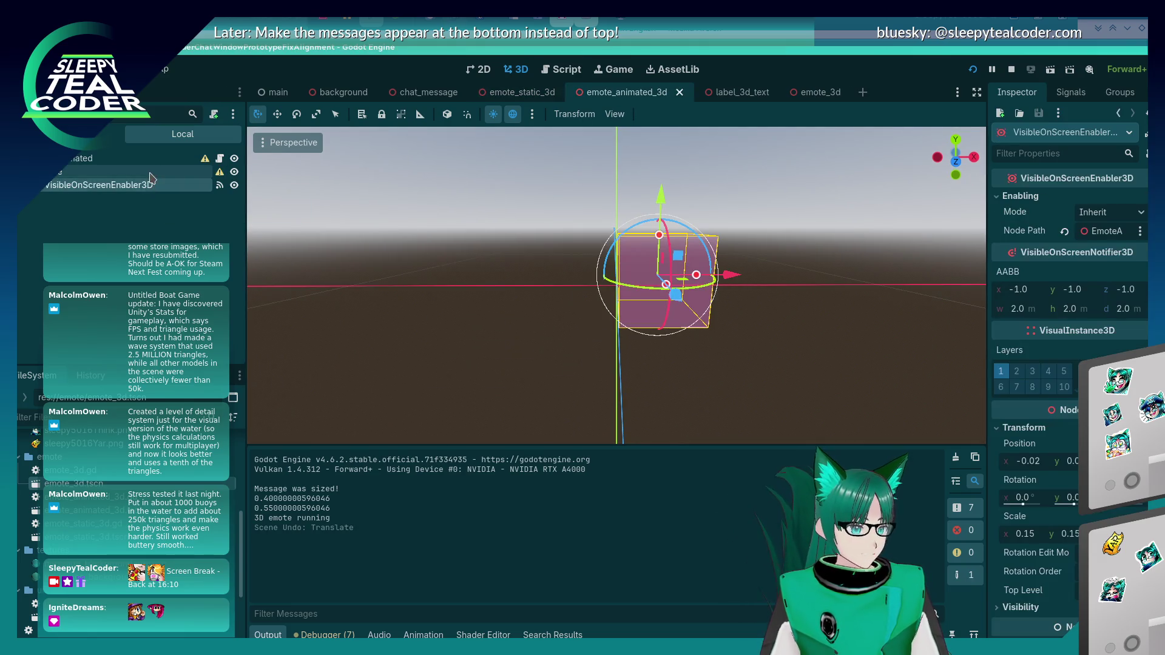
pyautogui.click(151, 173)
pyautogui.hotkey('ctrl', 'z')
pyautogui.hotkey('ctrl', 'z')
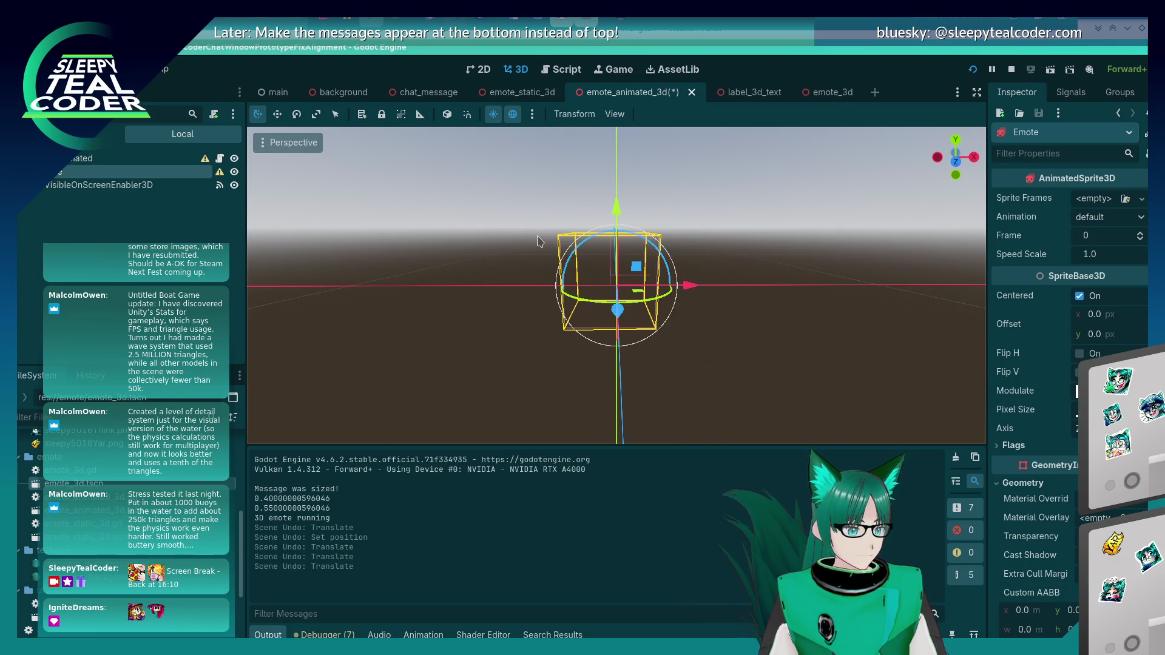
pyautogui.hotkey('ctrl', 's')
# Step: Inspect EmotePicture3D in the emote_3d scene, then run the game and add a test message
pyautogui.click(754, 96)
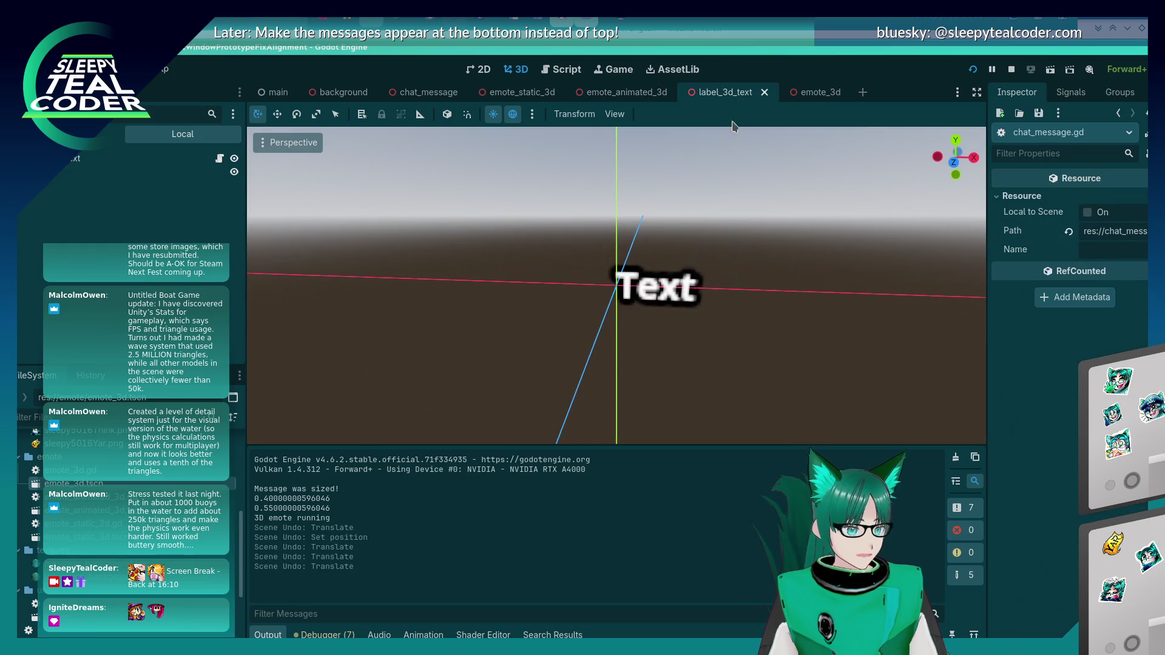
pyautogui.click(627, 92)
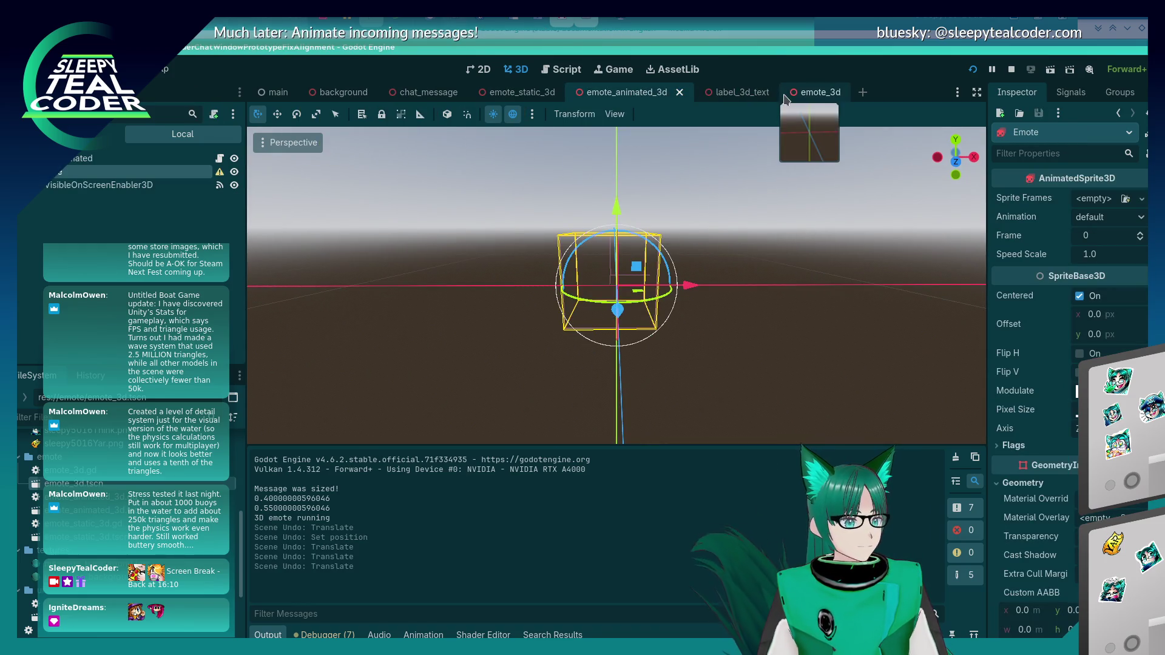
pyautogui.click(788, 94)
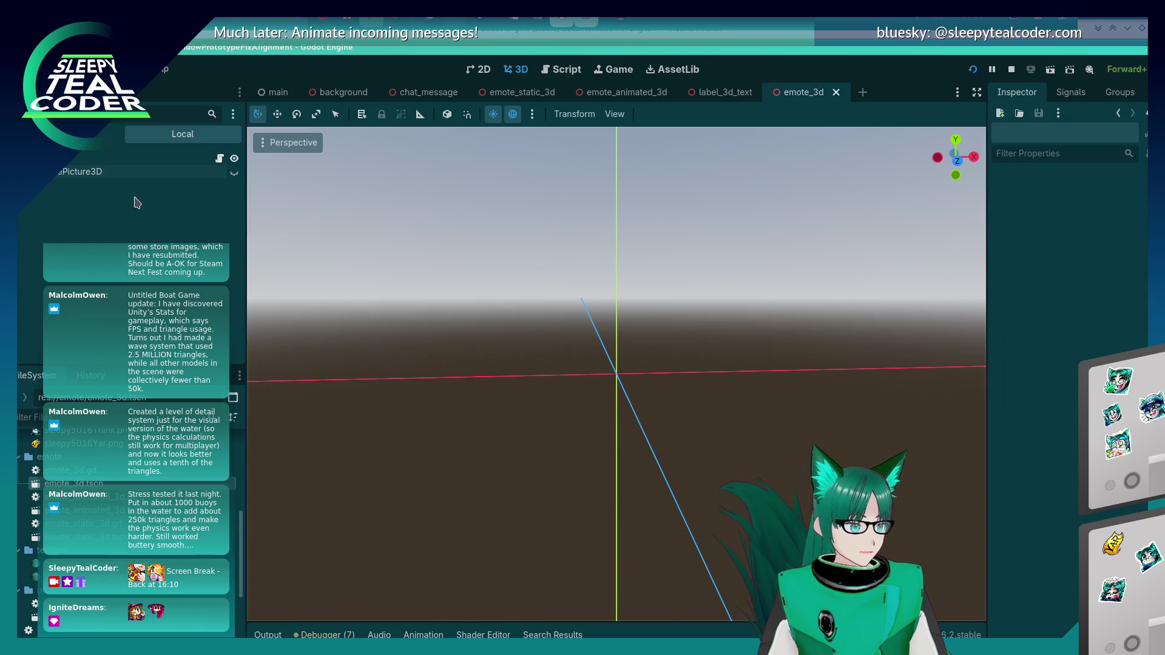
pyautogui.click(148, 173)
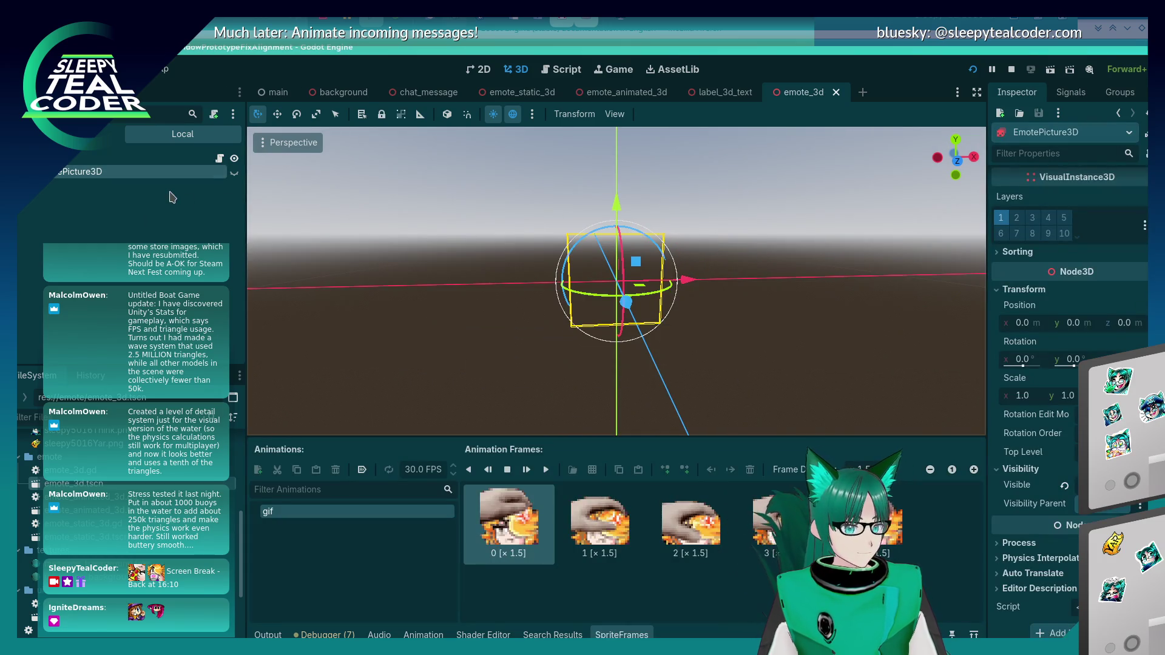
pyautogui.click(103, 92)
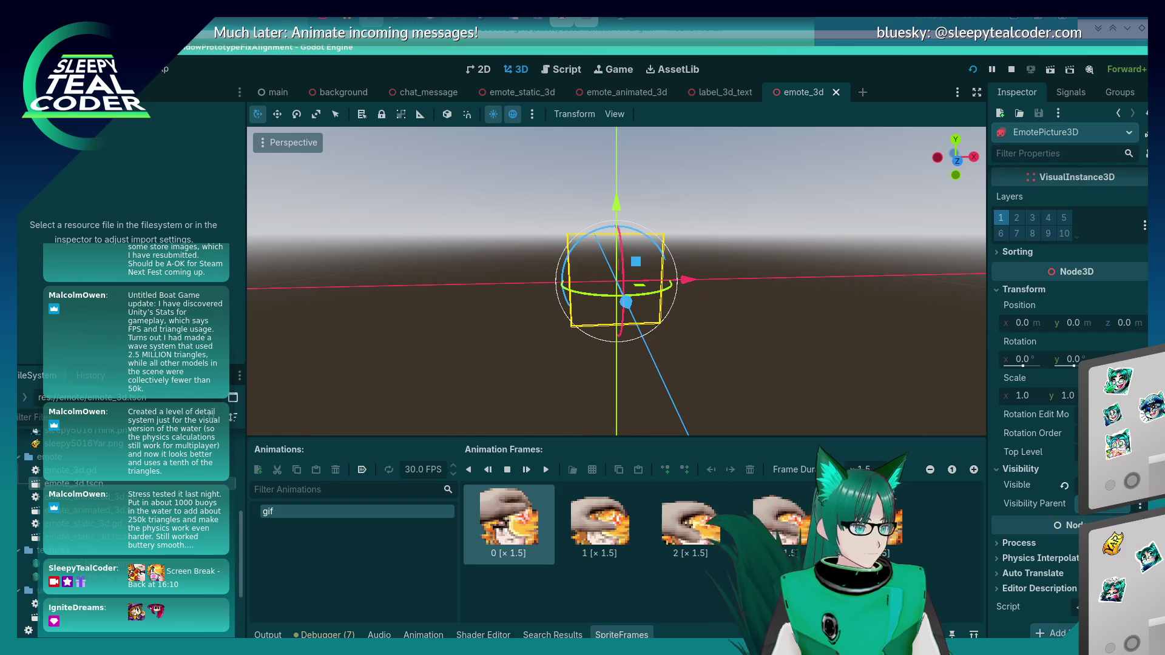
pyautogui.click(58, 93)
pyautogui.click(658, 303)
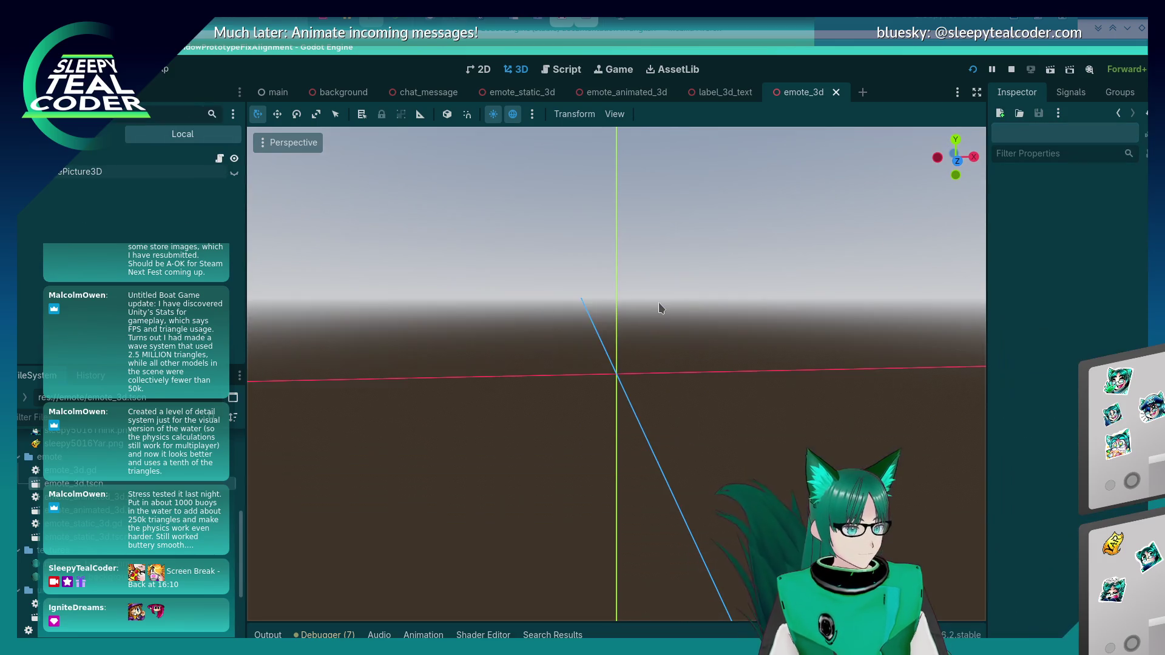
pyautogui.press('F5')
pyautogui.click(702, 181)
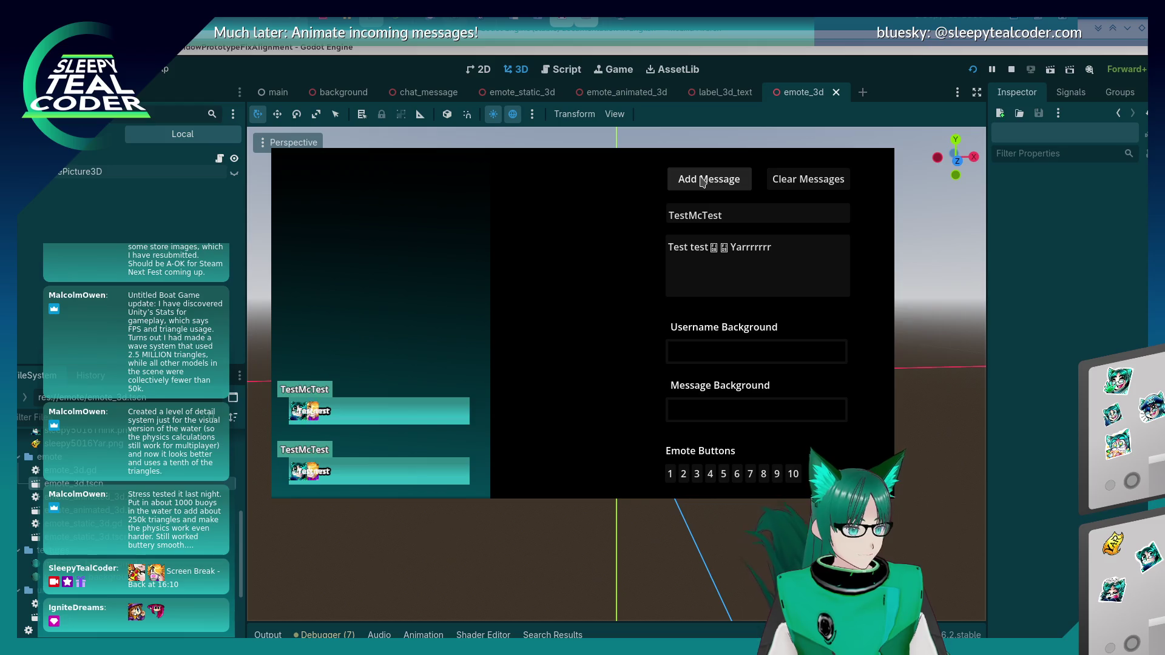
# Step: Clear the chat and replace the message's extra test words with two emotes
pyautogui.click(710, 182)
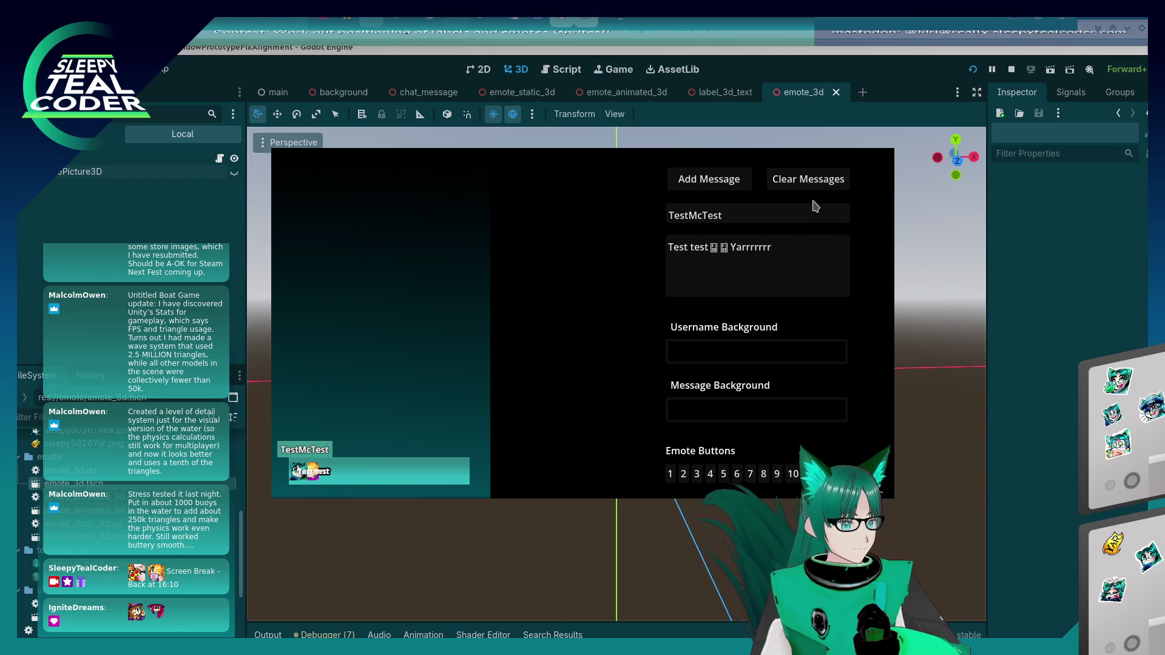
pyautogui.click(807, 180)
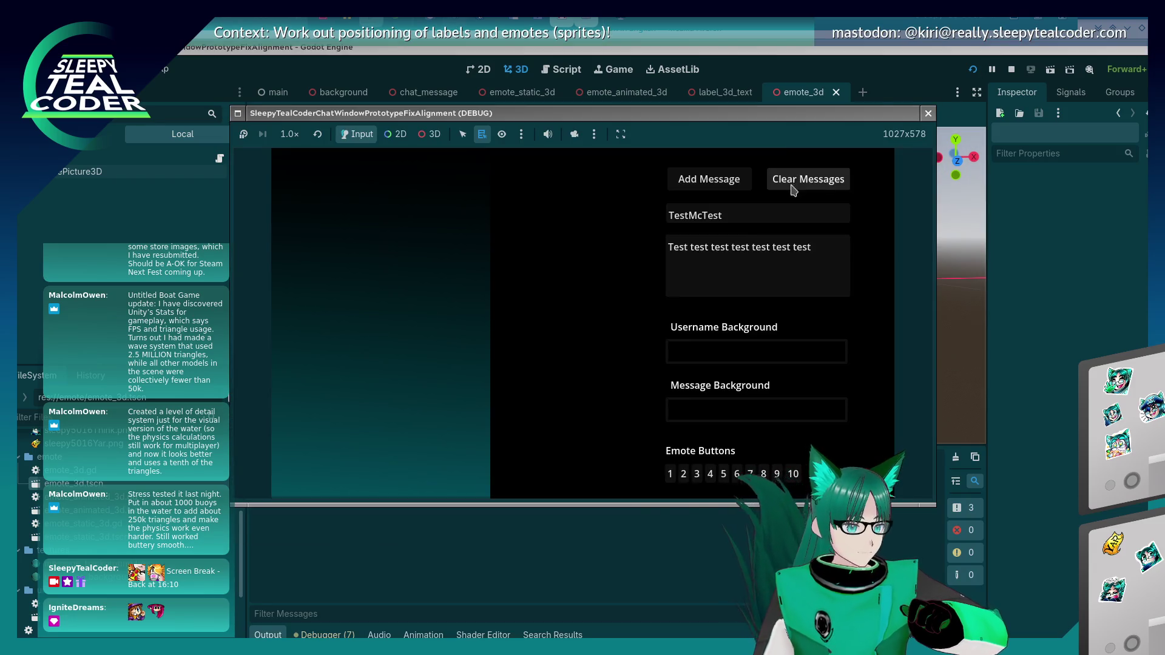
pyautogui.moveTo(711, 247); pyautogui.dragTo(864, 250)
pyautogui.press('BackSpace')
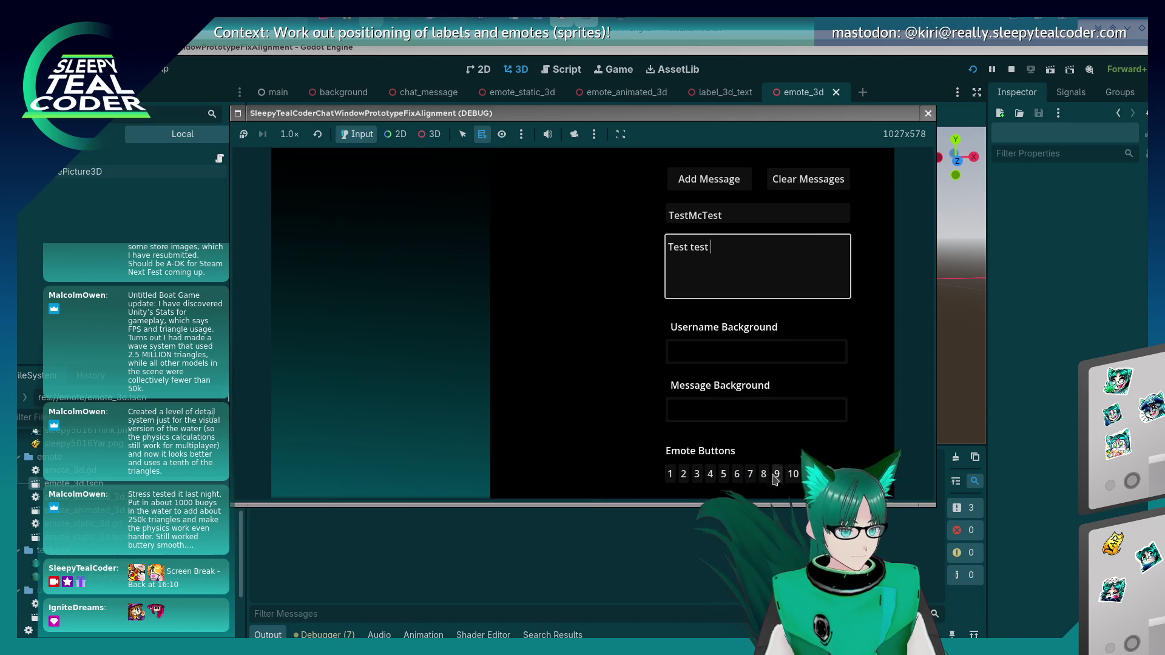
pyautogui.click(775, 479)
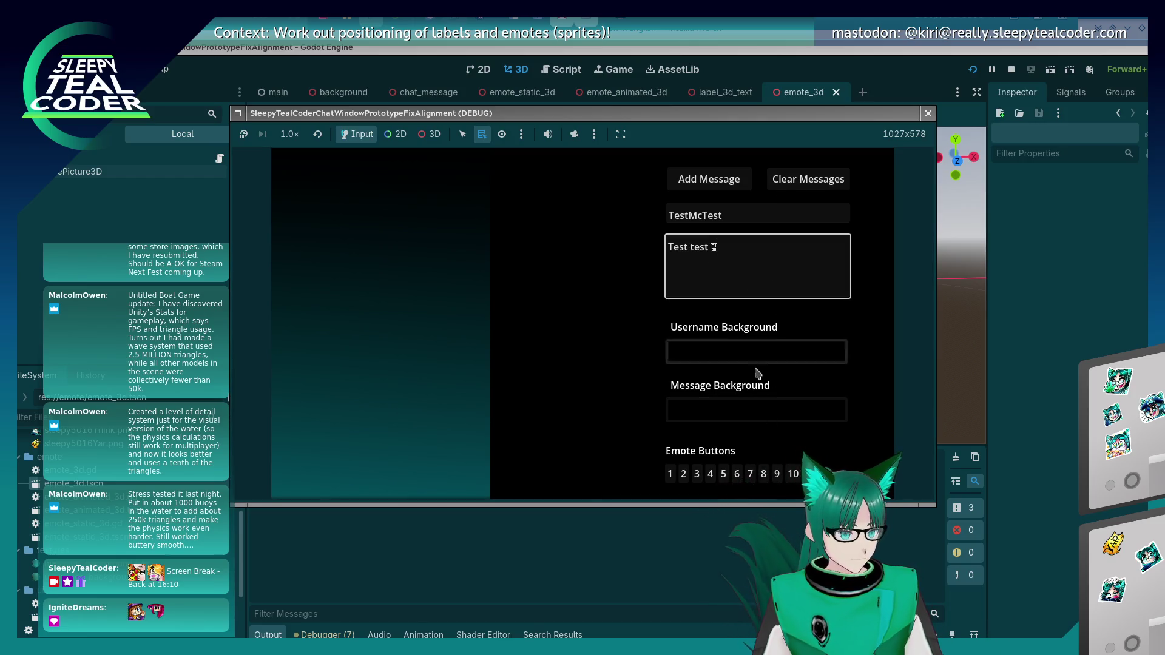
pyautogui.click(776, 474)
# Step: Finish the message with 'Yarrrrrrr', post it, and stop the game
pyautogui.click(783, 267)
pyautogui.write('Ya')
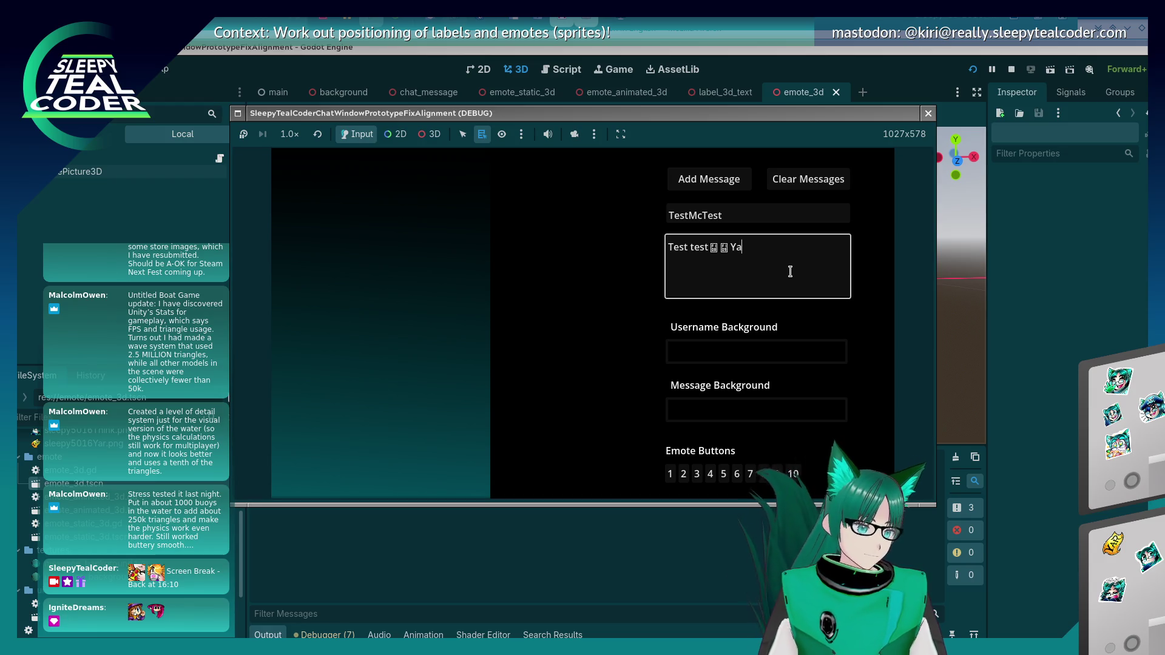
pyautogui.write('rrrrrr')
pyautogui.click(709, 178)
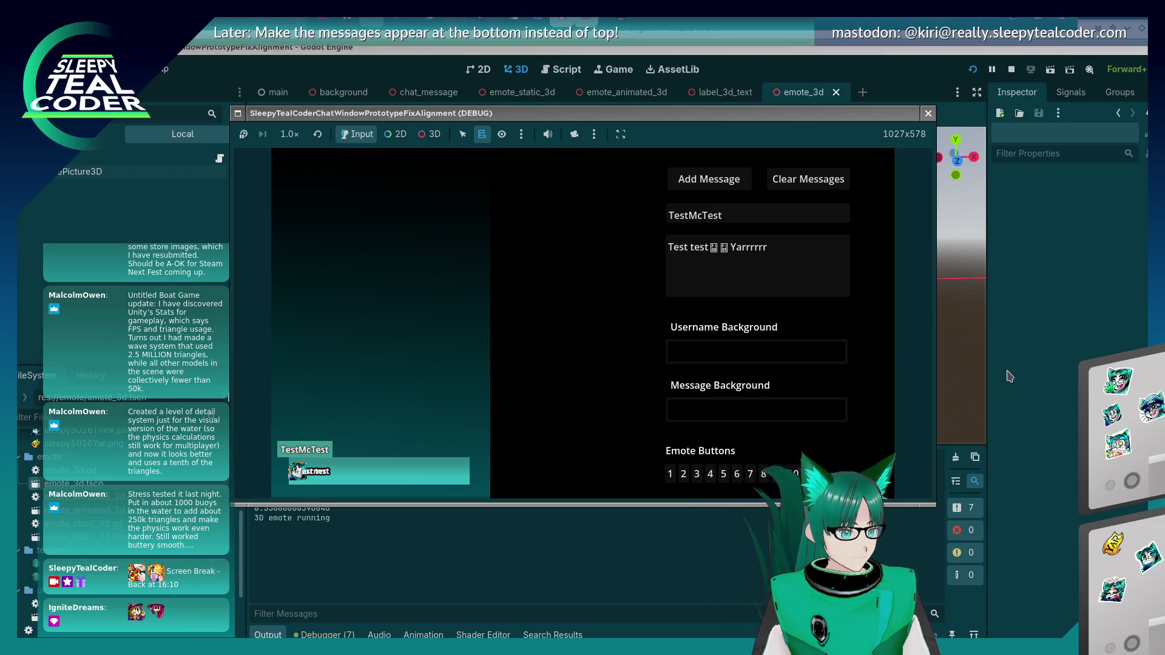
pyautogui.press('F8')
pyautogui.click(566, 70)
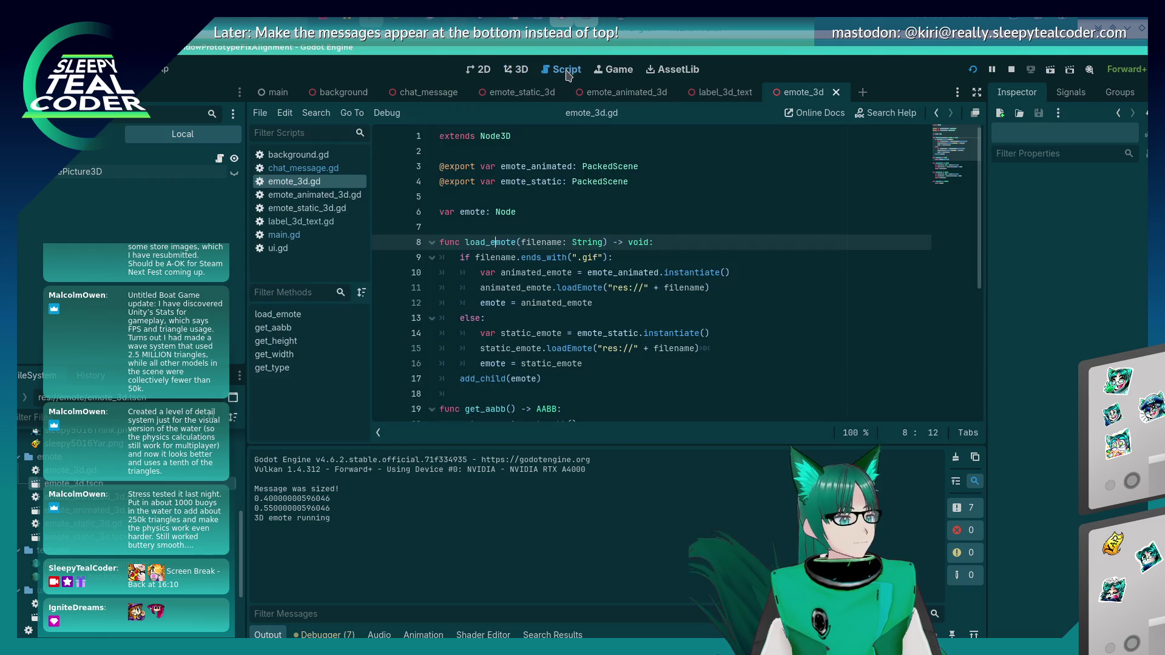
# Step: In chat_message.gd, restore '+ current_x_position' on line 543 and start a new line under else:
pyautogui.click(657, 337)
pyautogui.click(300, 168)
pyautogui.scroll(-4, 635, 330)
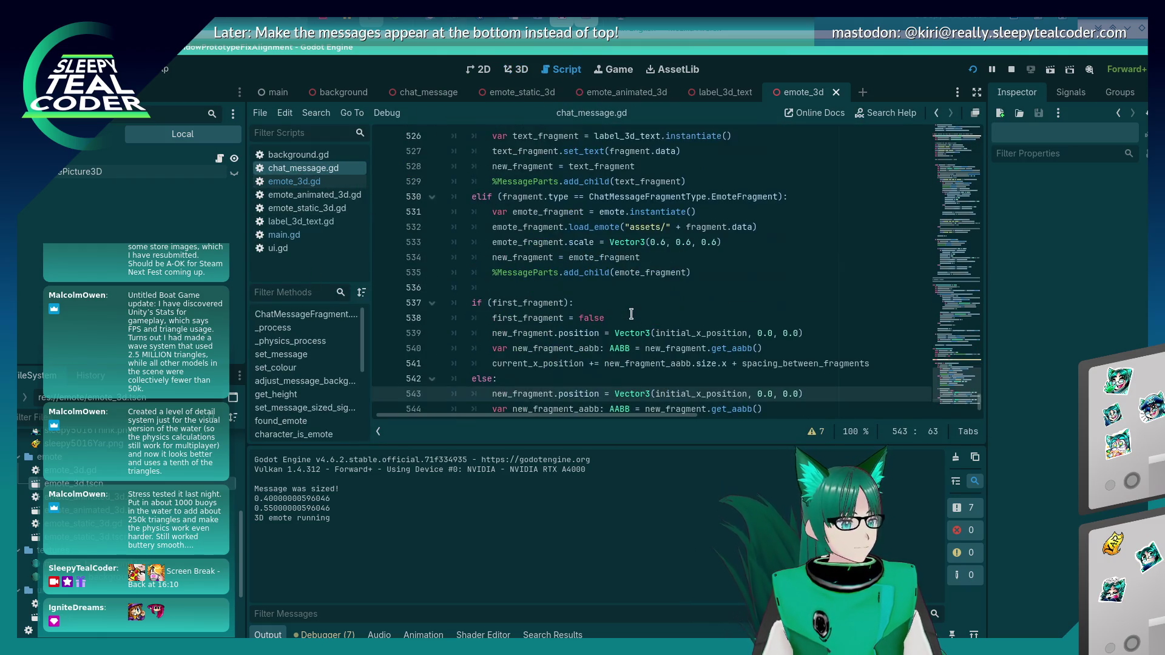
pyautogui.click(632, 316)
pyautogui.hotkey('ctrl', 'z')
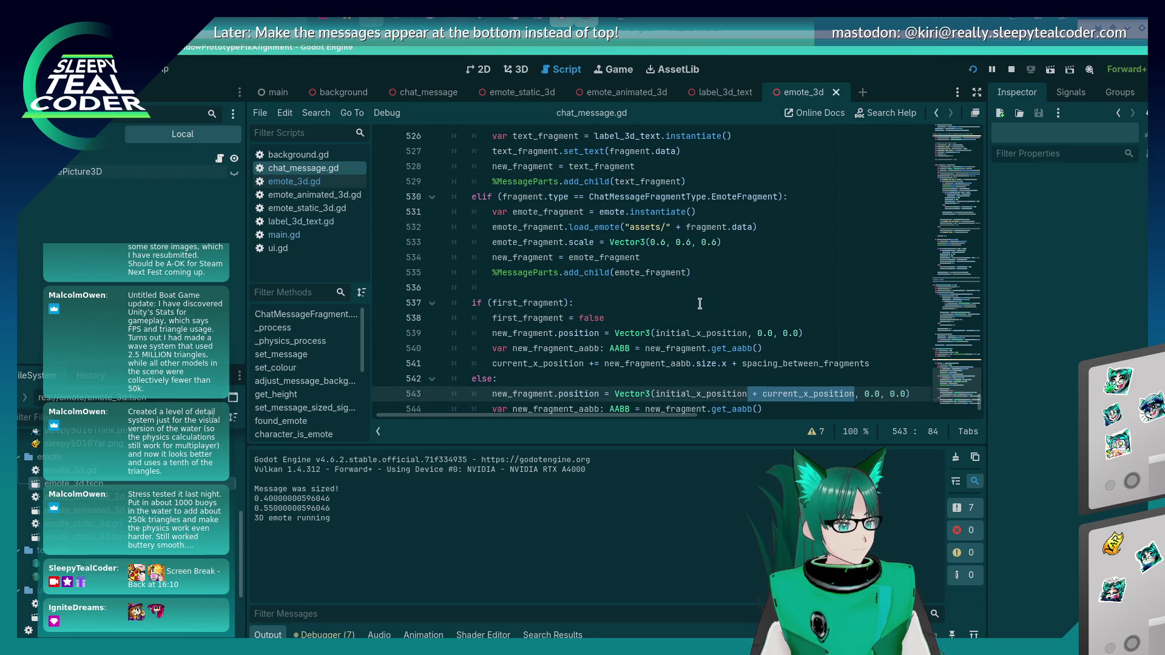
pyautogui.scroll(-2, 699, 303)
pyautogui.click(697, 301)
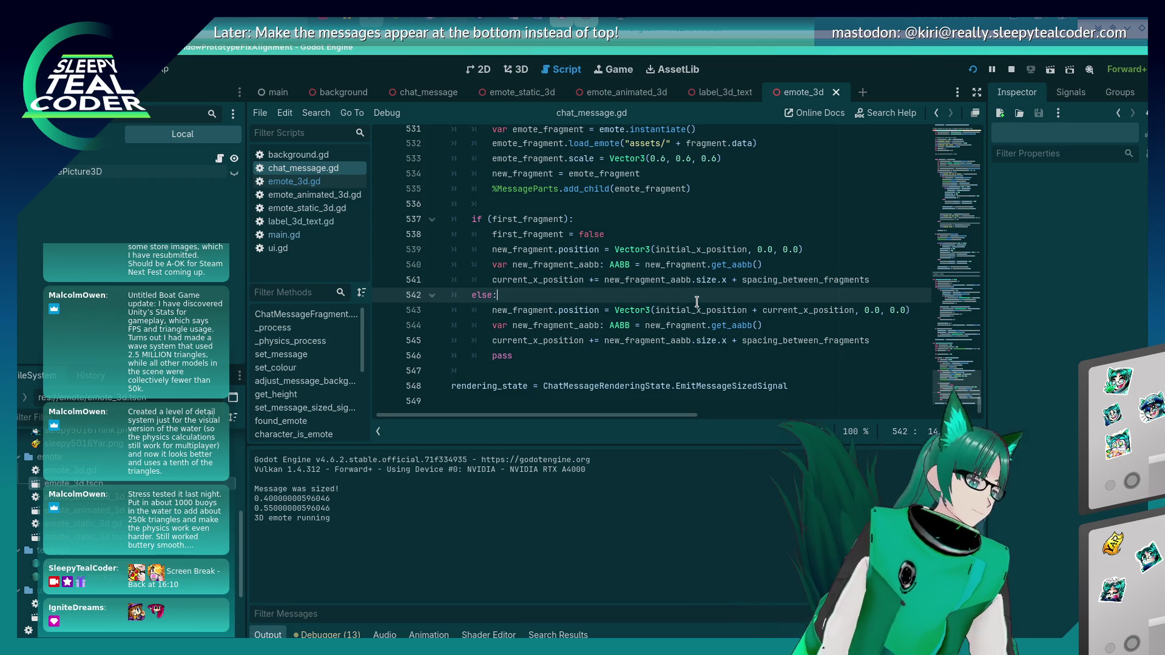
pyautogui.press('Return')
pyautogui.write('if (')
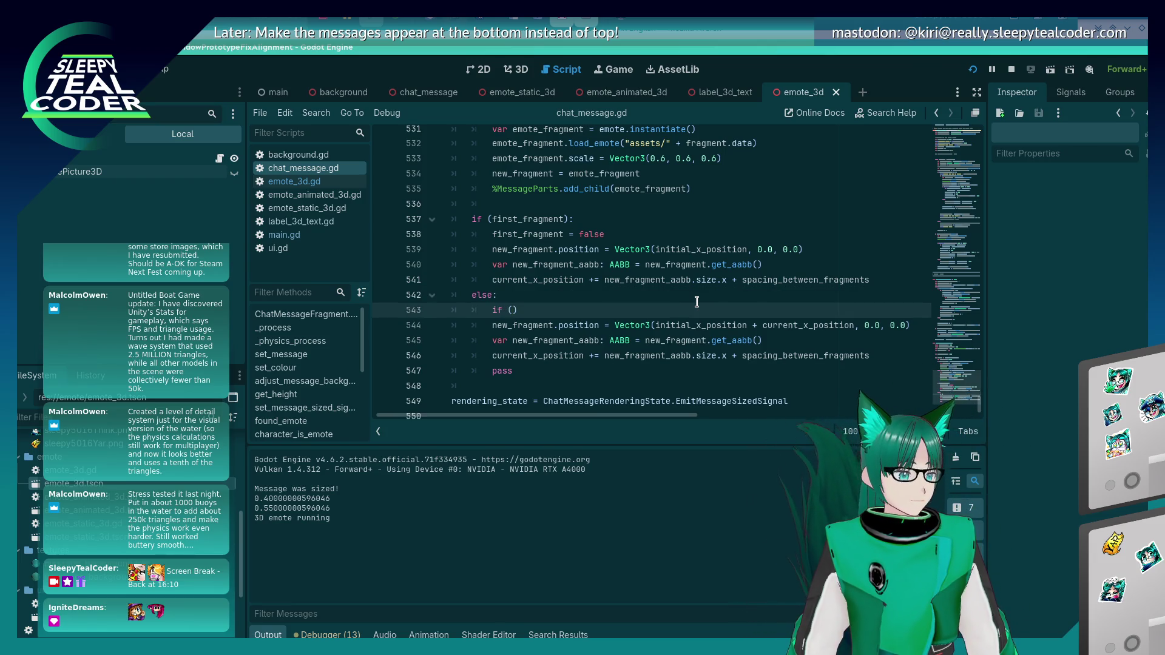
pyautogui.write('new_fragment.')
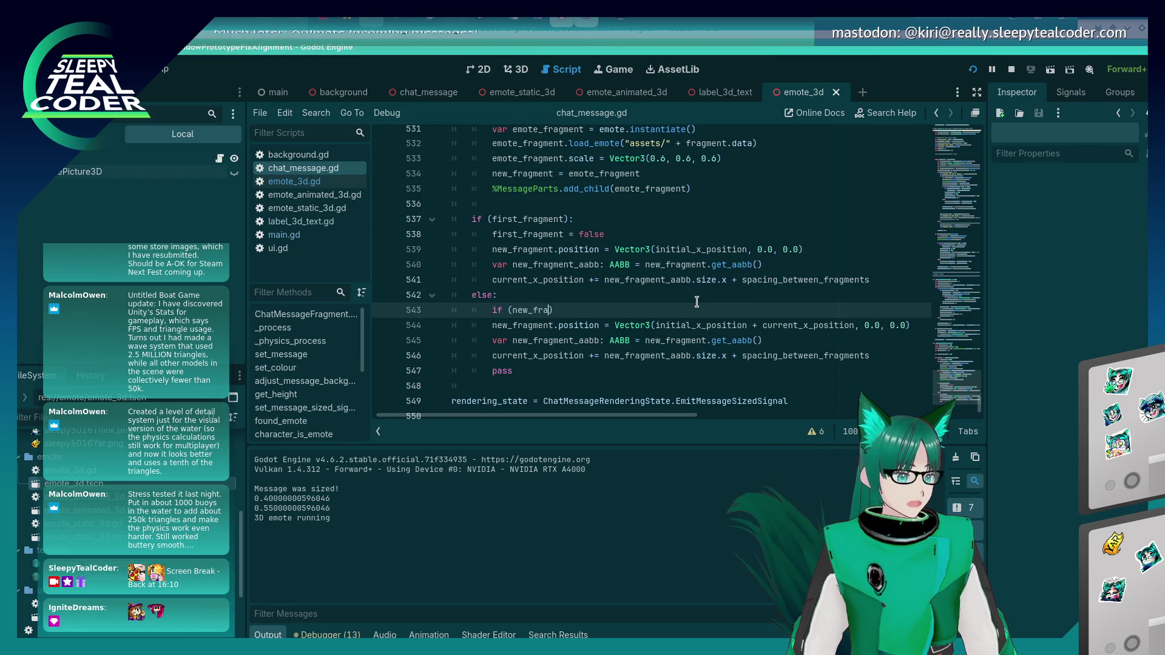
pyautogui.write('t.')
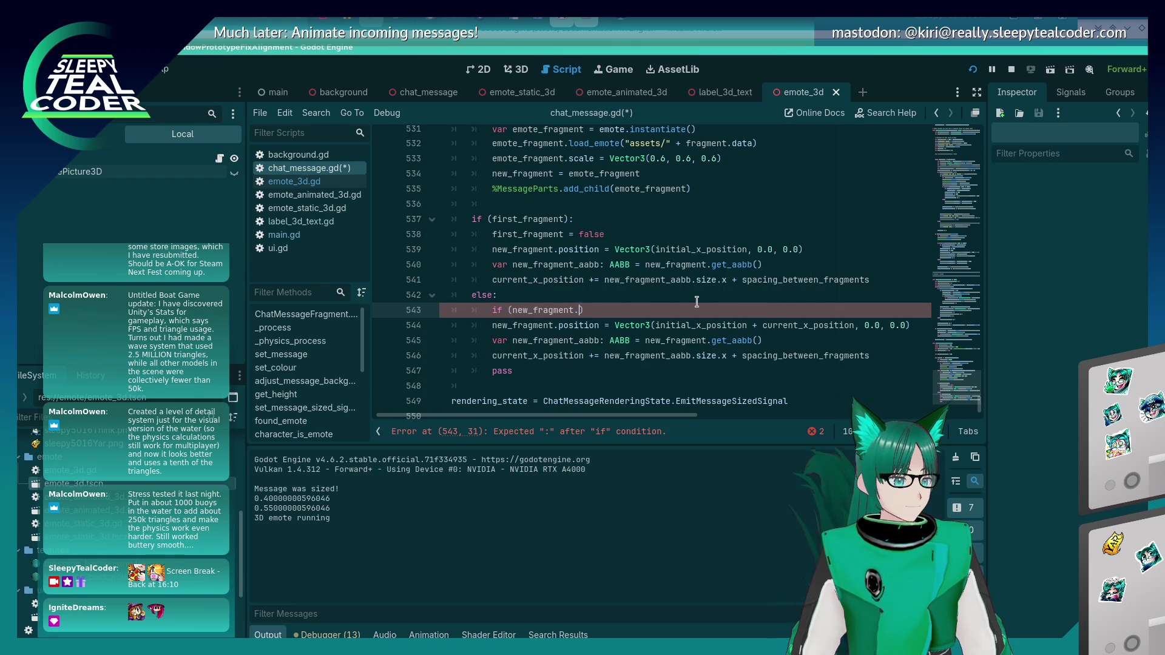
pyautogui.press('BackSpace')
pyautogui.press('BackSpace')
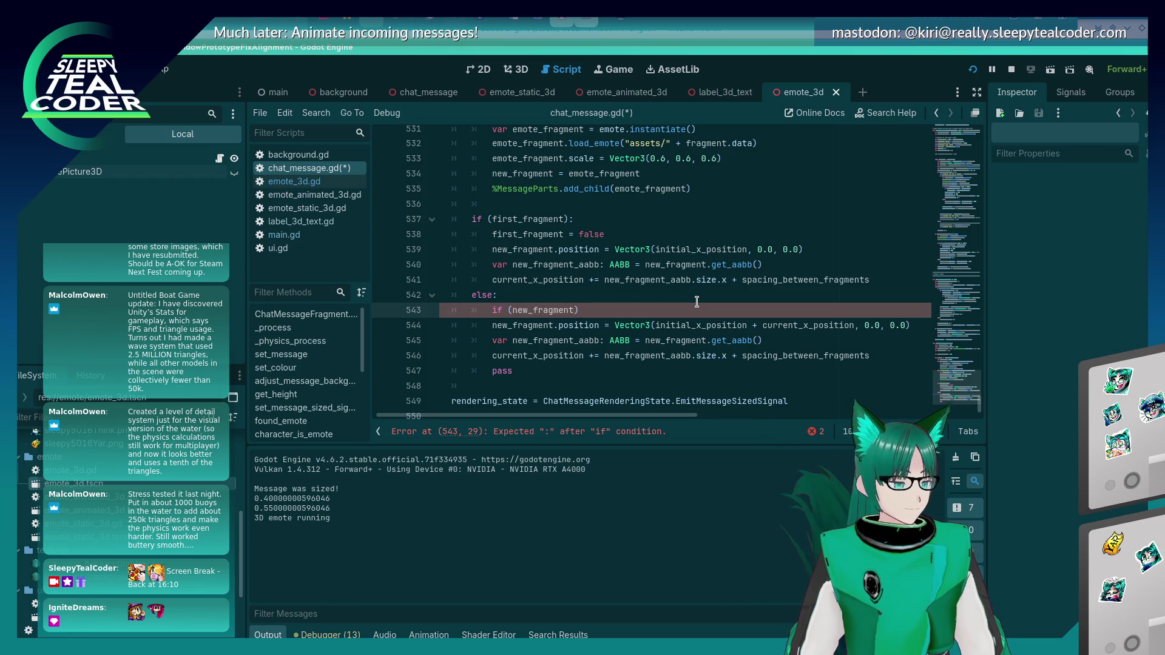
# Step: Add 'if fragment.type == ChatMessageFragmentType.EmoteFragment:' with 'new_fragment.position.x +=' beneath it
pyautogui.scroll(2, 698, 300)
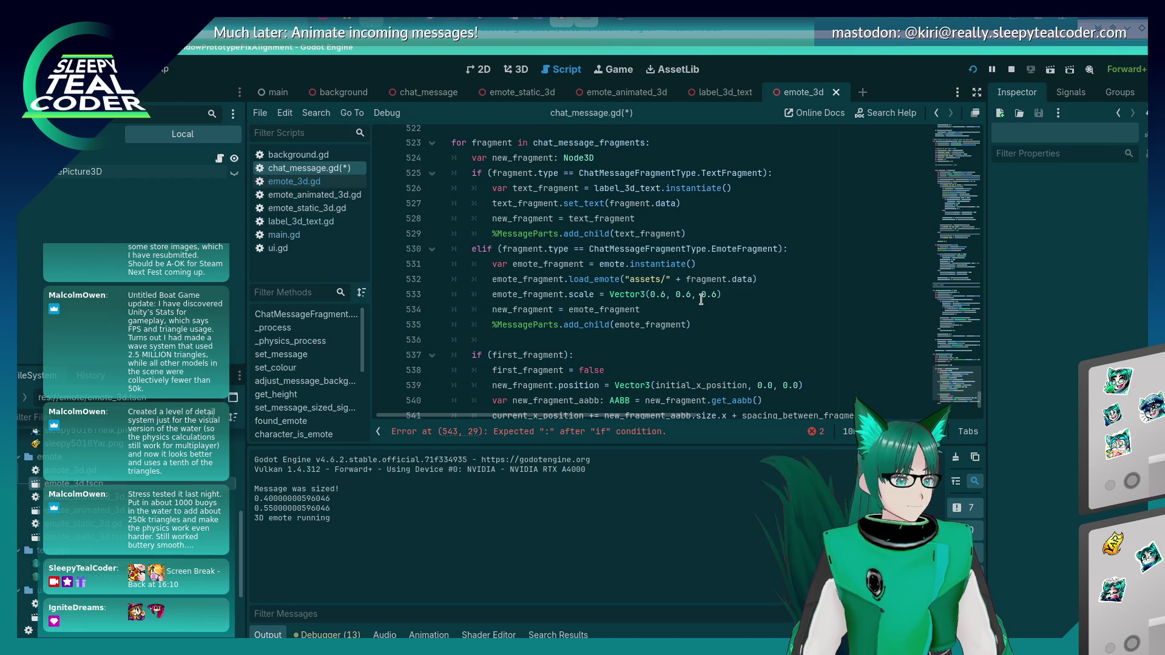
pyautogui.scroll(-3, 701, 299)
pyautogui.press('BackSpace')
pyautogui.press('BackSpace')
pyautogui.press('BackSpace')
pyautogui.write('frag')
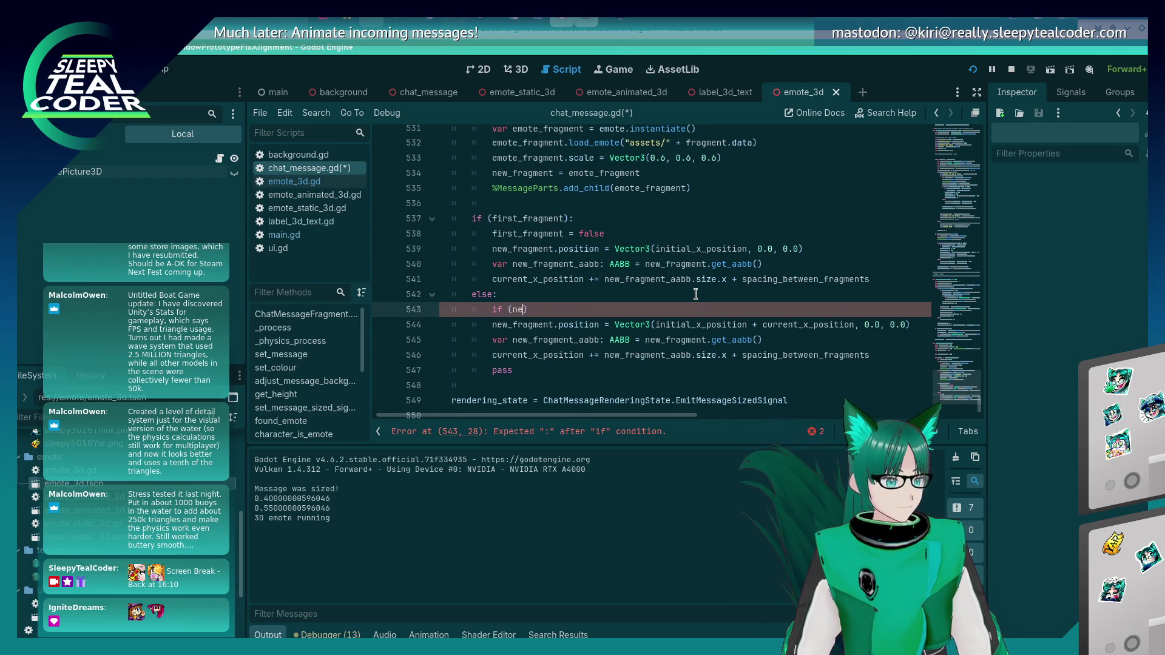
pyautogui.write('ment.type =')
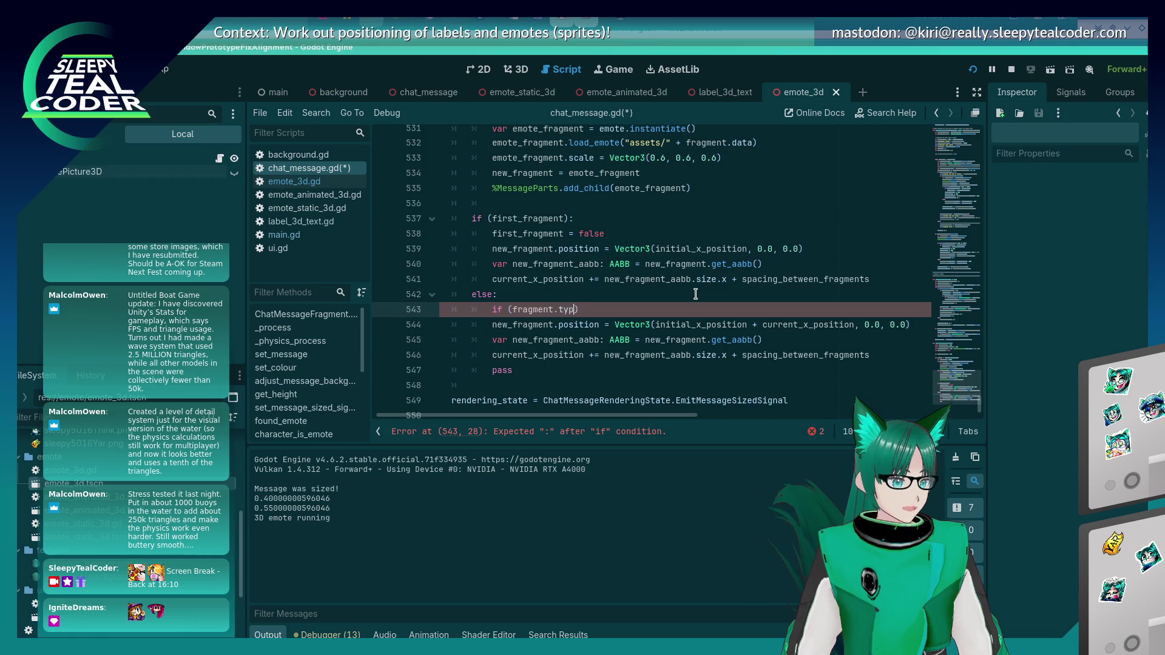
pyautogui.write('= ')
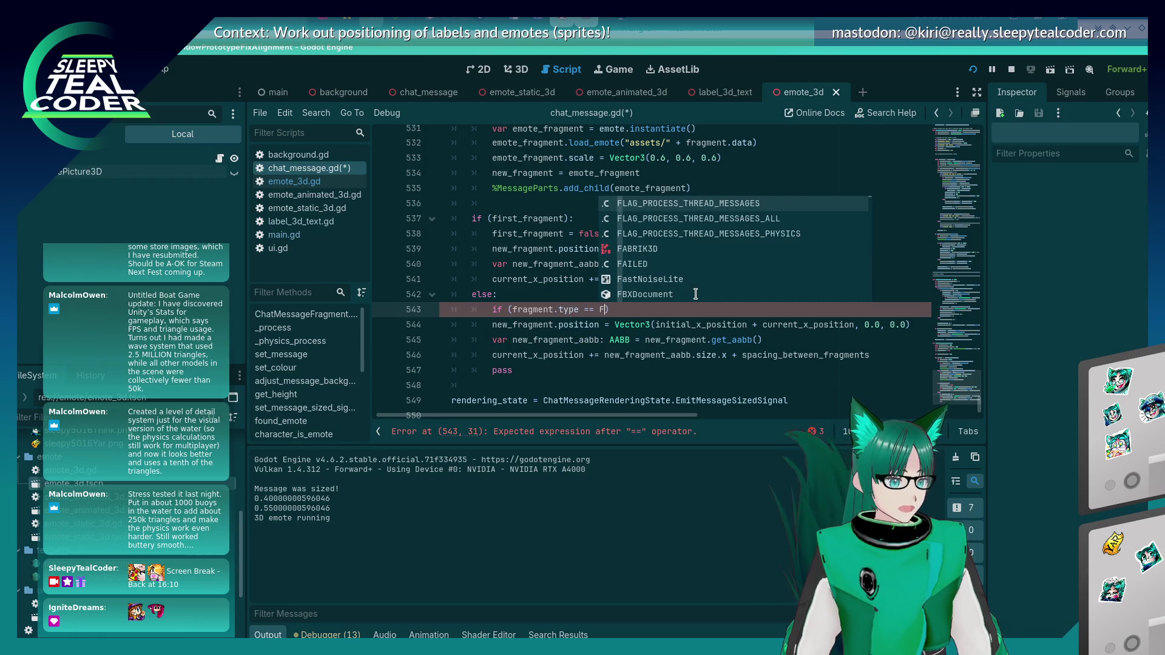
pyautogui.write('ChatMe')
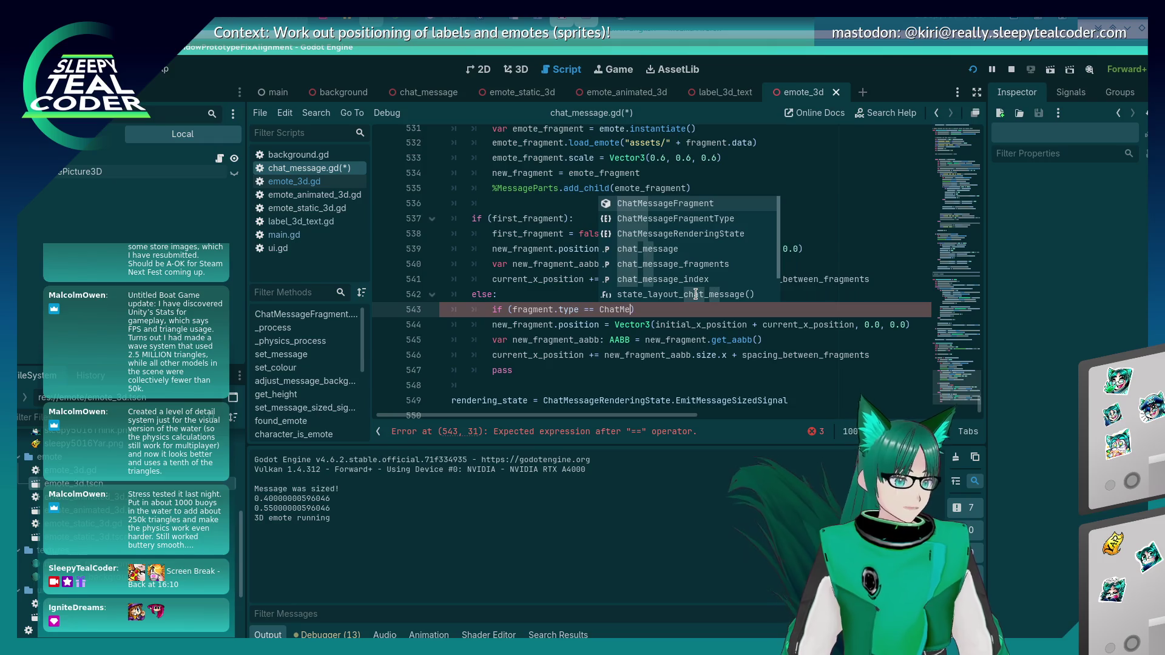
pyautogui.press('Return')
pyautogui.write('.')
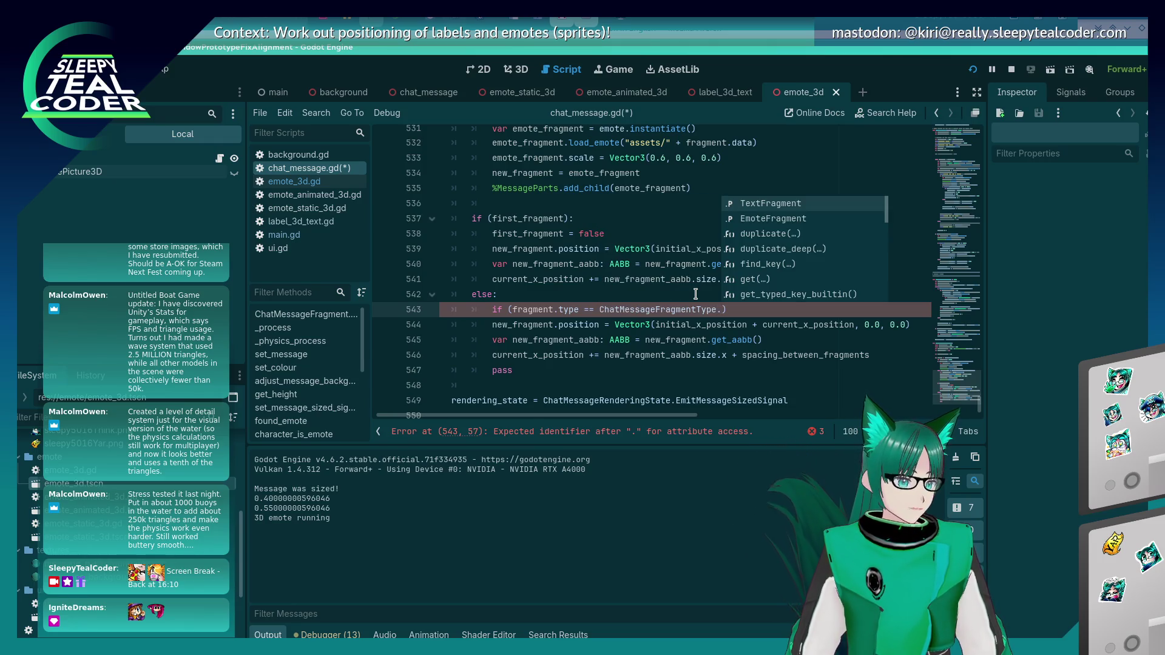
pyautogui.write('E')
pyautogui.press('Return')
pyautogui.write(':')
pyautogui.press('Return')
pyautogui.write('new_fragment.posi')
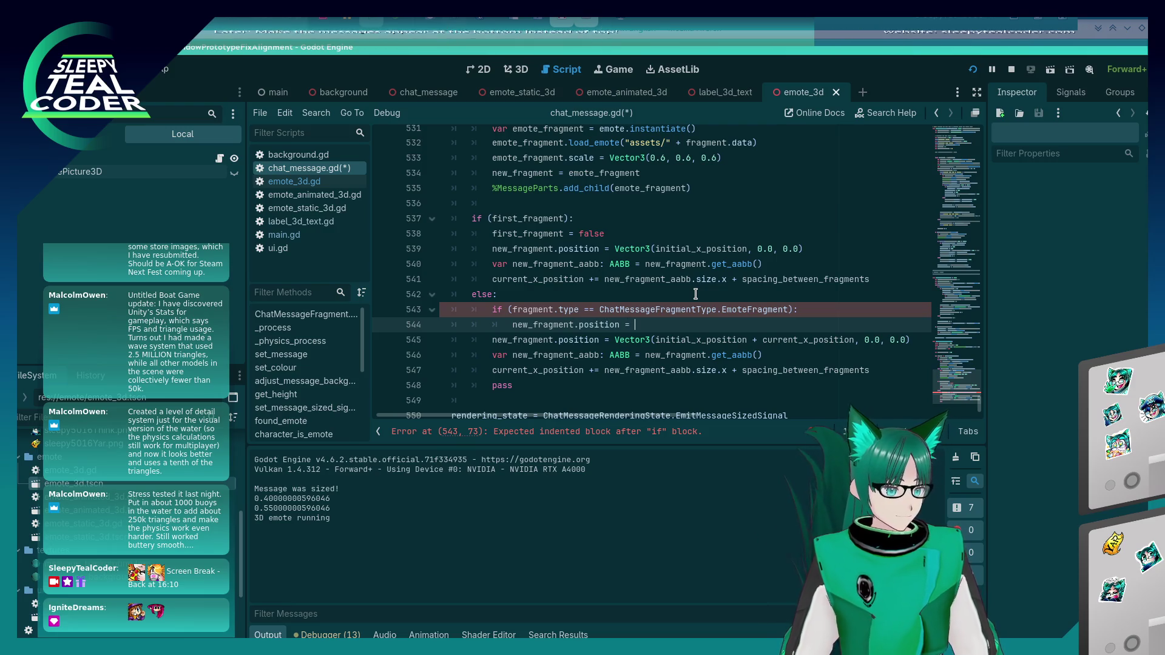
pyautogui.write('tion +')
pyautogui.press('BackSpace')
pyautogui.press('BackSpace')
pyautogui.press('BackSpace')
pyautogui.write('.x +=')
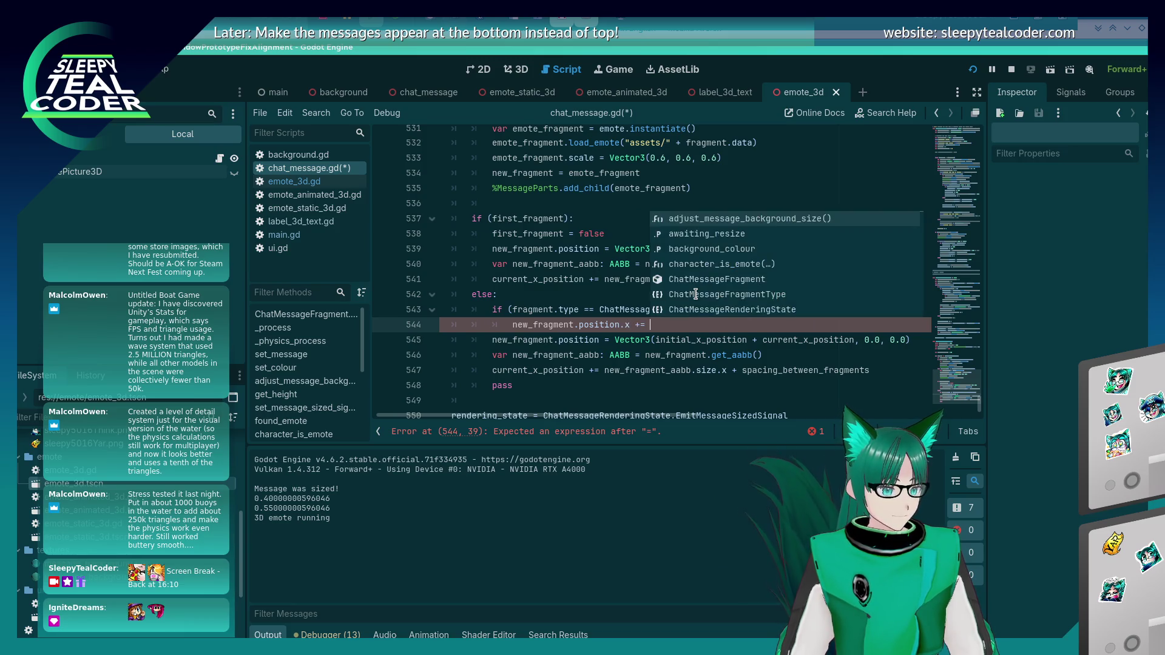
pyautogui.press('Escape')
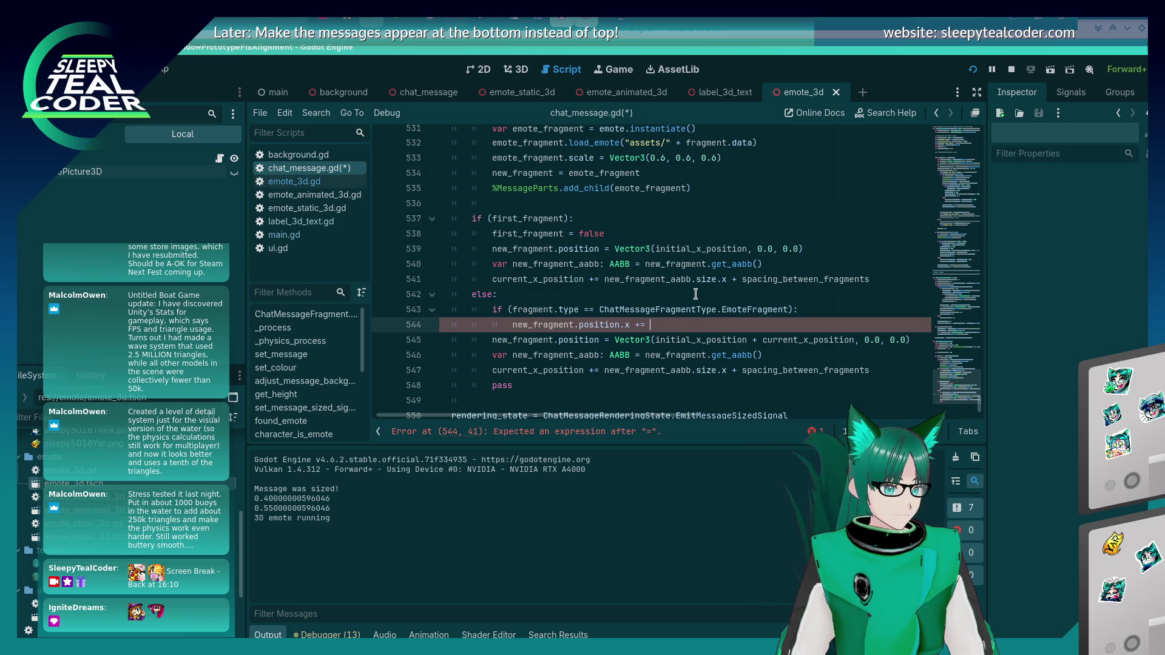
# Step: Move the new_fragment_aabb line into the else block and remove the leftover blank line
pyautogui.press('Down')
pyautogui.press('Down')
pyautogui.press('Home')
pyautogui.hotkey('shift', 'End')
pyautogui.hotkey('ctrl', 'x')
pyautogui.press('Up')
pyautogui.press('Up')
pyautogui.press('Up')
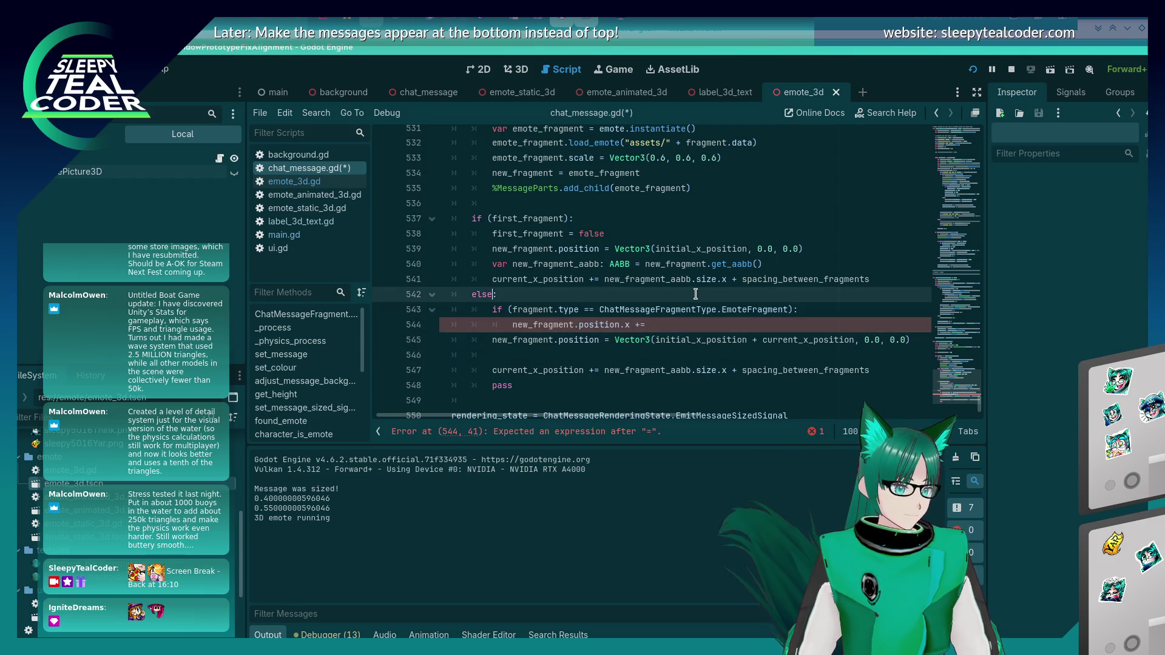
pyautogui.press('End')
pyautogui.press('Return')
pyautogui.hotkey('ctrl', 'v')
pyautogui.press('Down')
pyautogui.press('Down')
pyautogui.press('Down')
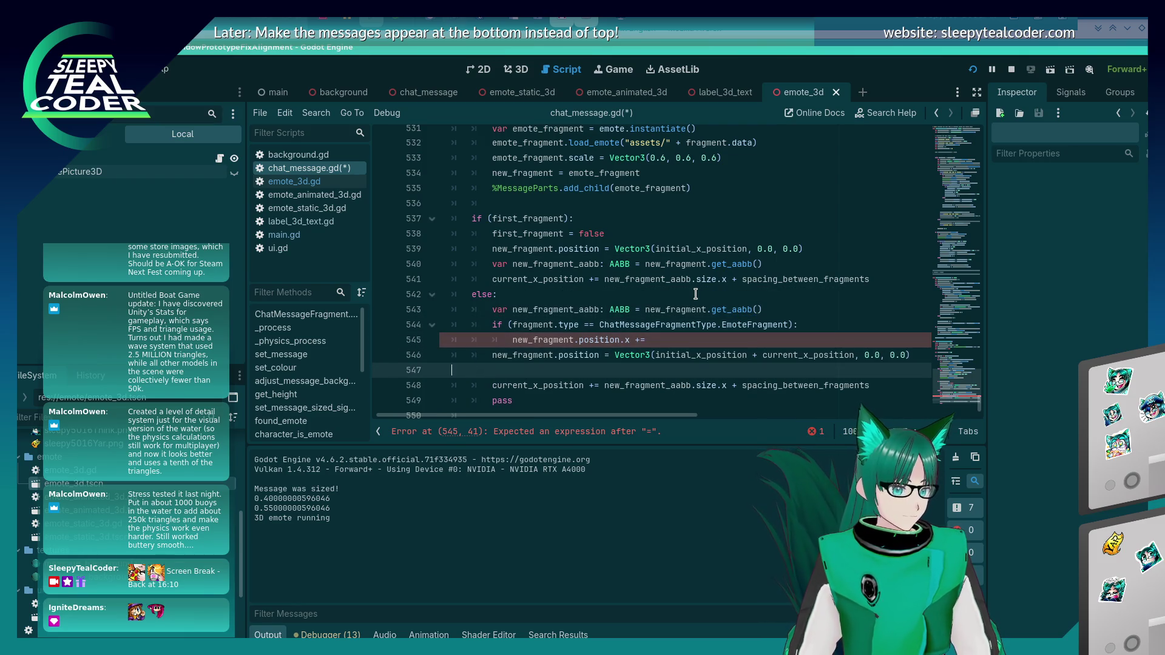
pyautogui.press('BackSpace')
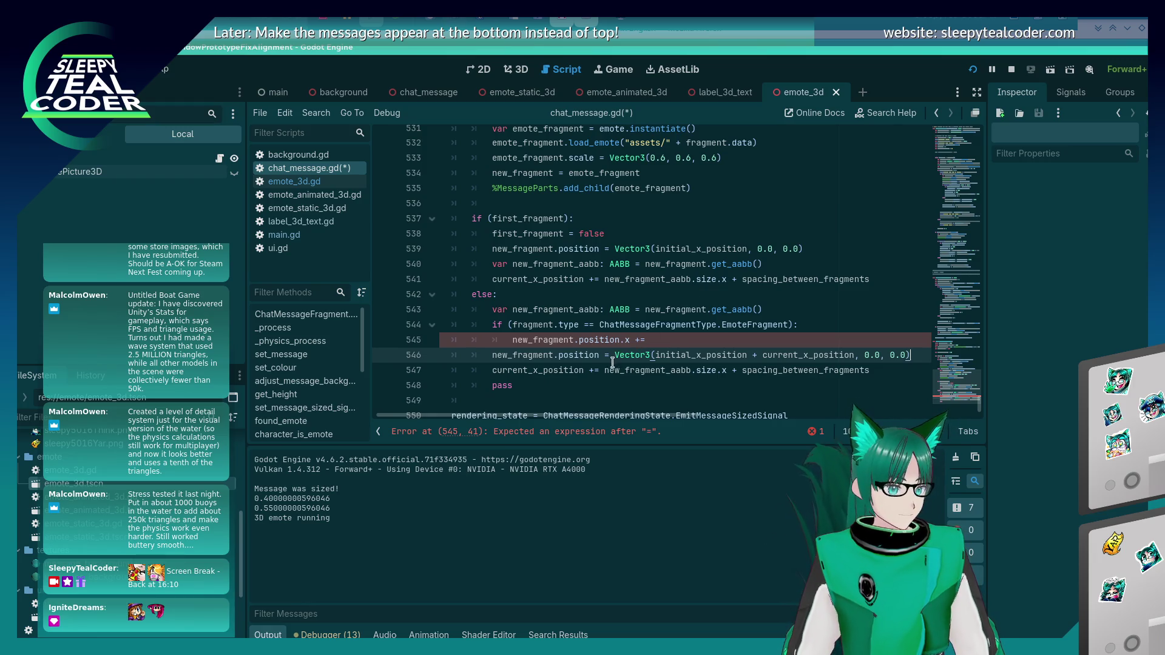
# Step: Complete the offset as '+= new_fragment_aabb.size.x / 2;' and run the game
pyautogui.moveTo(605, 370); pyautogui.dragTo(731, 371)
pyautogui.click(689, 335)
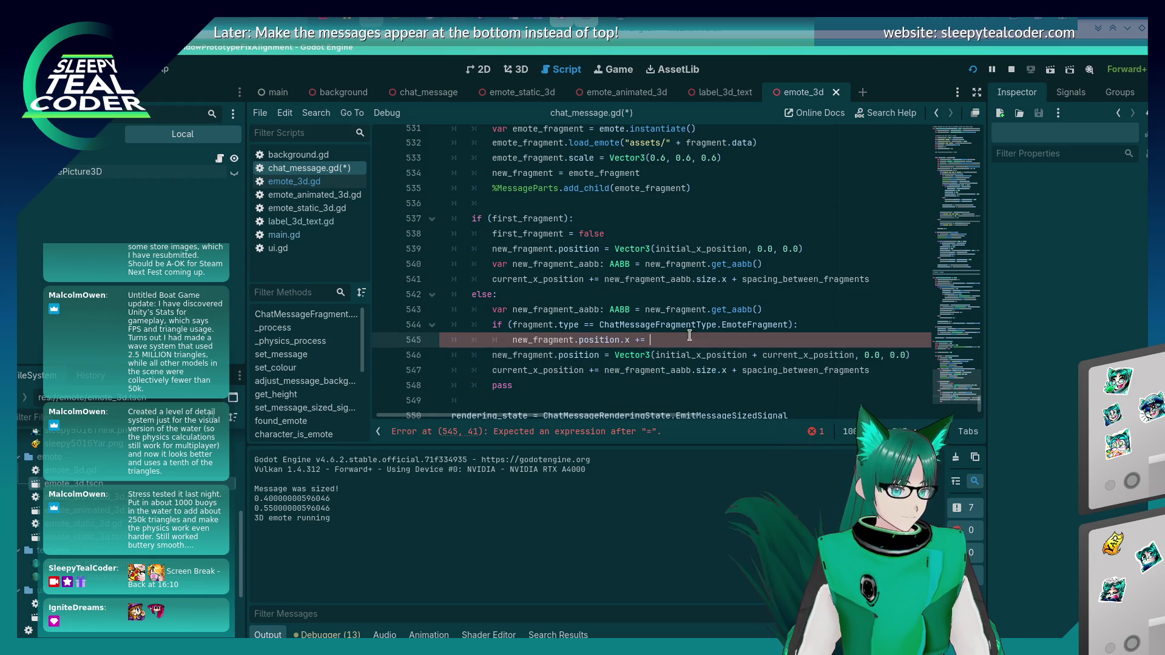
pyautogui.hotkey('ctrl', 'v')
pyautogui.write('/ 2;')
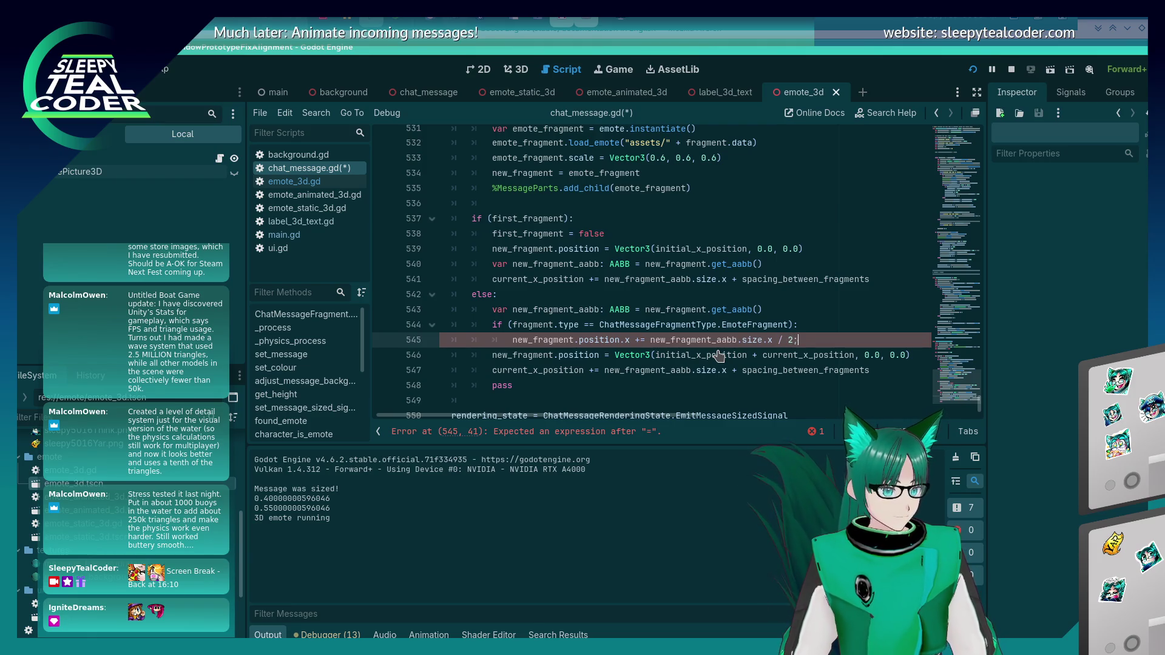
pyautogui.press('Left')
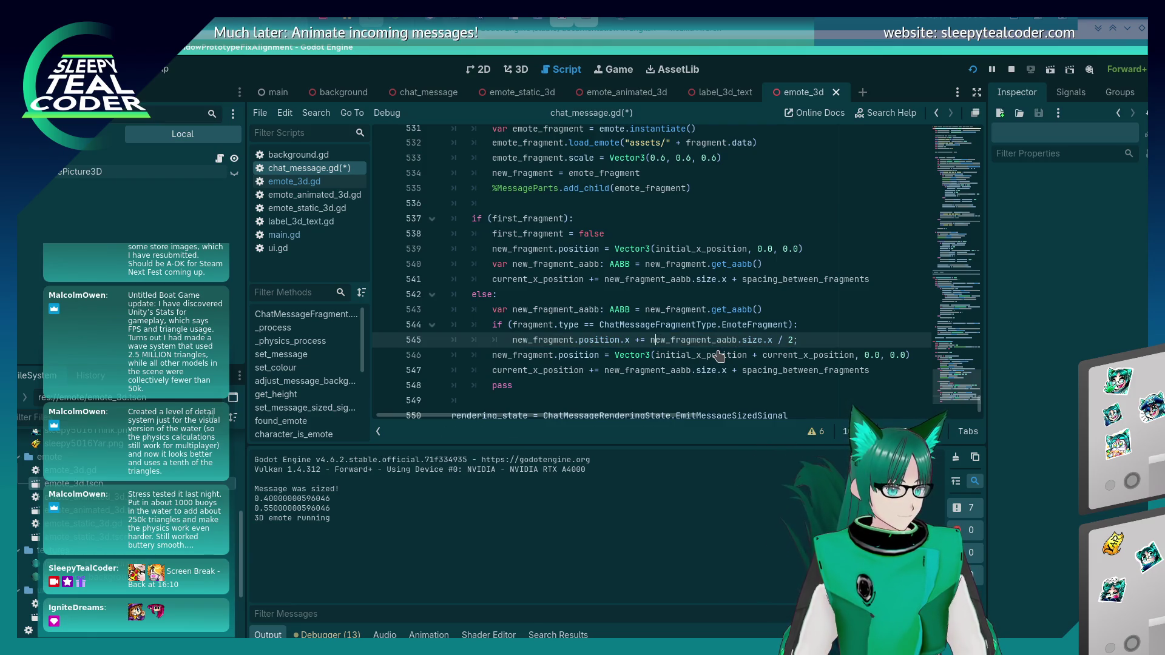
pyautogui.press('F5')
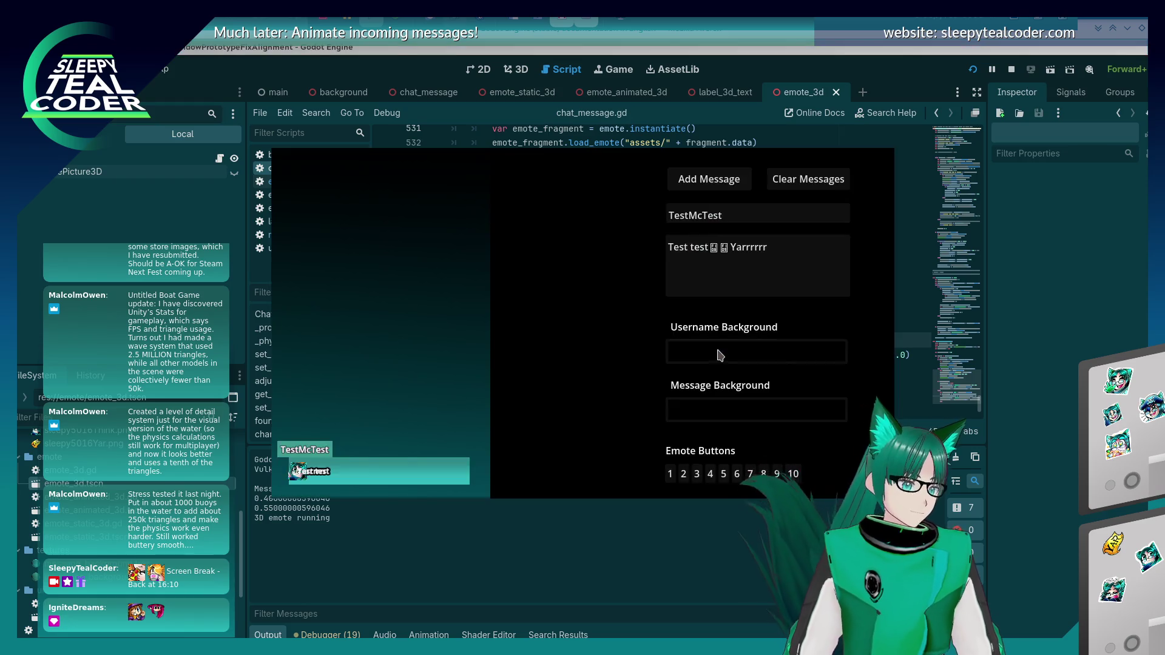
# Step: Post a test message, close the game, and change line 546's 'position =' to '+='
pyautogui.click(709, 179)
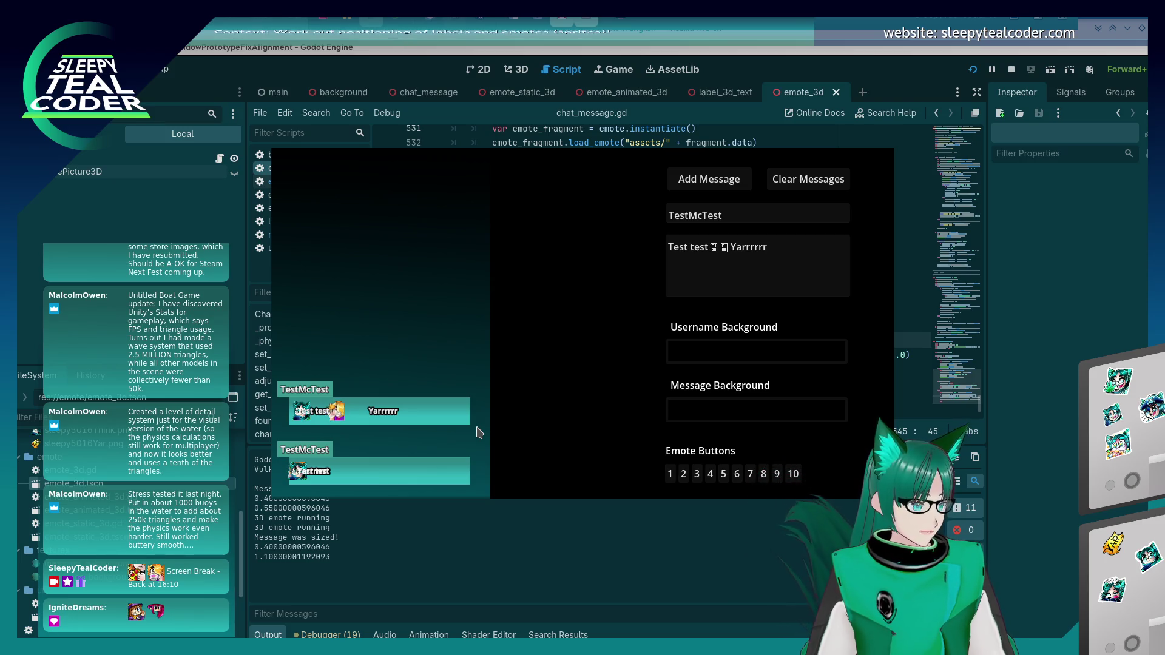
pyautogui.press('F8')
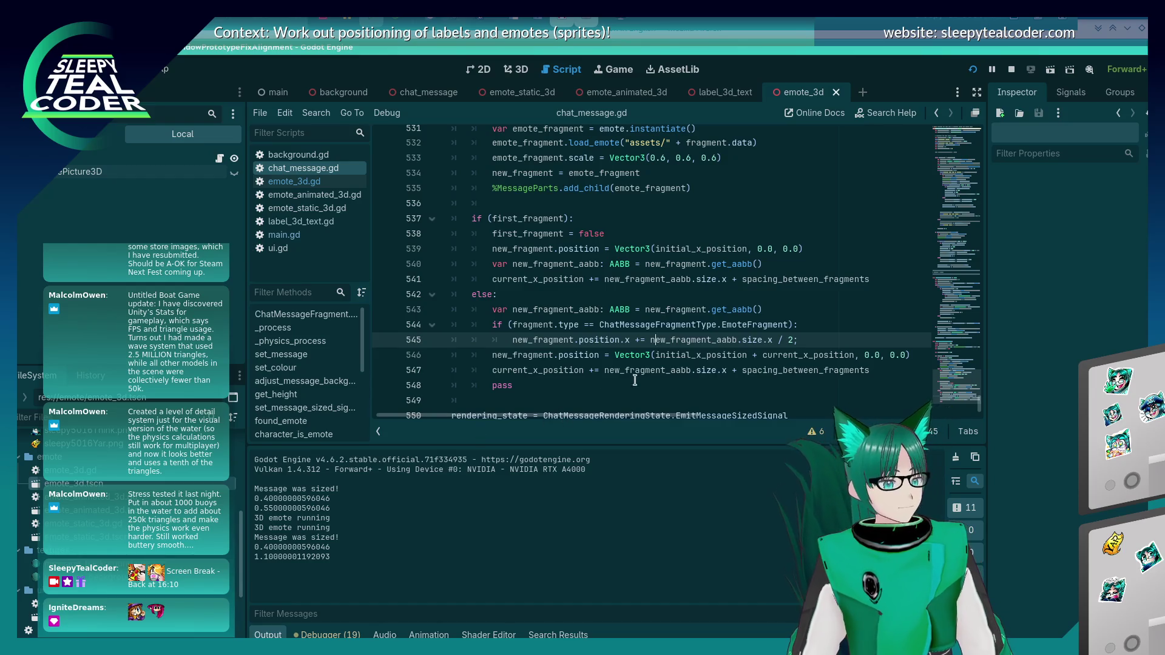
pyautogui.click(592, 350)
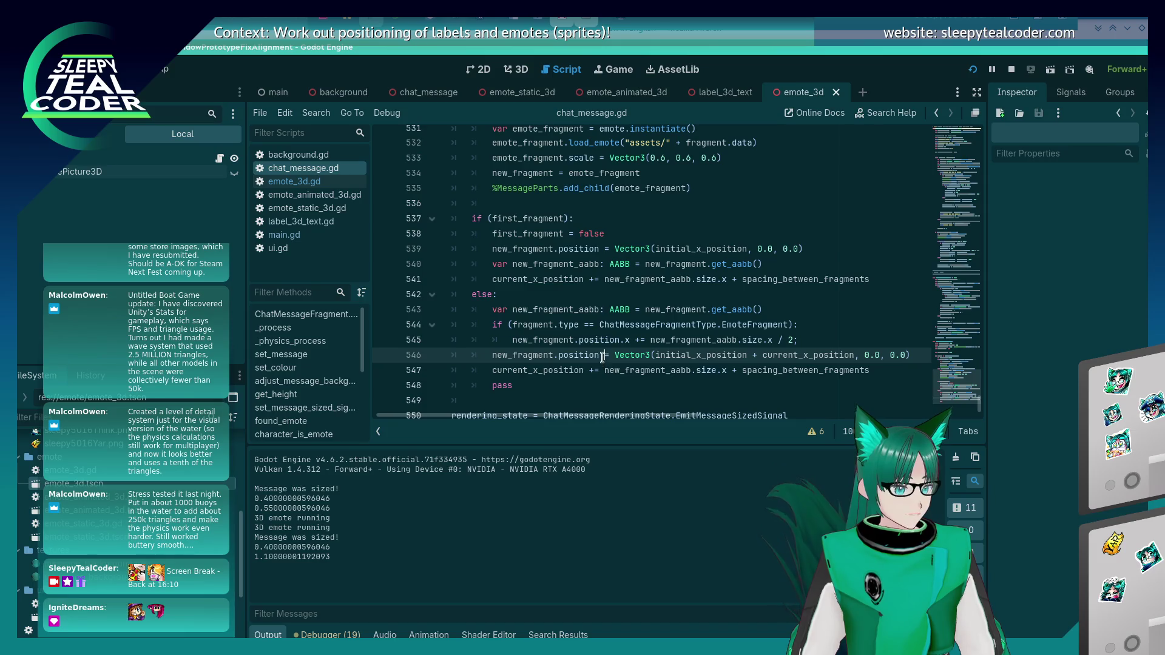
pyautogui.write('+')
pyautogui.press('Up')
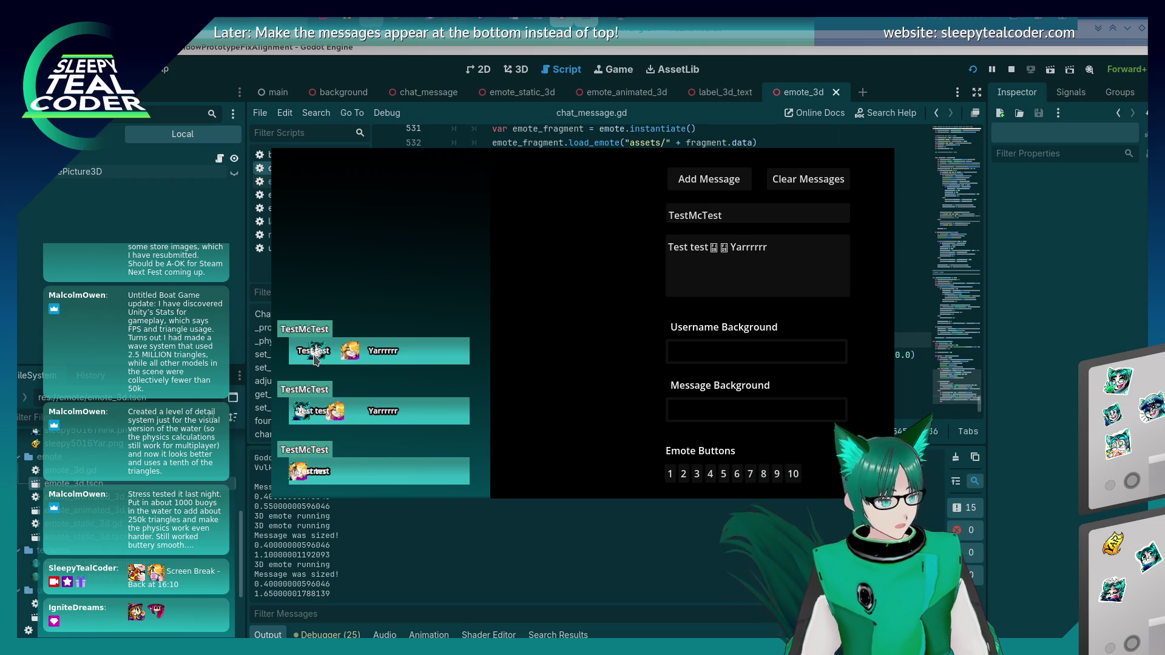
# Step: Rerun the game to test the chat messages, then close it
pyautogui.press('F8')
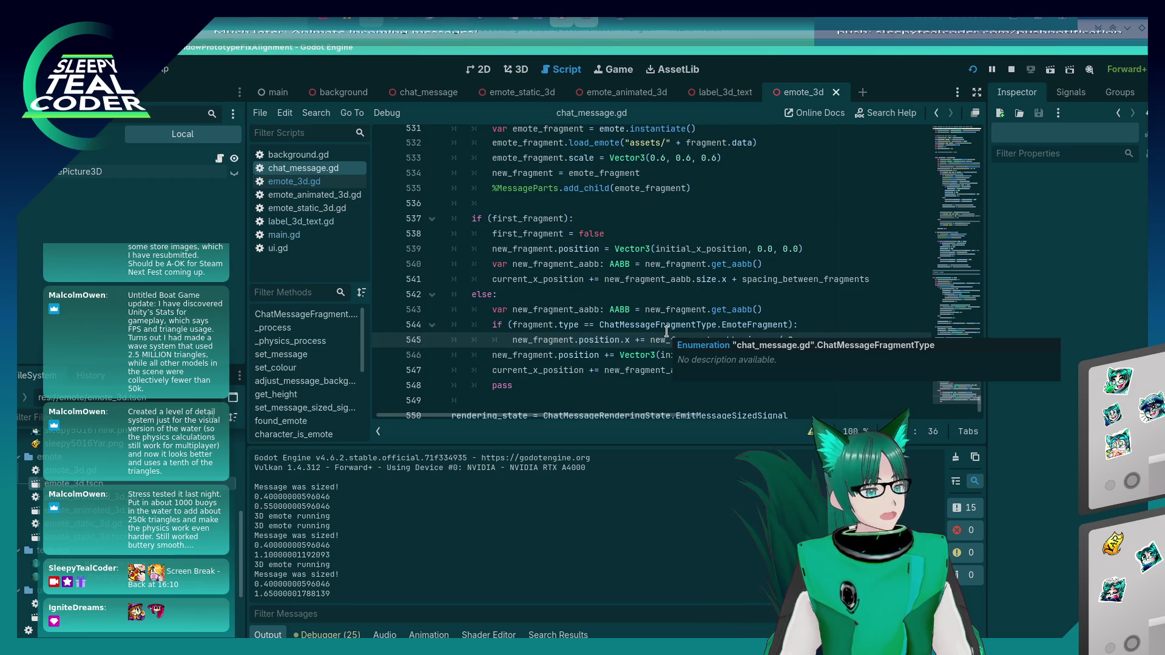
pyautogui.press('F5')
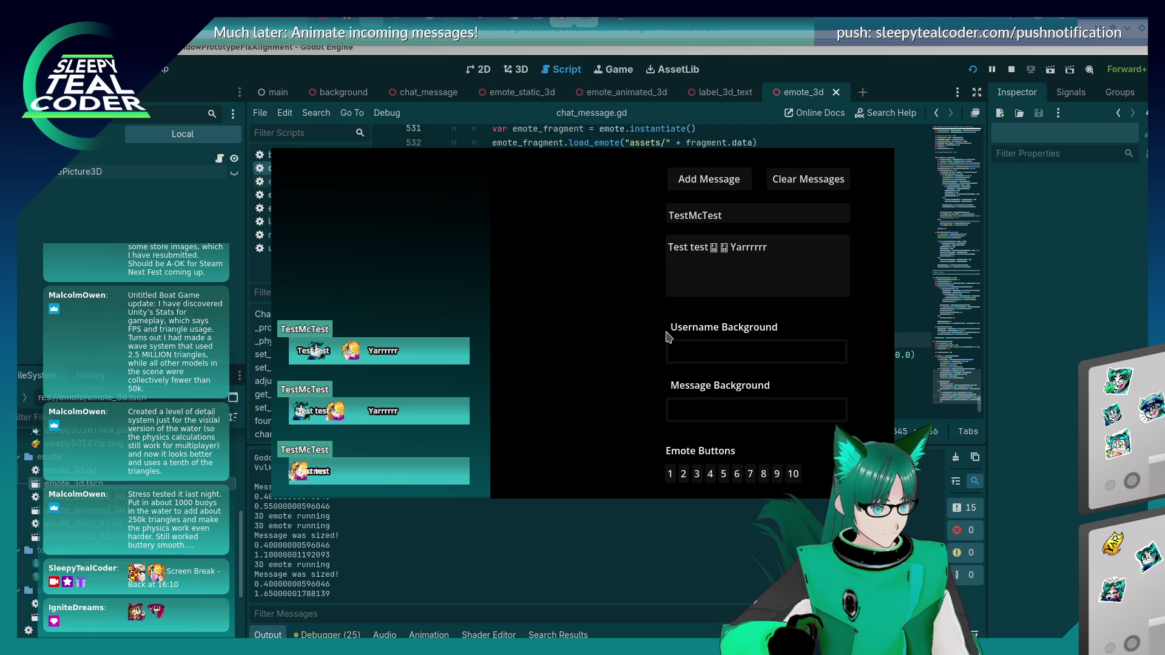
pyautogui.press('F8')
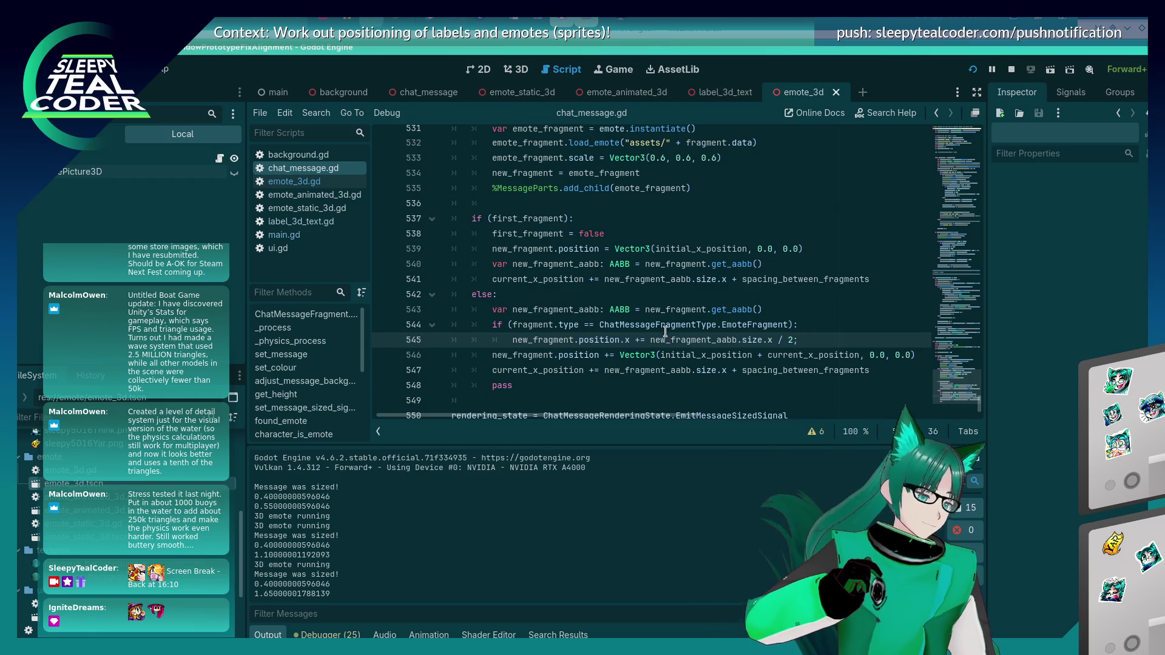
# Step: Comment out the first-fragment/else positioning block on lines 537–548 with Ctrl+K
pyautogui.scroll(2, 549, 341)
pyautogui.scroll(3, 550, 341)
pyautogui.scroll(-2, 550, 341)
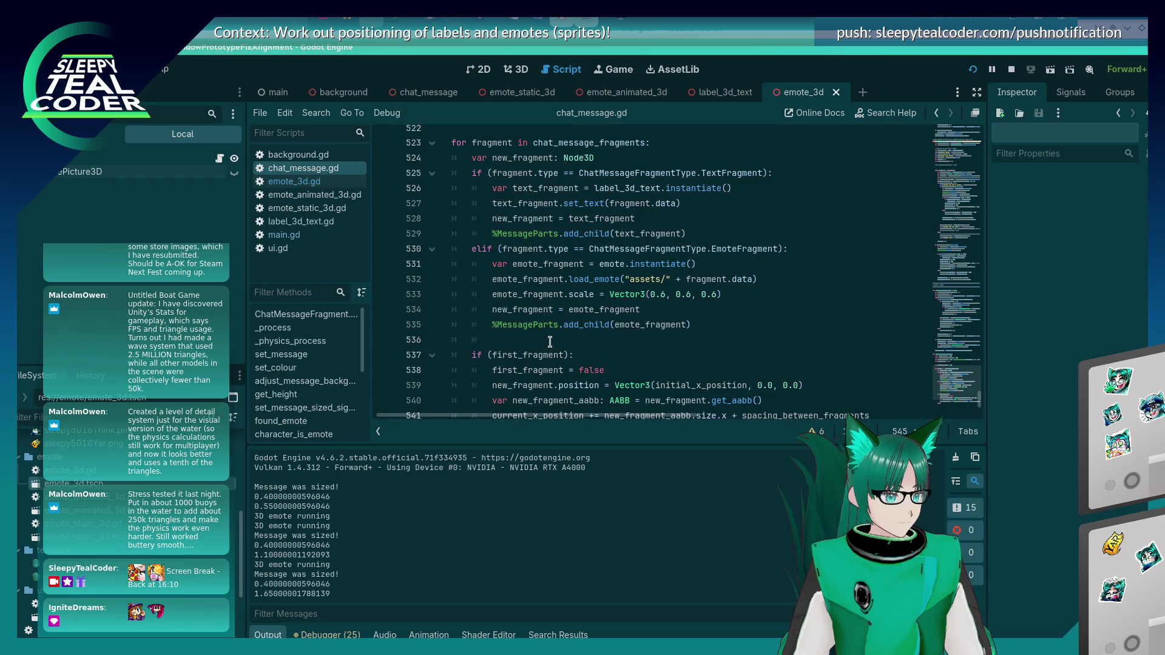
pyautogui.scroll(-4, 550, 341)
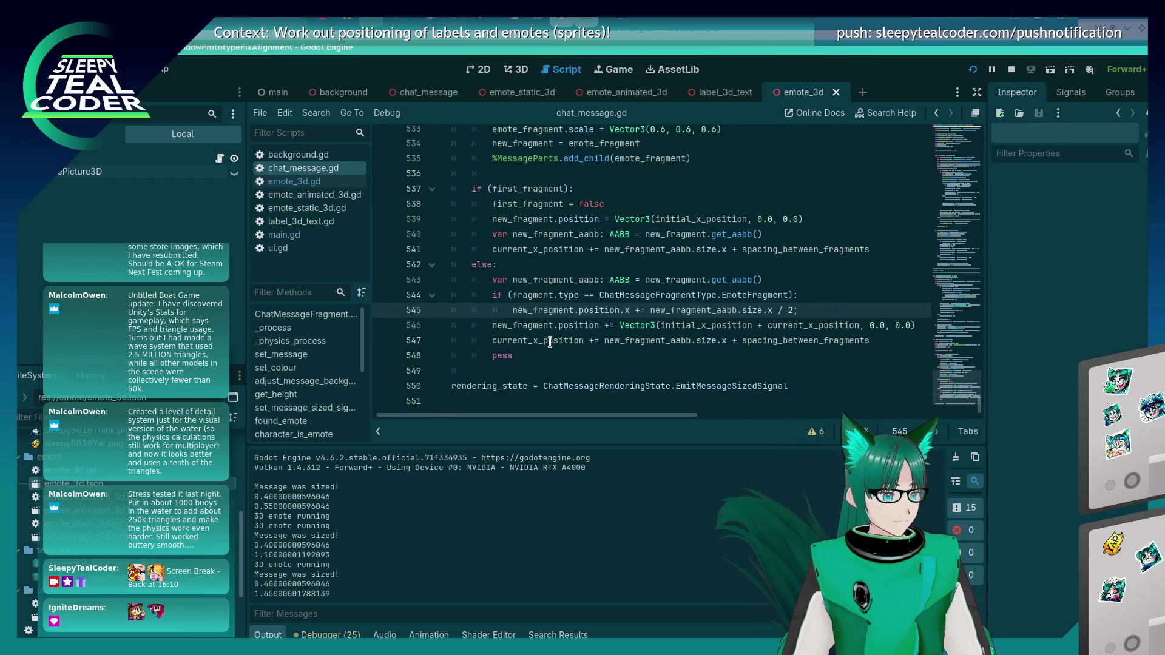
pyautogui.scroll(1, 550, 341)
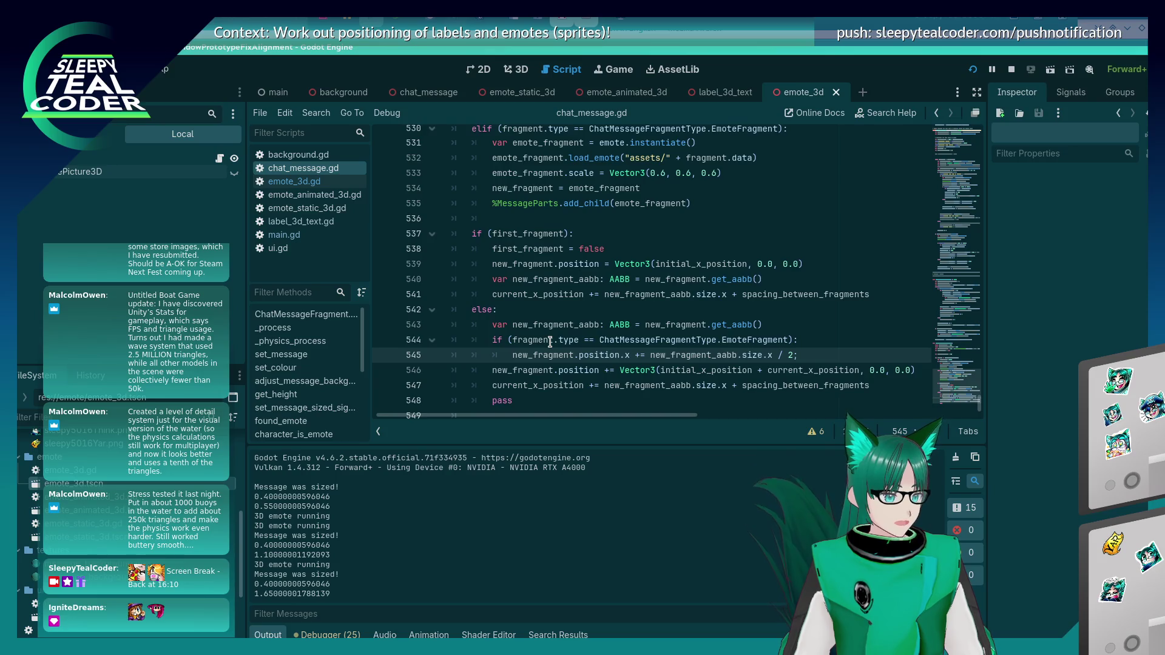
pyautogui.scroll(2, 550, 342)
pyautogui.scroll(2, 459, 336)
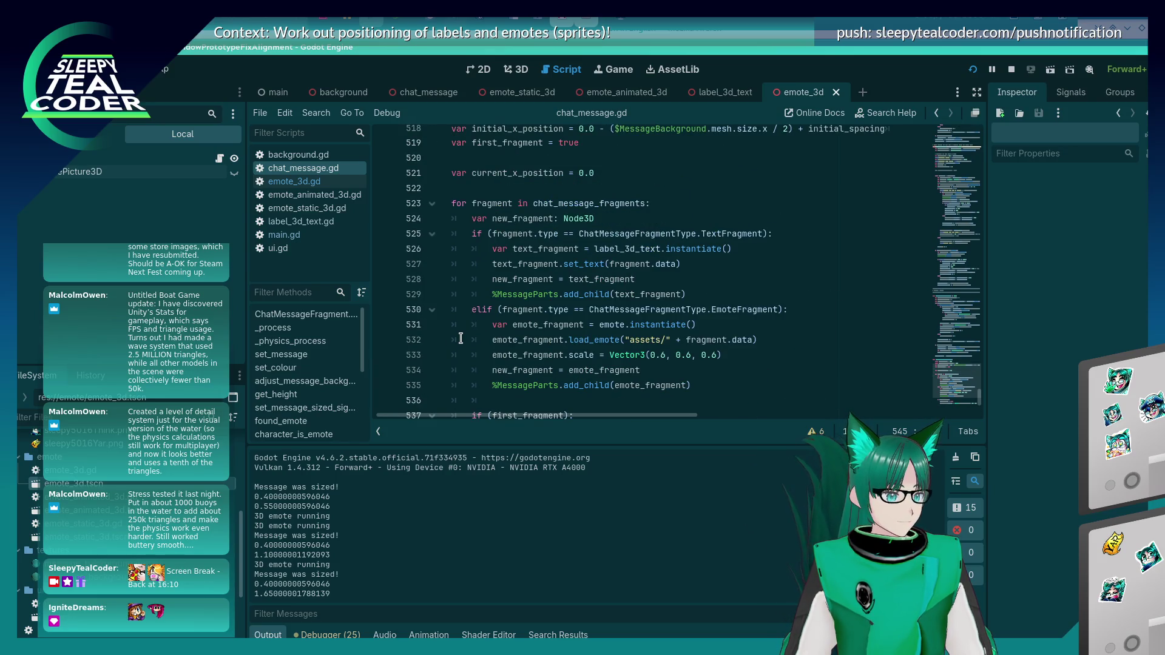
pyautogui.scroll(-5, 461, 338)
pyautogui.moveTo(515, 356)
pyautogui.mouseDown()
pyautogui.moveTo(485, 340)
pyautogui.moveTo(441, 188)
pyautogui.mouseUp()
pyautogui.hotkey('ctrl', 'k')
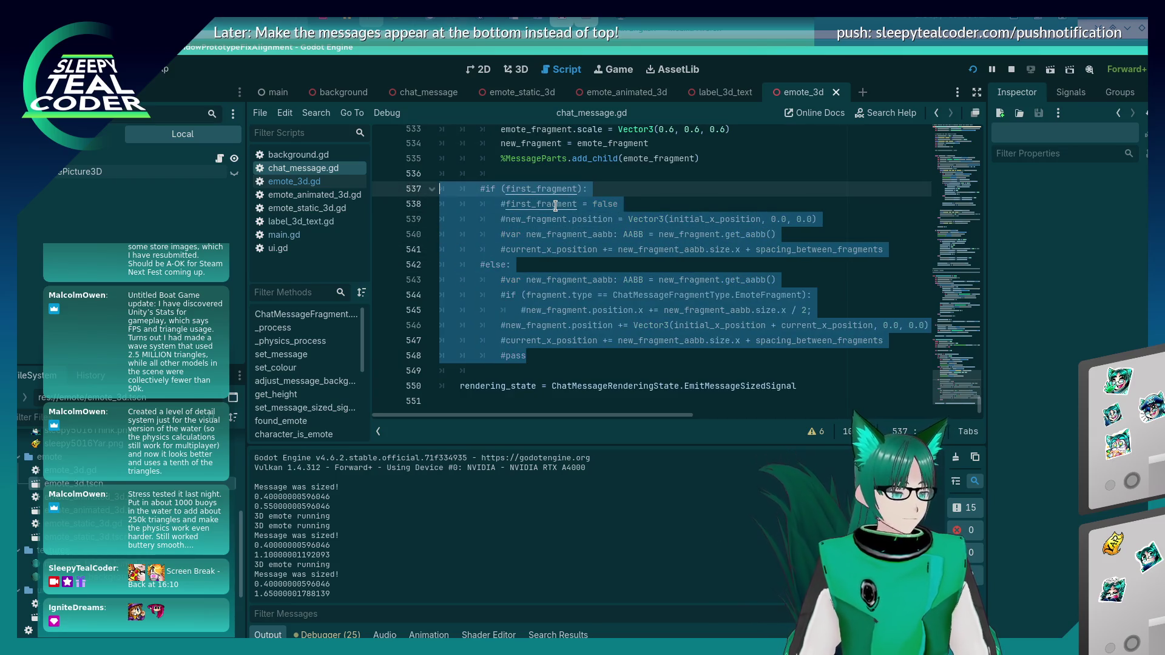
# Step: Select the whole state_layout_chat_message function header line for copying
pyautogui.scroll(9, 552, 255)
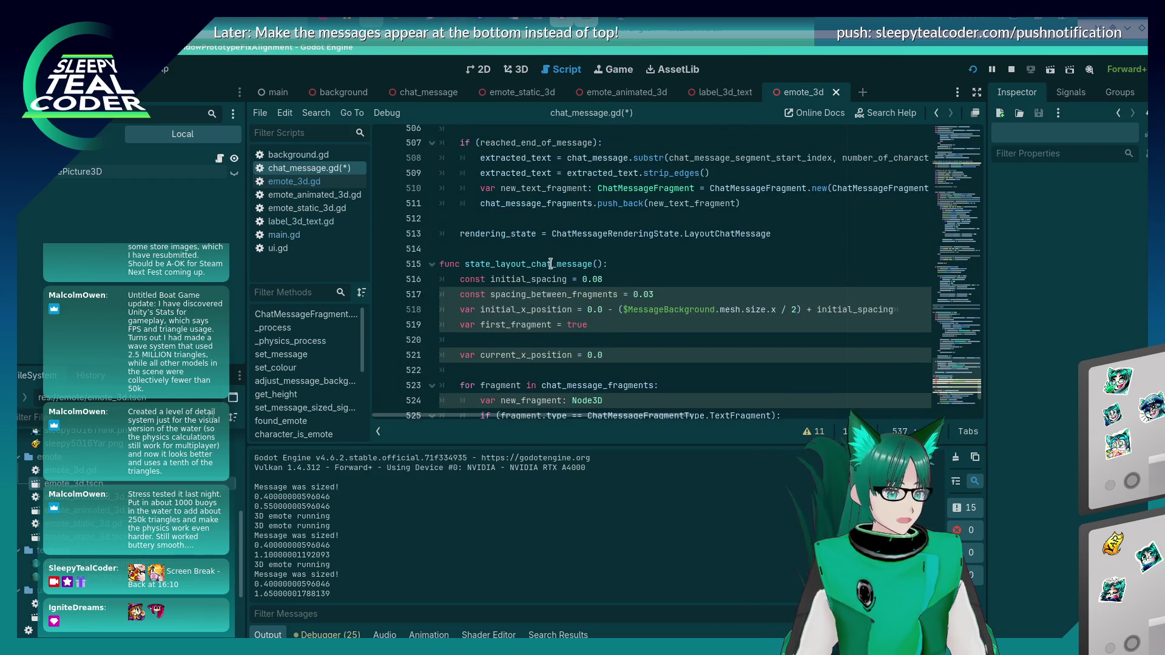
pyautogui.click(550, 264)
pyautogui.doubleClick(559, 264)
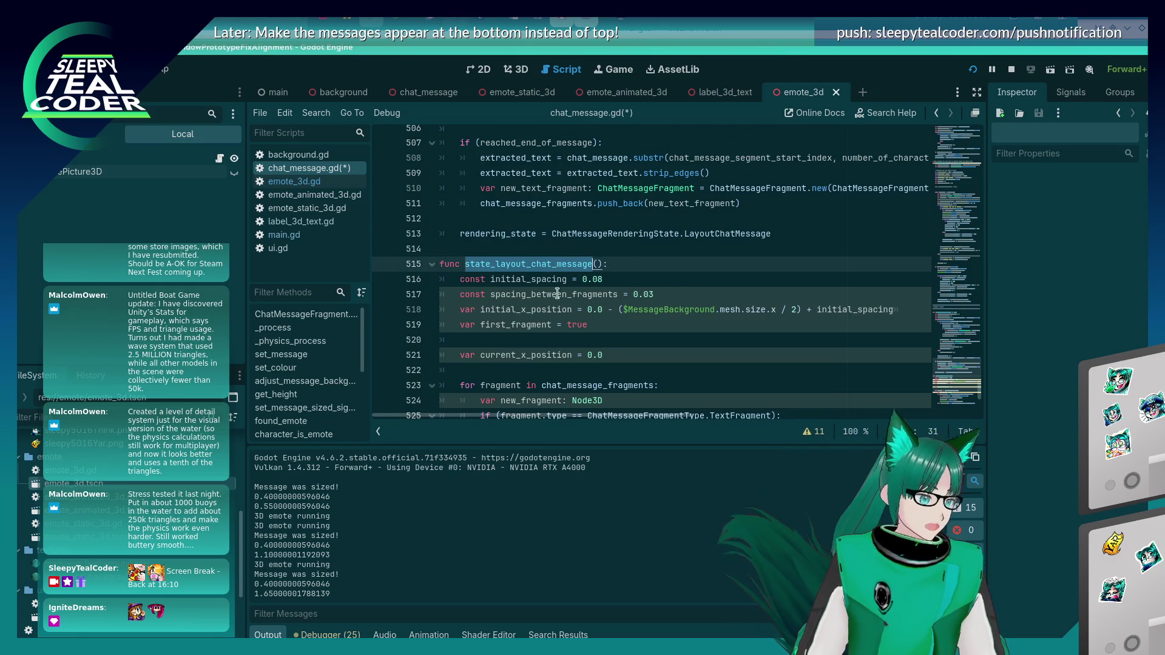
pyautogui.click(519, 264)
pyautogui.press('Right')
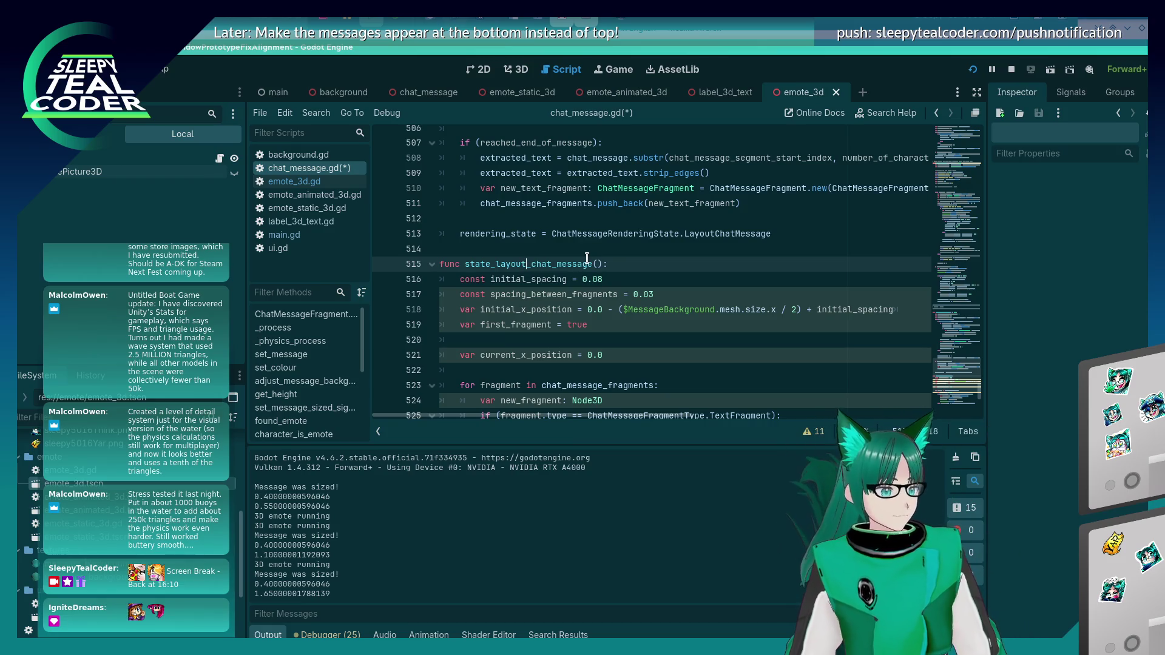
pyautogui.tripleClick(587, 259)
pyautogui.hotkey('ctrl', 'c')
pyautogui.scroll(-10, 589, 259)
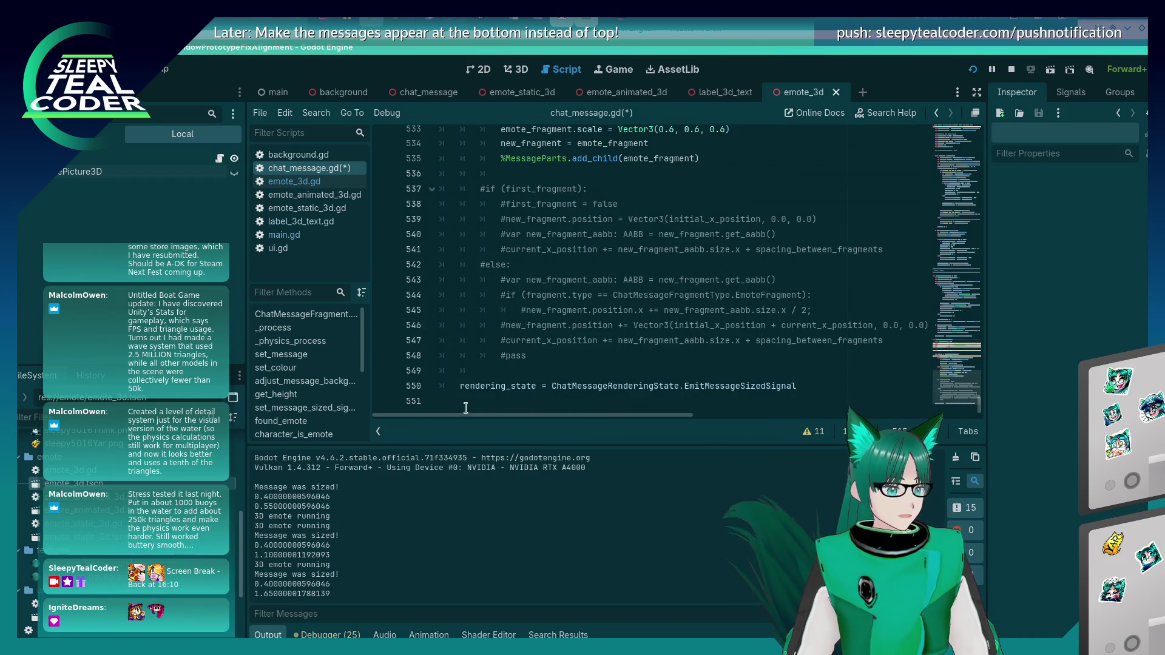
# Step: Paste the header at the script's end as a new func state_layout_chat_message
pyautogui.click(466, 408)
pyautogui.hotkey('ctrl', 'v')
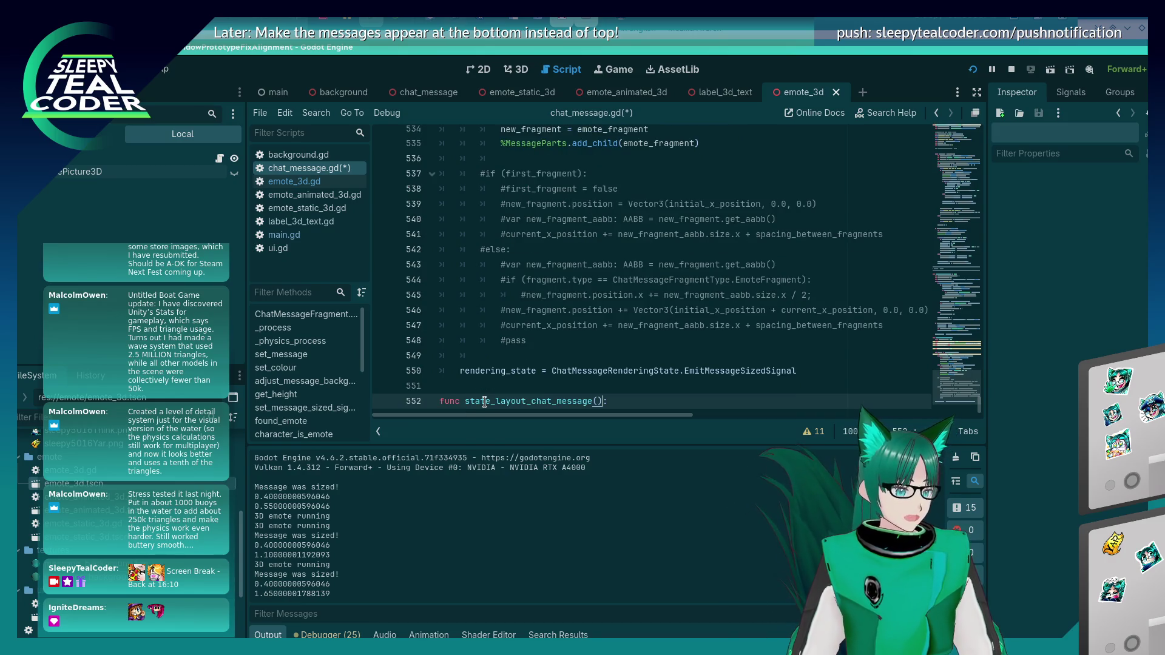
pyautogui.press('Left')
pyautogui.press('Left')
pyautogui.press('BackSpace')
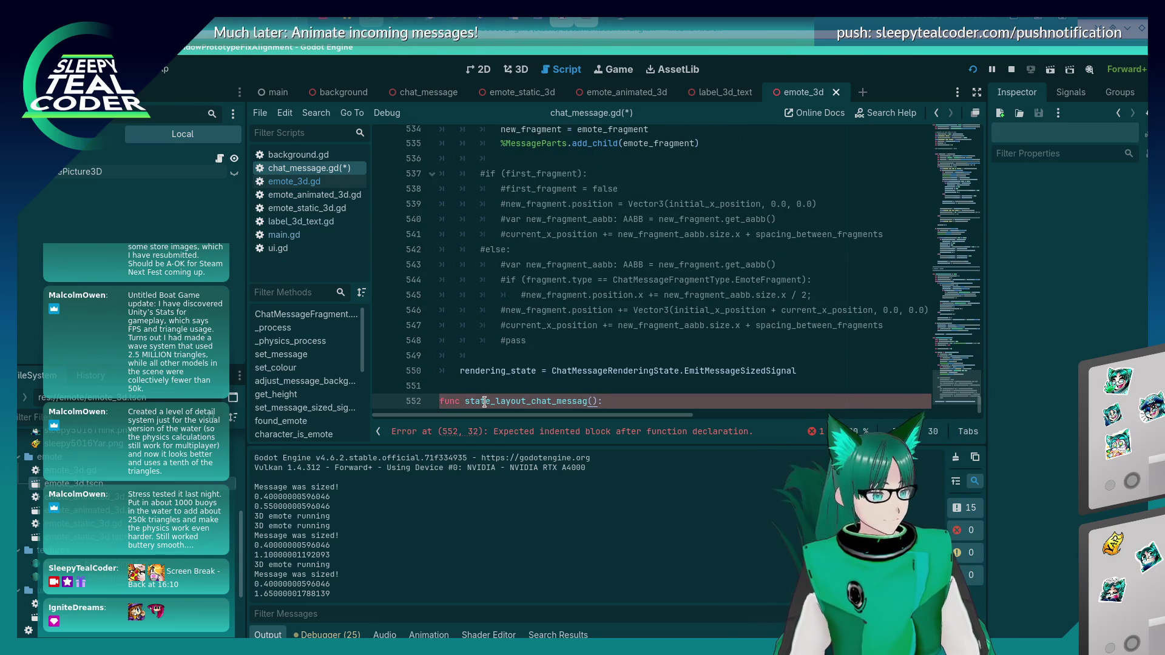
pyautogui.press('BackSpace')
pyautogui.press('BackSpace')
pyautogui.press('BackSpace')
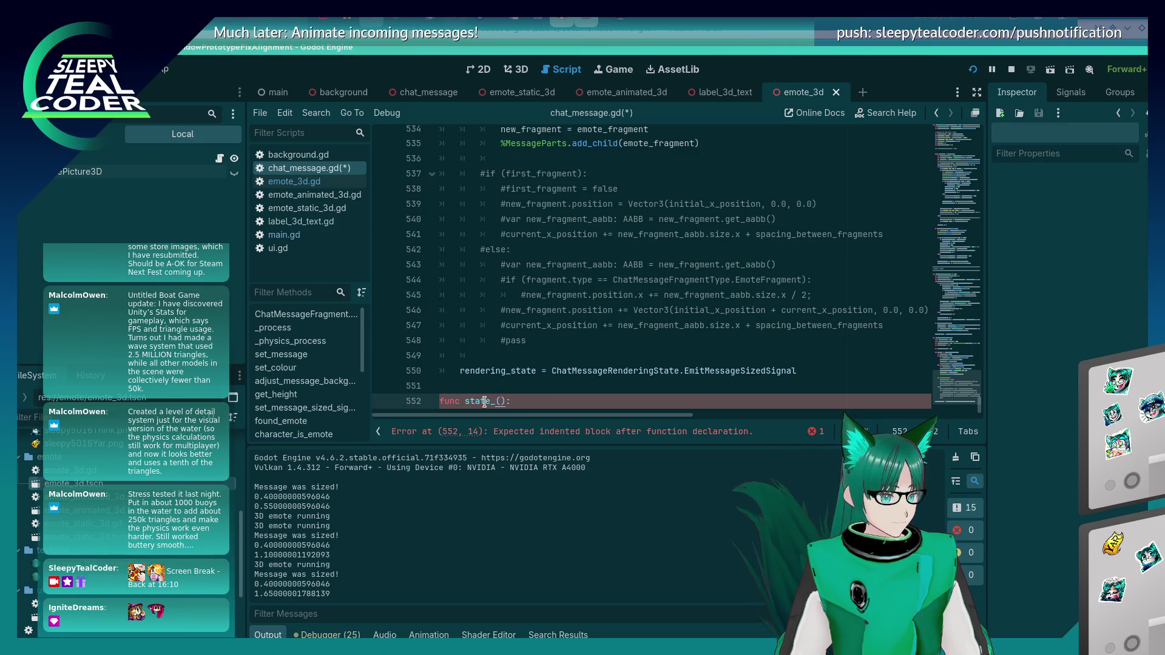
pyautogui.write('layout_chat_messa')
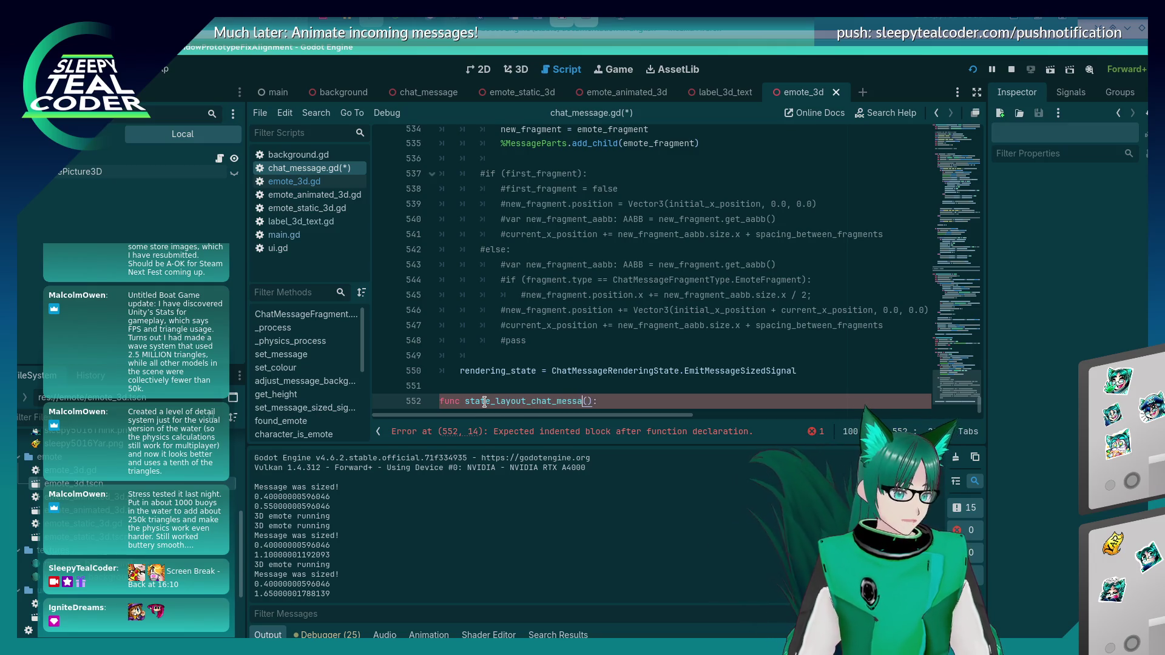
pyautogui.write('ge')
# Step: Change the state assignment to LayoutChatMessage and copy it into the new function, starting EmitMessageSizedSignal
pyautogui.click(694, 371)
pyautogui.doubleClick(719, 370)
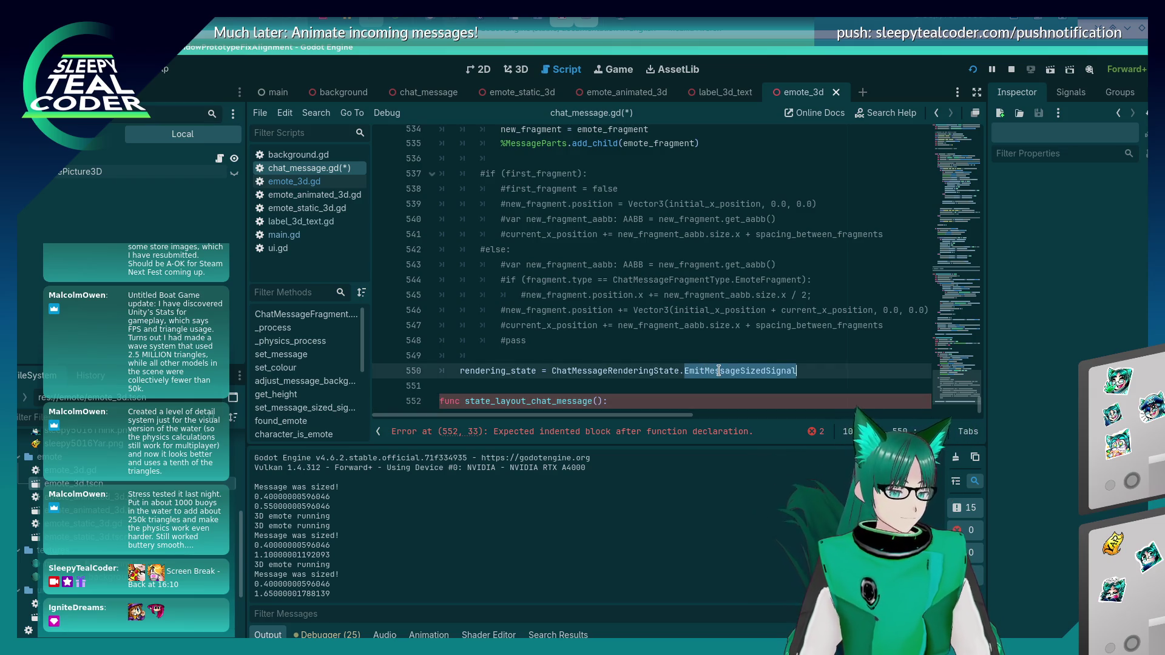
pyautogui.press('BackSpace')
pyautogui.write('ChatMessa')
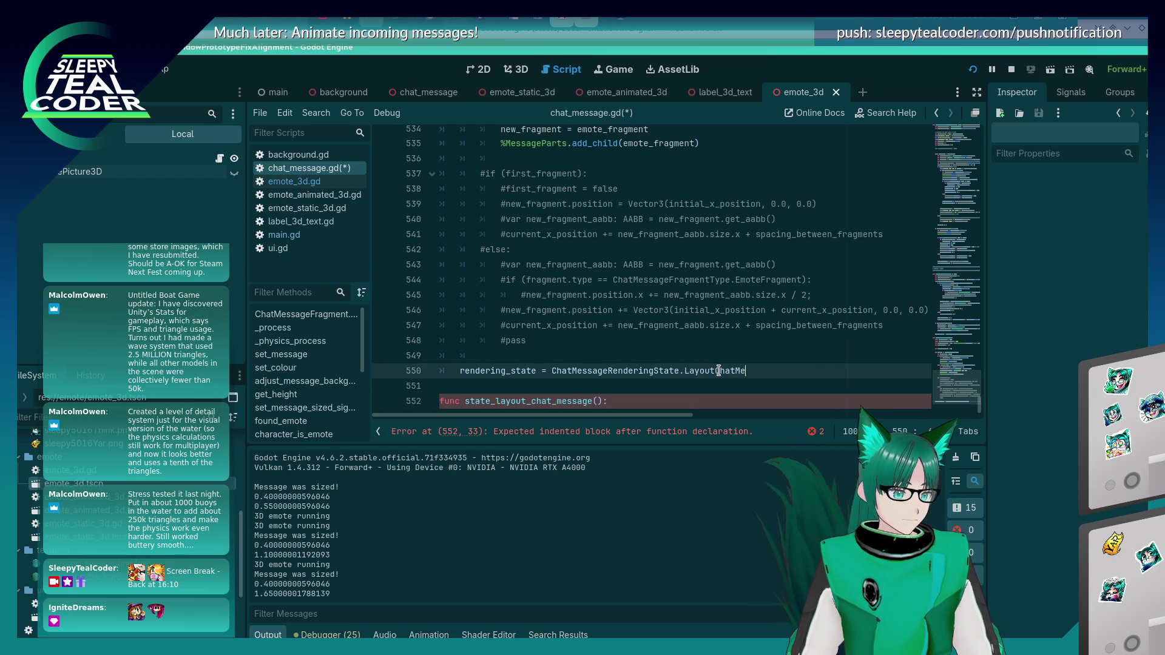
pyautogui.write('ge')
pyautogui.hotkey('shift', 'Home')
pyautogui.hotkey('ctrl', 'c')
pyautogui.press('Down')
pyautogui.press('Down')
pyautogui.press('Return')
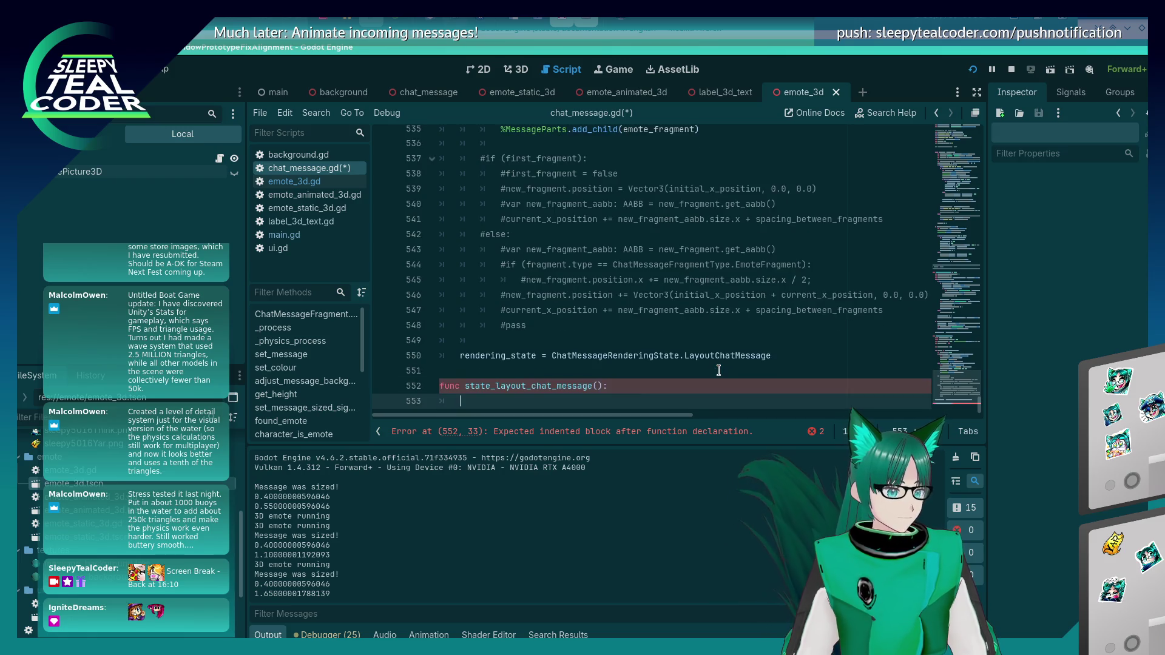
pyautogui.hotkey('ctrl', 'v')
pyautogui.press('BackSpace')
pyautogui.press('BackSpace')
pyautogui.press('BackSpace')
pyautogui.press('BackSpace')
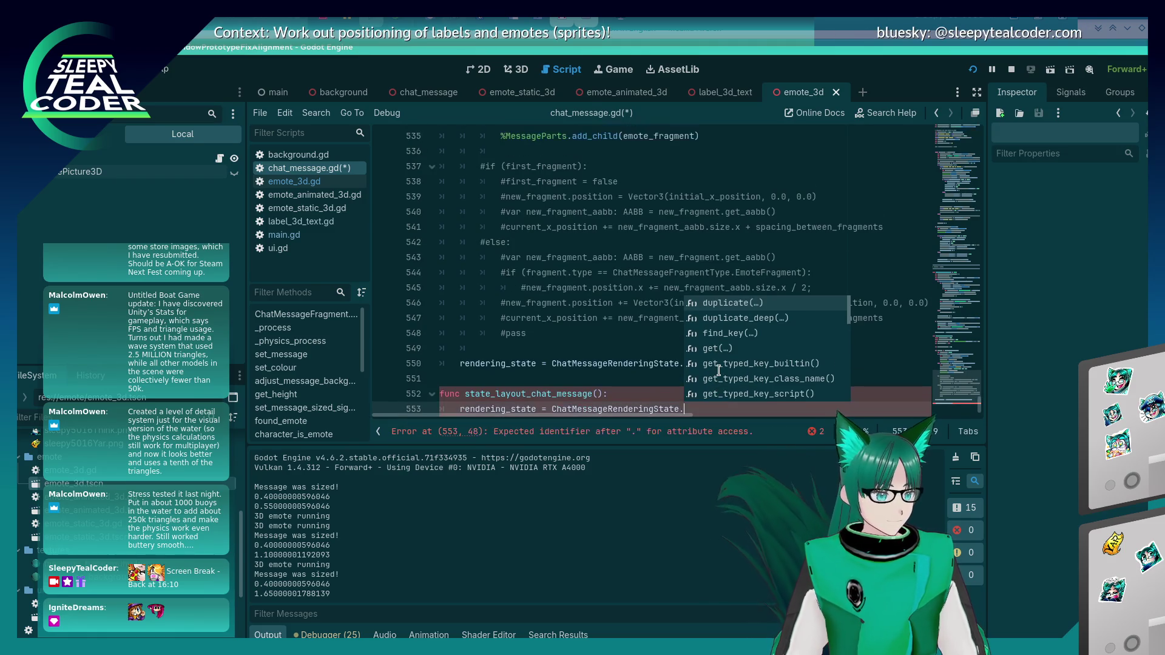
pyautogui.press('Escape')
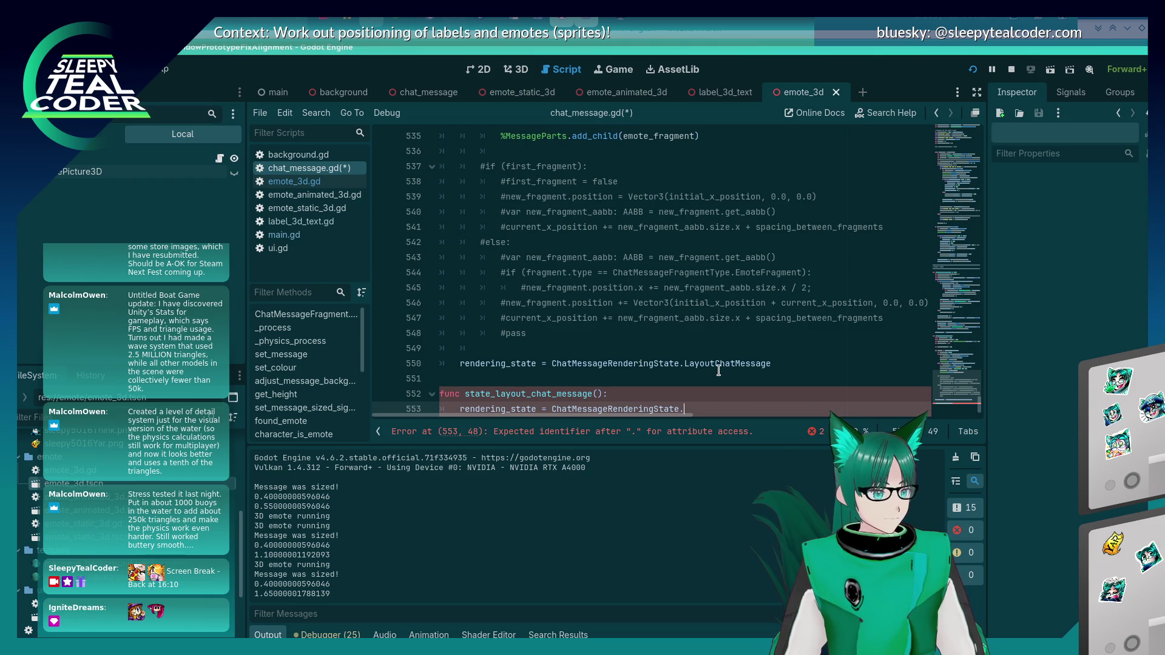
pyautogui.write('Emit')
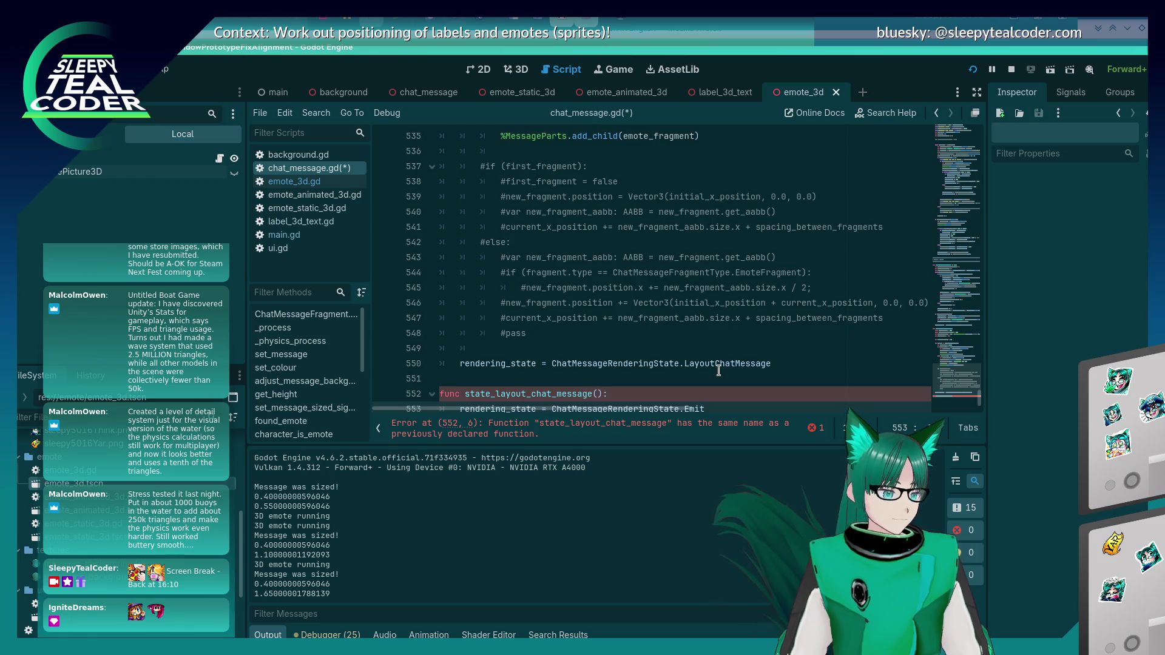
# Step: Rename the original function to state_insert_chat_fragments, set line 513 to InsertChatFragments, and save
pyautogui.scroll(3, 582, 232)
pyautogui.scroll(5, 581, 233)
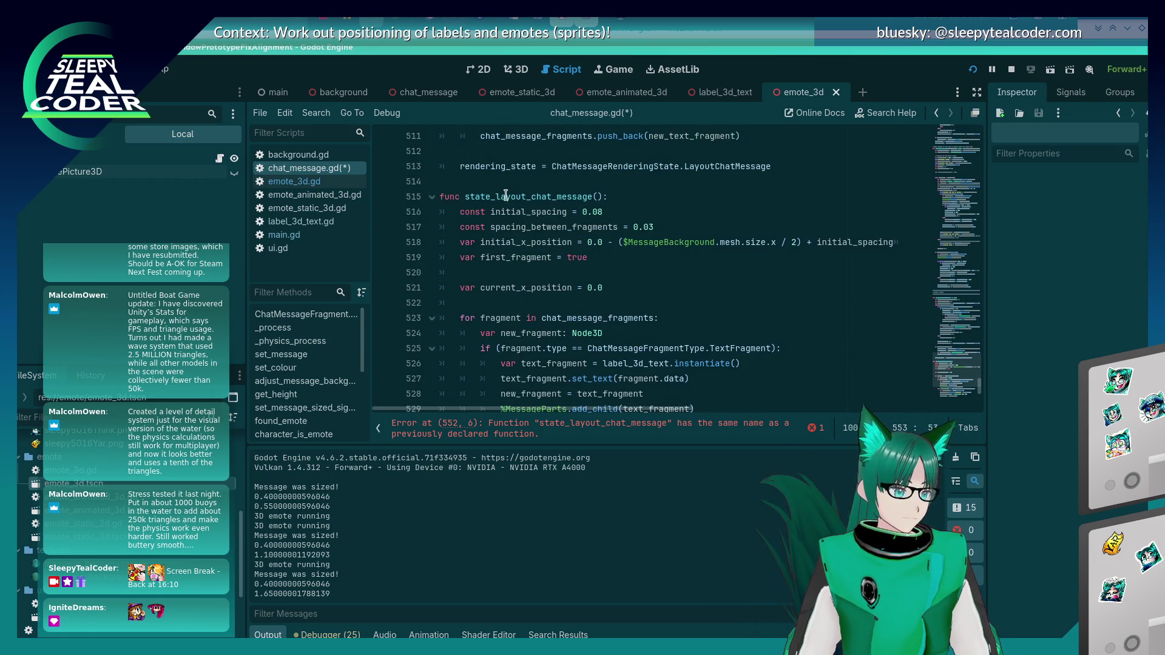
pyautogui.click(492, 198)
pyautogui.moveTo(497, 197); pyautogui.dragTo(592, 197)
pyautogui.write('insert_chat')
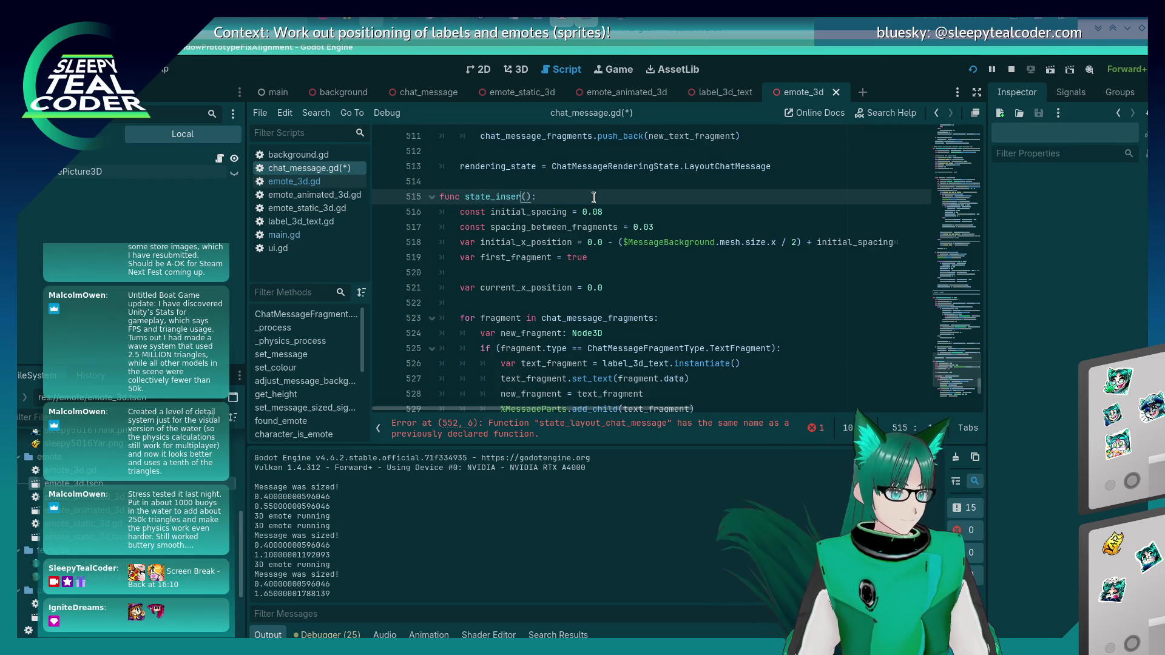
pyautogui.write('_fr')
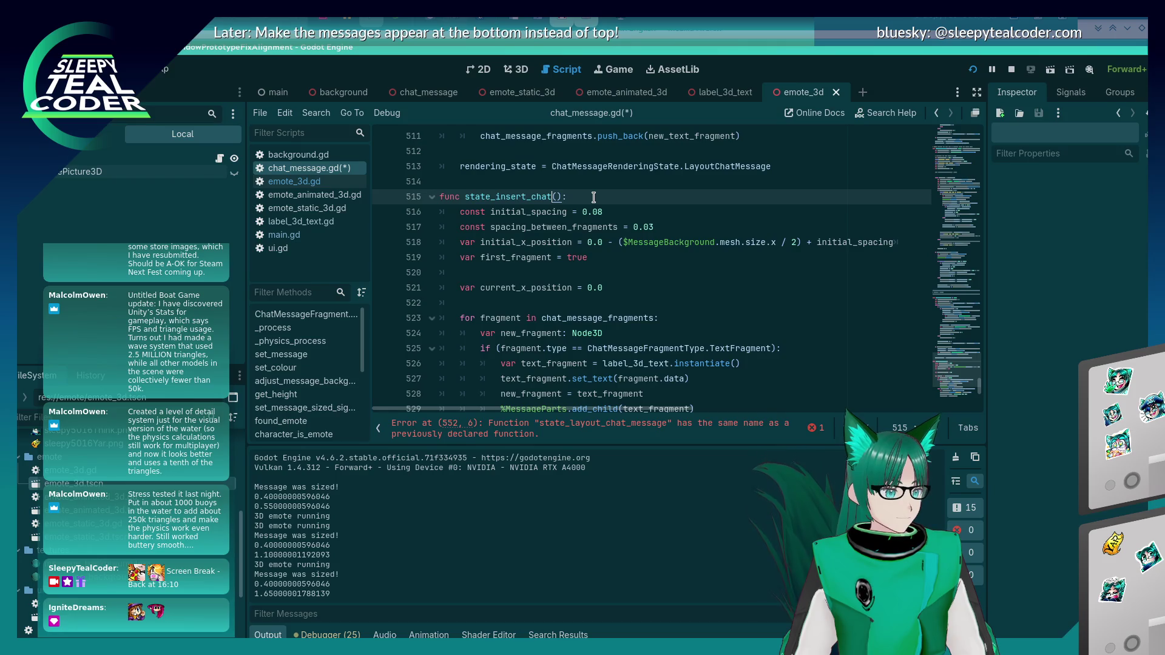
pyautogui.write('agments')
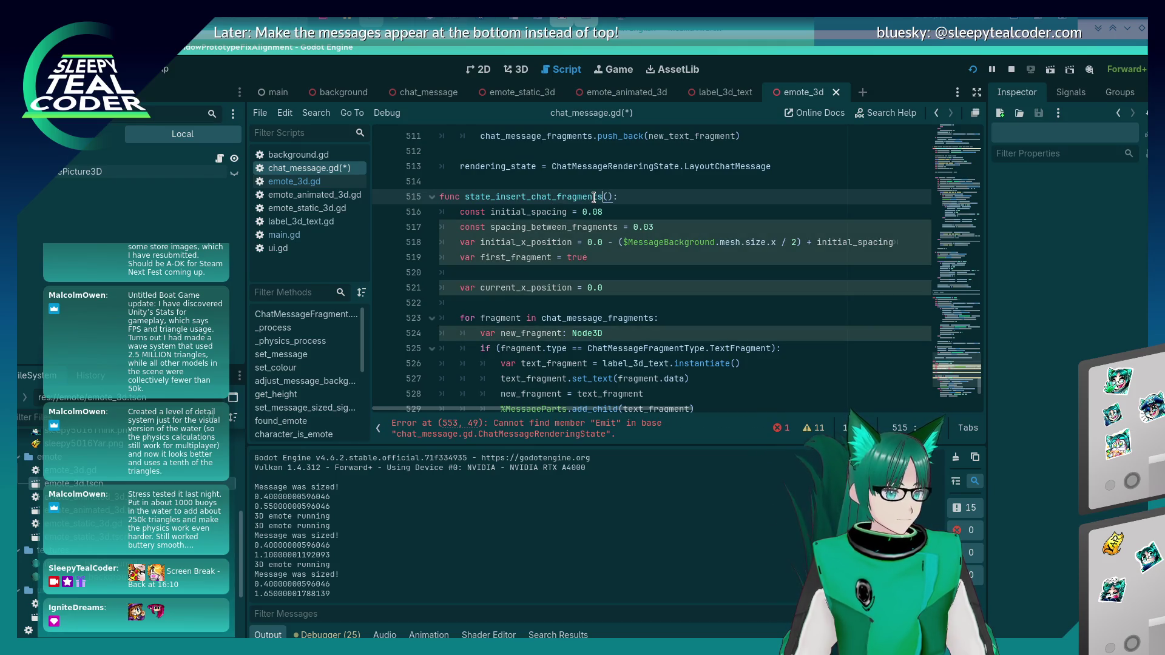
pyautogui.doubleClick(733, 166)
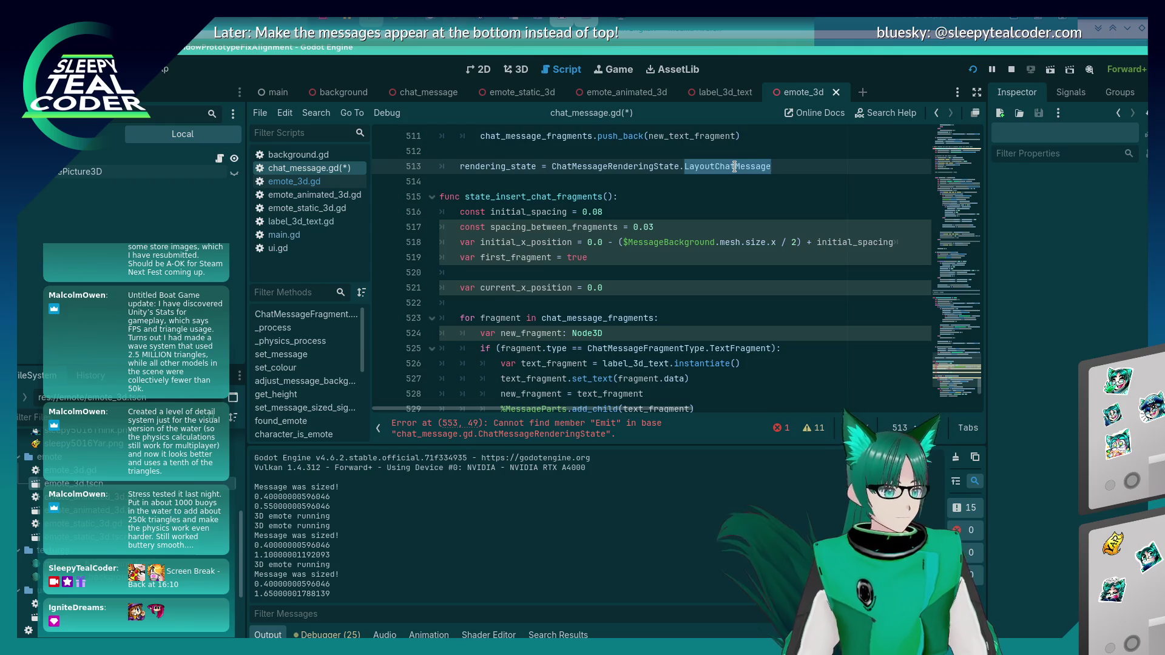
pyautogui.write('Inser')
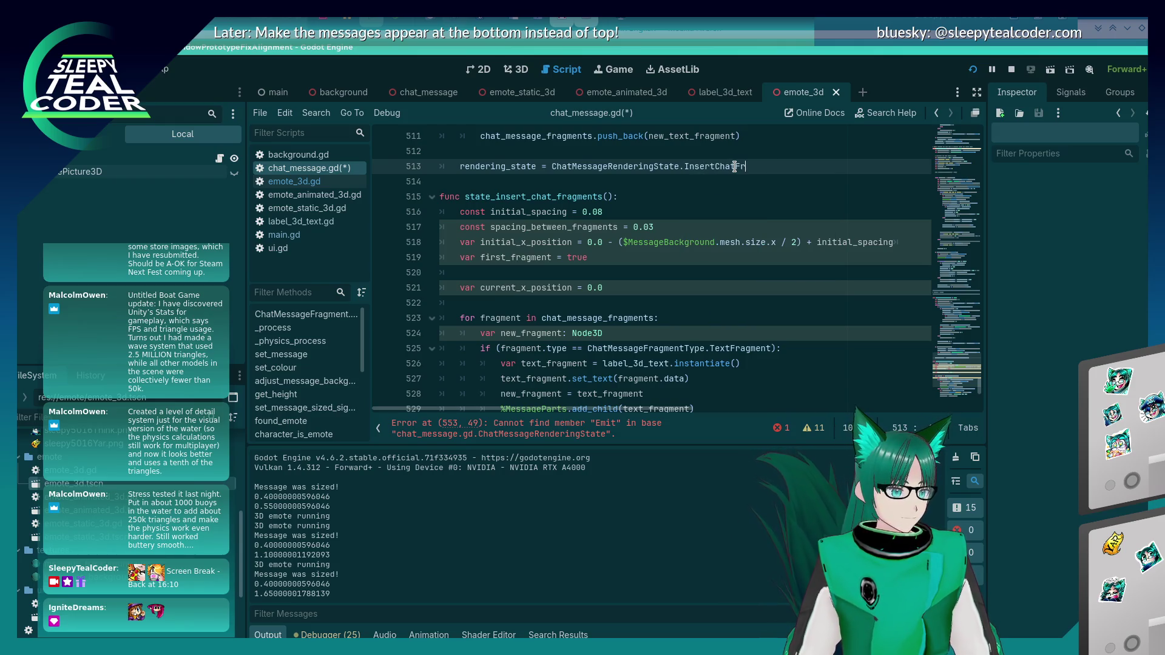
pyautogui.hotkey('ctrl', 's')
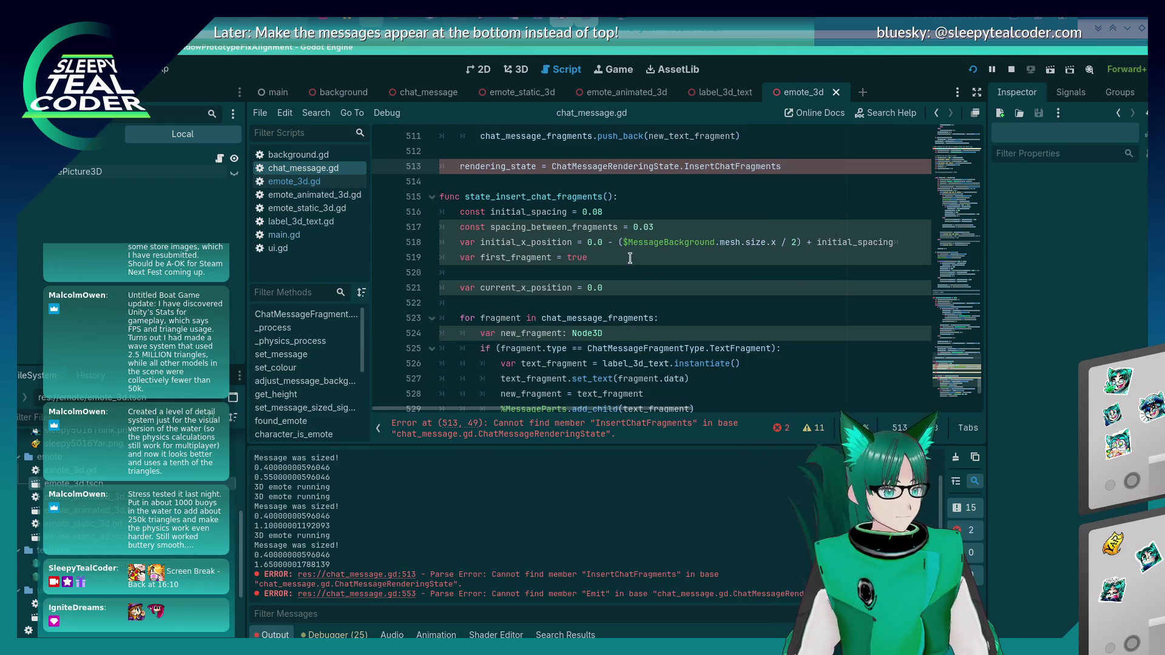
# Step: Complete line 553's state as EmitMessageSizedSignal and save the script
pyautogui.scroll(-1, 609, 306)
pyautogui.scroll(3, 608, 306)
pyautogui.scroll(-10, 609, 307)
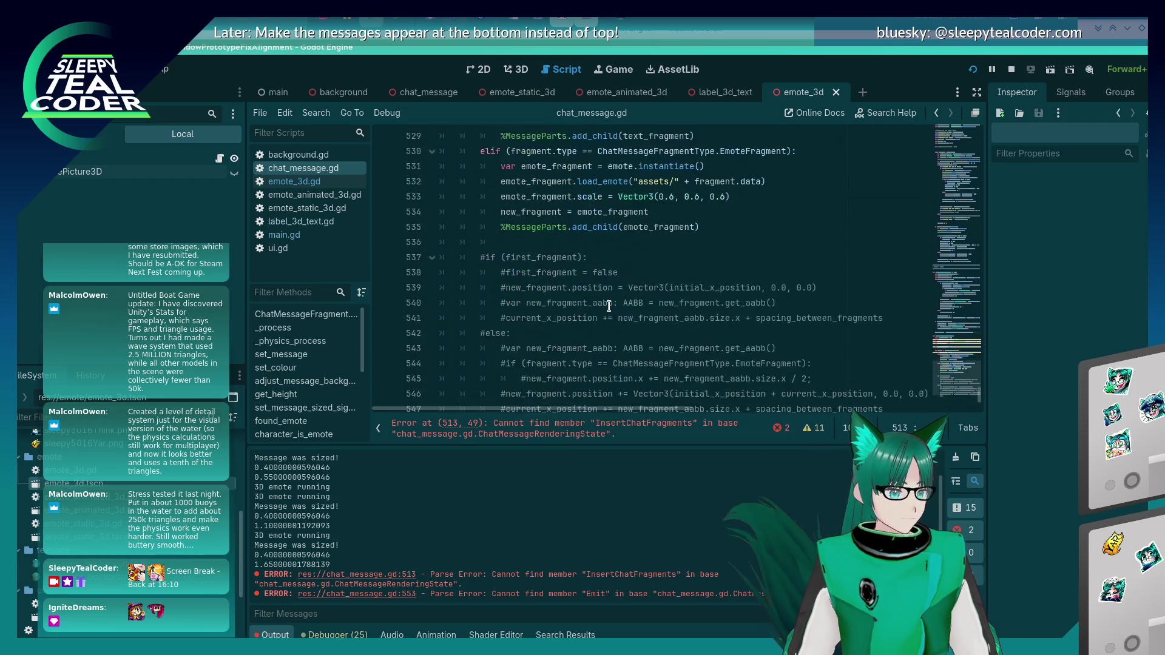
pyautogui.click(739, 378)
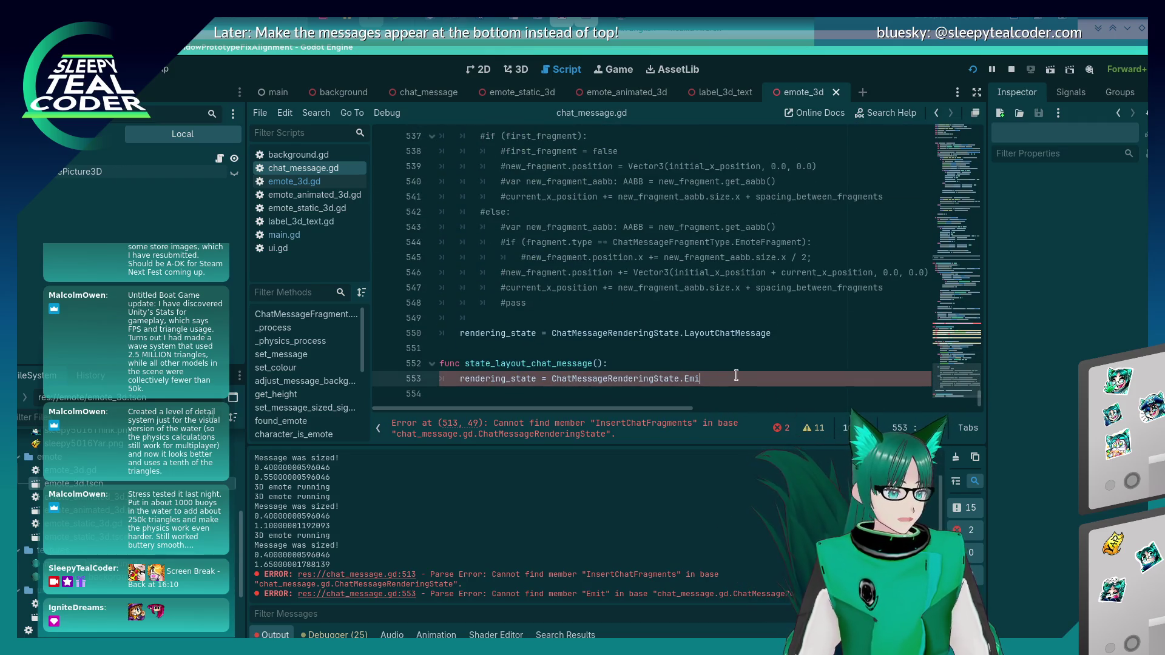
pyautogui.write('Emit')
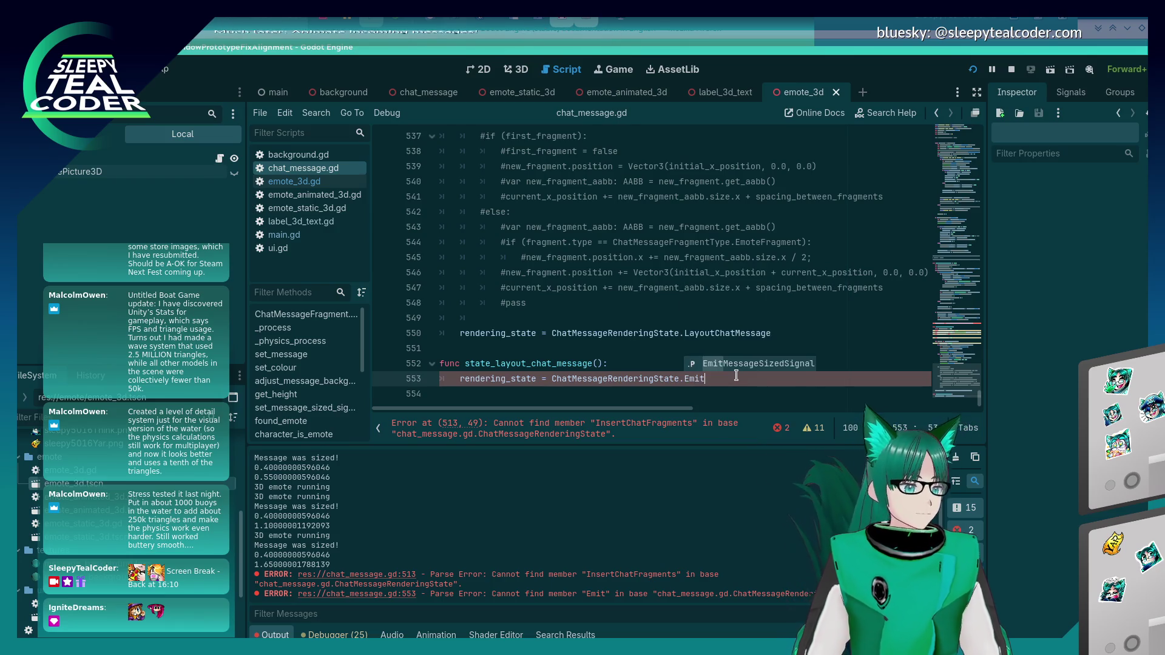
pyautogui.press('Return')
pyautogui.hotkey('ctrl', 's')
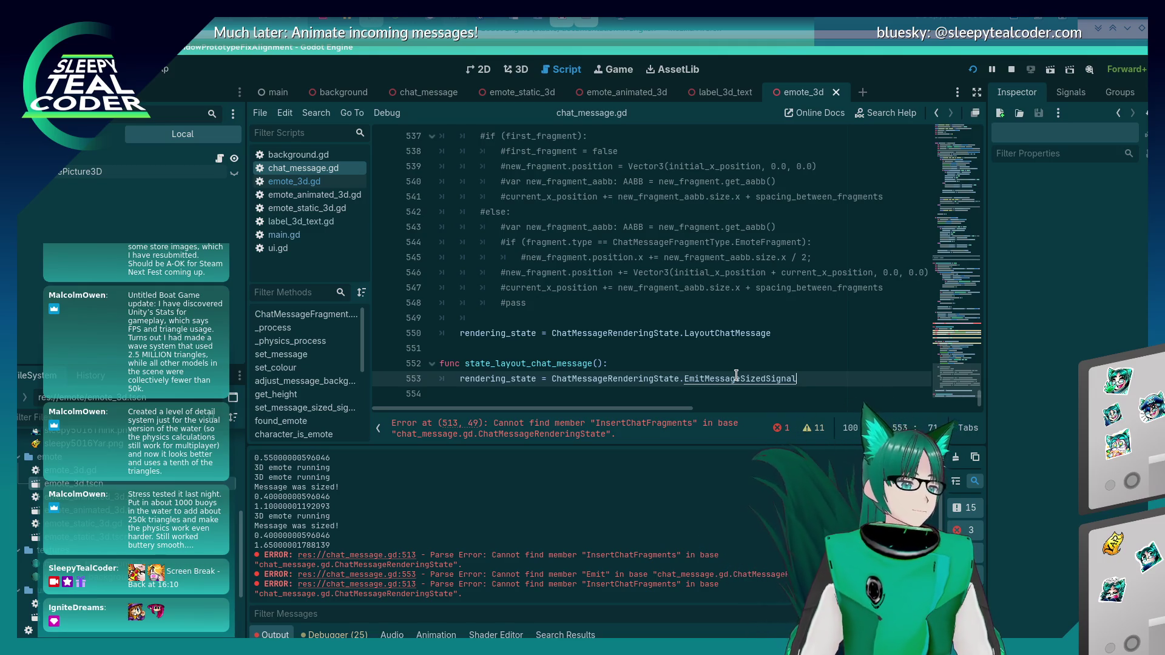
pyautogui.scroll(10, 736, 376)
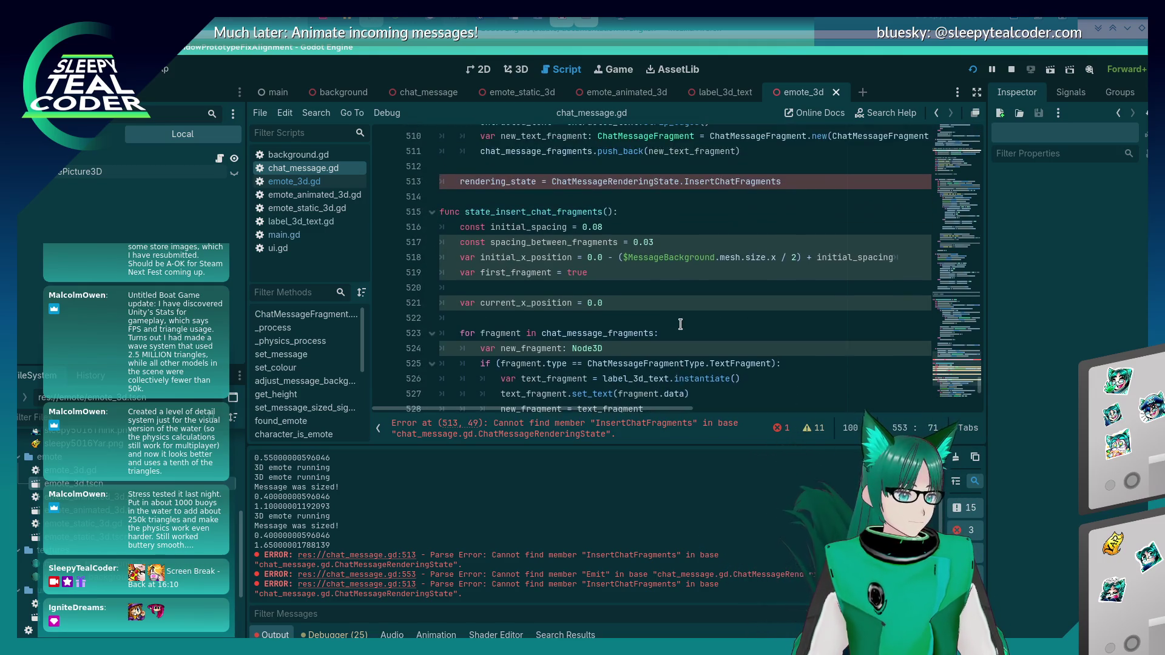
# Step: Paste the InsertChatFragments name as a new entry in the ChatMessageRenderingState enum
pyautogui.scroll(1, 680, 324)
pyautogui.doubleClick(725, 318)
pyautogui.hotkey('ctrl', 'c')
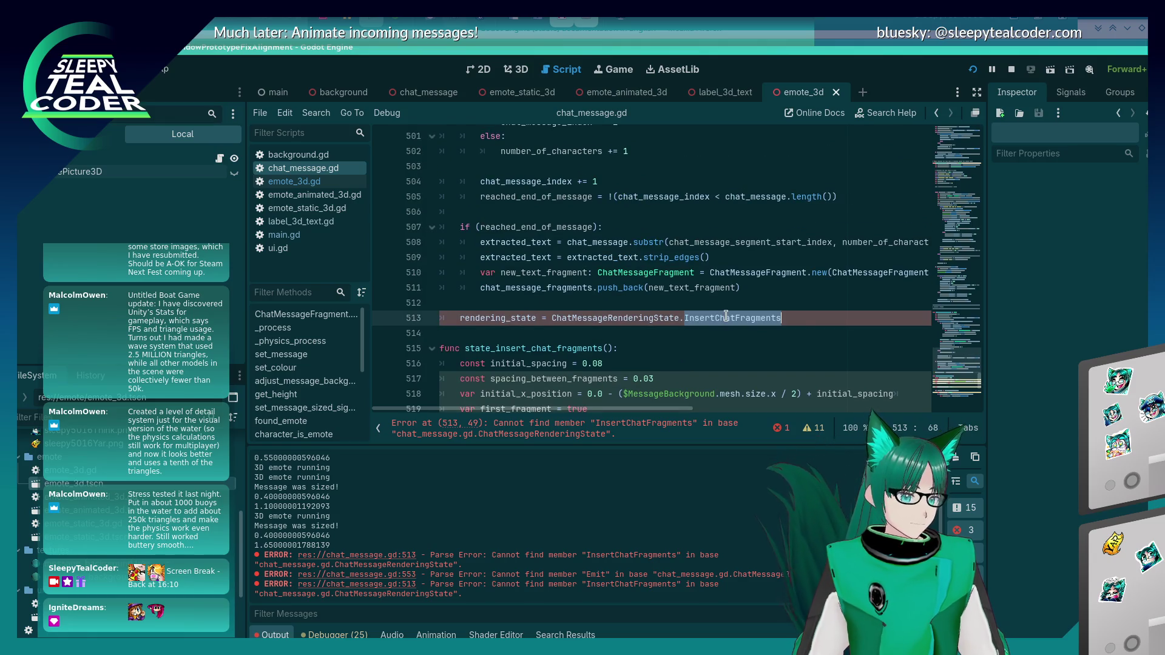
pyautogui.hotkey('ctrl', 'Home')
pyautogui.scroll(-7, 708, 299)
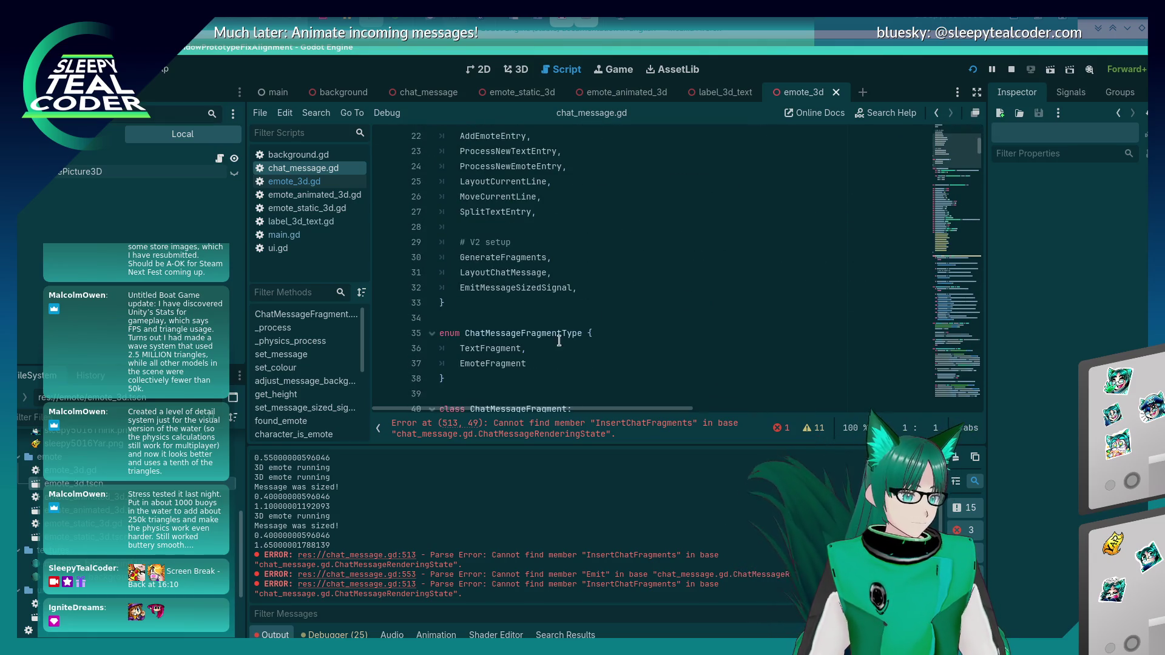
pyautogui.click(545, 362)
pyautogui.click(586, 272)
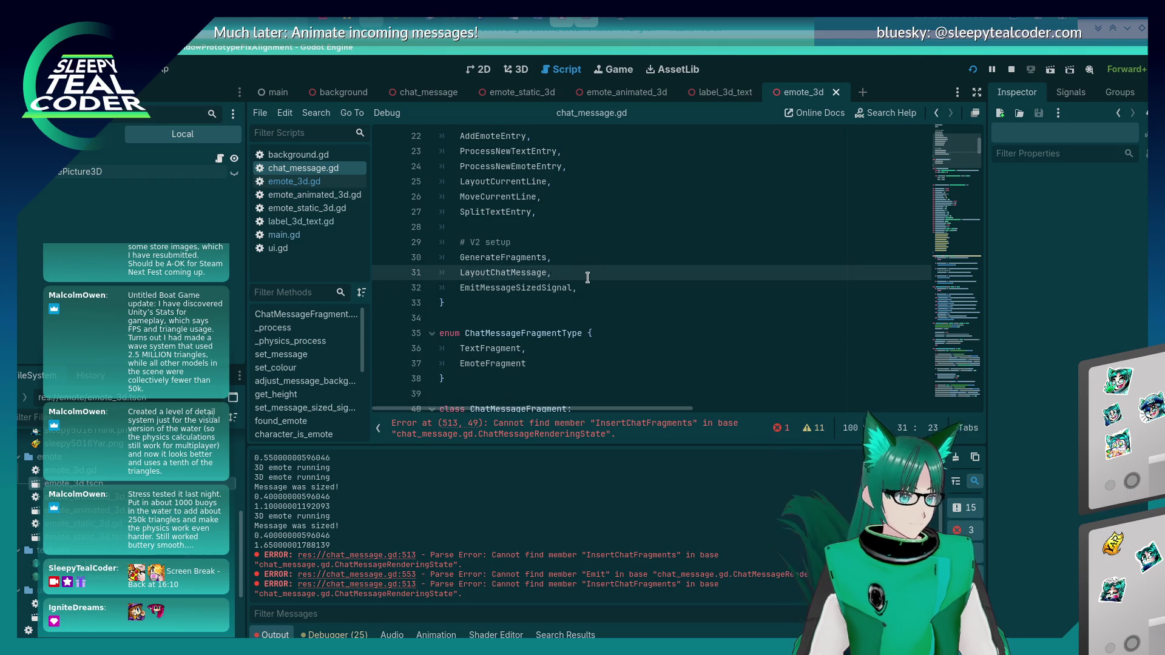
pyautogui.press('Return')
pyautogui.hotkey('ctrl', 'v')
# Step: Move InsertChatFragments right after GenerateFragments, fix its indent, add a comma, and save
pyautogui.hotkey('ctrl', 'x')
pyautogui.press('Up')
pyautogui.press('Up')
pyautogui.press('End')
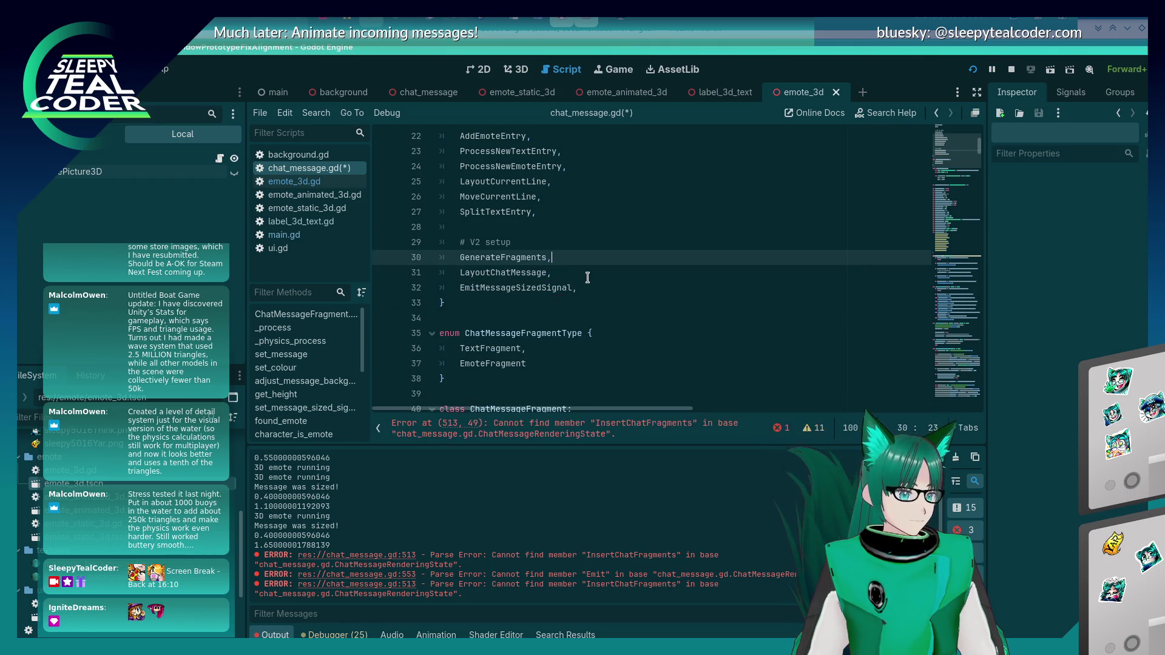
pyautogui.press('Return')
pyautogui.hotkey('ctrl', 'v')
pyautogui.hotkey('shift', 'Tab')
pyautogui.write(',')
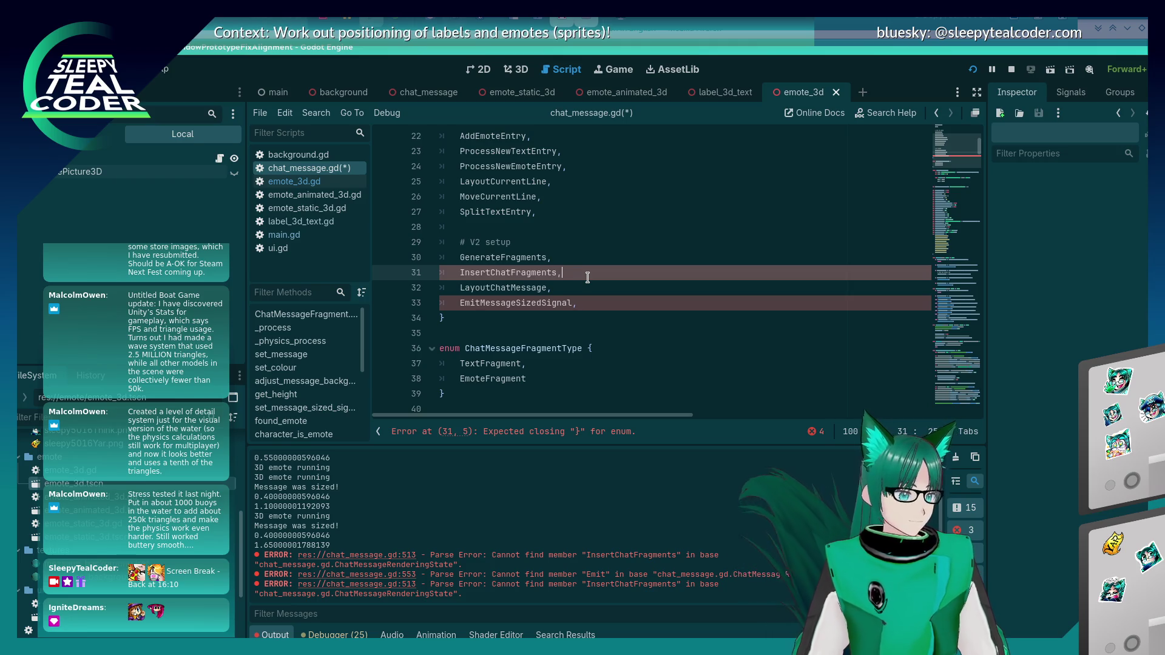
pyautogui.hotkey('ctrl', 's')
pyautogui.scroll(-15, 532, 301)
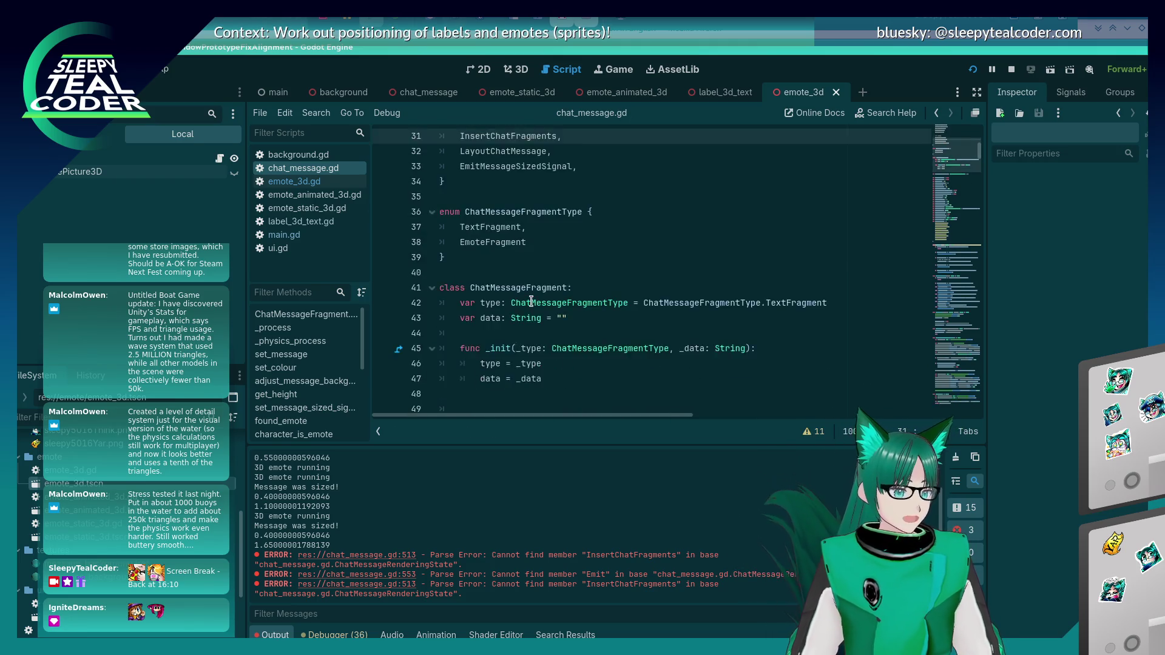
pyautogui.scroll(15, 531, 301)
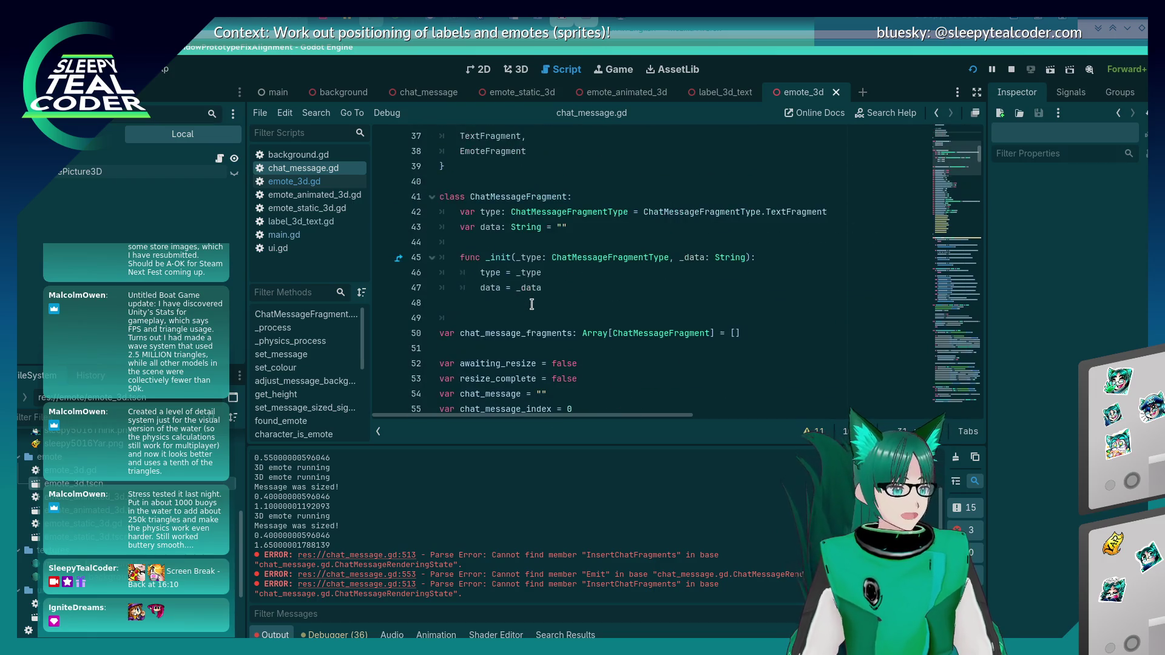
pyautogui.scroll(-20, 530, 306)
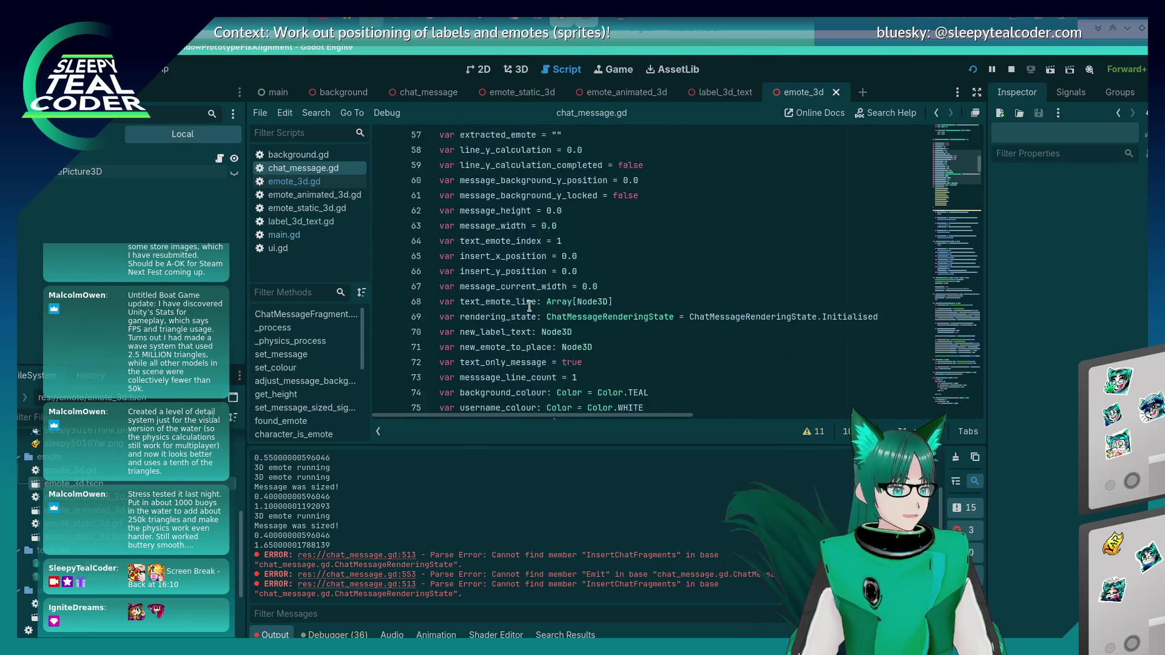
pyautogui.scroll(-6, 529, 305)
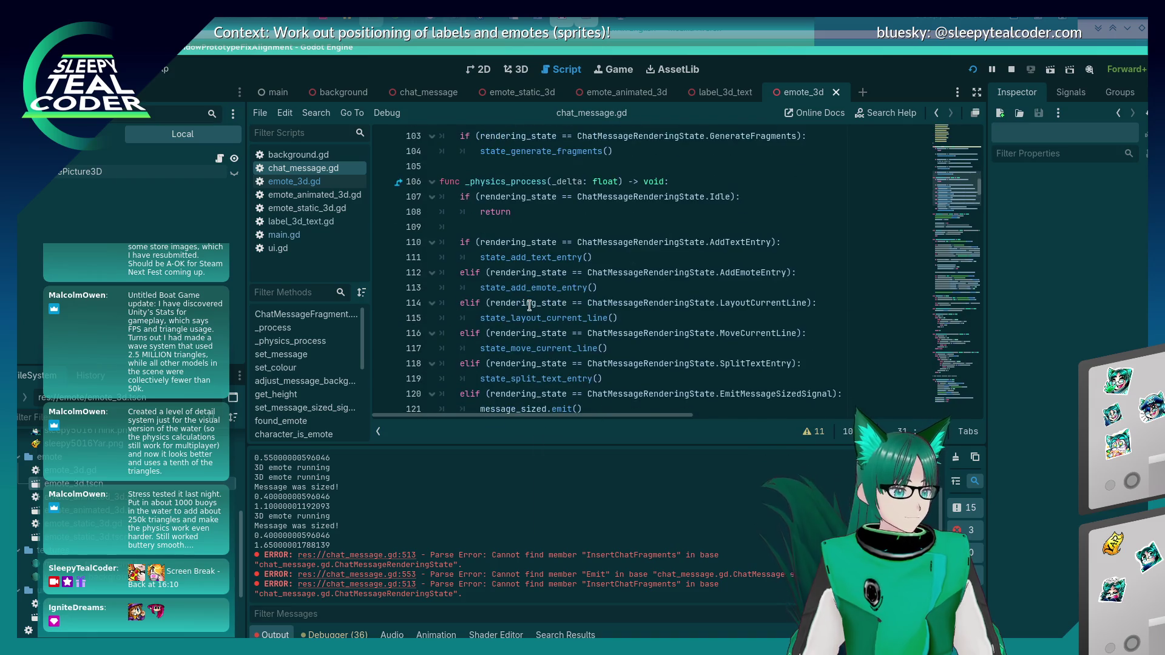
pyautogui.scroll(7, 529, 306)
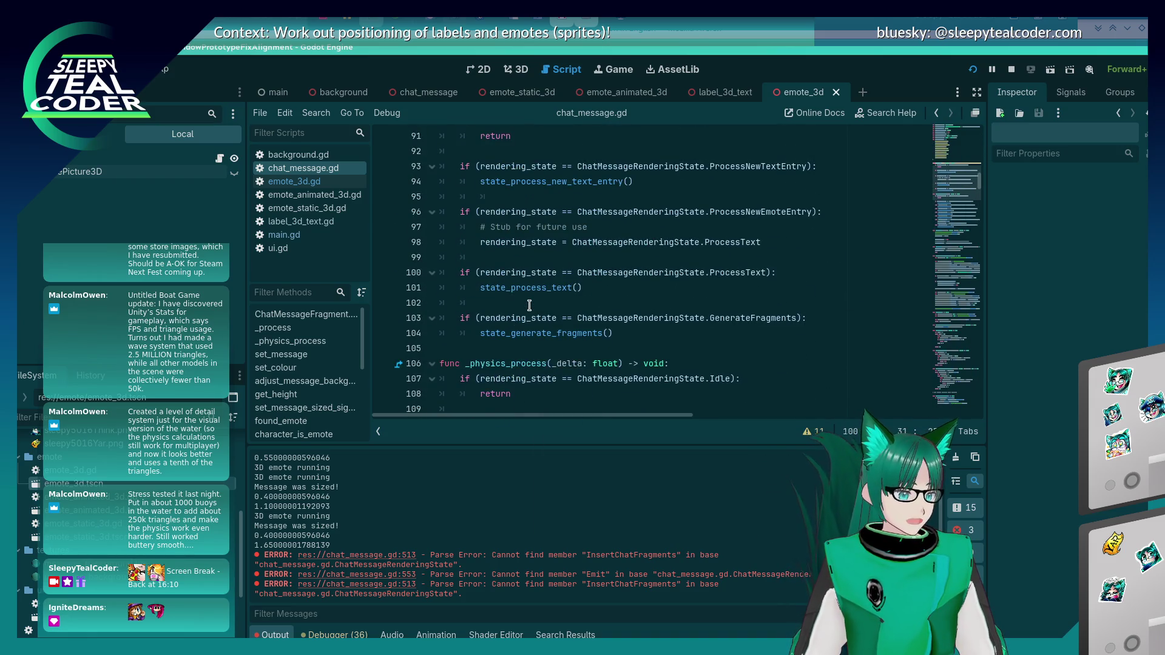
# Step: Begin a new rendering_state == ChatMessageRenderingState check below the GenerateFragments call
pyautogui.click(679, 335)
pyautogui.press('Return')
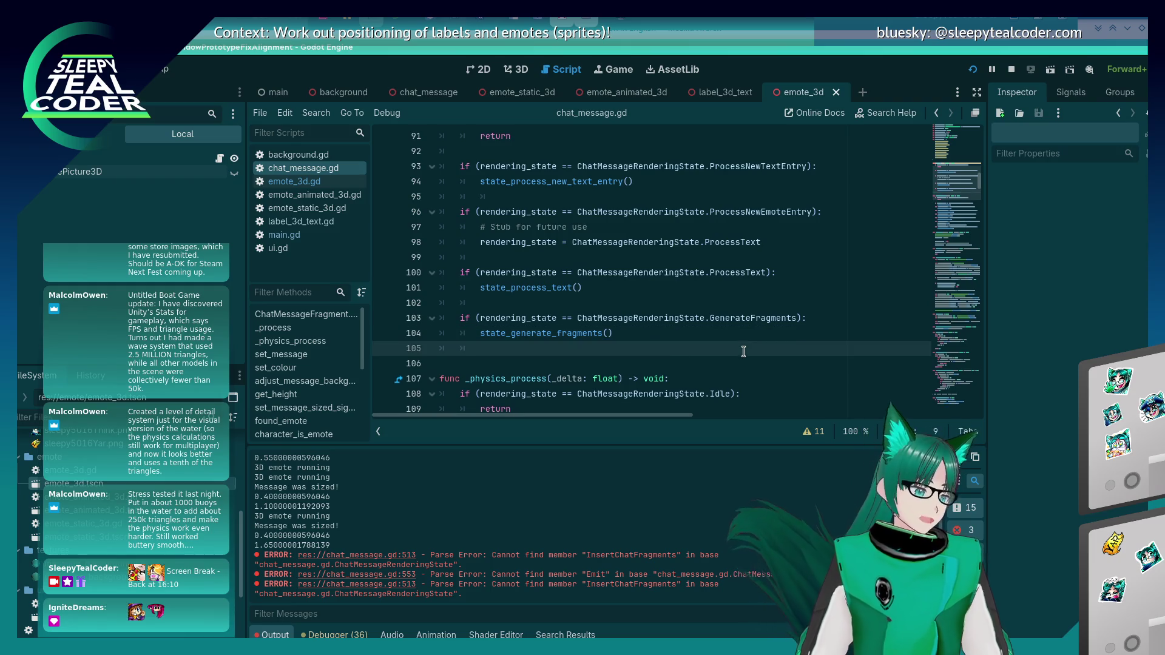
pyautogui.press('Return')
pyautogui.press('BackSpace')
pyautogui.write('if (reading_')
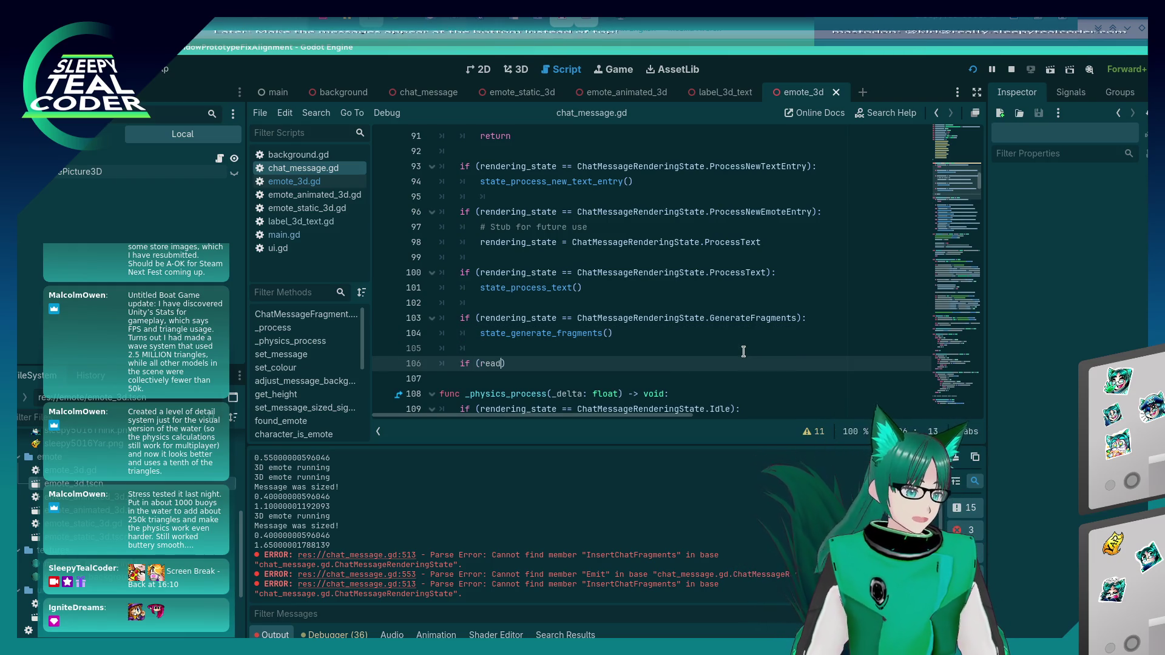
pyautogui.press('BackSpace')
pyautogui.write('n')
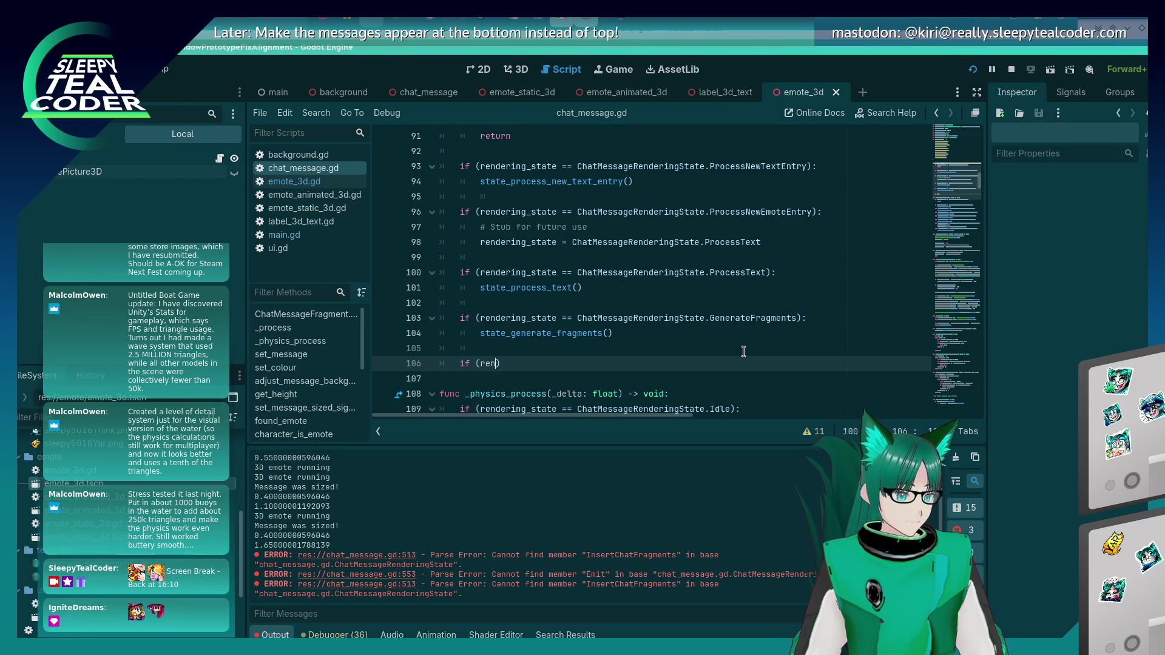
pyautogui.write('dering_state =')
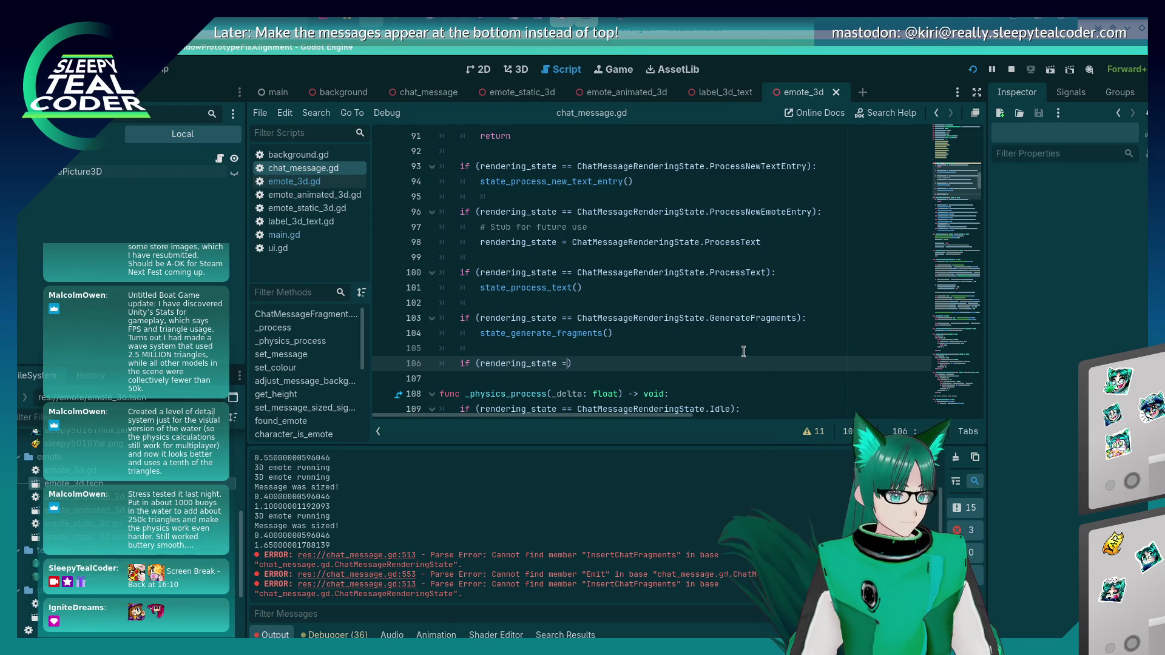
pyautogui.write('= ')
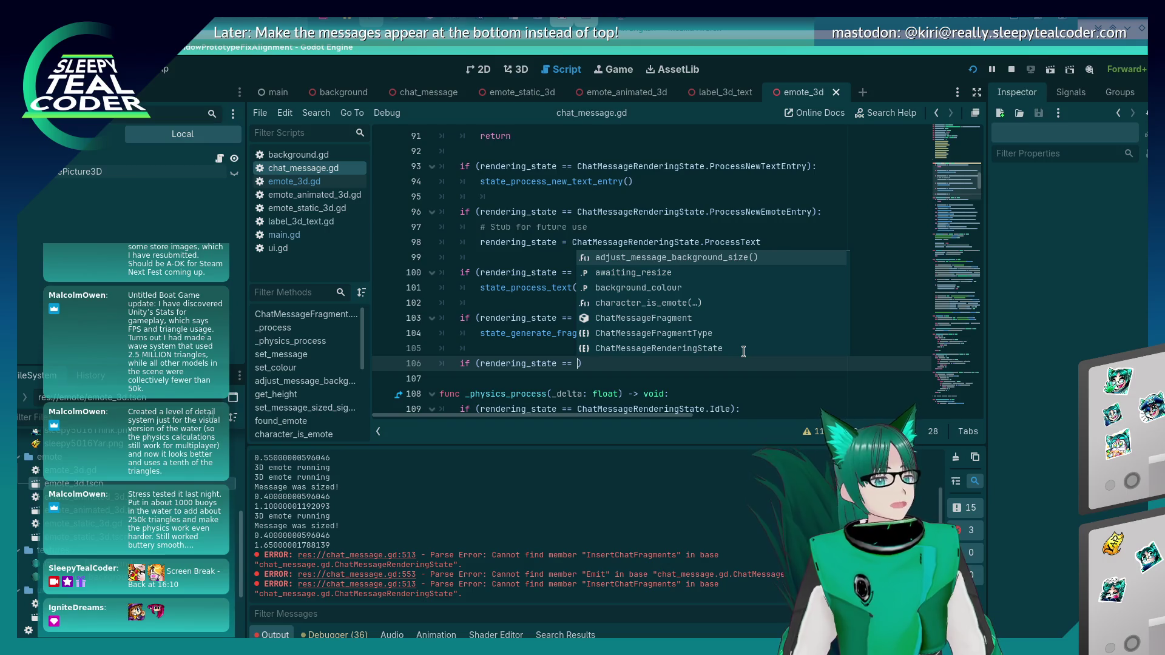
pyautogui.write('Chat')
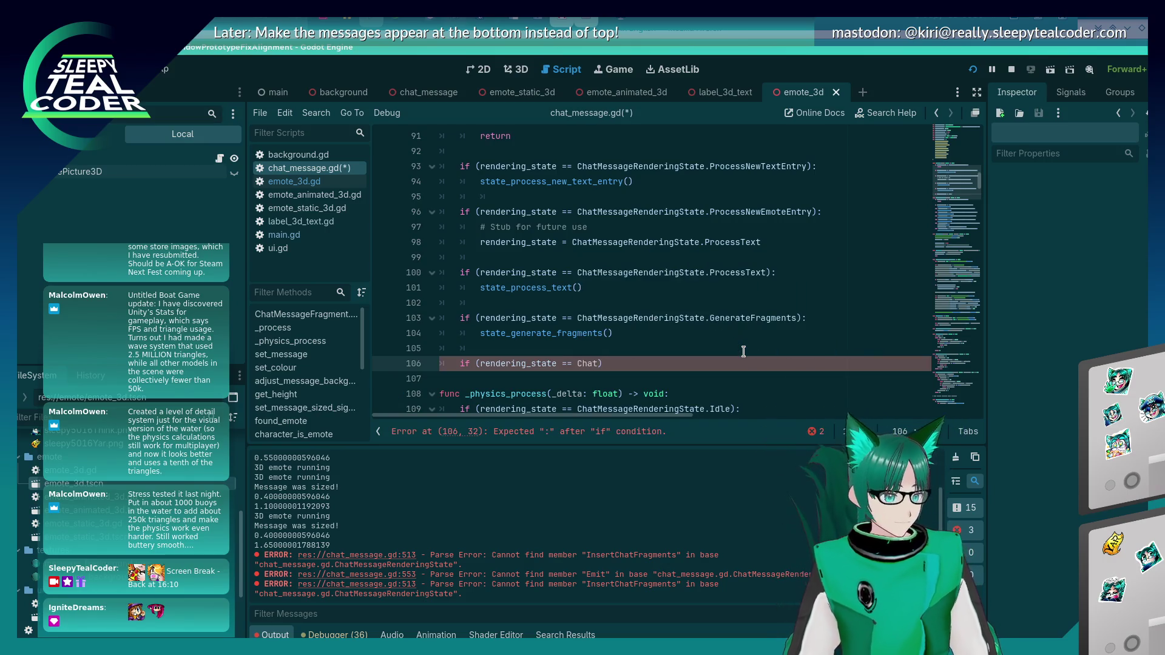
pyautogui.write('essageRende')
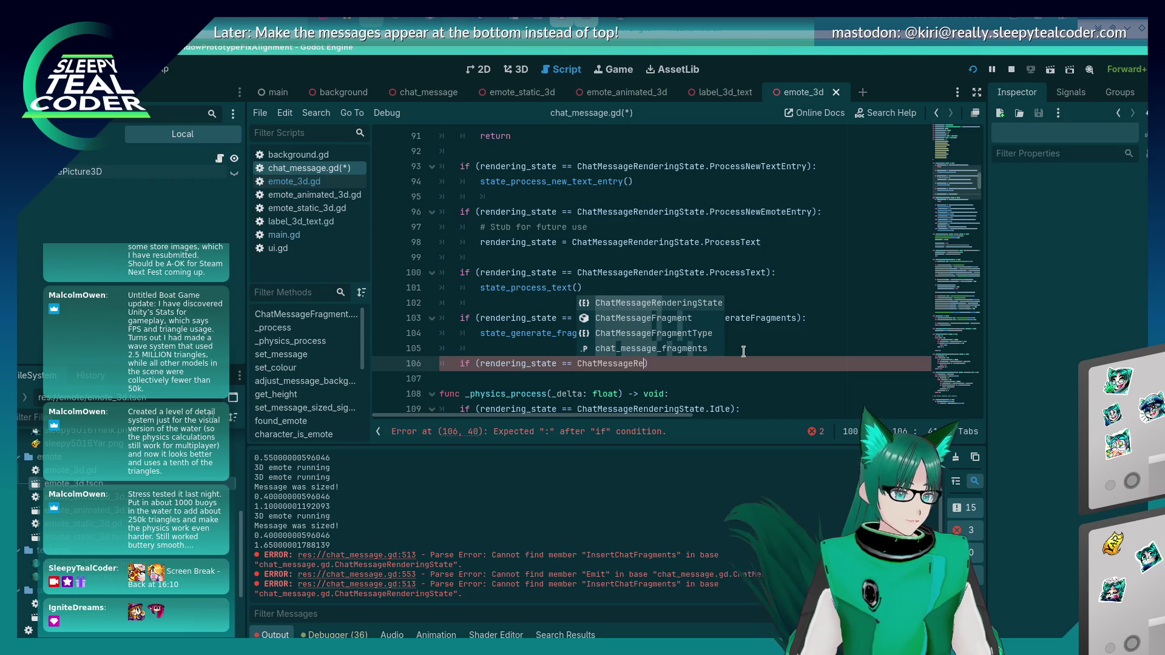
pyautogui.write('ringState.')
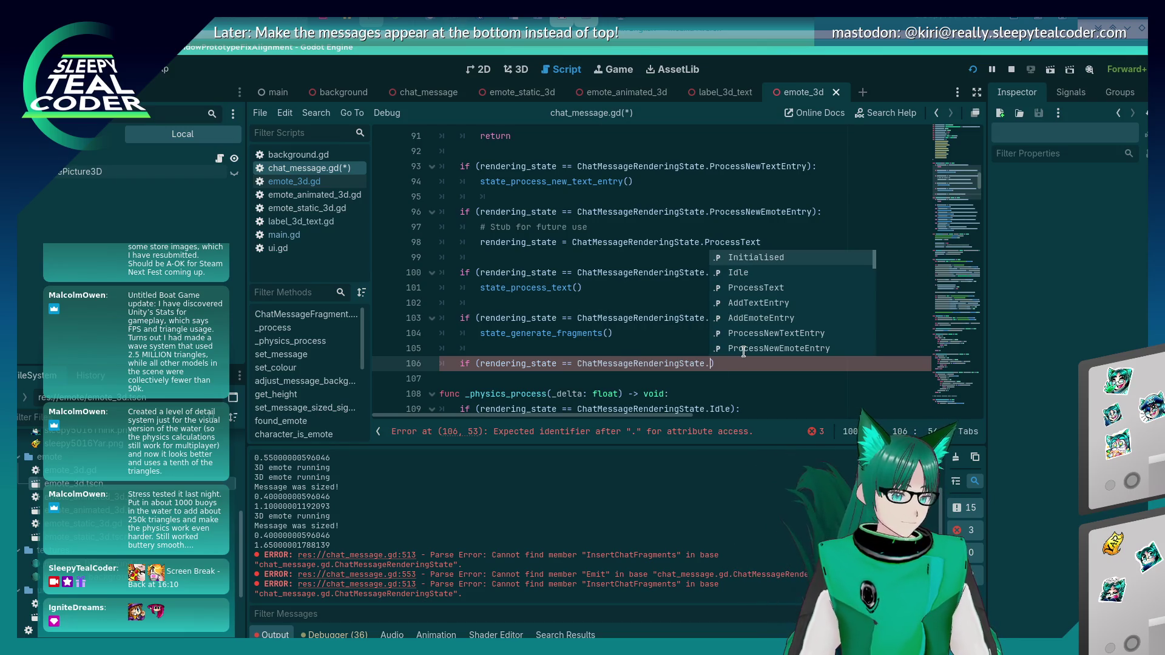
pyautogui.write('Add')
pyautogui.press('BackSpace')
pyautogui.press('BackSpace')
pyautogui.press('BackSpace')
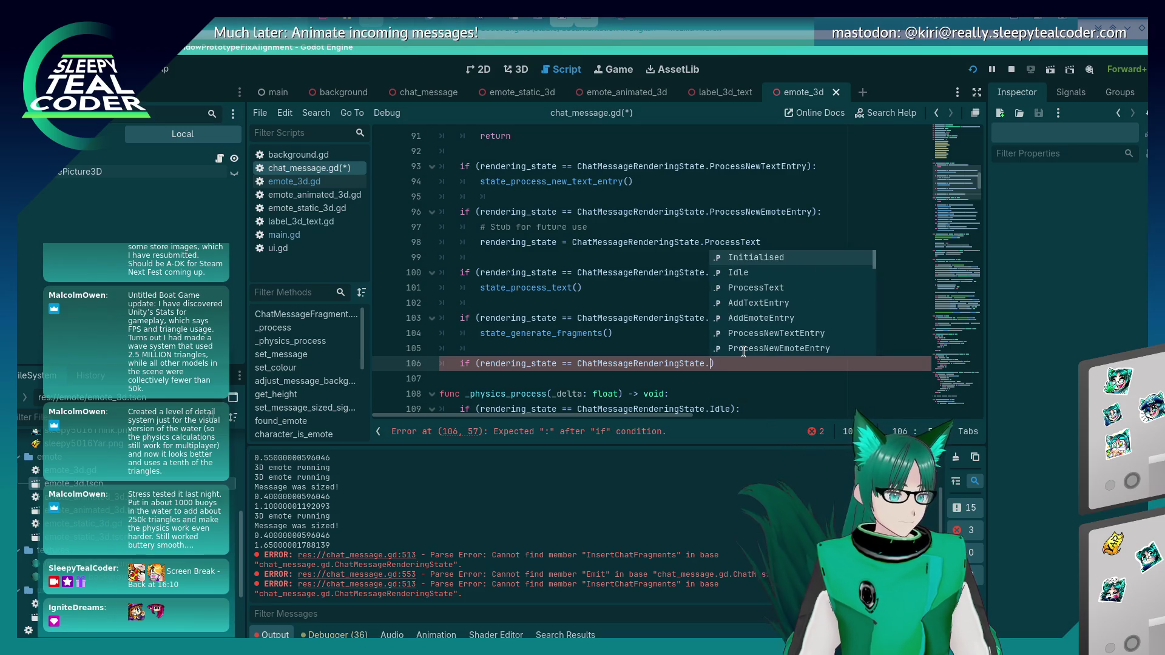
pyautogui.press('Escape')
pyautogui.scroll(13, 734, 342)
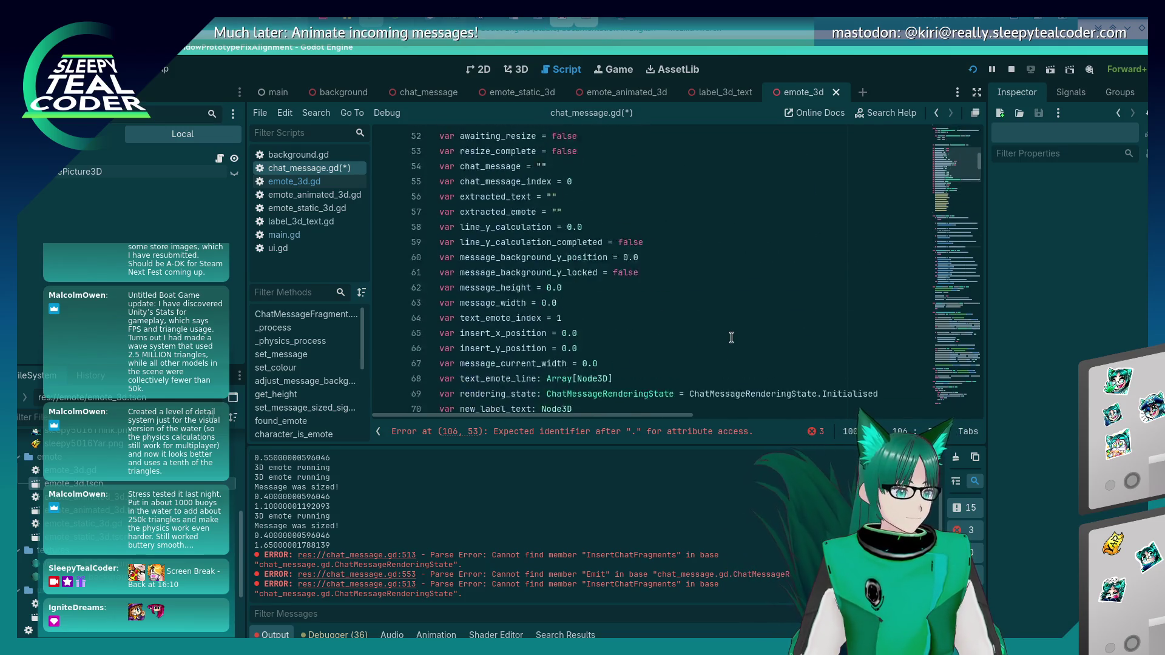
pyautogui.scroll(10, 731, 338)
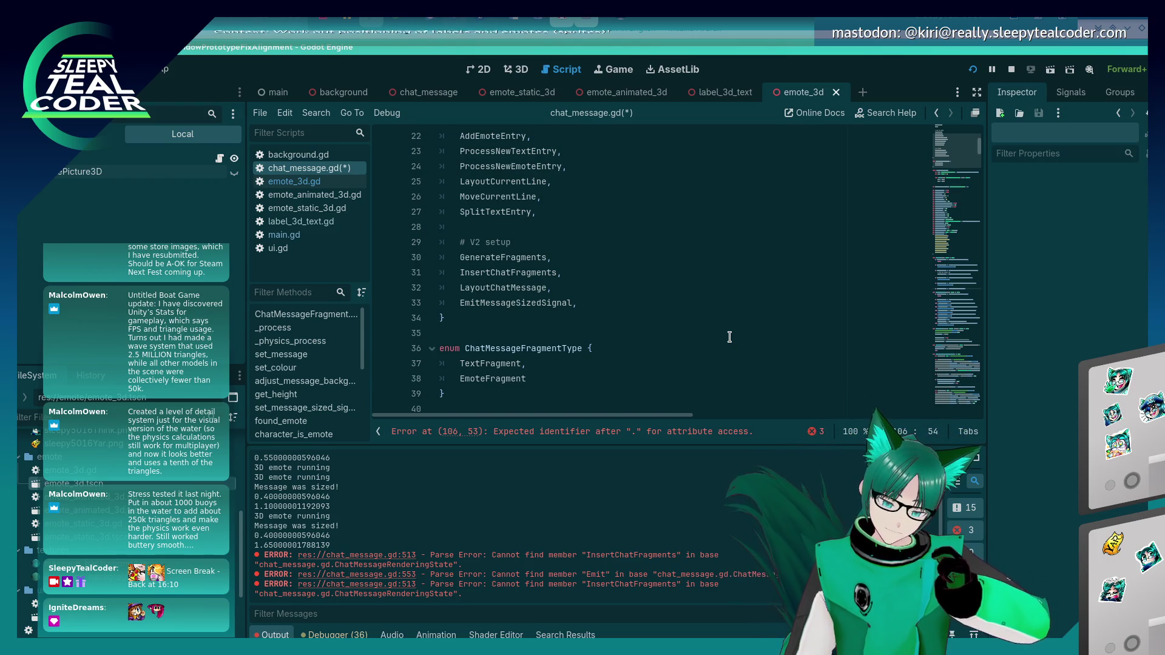
pyautogui.press('BackSpace')
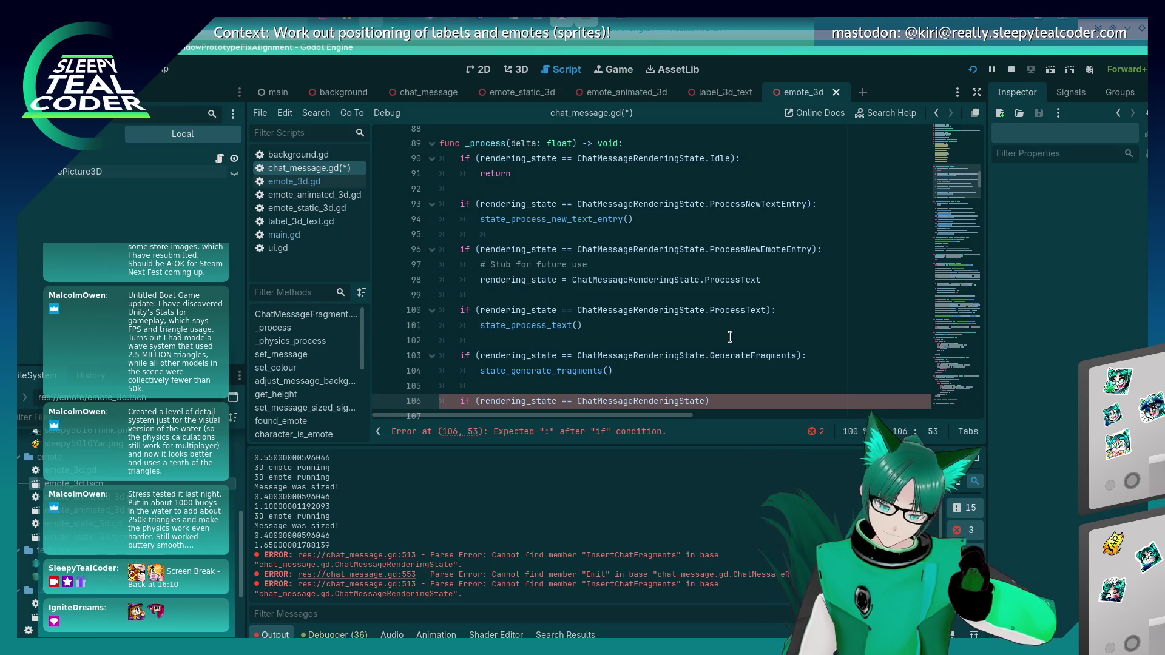
# Step: Finish the condition with InsertChatFragments: and call state_insert_chat_fragments() on the indented line below
pyautogui.write('e.')
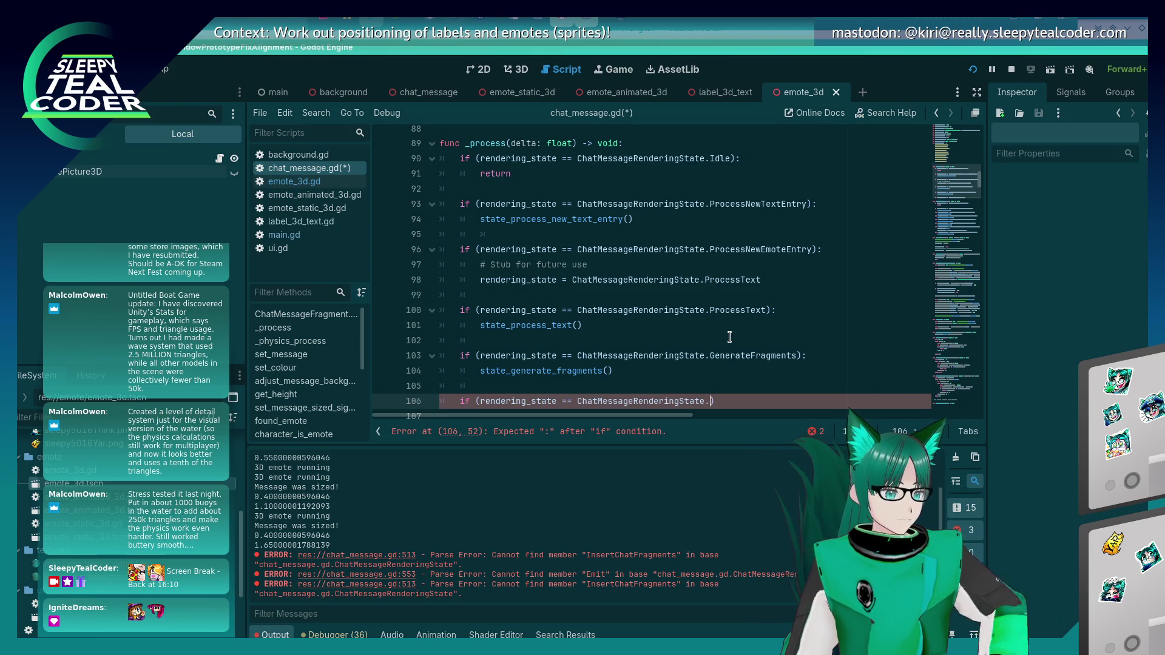
pyautogui.press('Escape')
pyautogui.scroll(20, 595, 338)
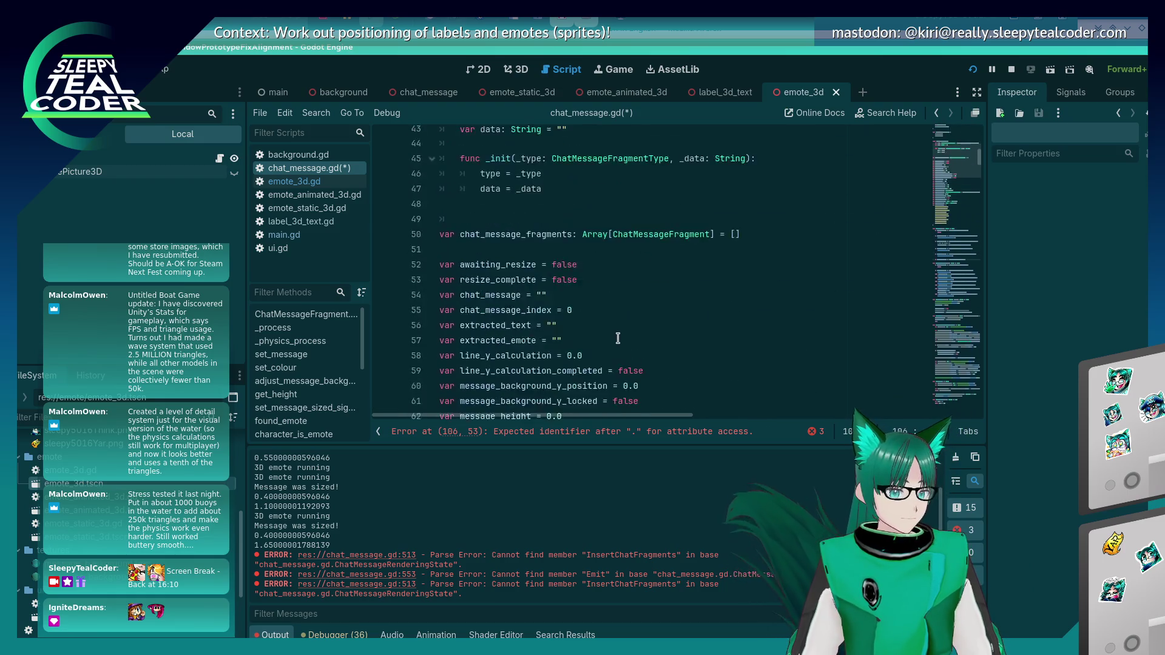
pyautogui.scroll(-4, 618, 337)
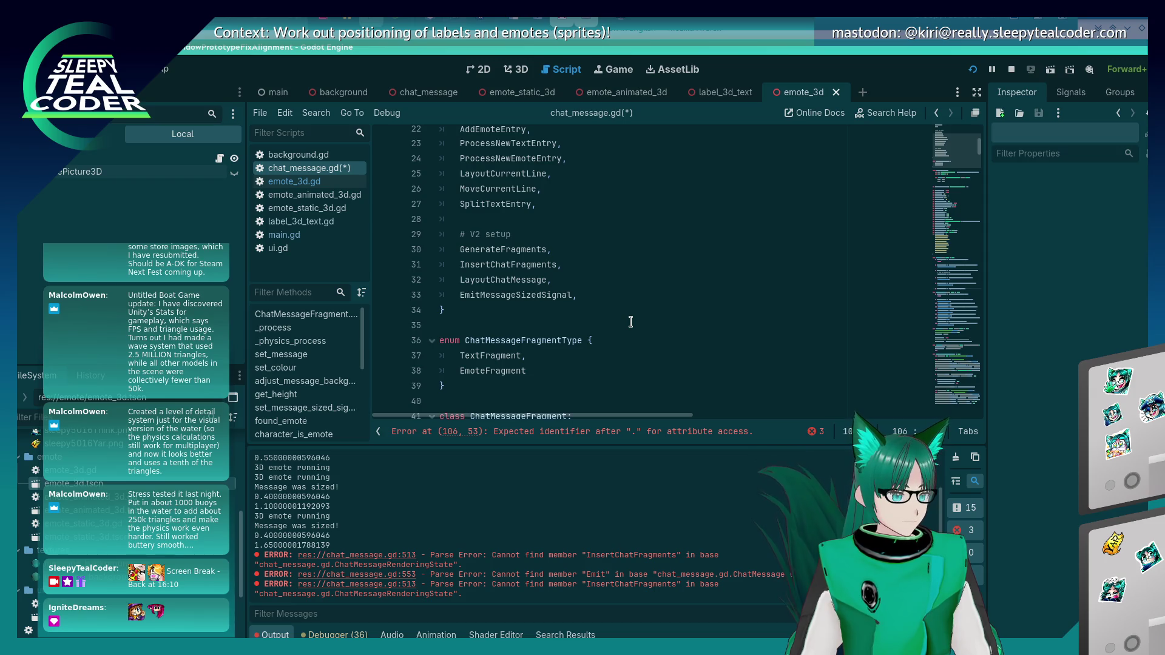
pyautogui.hotkey('ctrl', 'space')
pyautogui.press('Escape')
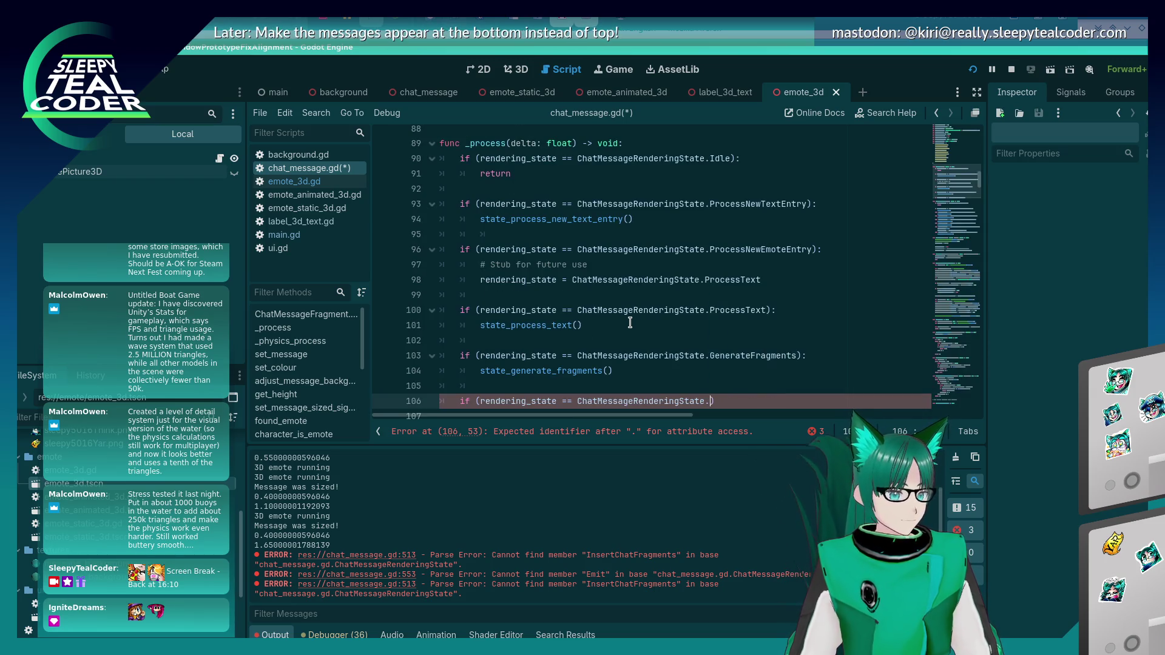
pyautogui.write('Insert')
pyautogui.press('Return')
pyautogui.press('End')
pyautogui.write(':')
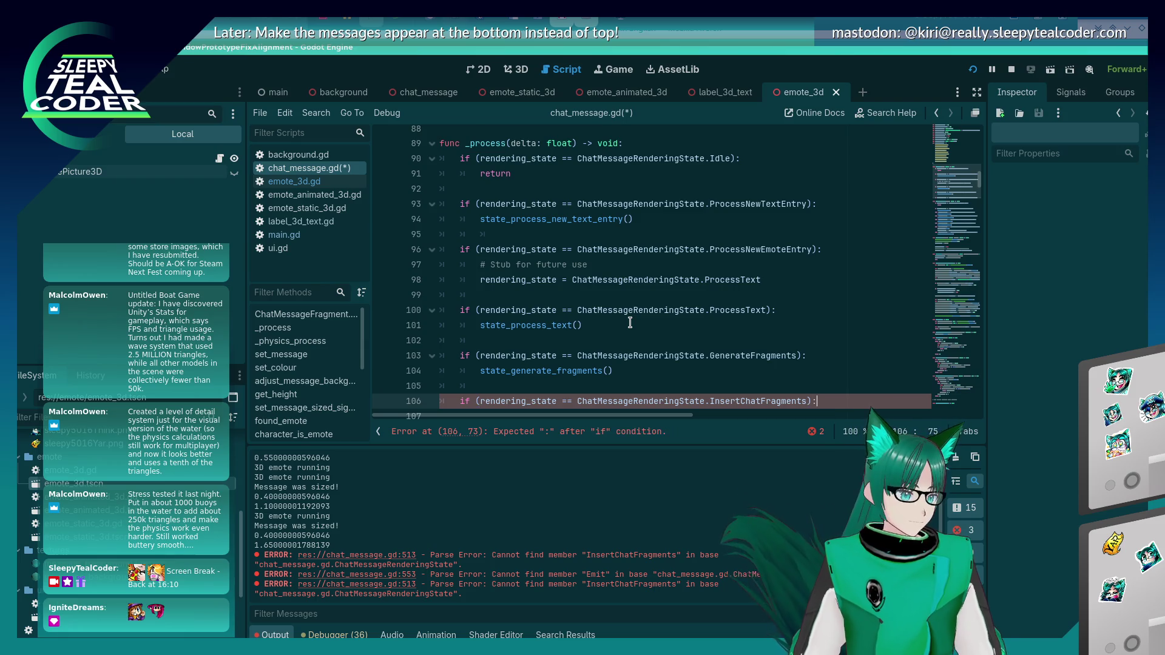
pyautogui.press('Return')
pyautogui.write('state_insert_c')
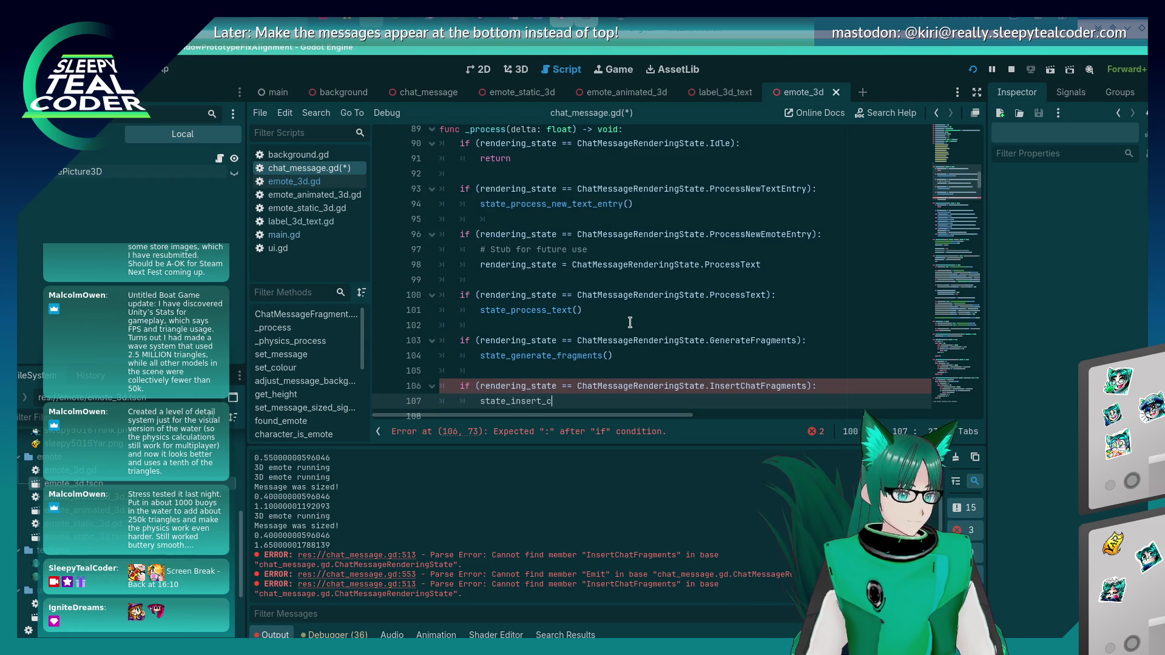
pyautogui.write('()')
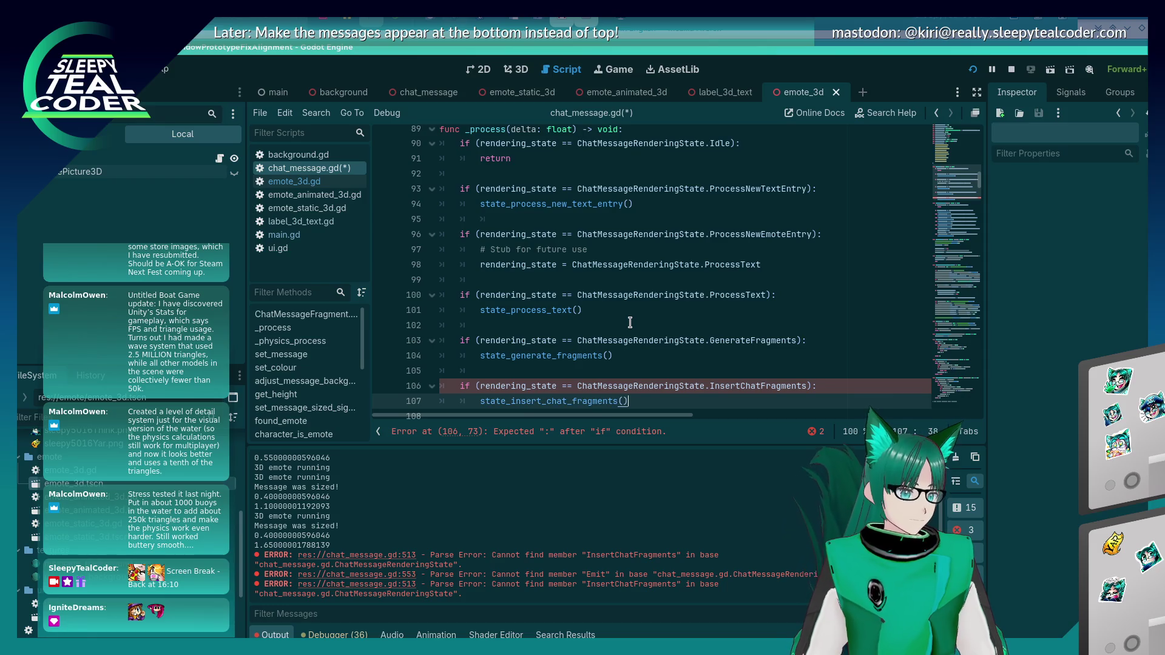
pyautogui.scroll(-2, 606, 316)
# Step: Jump to the state_insert_chat_fragments definition and review its body
pyautogui.doubleClick(577, 305)
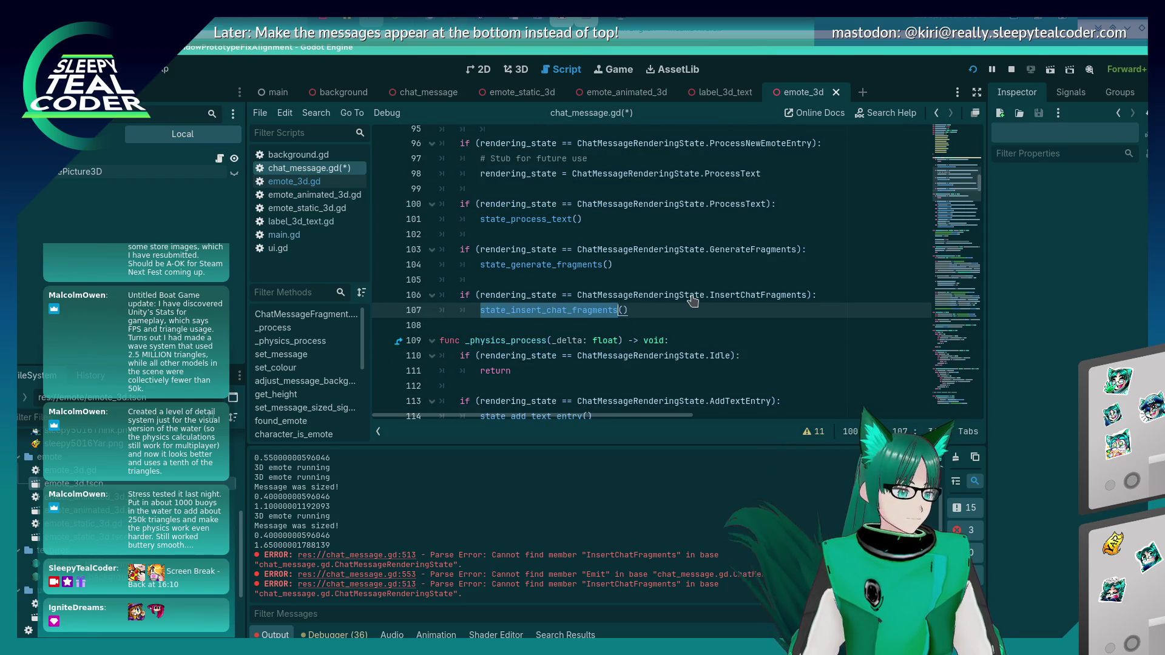
pyautogui.keyDown('ctrl'); pyautogui.click(577, 310); pyautogui.keyUp('ctrl')
pyautogui.scroll(2, 533, 293)
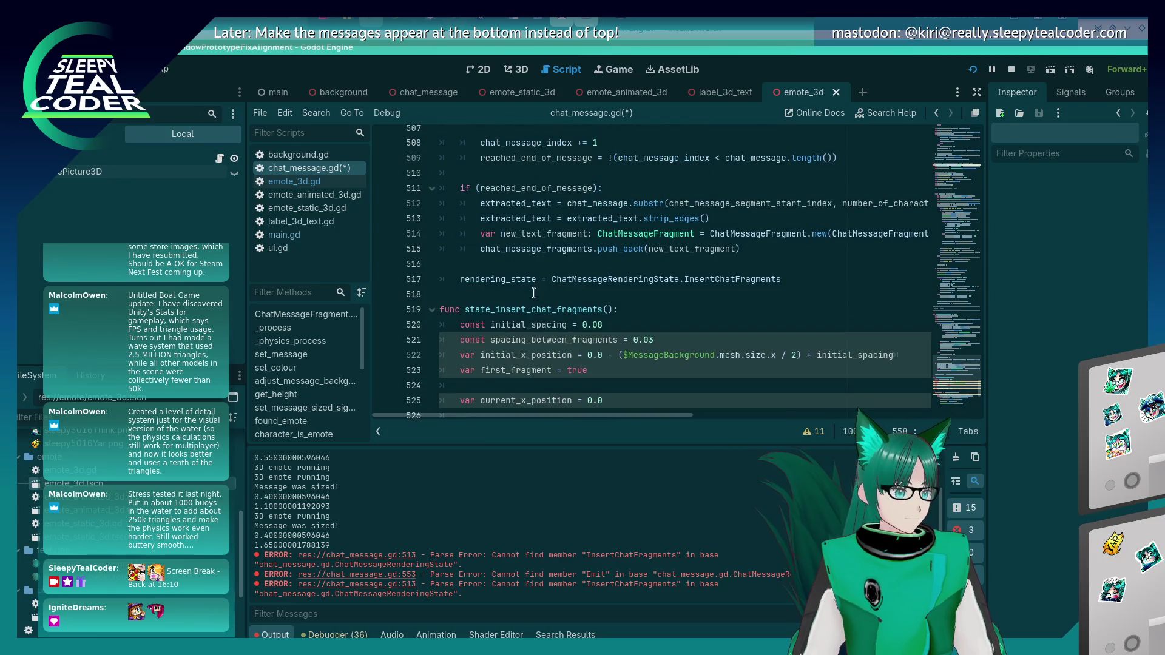
pyautogui.scroll(-11, 533, 303)
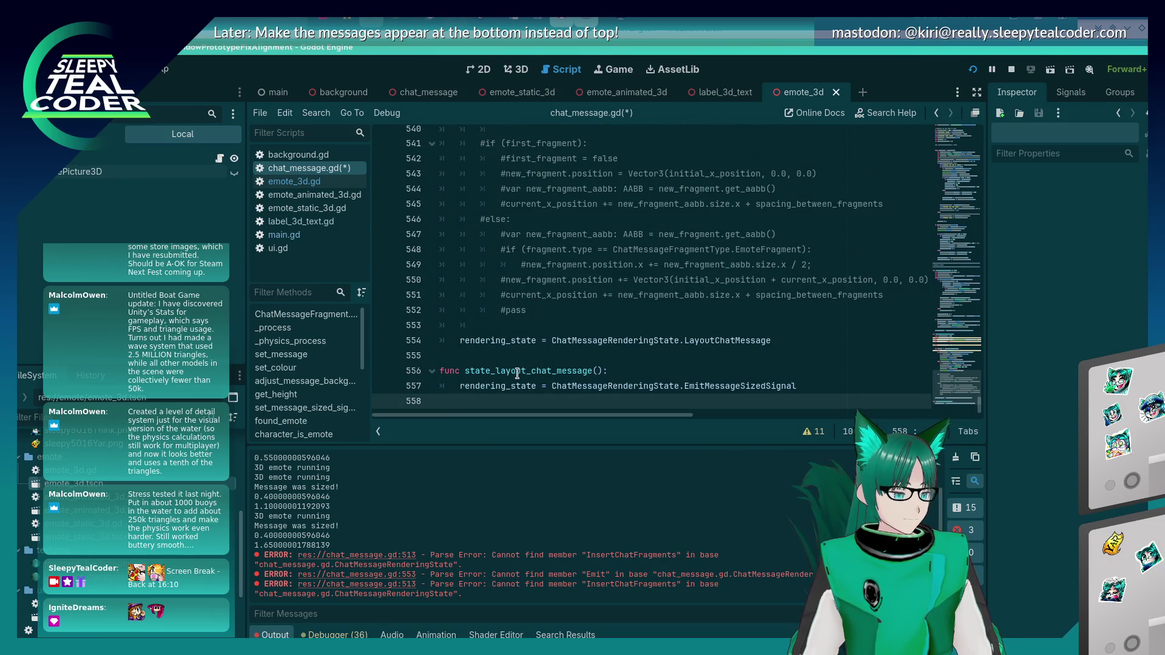
pyautogui.click(517, 373)
pyautogui.click(681, 386)
pyautogui.click(681, 340)
pyautogui.scroll(3, 720, 339)
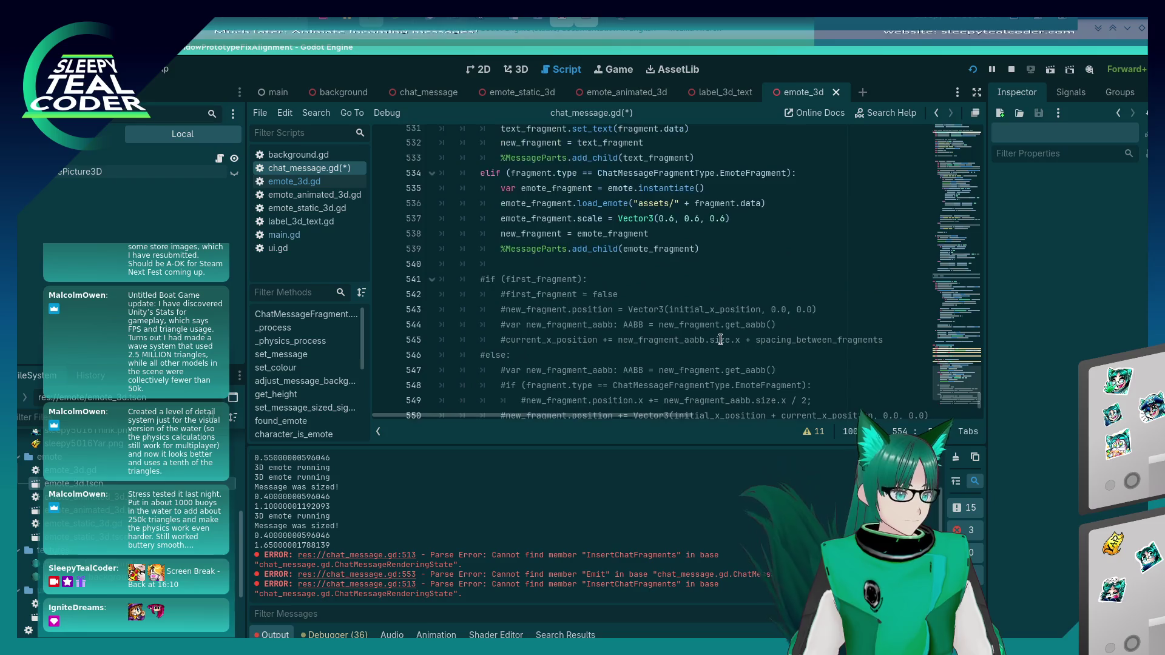
pyautogui.scroll(-3, 720, 339)
pyautogui.click(556, 310)
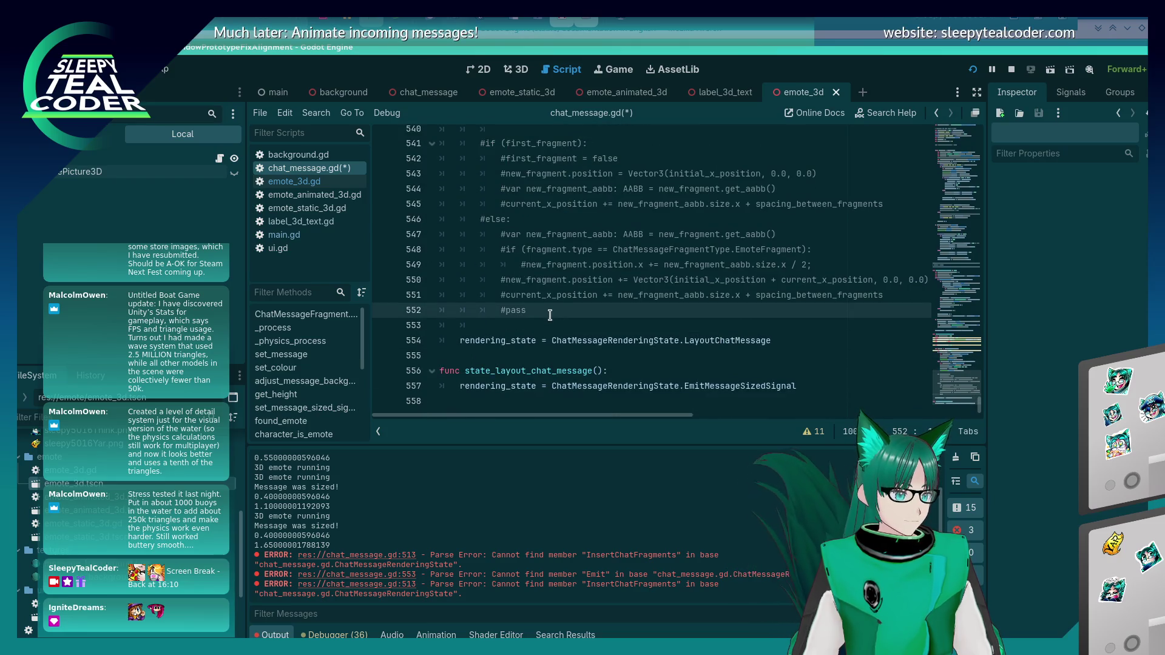
# Step: Start a 'var generated' declaration on a new line below the chat_message_fragments array
pyautogui.scroll(11, 550, 315)
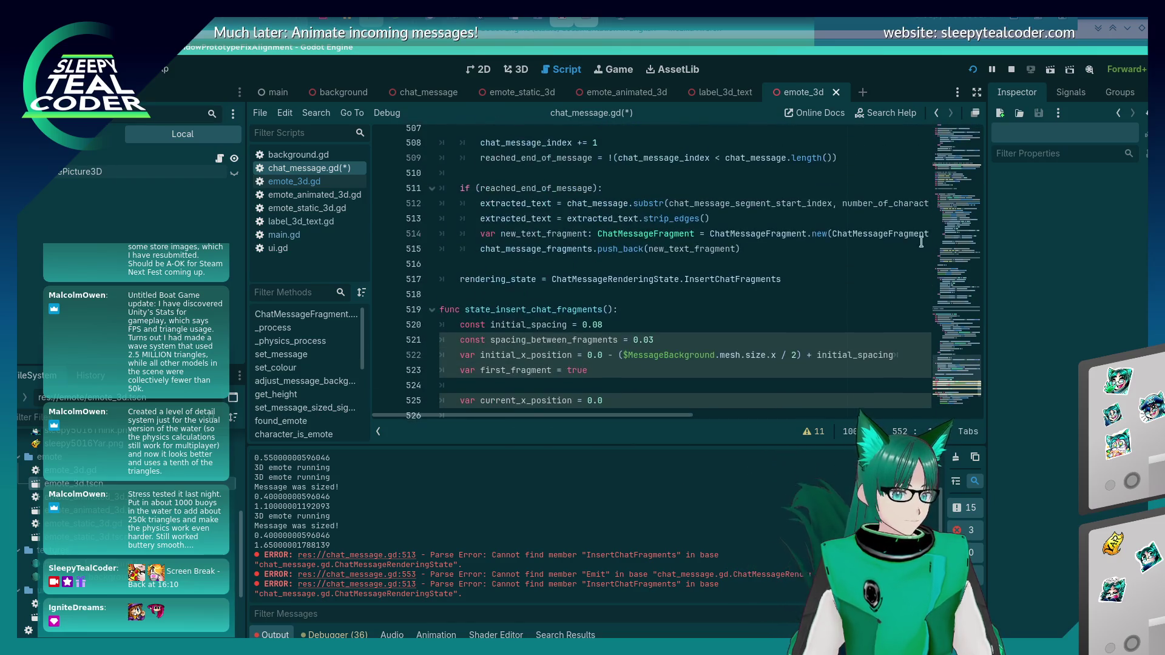
pyautogui.scroll(15, 921, 242)
pyautogui.click(947, 208)
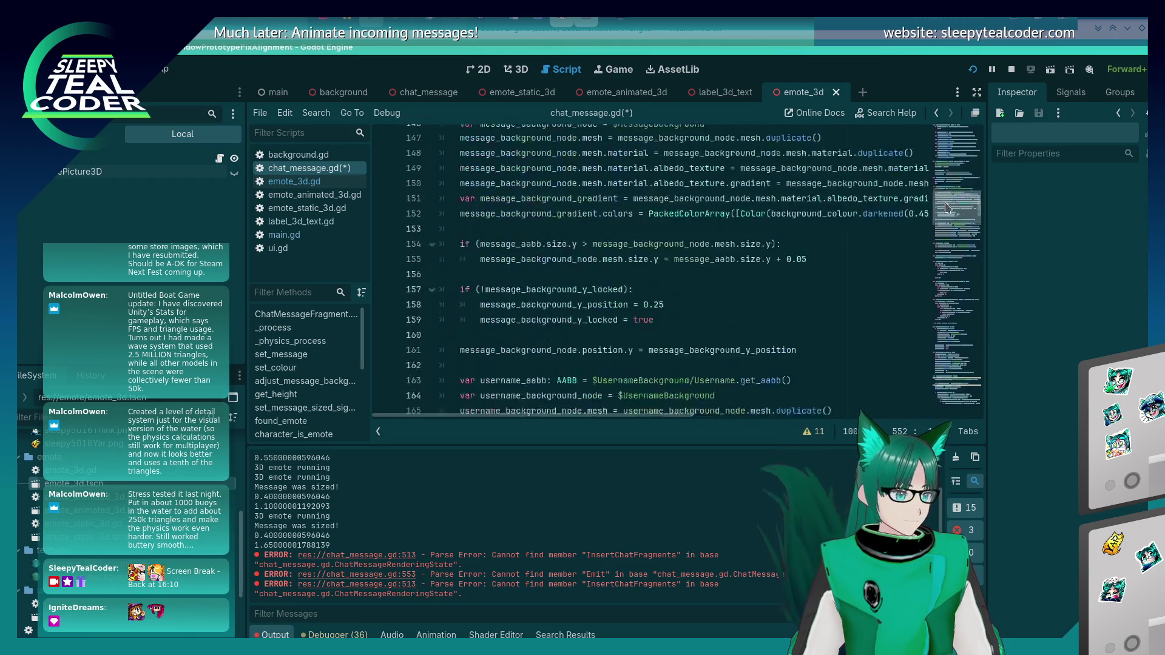
pyautogui.moveTo(947, 208)
pyautogui.mouseDown()
pyautogui.moveTo(941, 140)
pyautogui.moveTo(947, 361)
pyautogui.mouseUp()
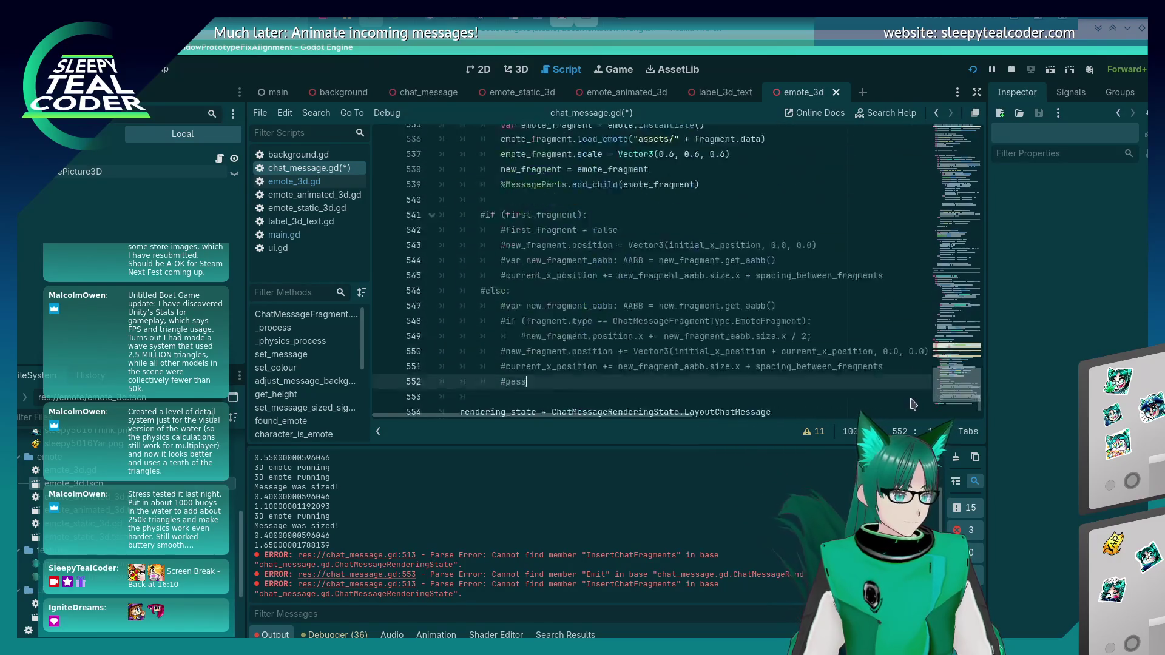
pyautogui.moveTo(549, 310)
pyautogui.mouseDown()
pyautogui.moveTo(485, 182)
pyautogui.moveTo(440, 143)
pyautogui.mouseUp()
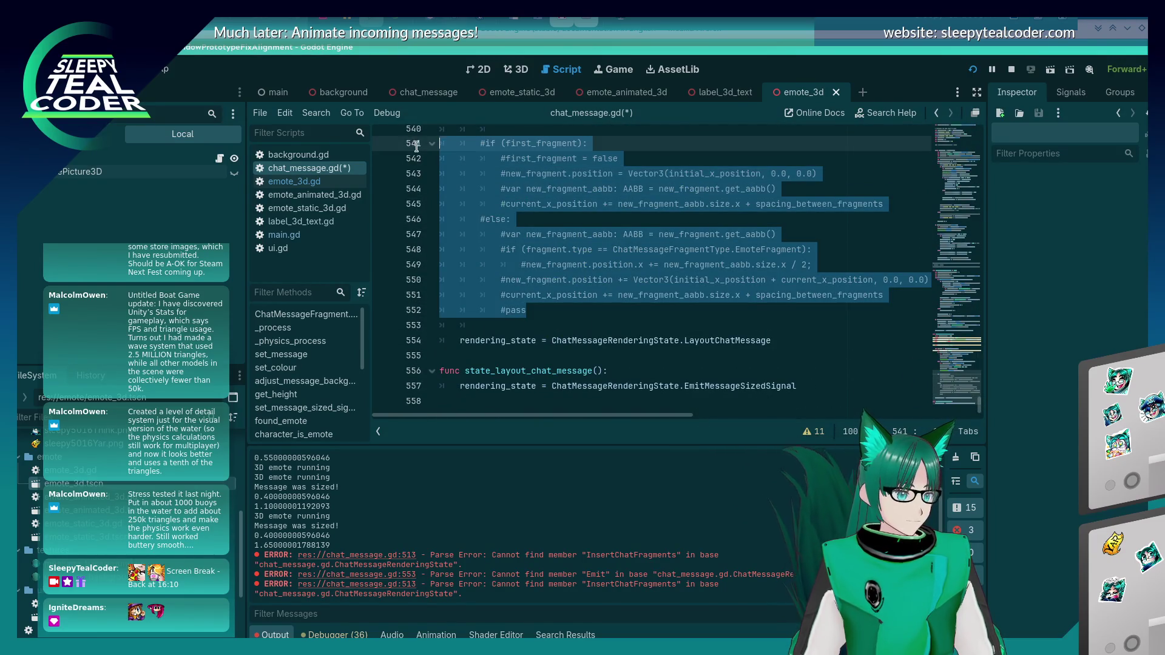
pyautogui.scroll(6, 557, 283)
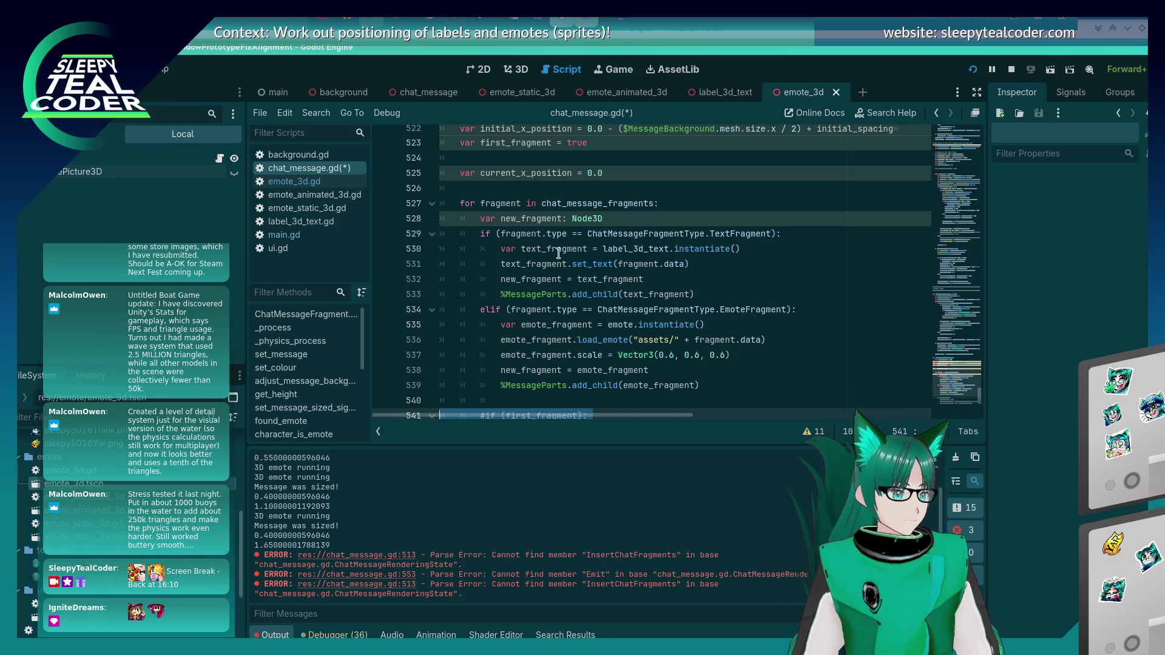
pyautogui.scroll(20, 559, 253)
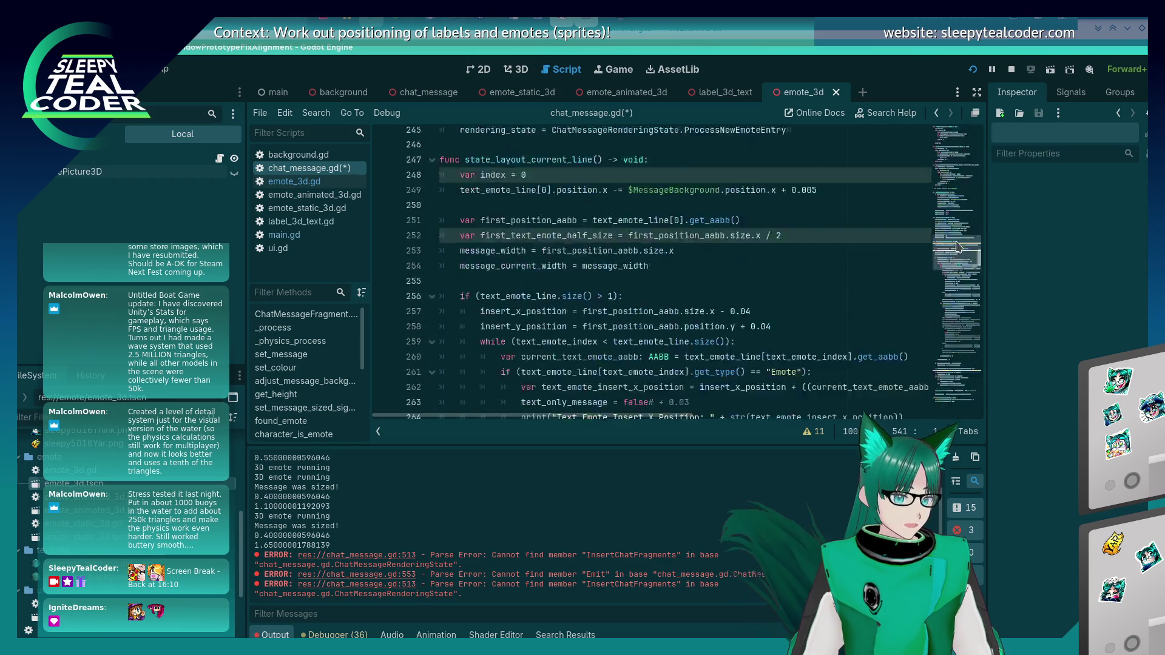
pyautogui.scroll(20, 956, 246)
pyautogui.scroll(-4, 619, 273)
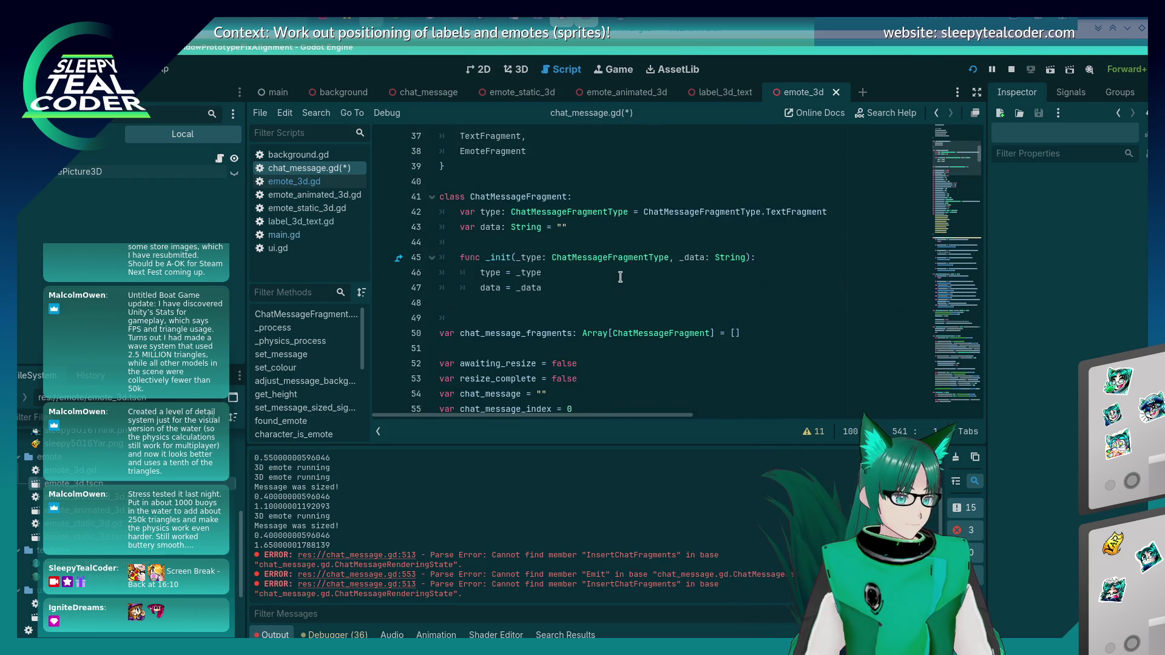
pyautogui.click(780, 334)
pyautogui.press('Return')
pyautogui.write('var ')
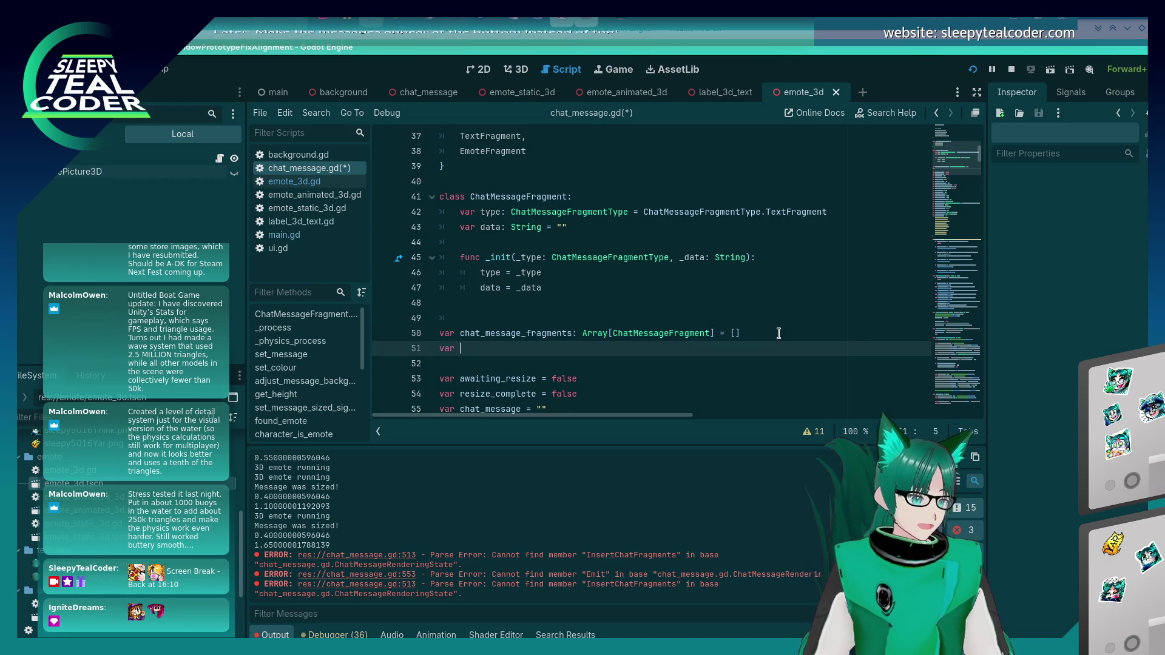
pyautogui.write('generated_message_fragments: Array[')
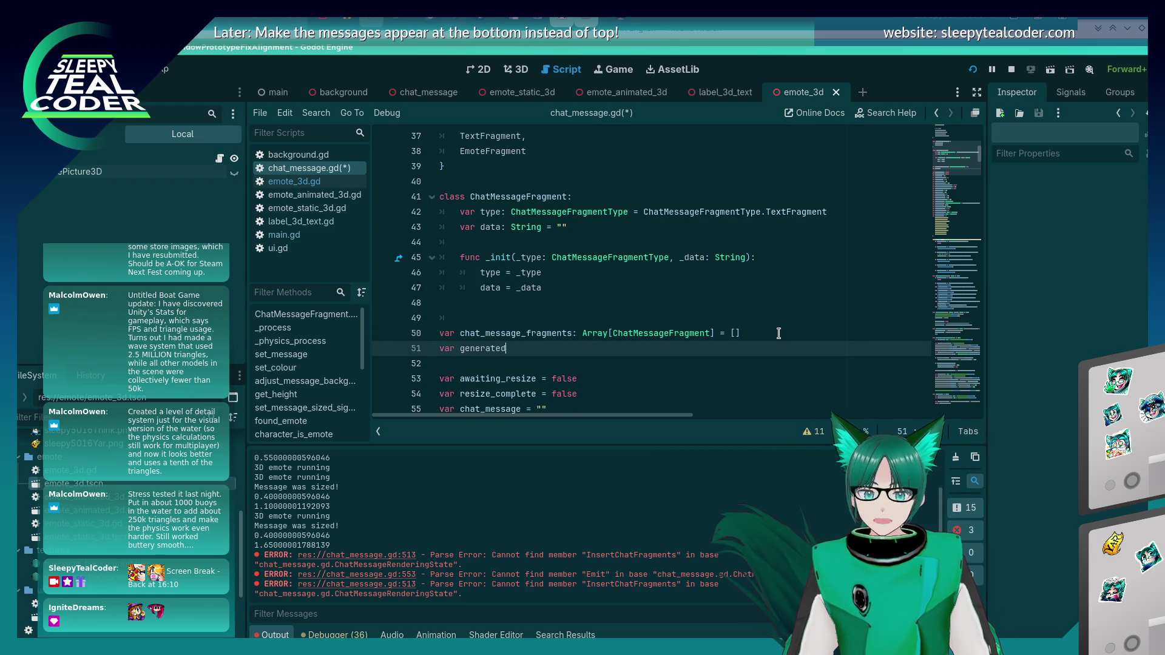
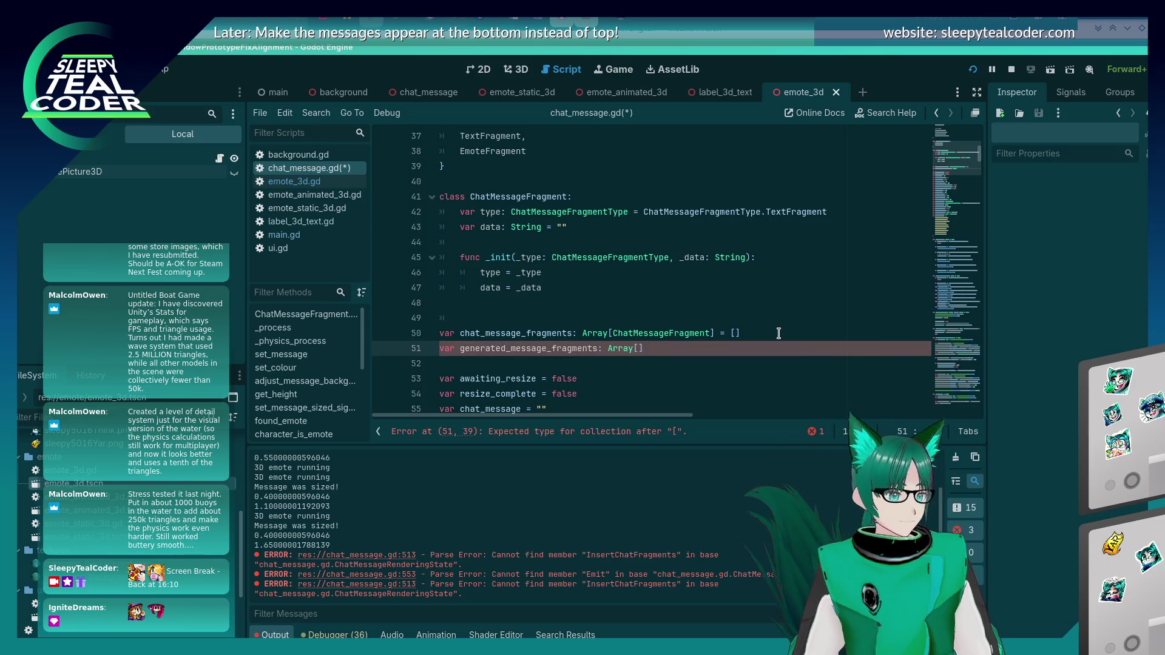
# Step: Declare generated_message_fragments as Array[Node3D] = [] and save the script
pyautogui.write('Node3D] = []')
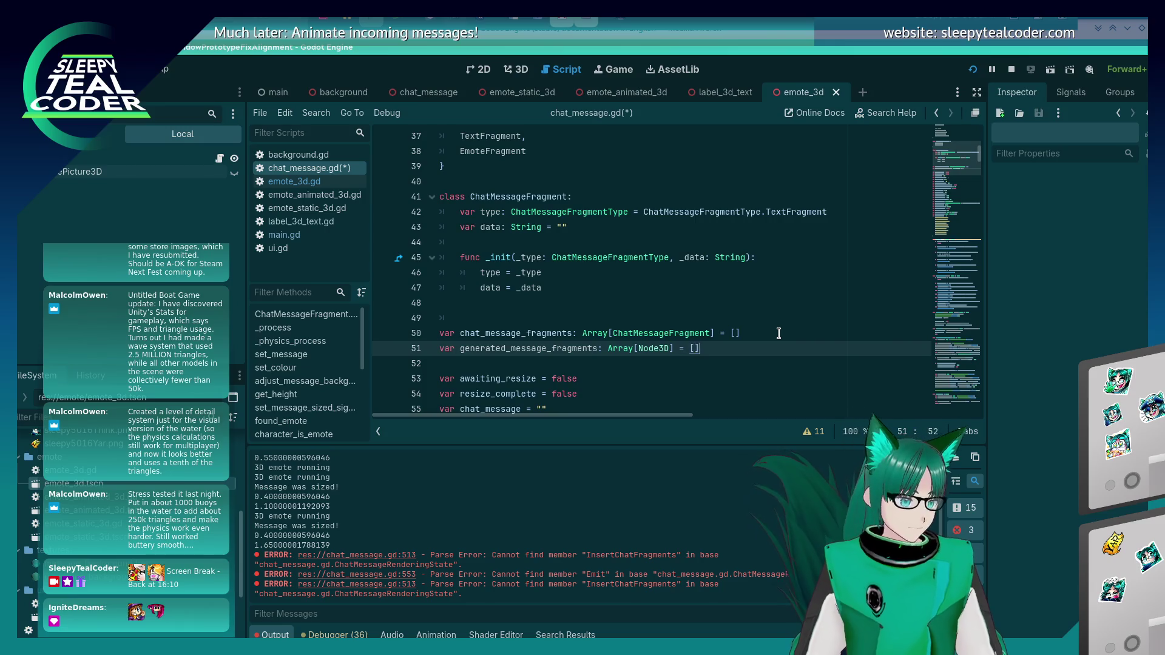
pyautogui.hotkey('ctrl', 's')
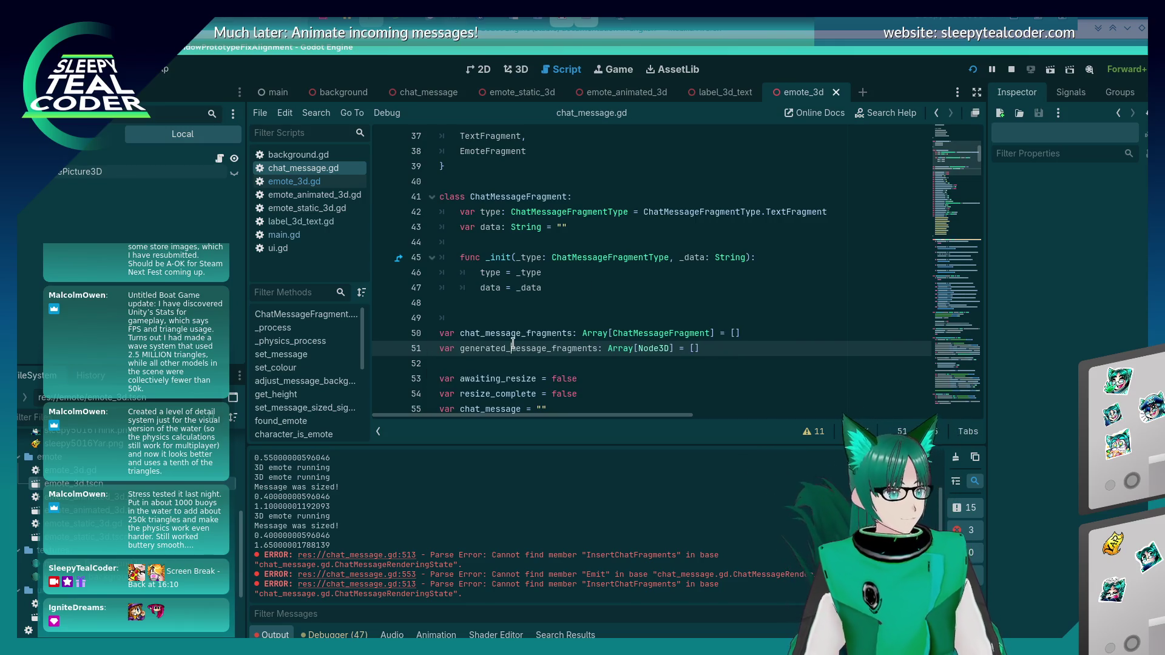
pyautogui.doubleClick(513, 345)
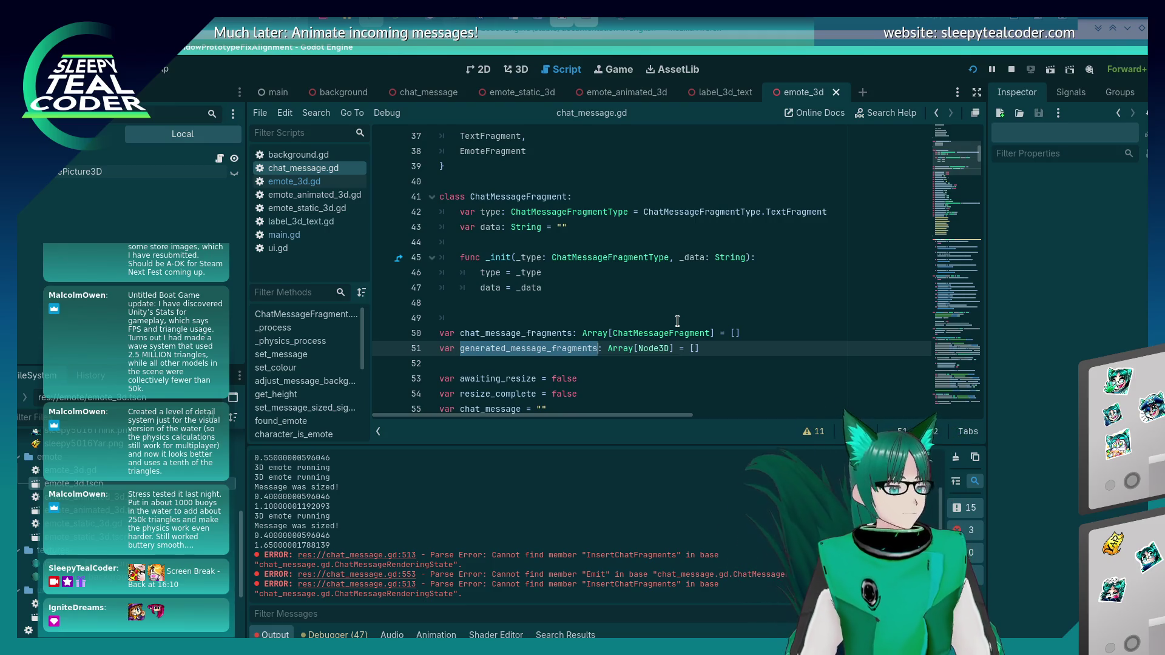
# Step: Write generated_message_fragments.push_back(new_fragment) below the text fragment branch
pyautogui.hotkey('alt', 'Left')
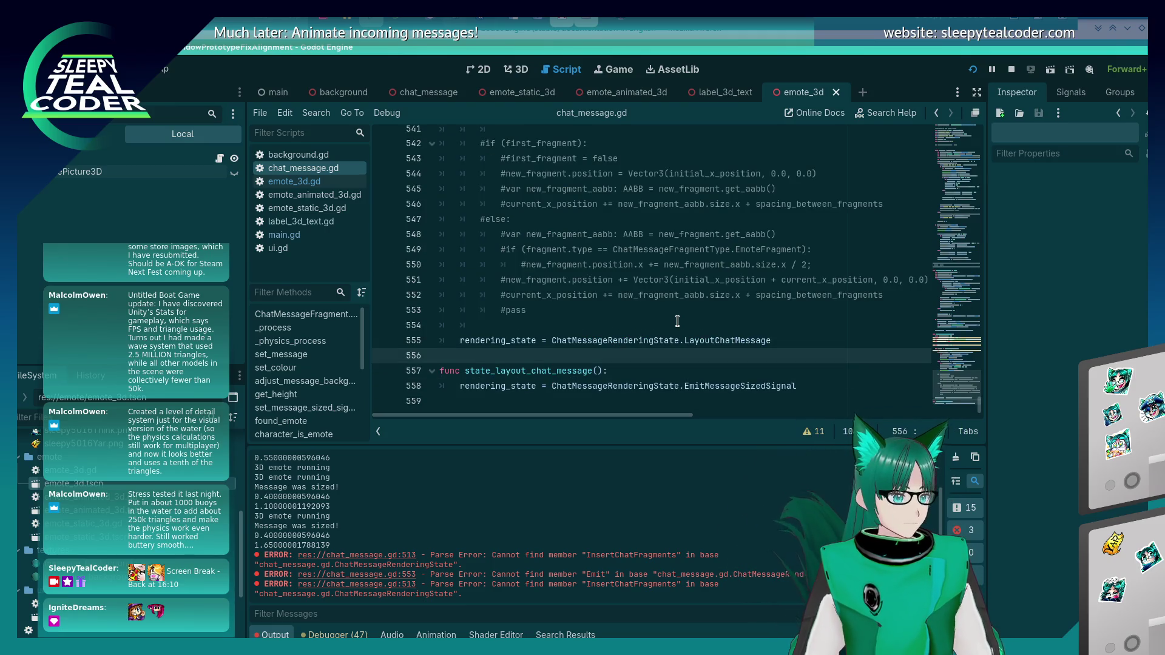
pyautogui.press('Up')
pyautogui.press('Up')
pyautogui.press('Up')
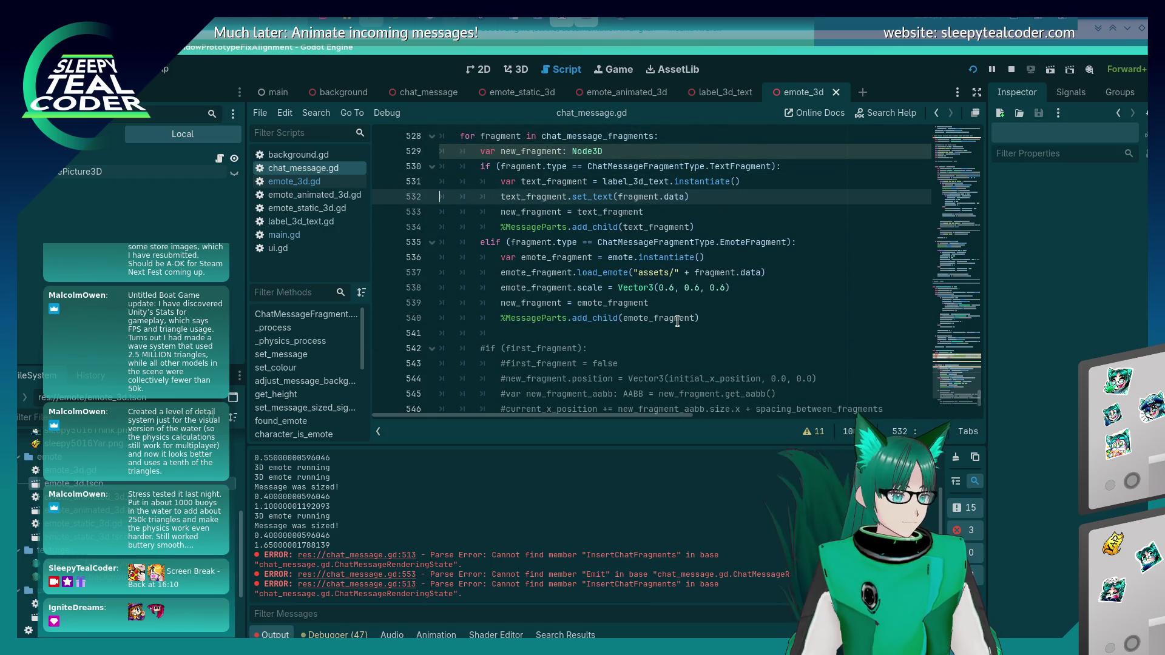
pyautogui.press('Down')
pyautogui.press('End')
pyautogui.press('Return')
pyautogui.write('generated_message_fragments.')
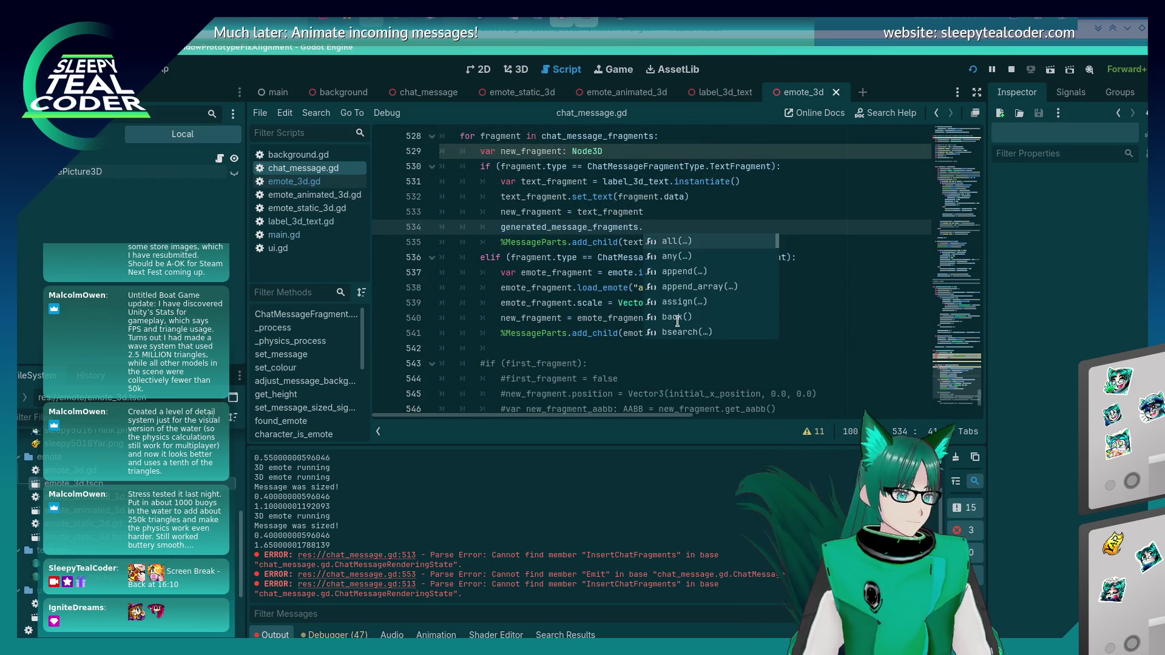
pyautogui.write('push_back((')
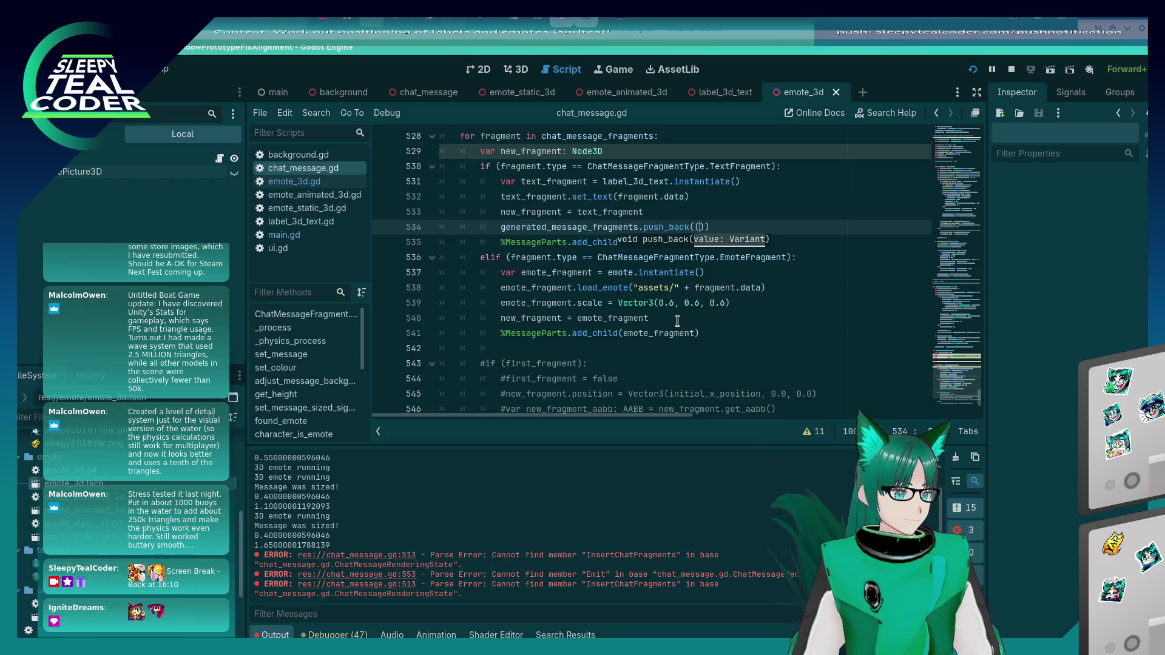
pyautogui.press('BackSpace')
pyautogui.write('new_fragment')
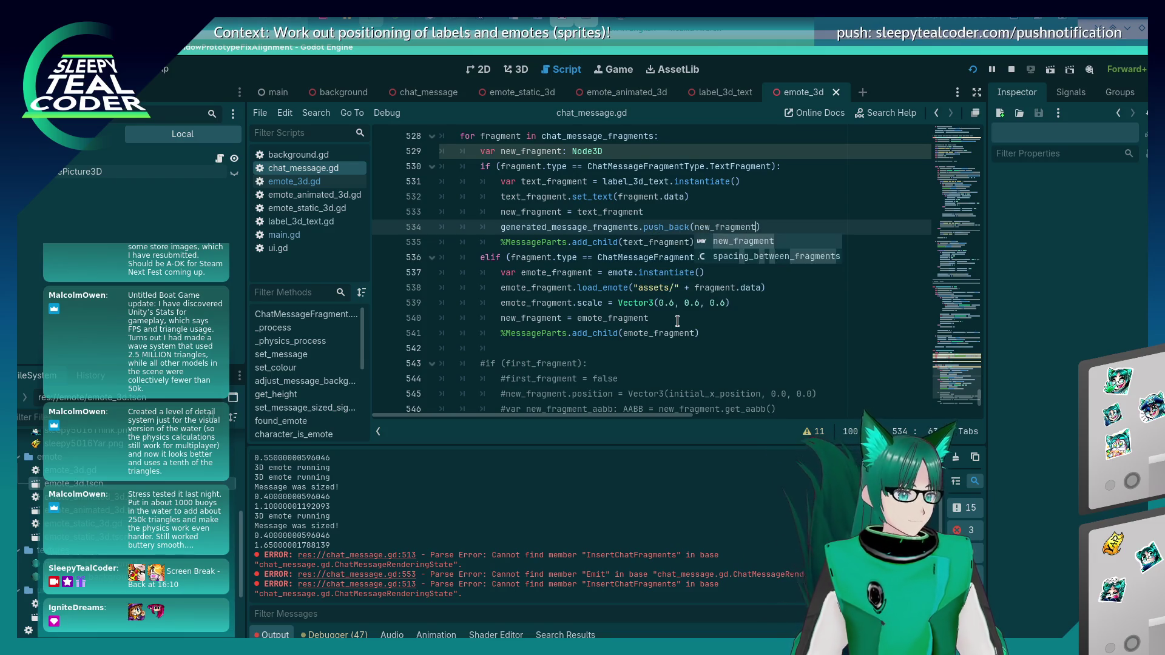
pyautogui.press('Escape')
# Step: Move the push_back call after the if/elif block so every fragment gets appended
pyautogui.hotkey('shift', 'Home')
pyautogui.hotkey('shift', 'Home')
pyautogui.press('BackSpace')
pyautogui.press('BackSpace')
pyautogui.press('Down')
pyautogui.press('Down')
pyautogui.press('Down')
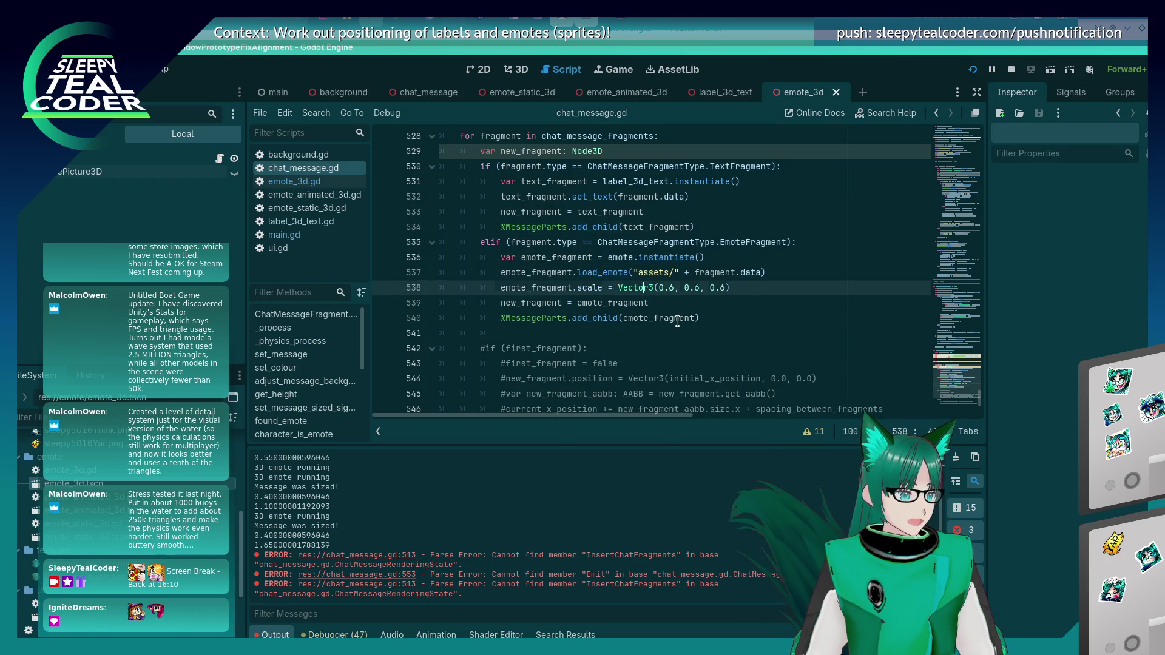
pyautogui.press('Down')
pyautogui.press('Down')
pyautogui.press('Down')
pyautogui.press('Return')
pyautogui.press('Return')
pyautogui.press('Up')
pyautogui.hotkey('shift', 'Home')
pyautogui.press('BackSpace')
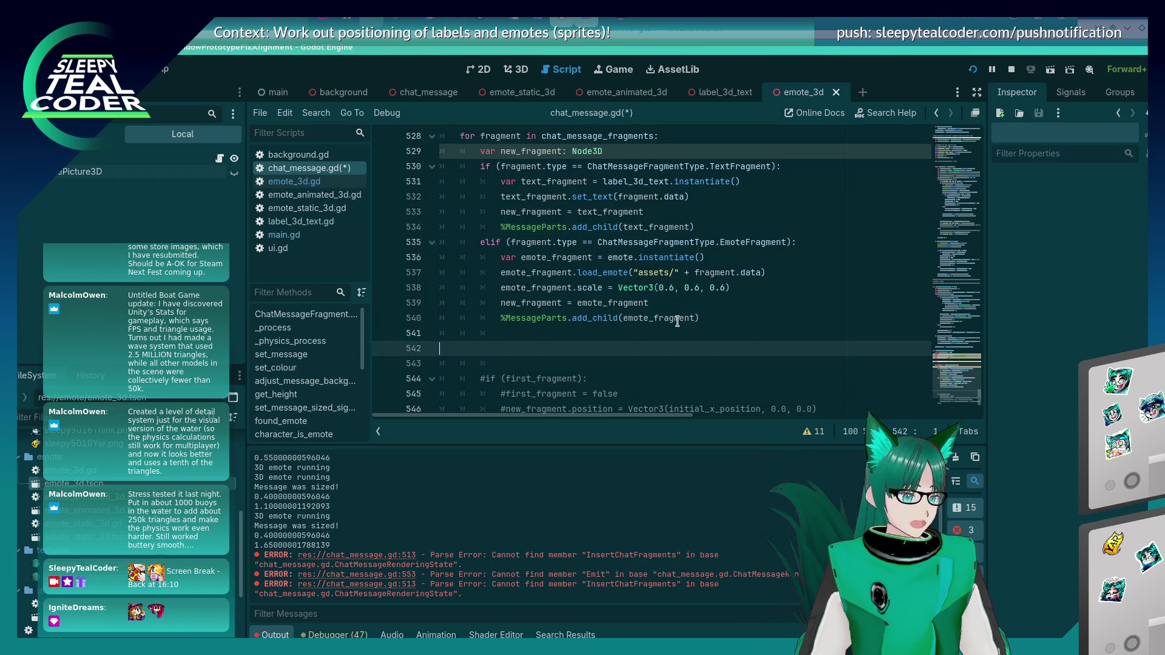
pyautogui.write('generated_message_fragments.push_back(new_fragment)')
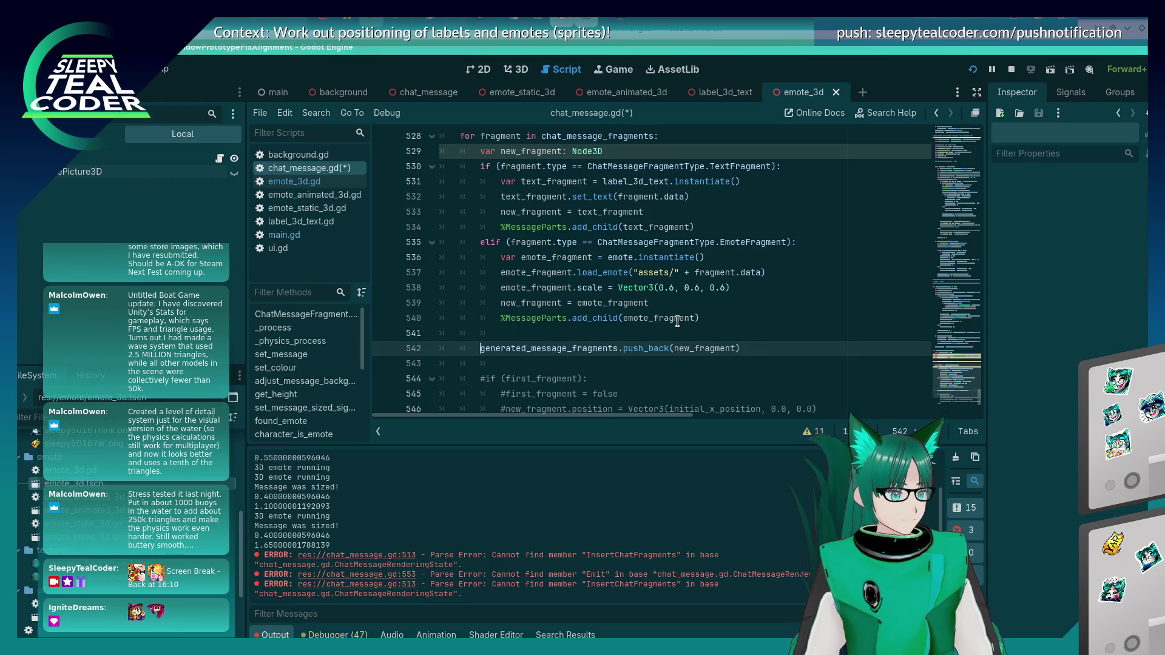
pyautogui.press('Down')
pyautogui.press('Down')
pyautogui.press('Down')
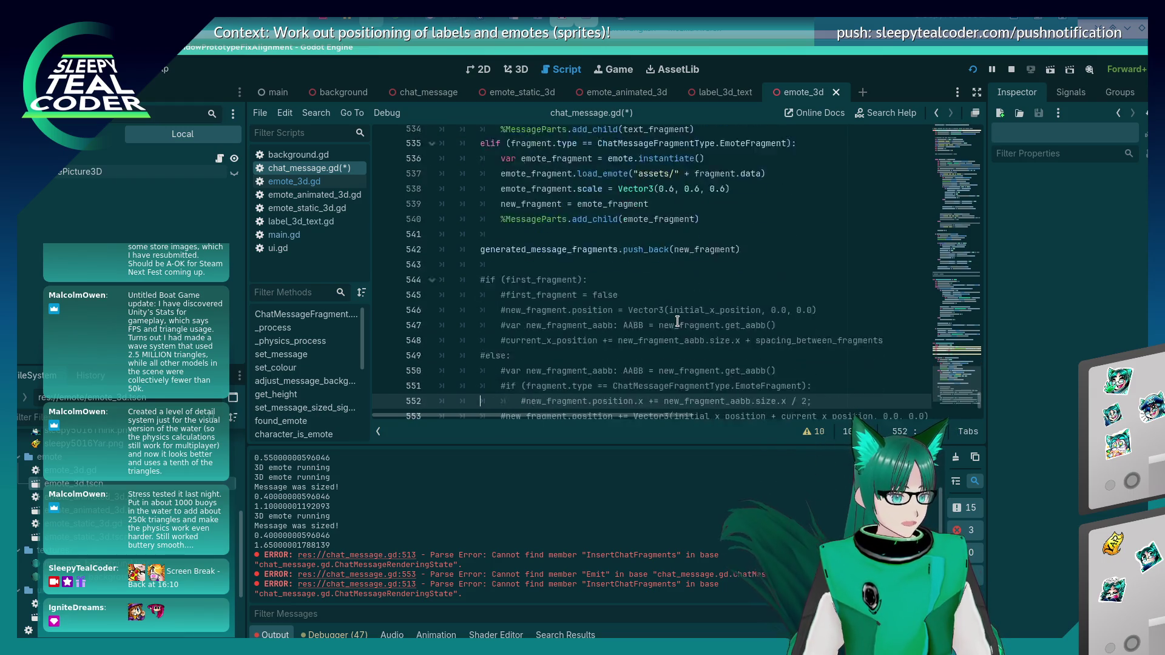
pyautogui.press('Down')
pyautogui.press('Down')
pyautogui.press('Down')
pyautogui.press('Up')
pyautogui.press('Up')
pyautogui.press('Up')
# Step: Paste the commented positioning block into state_layout_chat_message and unindent it
pyautogui.scroll(6, 605, 314)
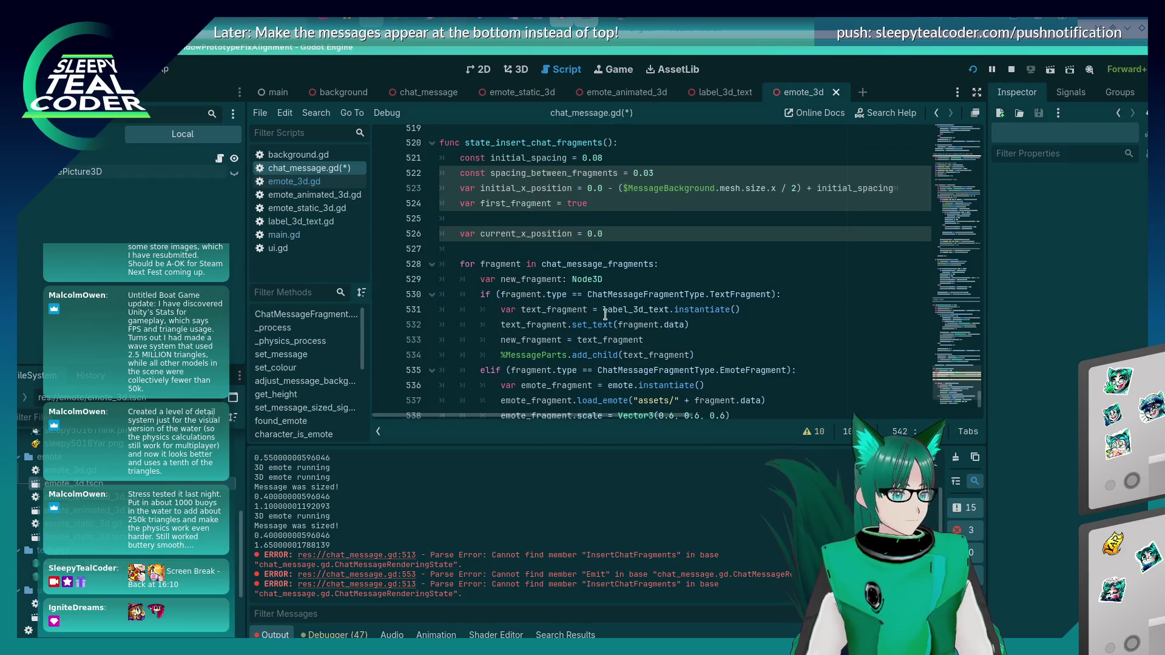
pyautogui.scroll(-4, 605, 314)
pyautogui.click(634, 370)
pyautogui.press('Return')
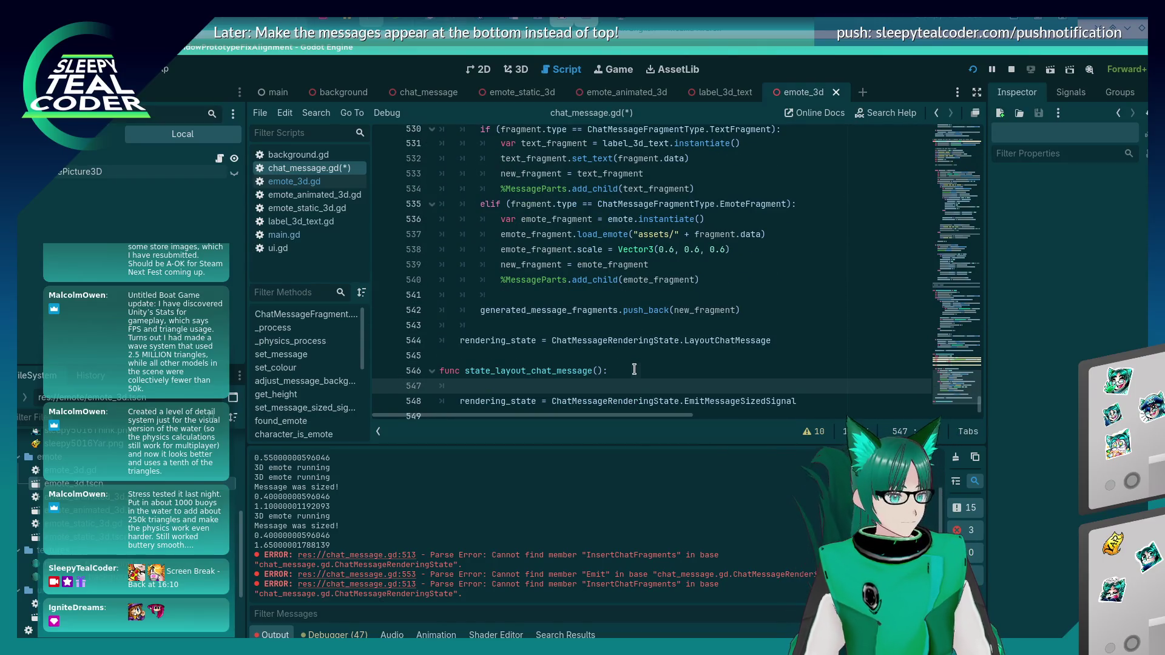
pyautogui.write('#if (first_fragment): \t\t\t#first_fragment = false \t\t\t#new_fragment.position = Vector3(initial_x_position, 0.0, 0.0) \t\t\t#var new_fragment_aabb: AABB = new_fragment.get_aabb() \t\t\t#current_x_position += new_fragment_aabb.size.x + spacing_between_fragments \t\t#else: \t\t\t#var new_fragment_aabb: AABB = new_fragment.get_aabb() \t\t\t#if (fragment.type == ChatMessageFragmentType.EmoteFragment): \t\t\t\t#new_fragment.position.x += new_fragment_aabb.size.x / 2; \t\t\t#new_fragment.position += Vector3(initial_x_position + current_x_position, 0.0, 0.0) \t\t\t#current_x_position += new_fragment_aabb.size.x + spacing_between_fragments \t\t\t#pass')
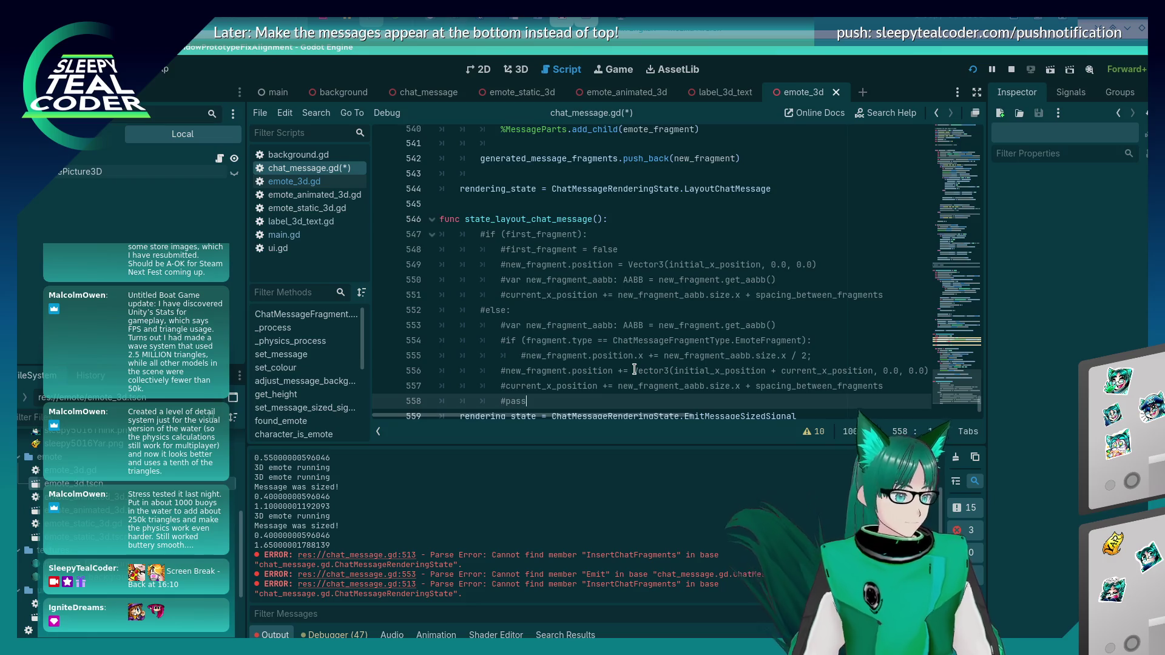
pyautogui.hotkey('shift', 'Home')
pyautogui.hotkey('shift', 'Up')
pyautogui.hotkey('shift', 'Up')
pyautogui.hotkey('shift', 'Up')
pyautogui.hotkey('shift', 'Up')
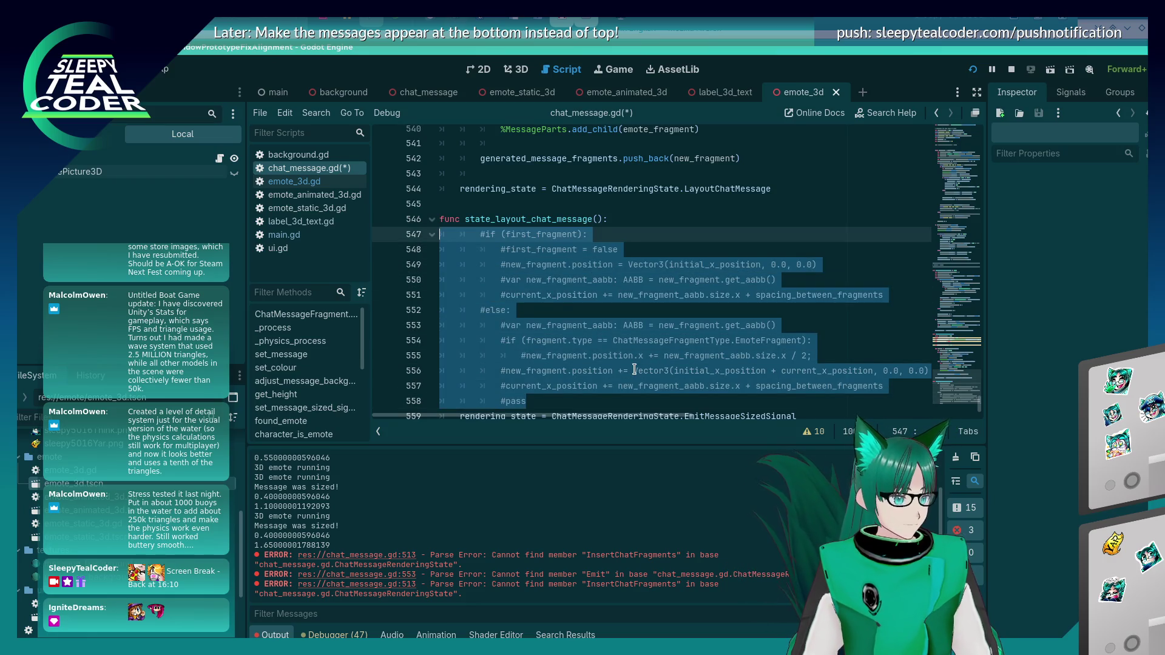
pyautogui.hotkey('shift', 'Tab')
pyautogui.click(684, 219)
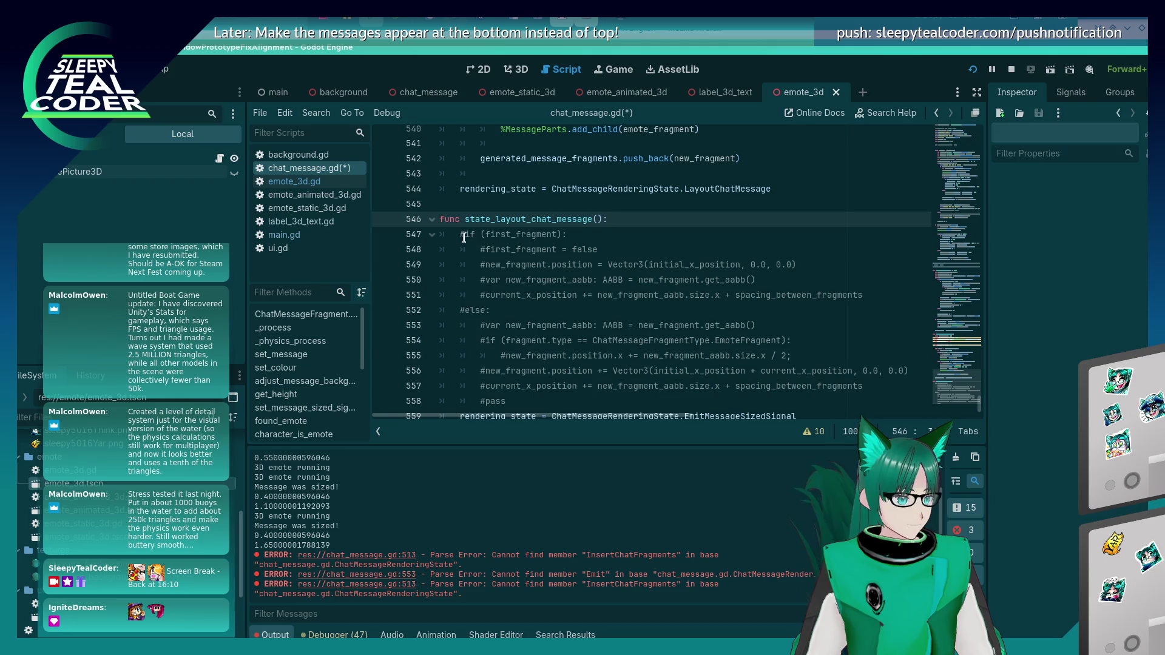
# Step: Move the initial_spacing 0.08, spacing_between_fragments 0.03 and position variables into the layout function, then save
pyautogui.scroll(8, 485, 255)
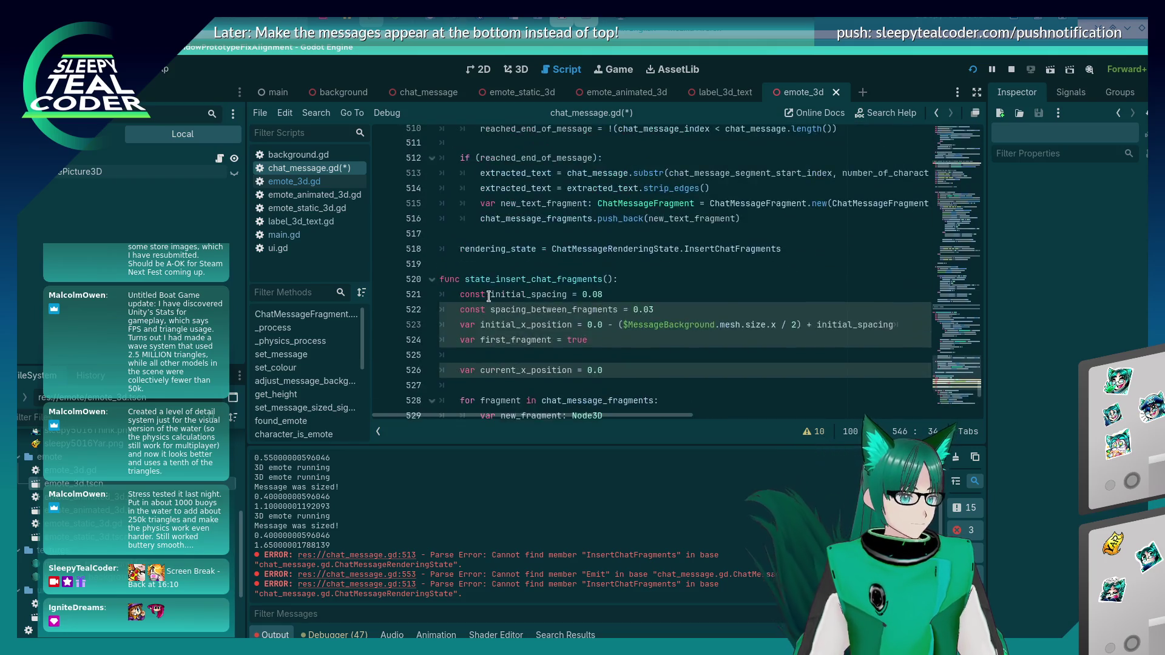
pyautogui.moveTo(617, 275); pyautogui.dragTo(441, 203)
pyautogui.hotkey('ctrl', 'c')
pyautogui.scroll(-2, 692, 335)
pyautogui.scroll(-1, 692, 336)
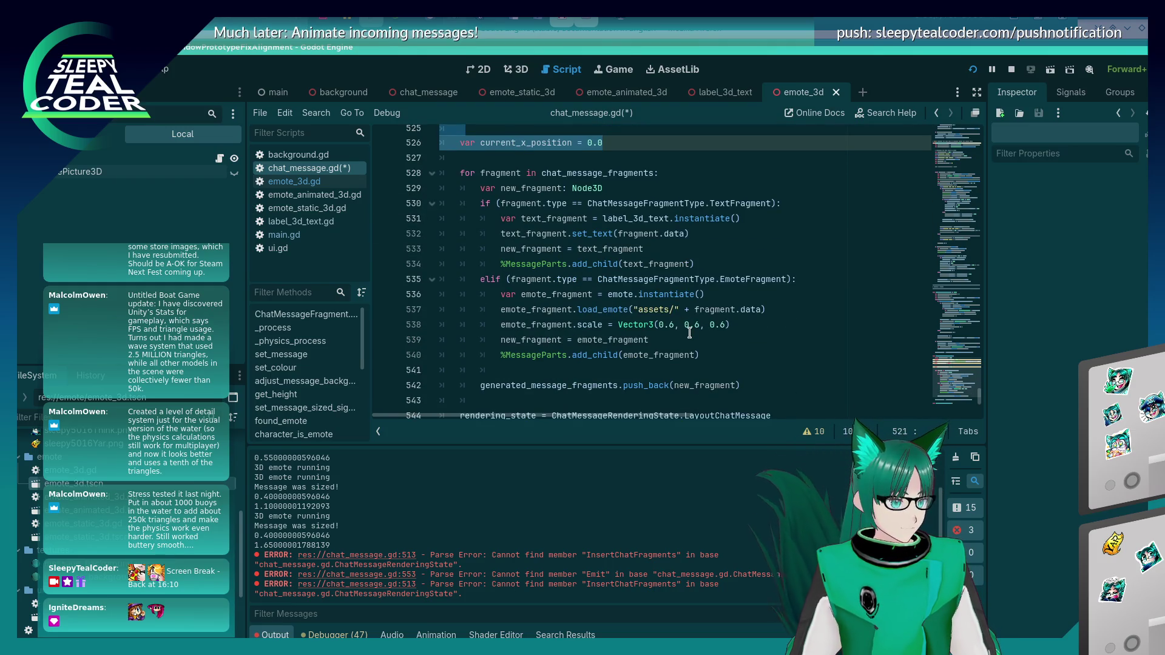
pyautogui.scroll(3, 689, 332)
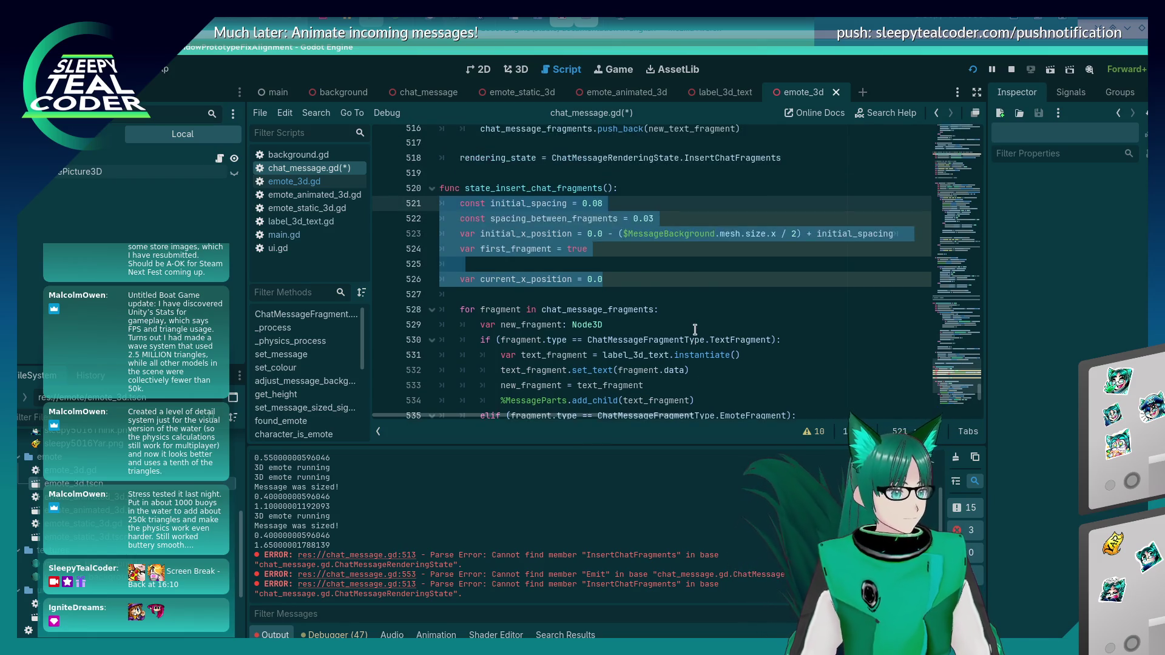
pyautogui.press('BackSpace')
pyautogui.press('BackSpace')
pyautogui.scroll(-6, 614, 228)
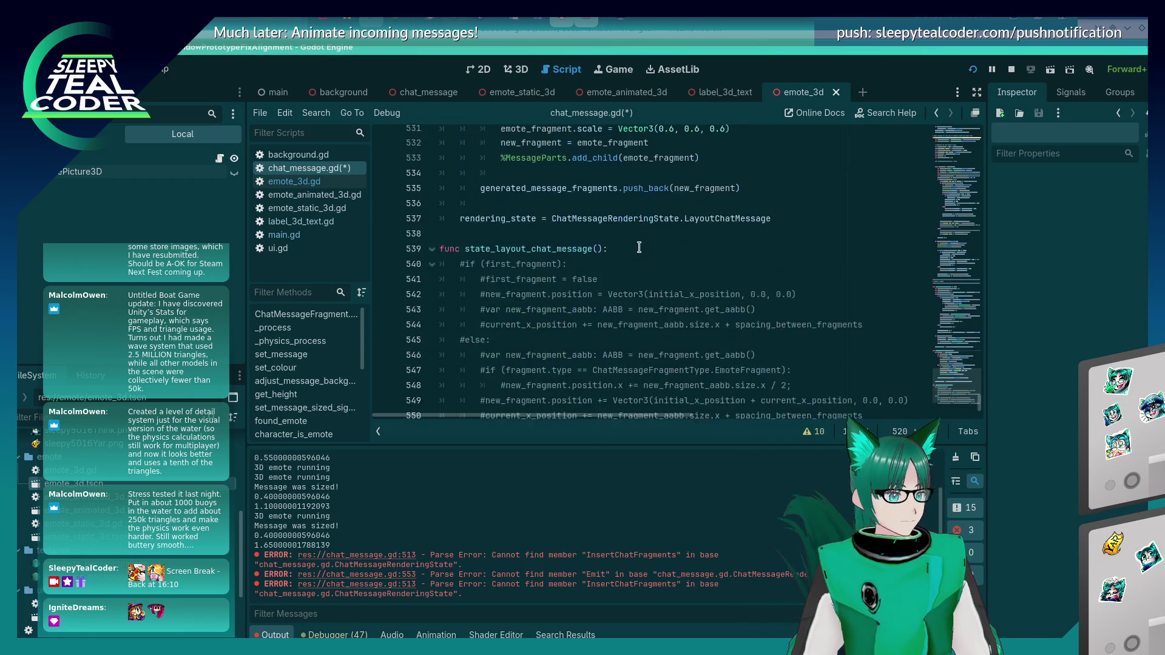
pyautogui.click(620, 190)
pyautogui.press('Return')
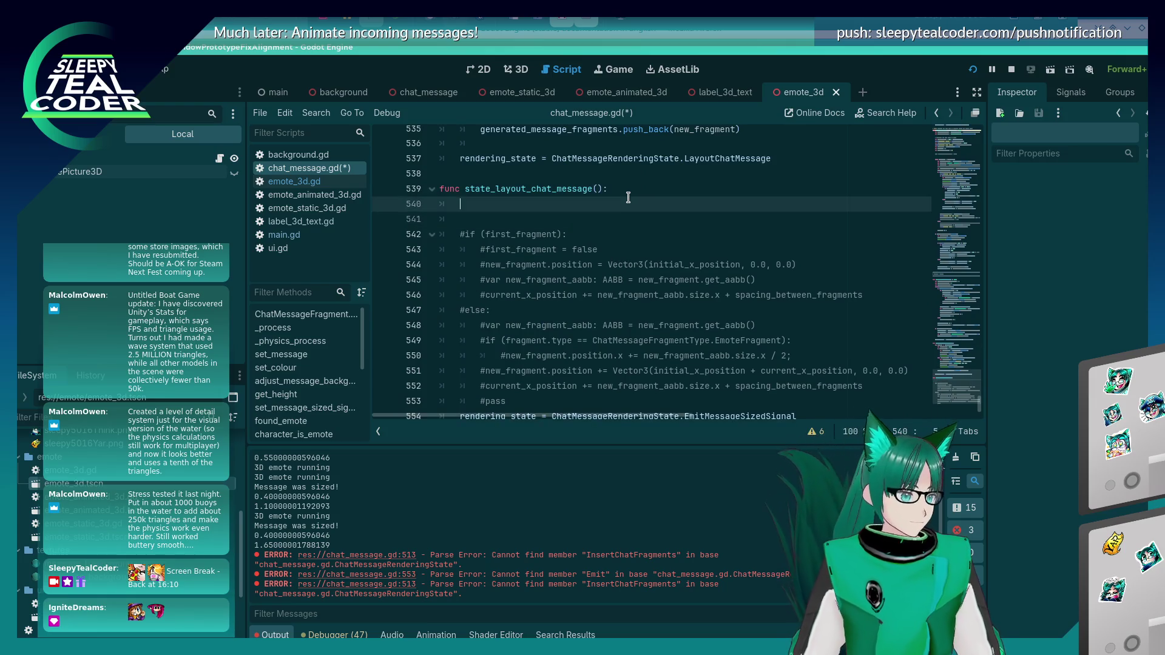
pyautogui.hotkey('ctrl', 'v')
pyautogui.hotkey('ctrl', 's')
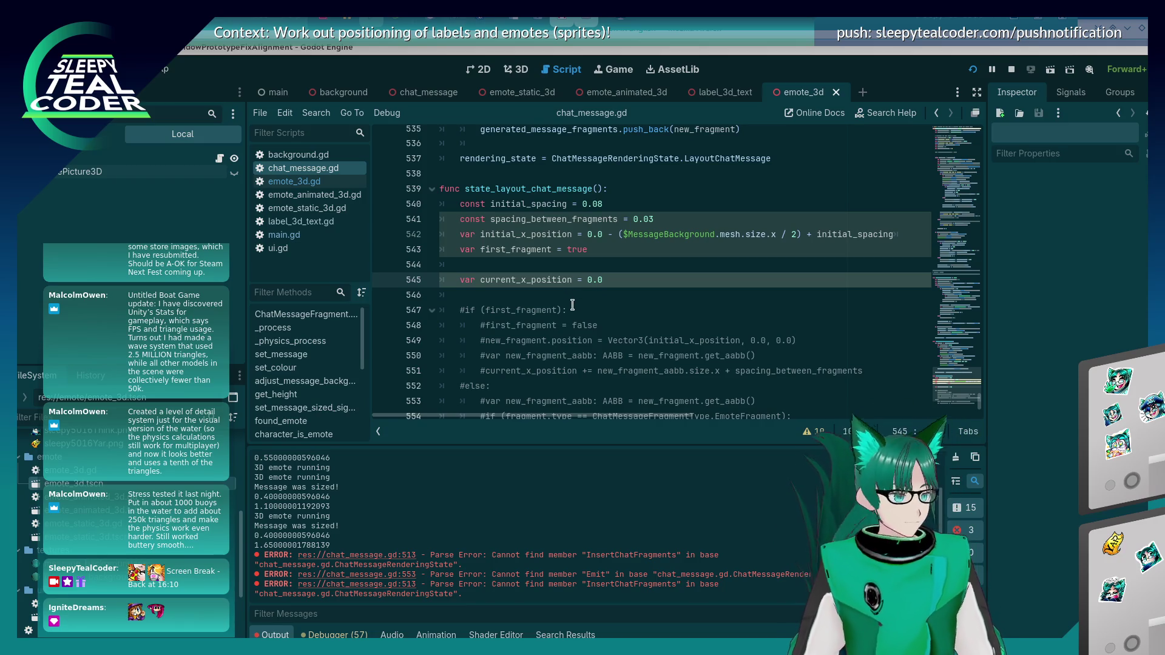
pyautogui.scroll(-2, 572, 305)
pyautogui.click(471, 224)
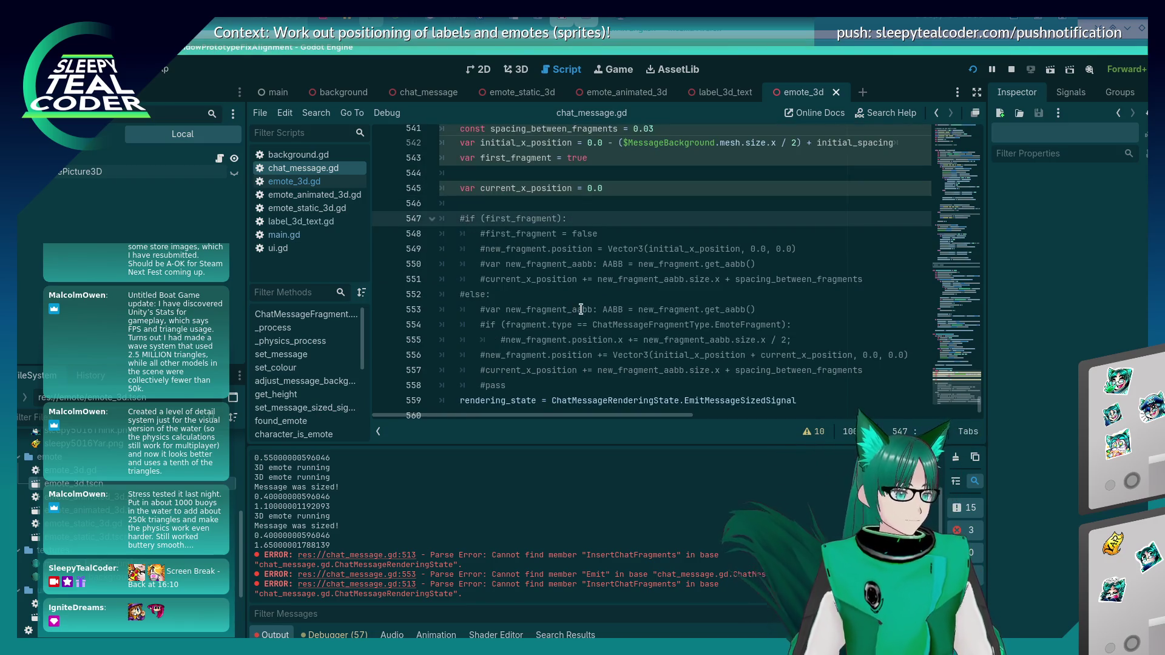
# Step: Uncomment the positioning block with Ctrl+K and save the script
pyautogui.hotkey('shift', 'Down')
pyautogui.hotkey('shift', 'Down')
pyautogui.hotkey('shift', 'Down')
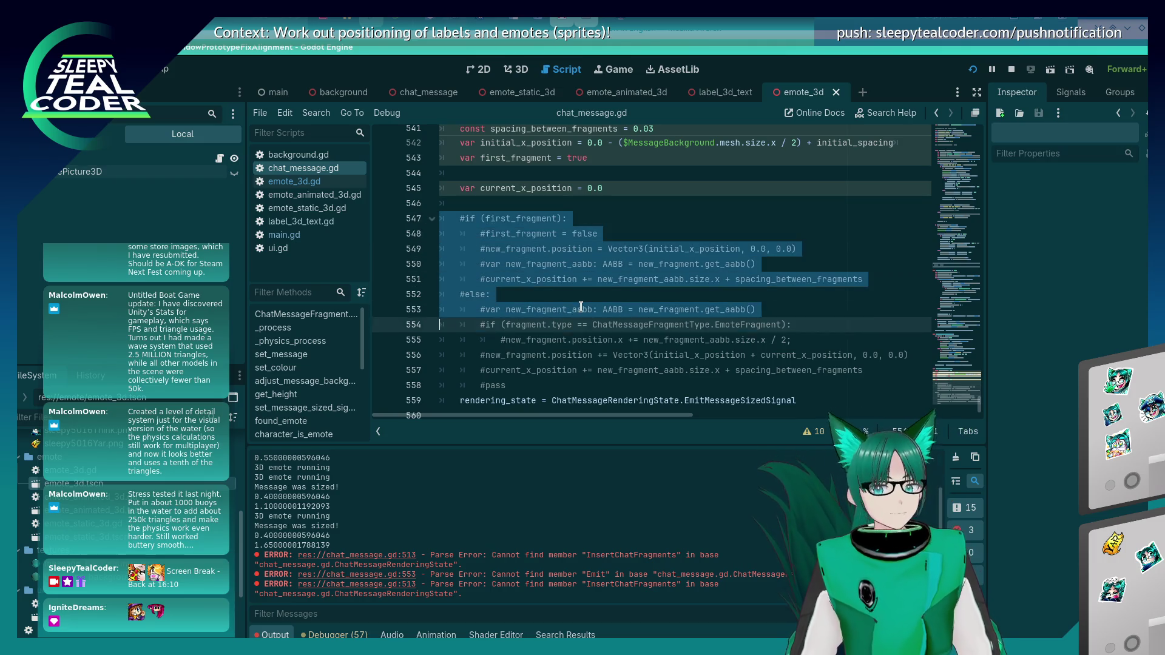
pyautogui.hotkey('ctrl', 'k')
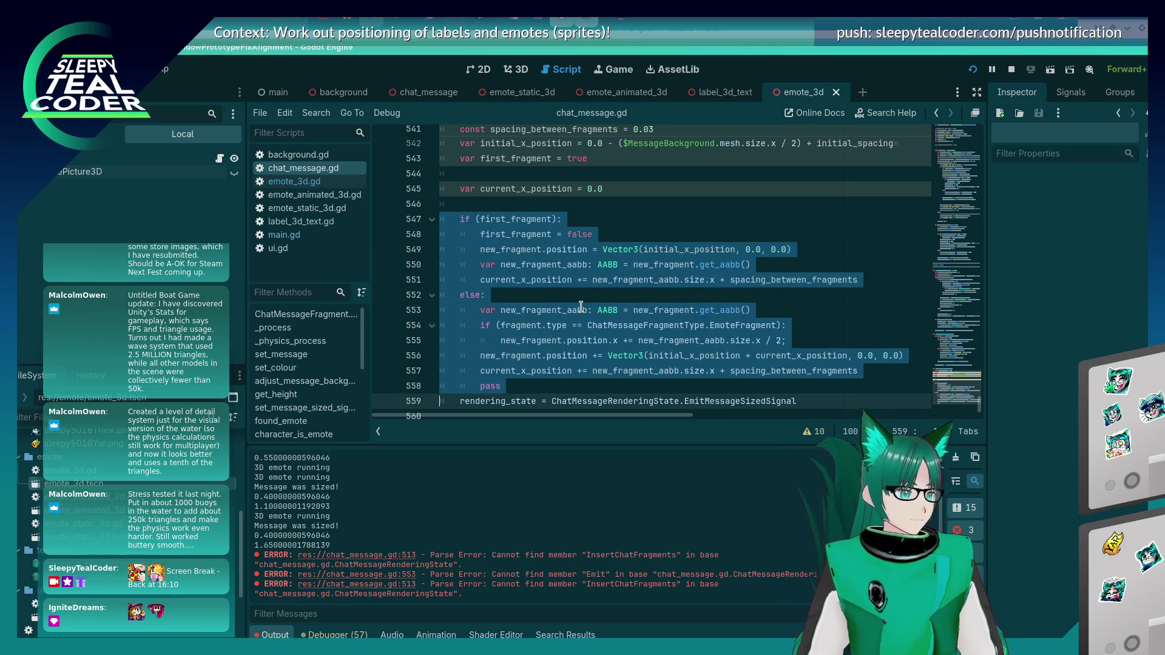
pyautogui.click(582, 308)
pyautogui.hotkey('ctrl', 's')
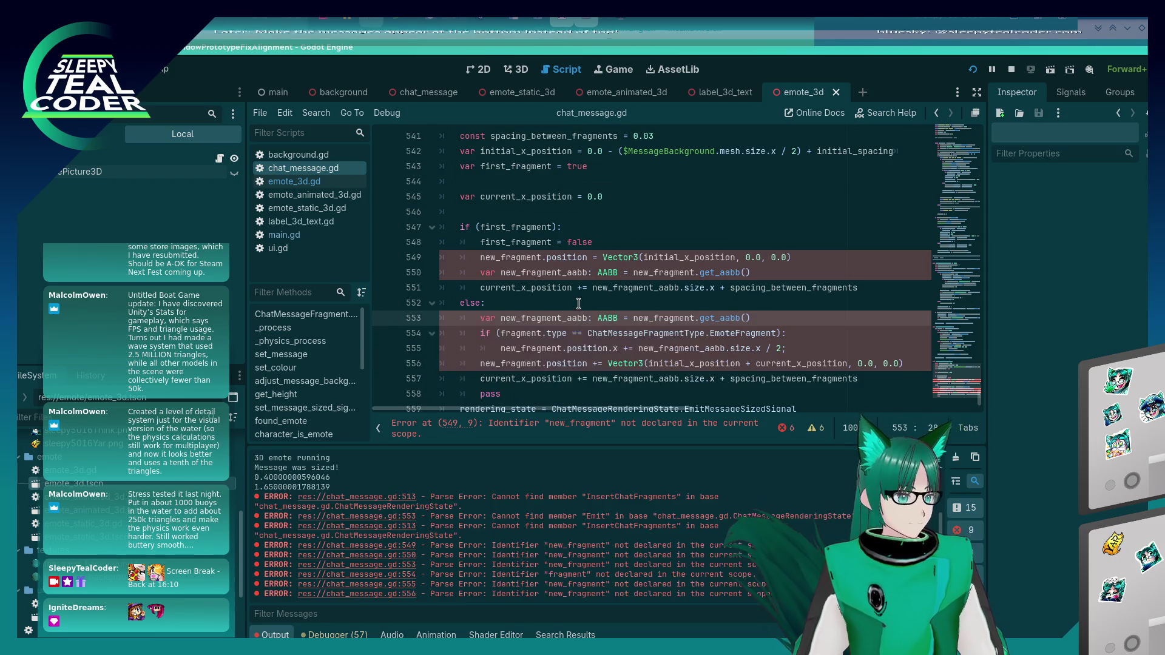
# Step: Add a 'for fragment in generated_message_fragments:' loop and indent the positioning code under it
pyautogui.scroll(2, 571, 331)
pyautogui.scroll(-1, 570, 330)
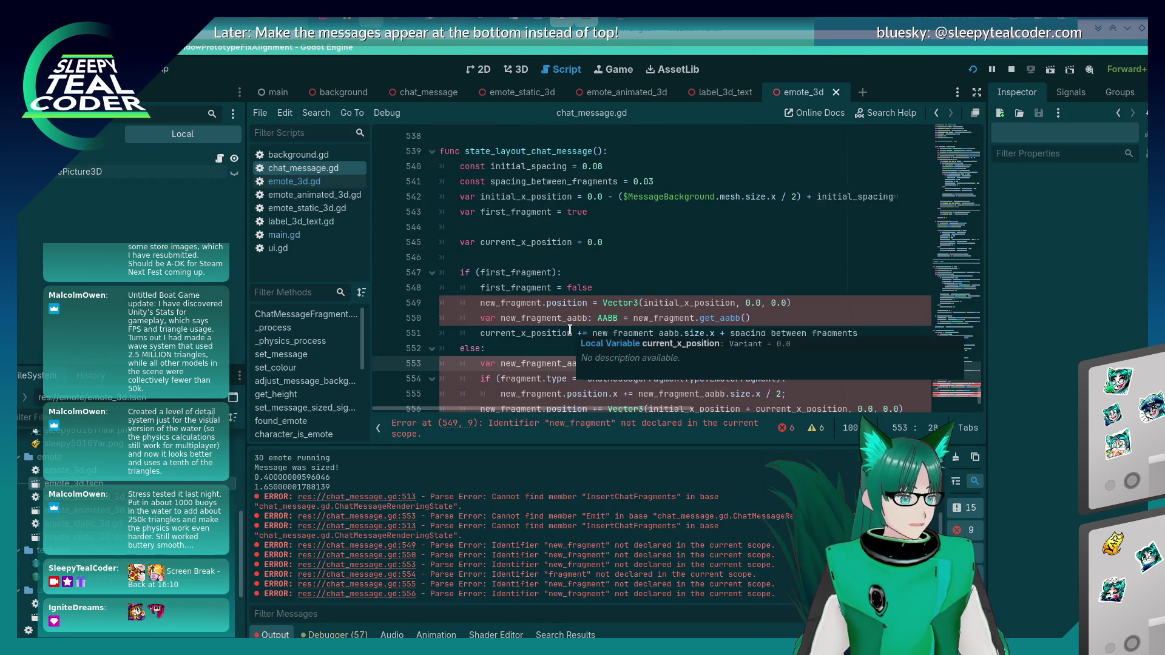
pyautogui.click(578, 255)
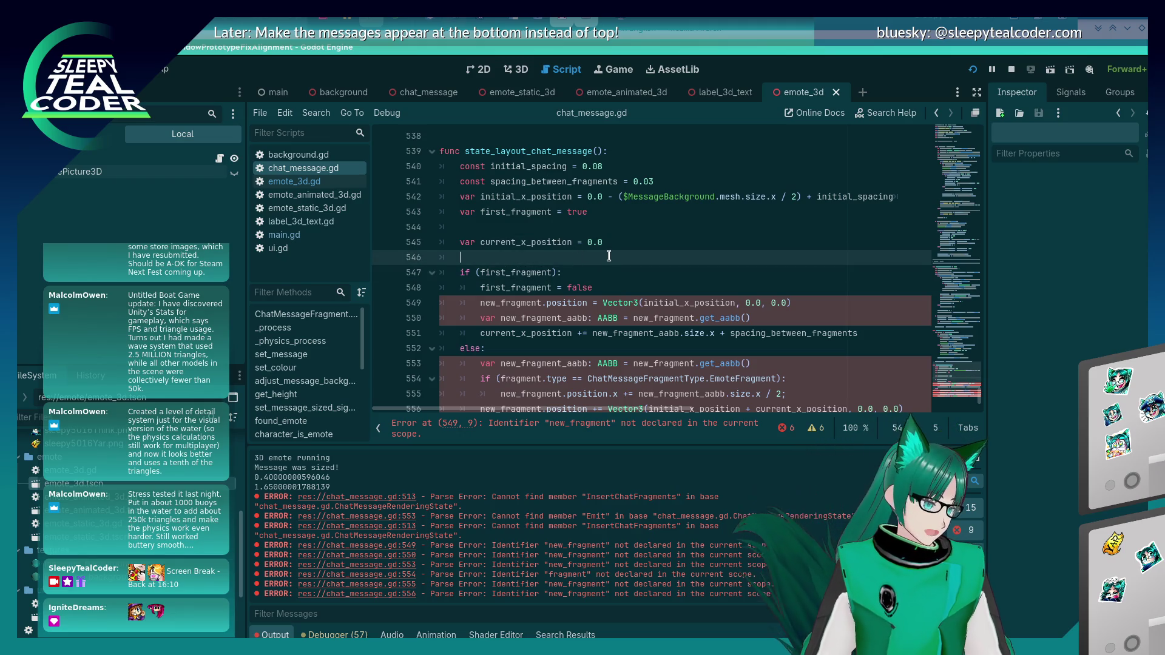
pyautogui.press('Return')
pyautogui.write('for ')
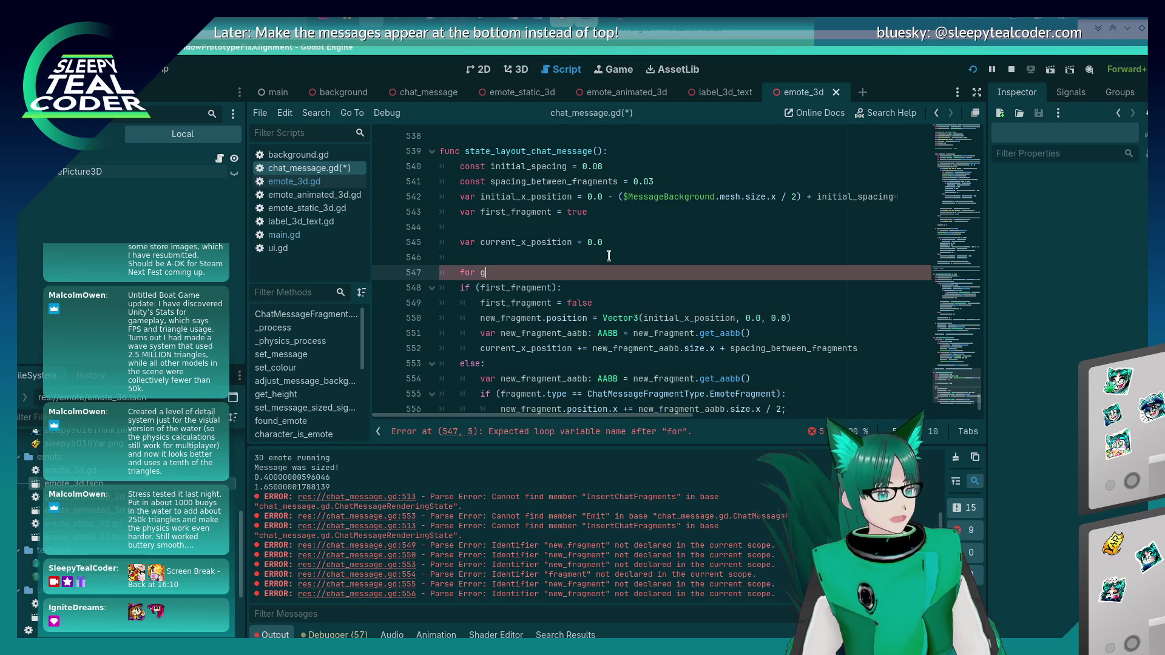
pyautogui.write('fragment in gen')
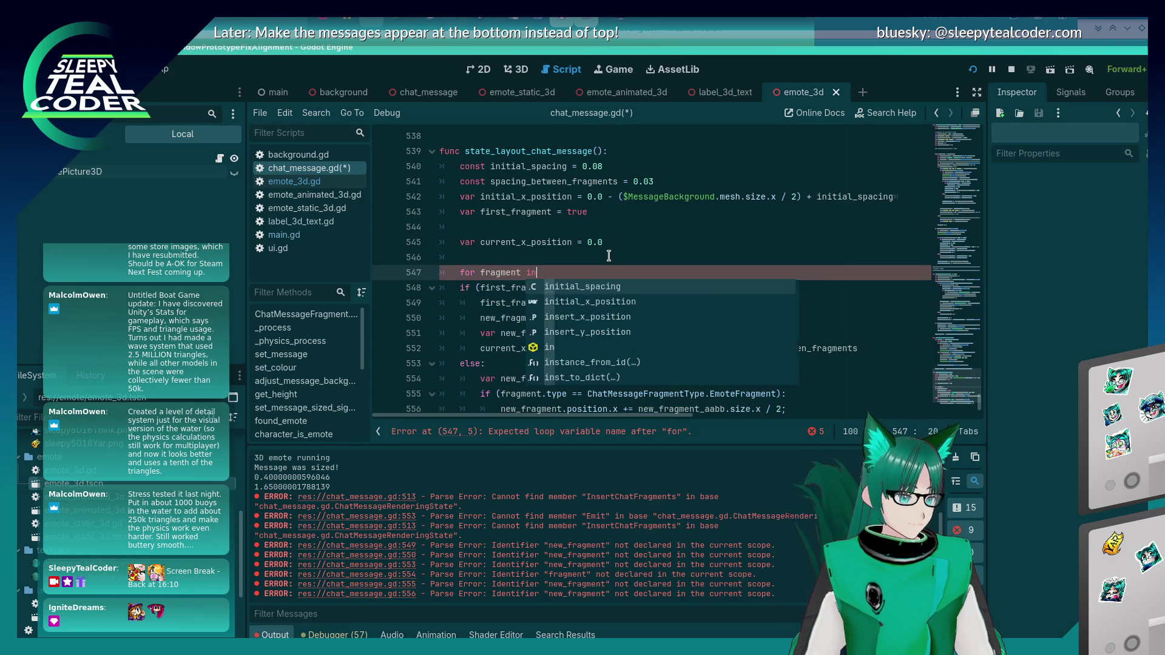
pyautogui.press('Return')
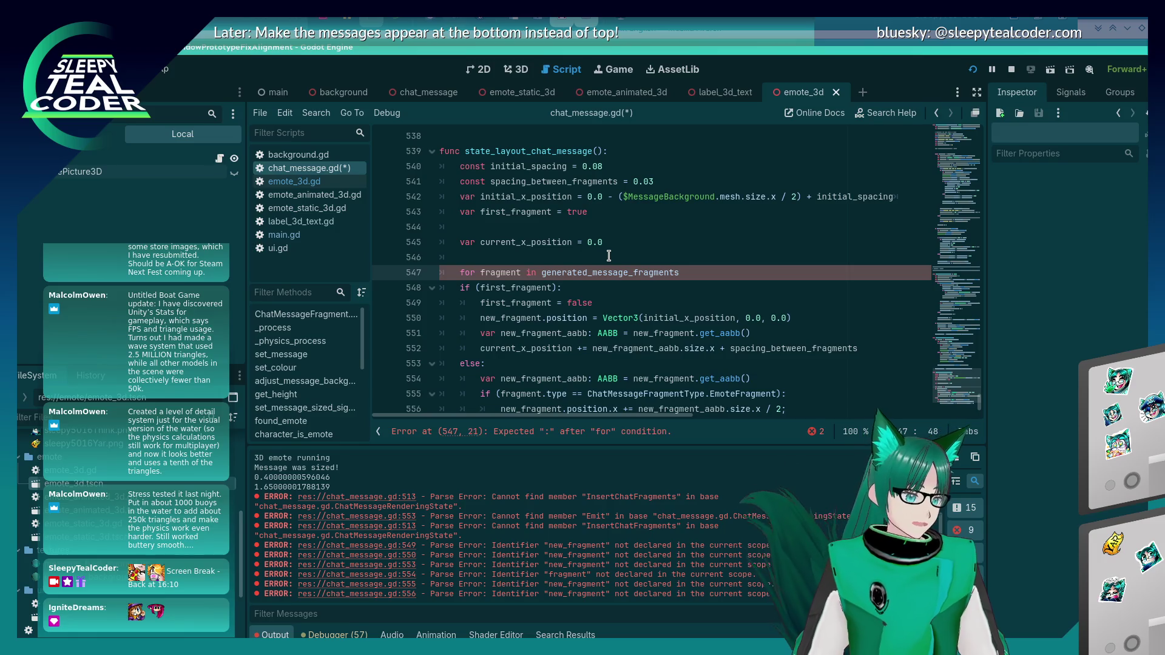
pyautogui.press('Down')
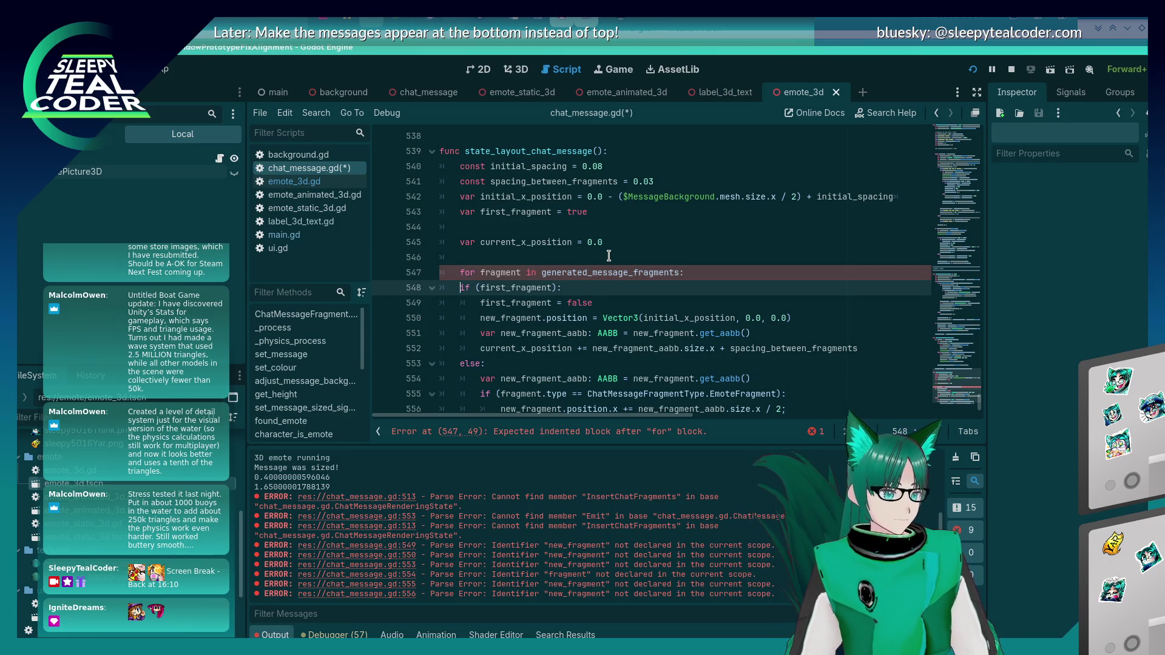
pyautogui.hotkey('shift', 'Down')
pyautogui.hotkey('shift', 'Down')
pyautogui.hotkey('shift', 'Down')
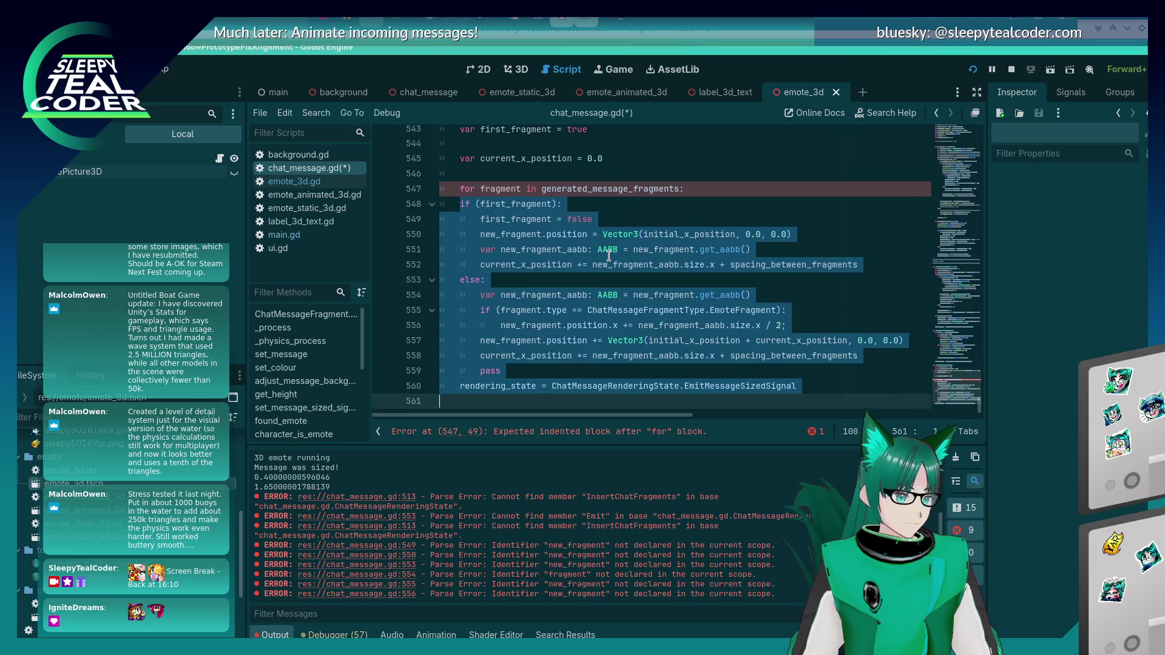
pyautogui.hotkey('shift', 'Up')
pyautogui.hotkey('shift', 'Left')
pyautogui.press('Tab')
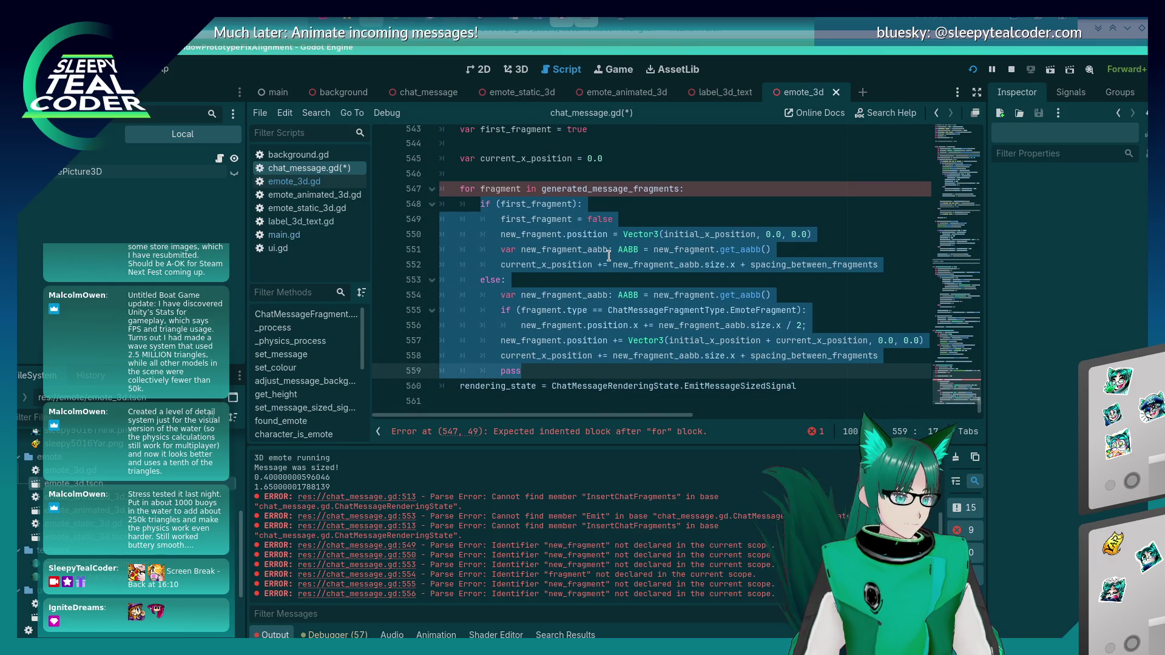
# Step: Rename new_fragment and new_fragment_aabb to fragment and fragment_aabb on lines 550–552
pyautogui.click(722, 196)
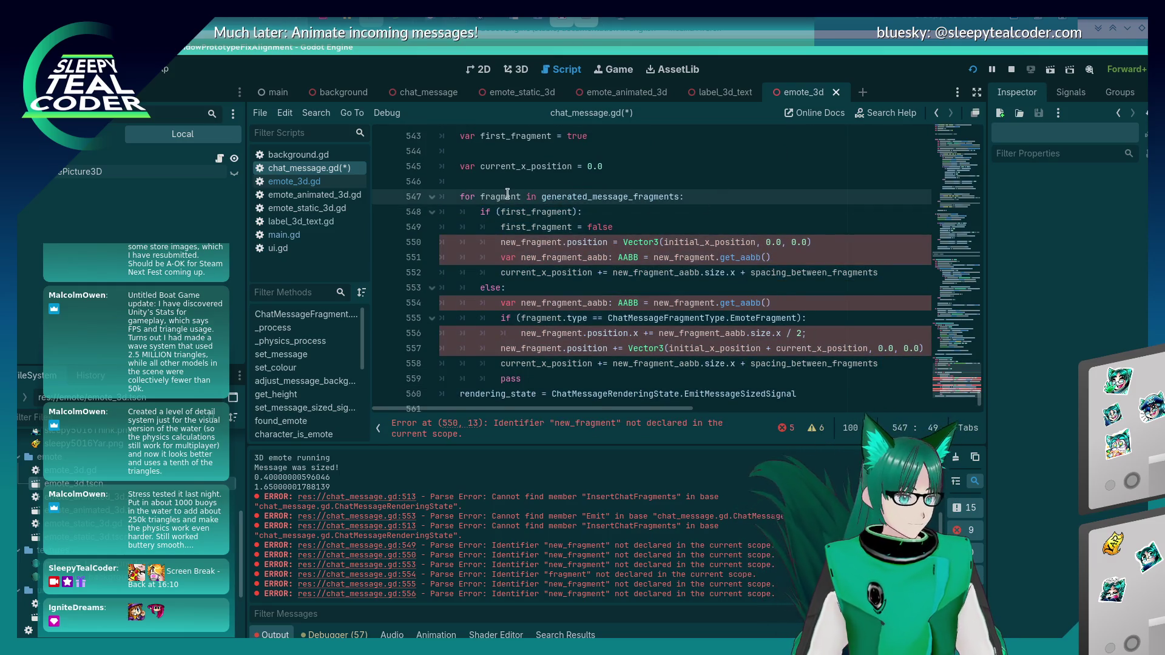
pyautogui.click(536, 241)
pyautogui.doubleClick(537, 241)
pyautogui.write('fragment')
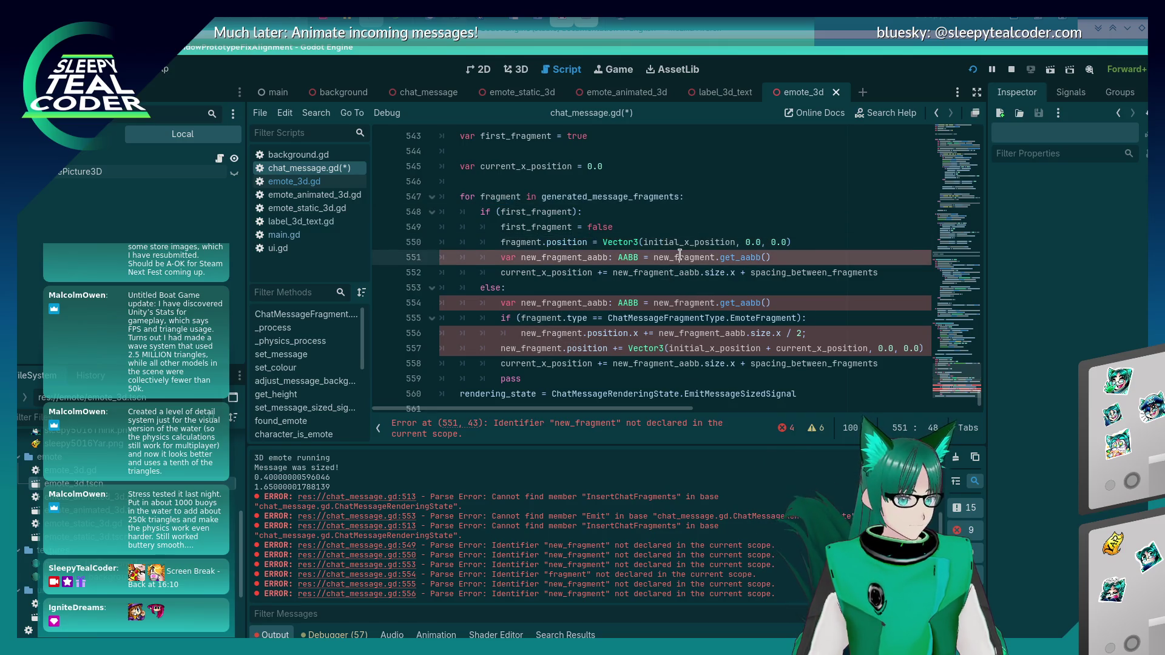
pyautogui.doubleClick(679, 257)
pyautogui.write('fragment')
pyautogui.press('BackSpace')
pyautogui.press('BackSpace')
pyautogui.press('BackSpace')
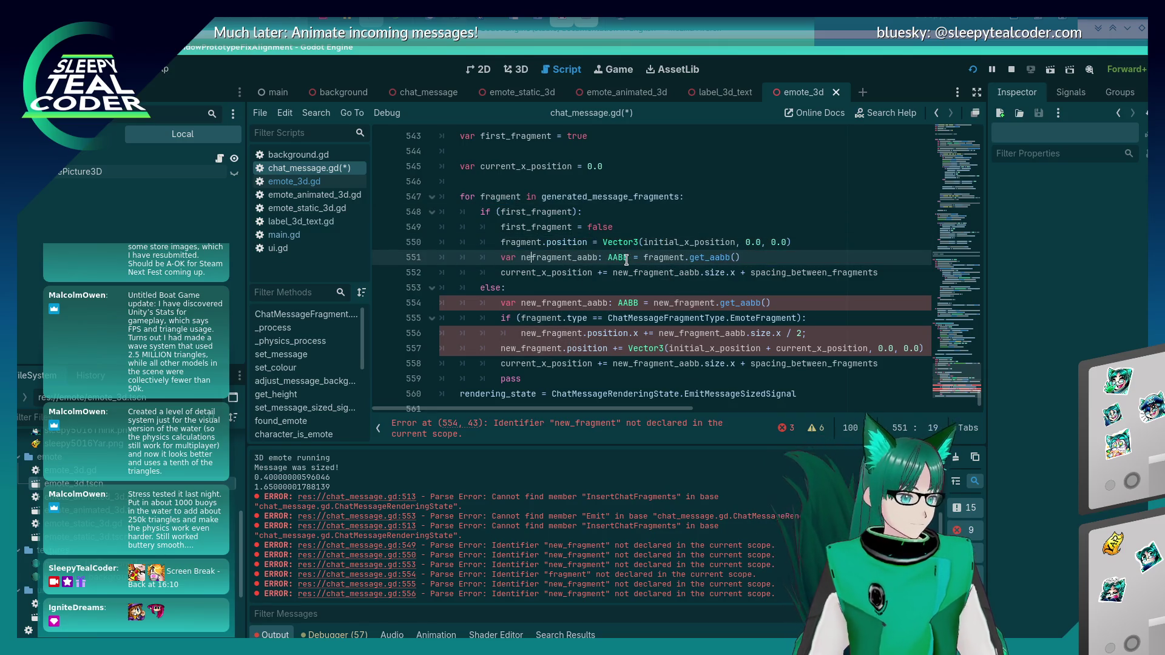
pyautogui.press('Down')
pyautogui.press('Down')
pyautogui.press('Down')
pyautogui.press('Delete')
pyautogui.press('Delete')
pyautogui.press('Delete')
pyautogui.press('Delete')
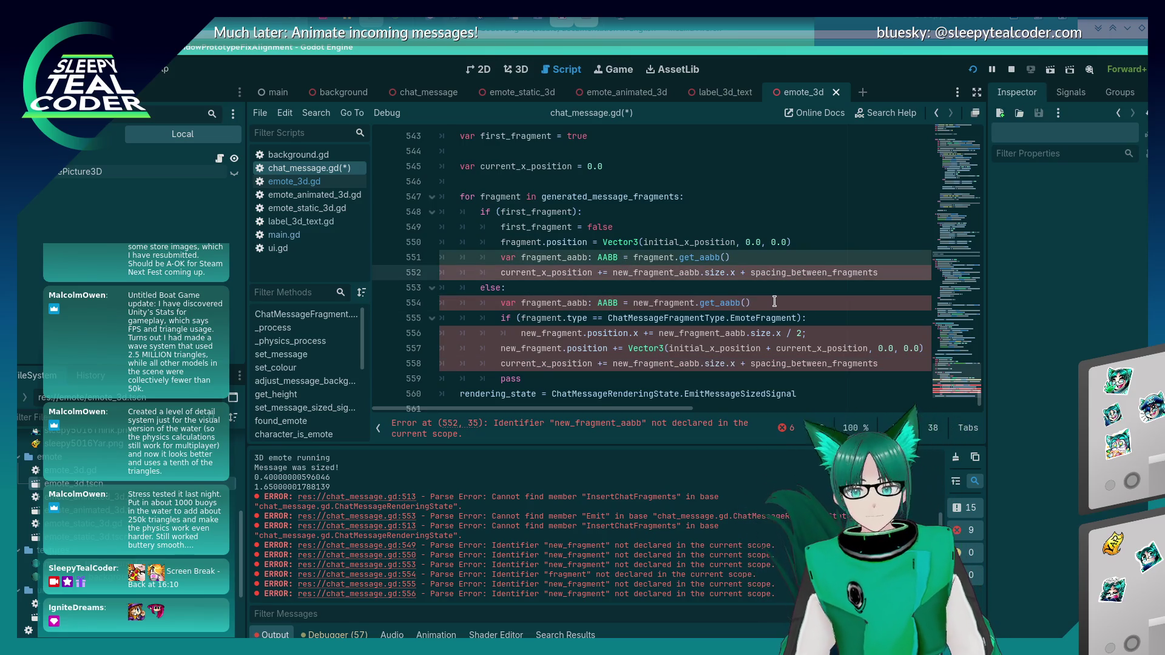
pyautogui.press('BackSpace')
pyautogui.press('BackSpace')
pyautogui.press('BackSpace')
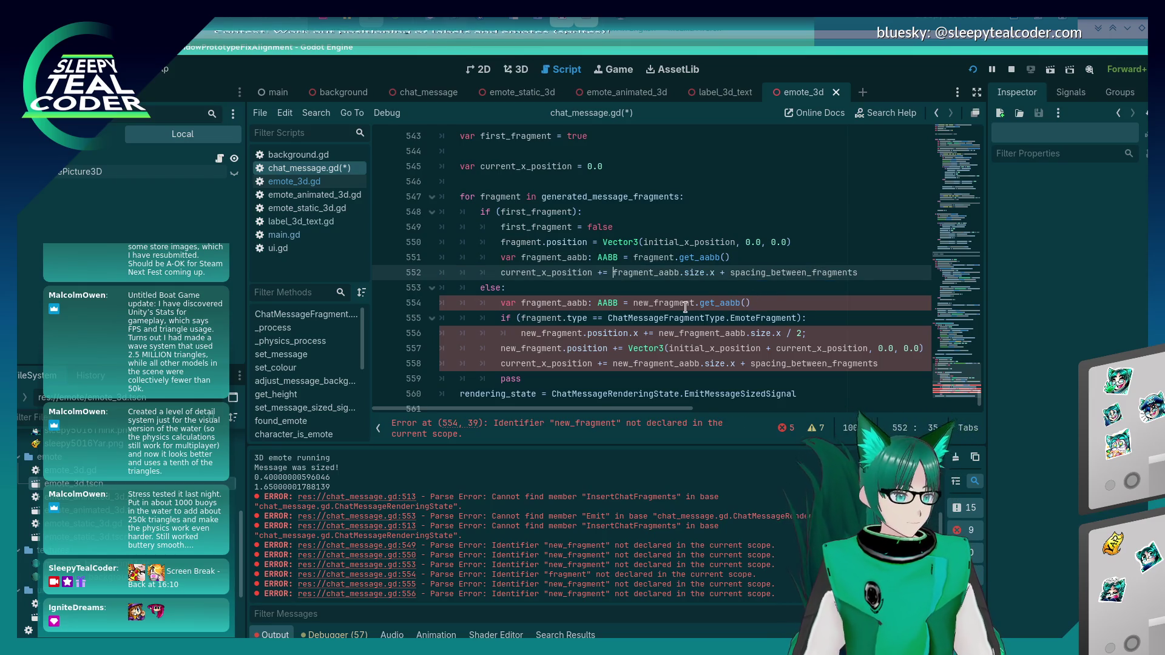
# Step: Replace the remaining new_fragment references on lines 554–558 with fragment and save
pyautogui.doubleClick(685, 303)
pyautogui.write('fragment')
pyautogui.doubleClick(546, 334)
pyautogui.write('fragment')
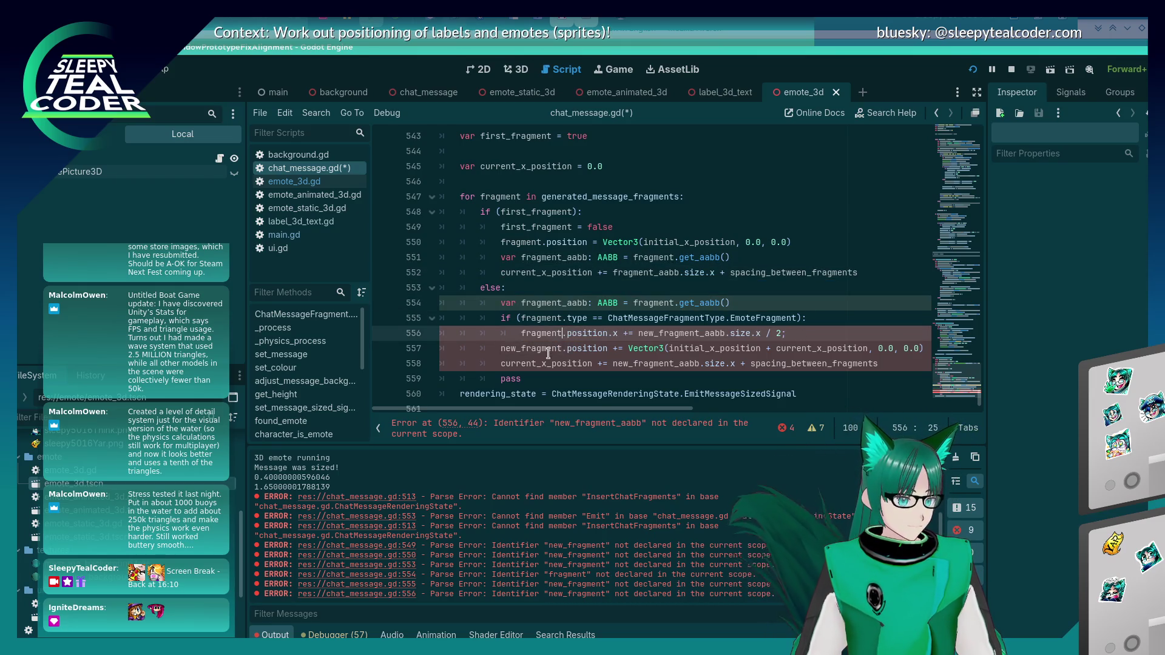
pyautogui.doubleClick(548, 348)
pyautogui.write('fragment')
pyautogui.doubleClick(673, 333)
pyautogui.write('fragment')
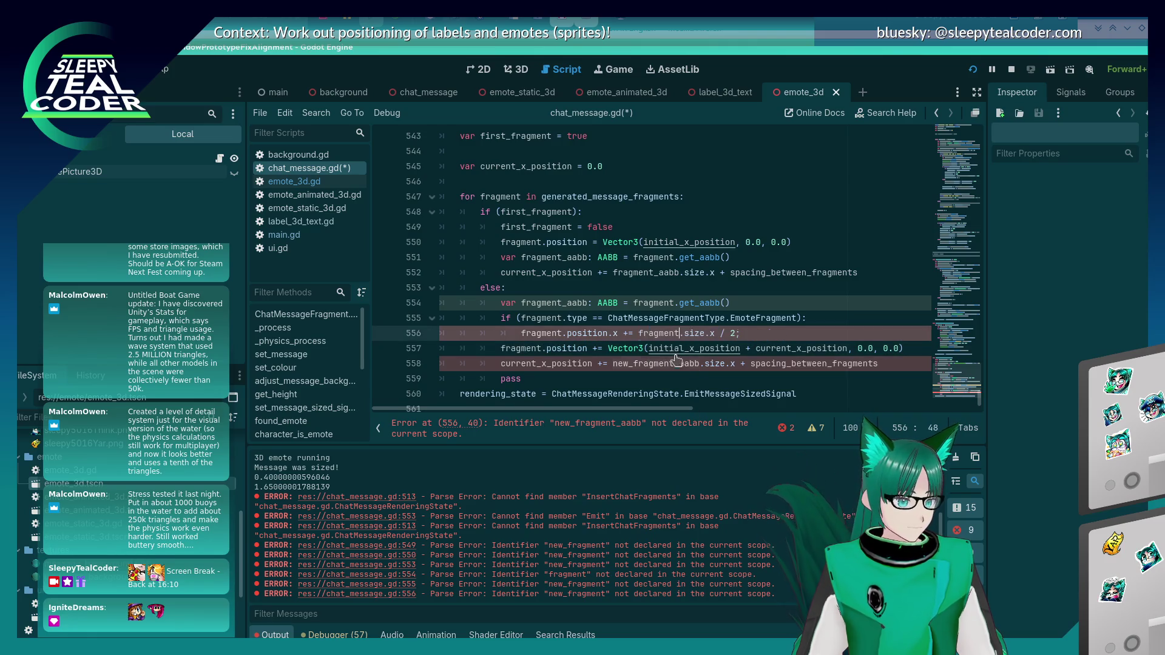
pyautogui.doubleClick(677, 362)
pyautogui.write('fragment')
pyautogui.click(699, 242)
pyautogui.hotkey('ctrl', 's')
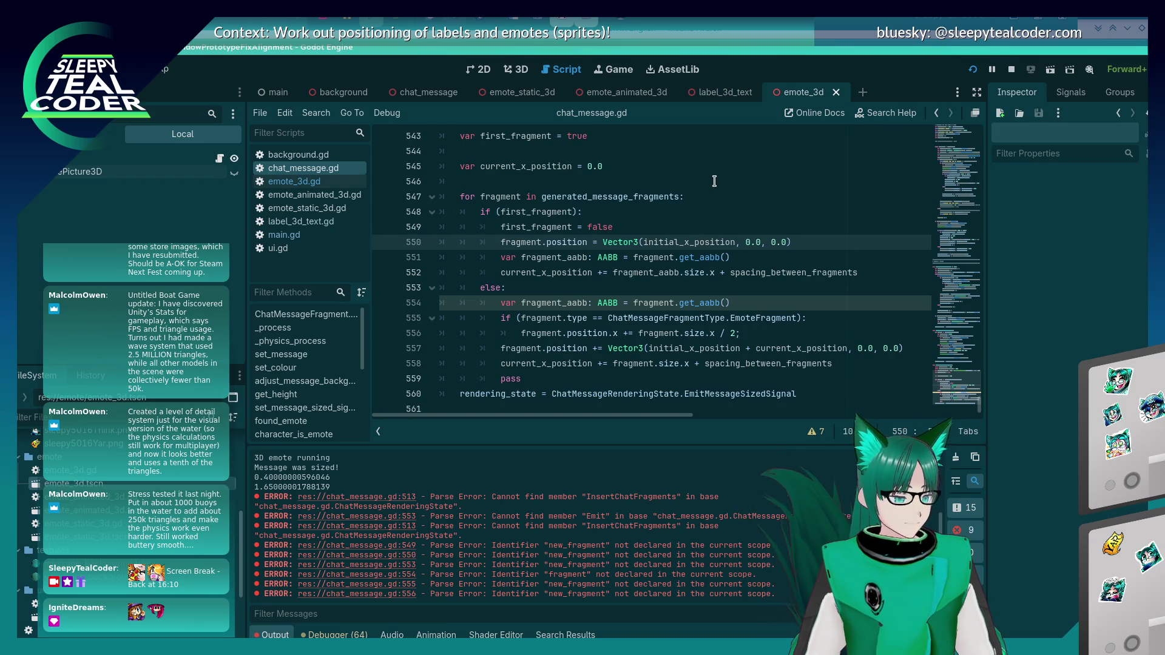
# Step: Save chat_message.gd again and select fragment_aabb on line 554
pyautogui.click(635, 181)
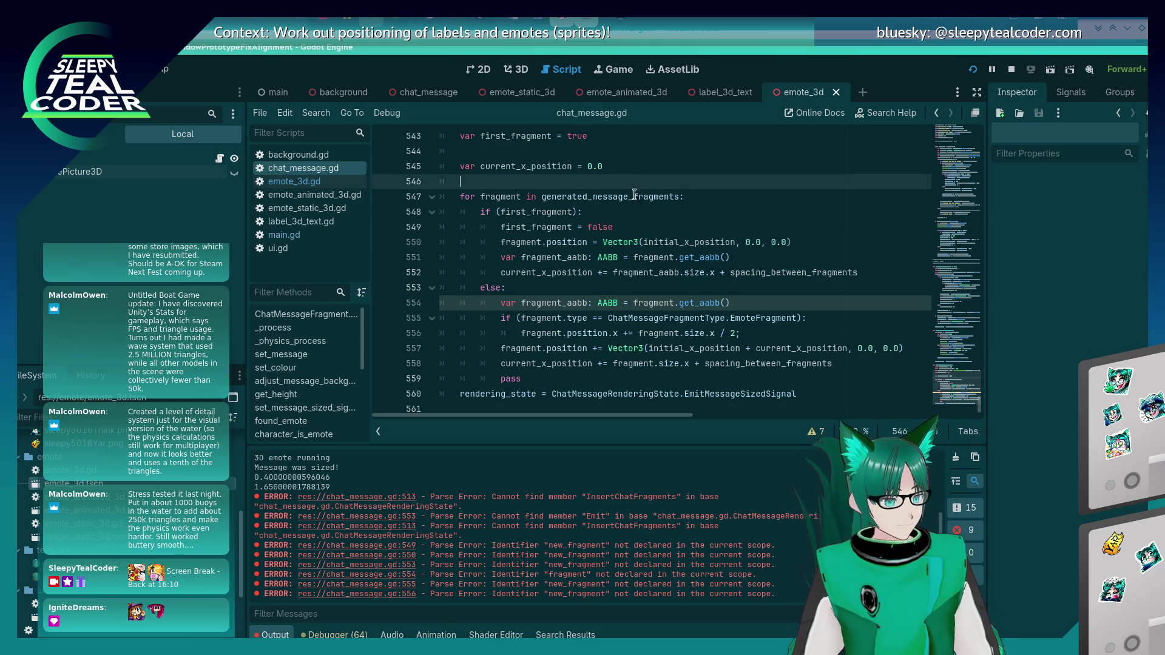
pyautogui.scroll(1, 629, 276)
pyautogui.hotkey('ctrl', 's')
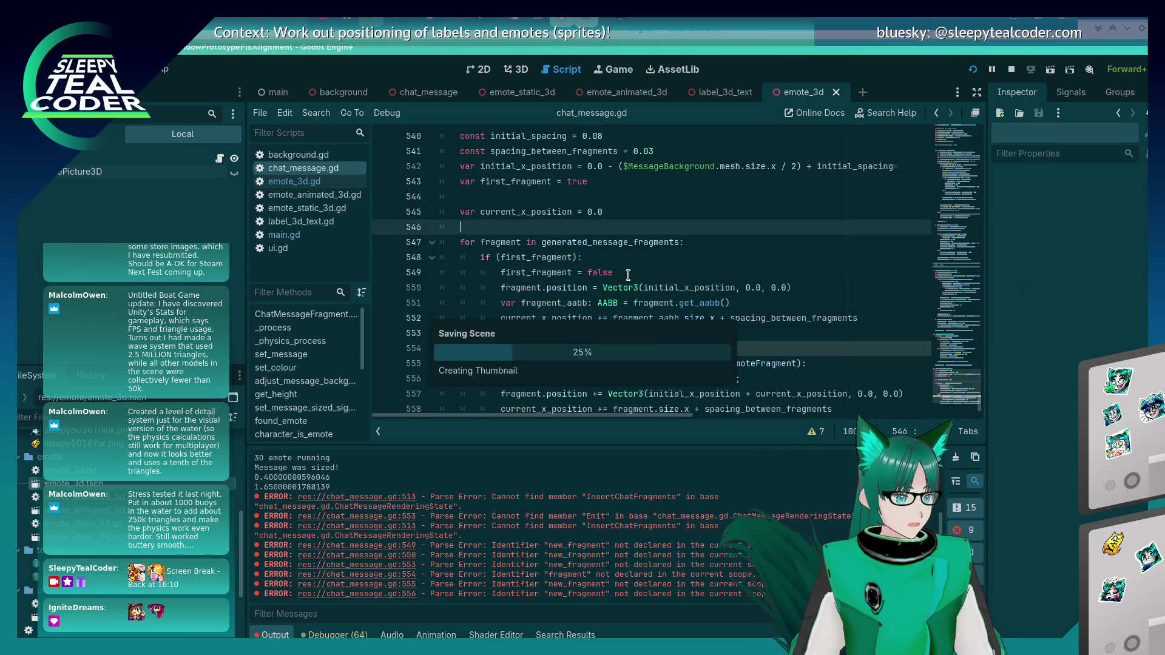
pyautogui.scroll(-1, 666, 262)
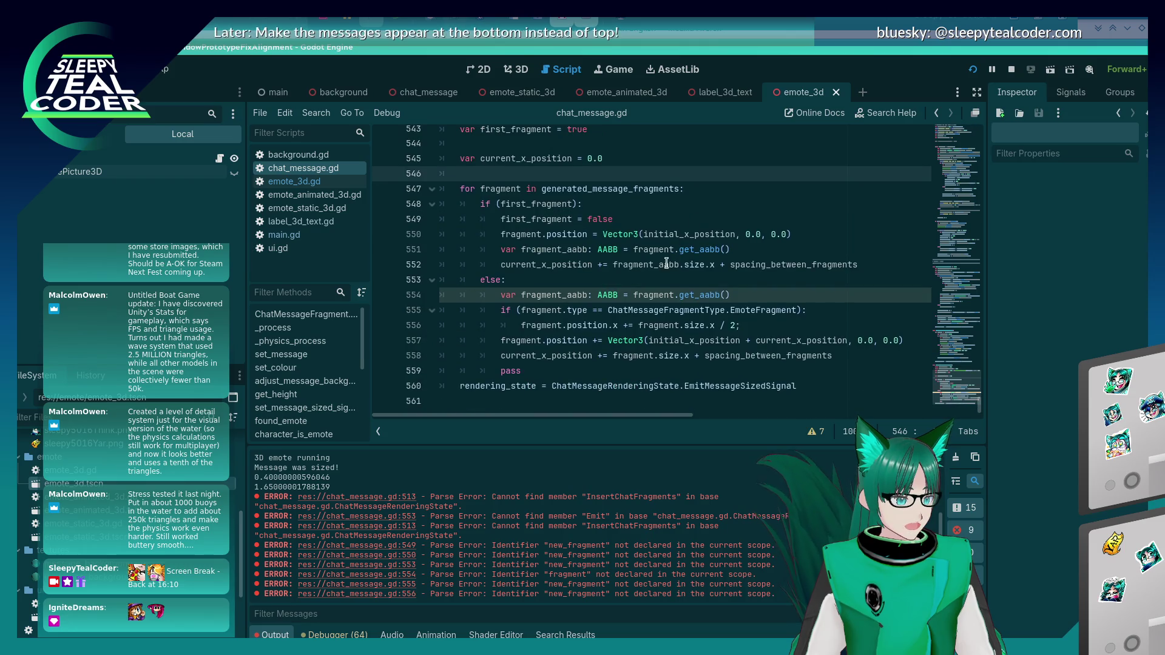
pyautogui.doubleClick(538, 295)
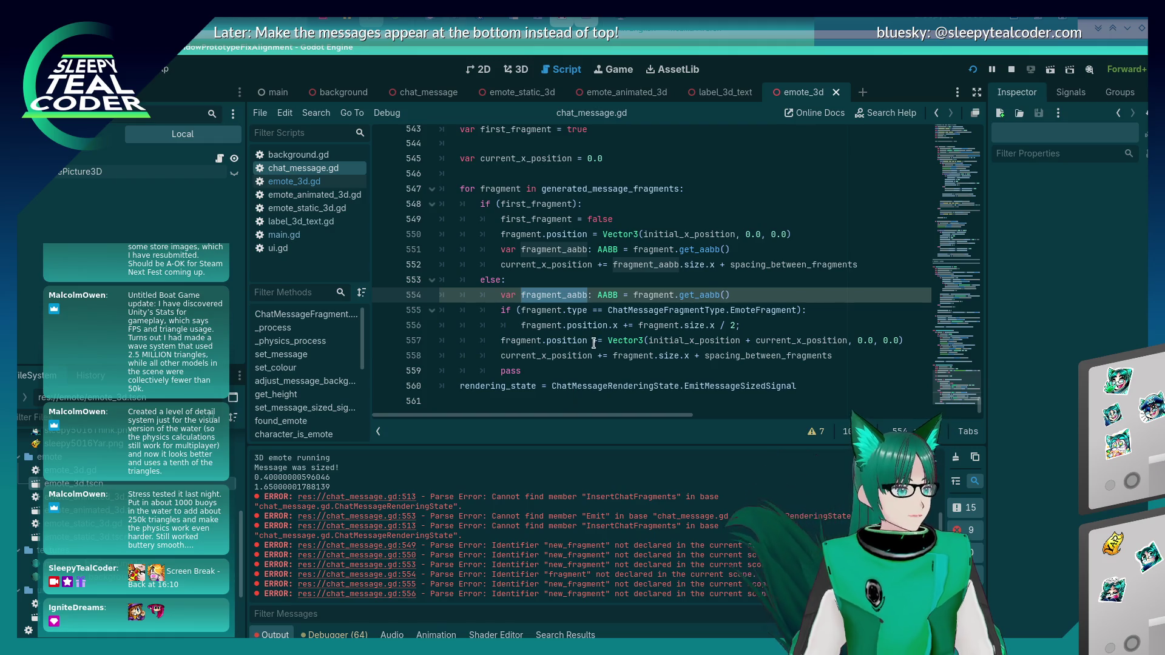
# Step: Post a test message, then comment out the emote-type offset check on lines 555–556
pyautogui.hotkey('alt', 'Tab')
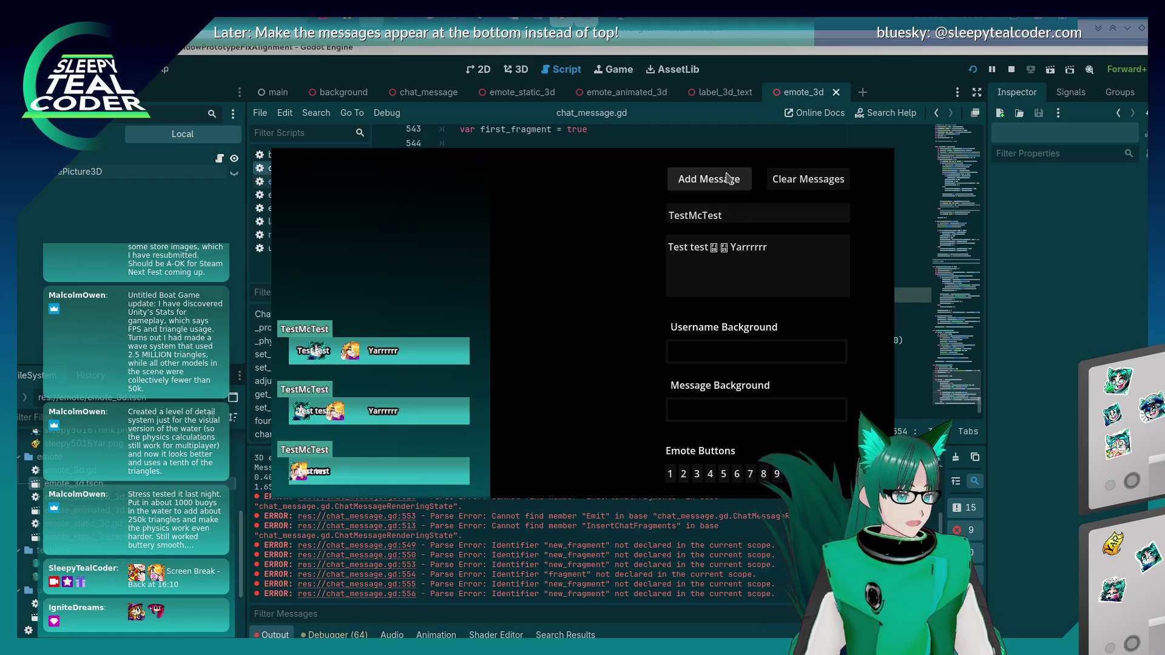
pyautogui.click(720, 179)
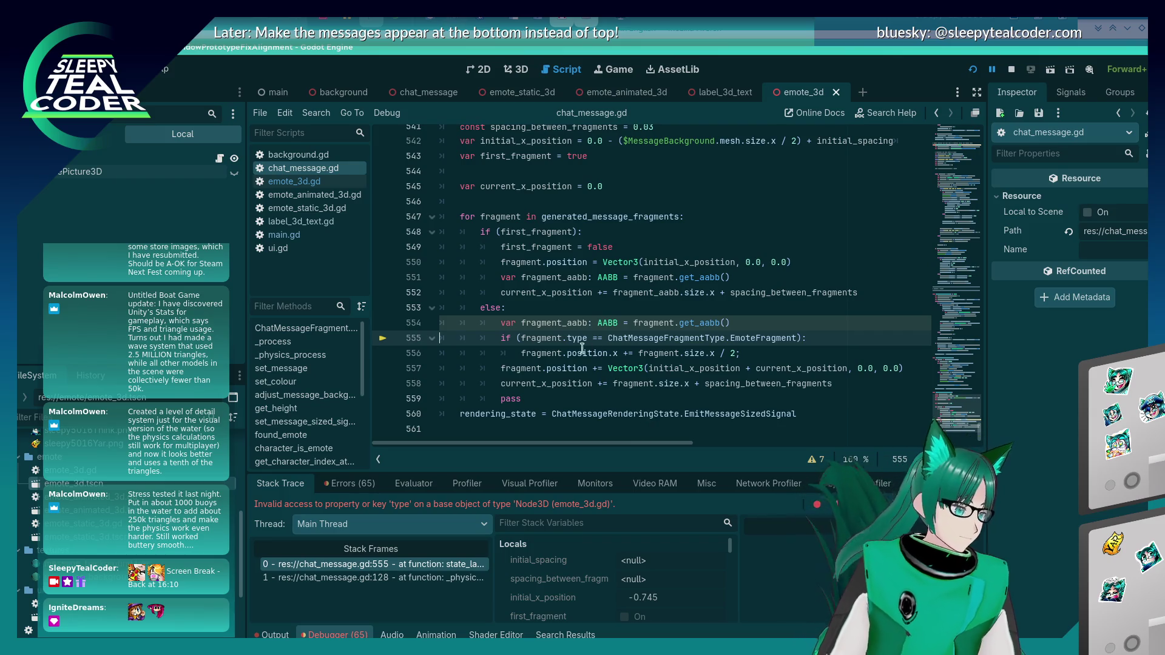
pyautogui.moveTo(544, 372)
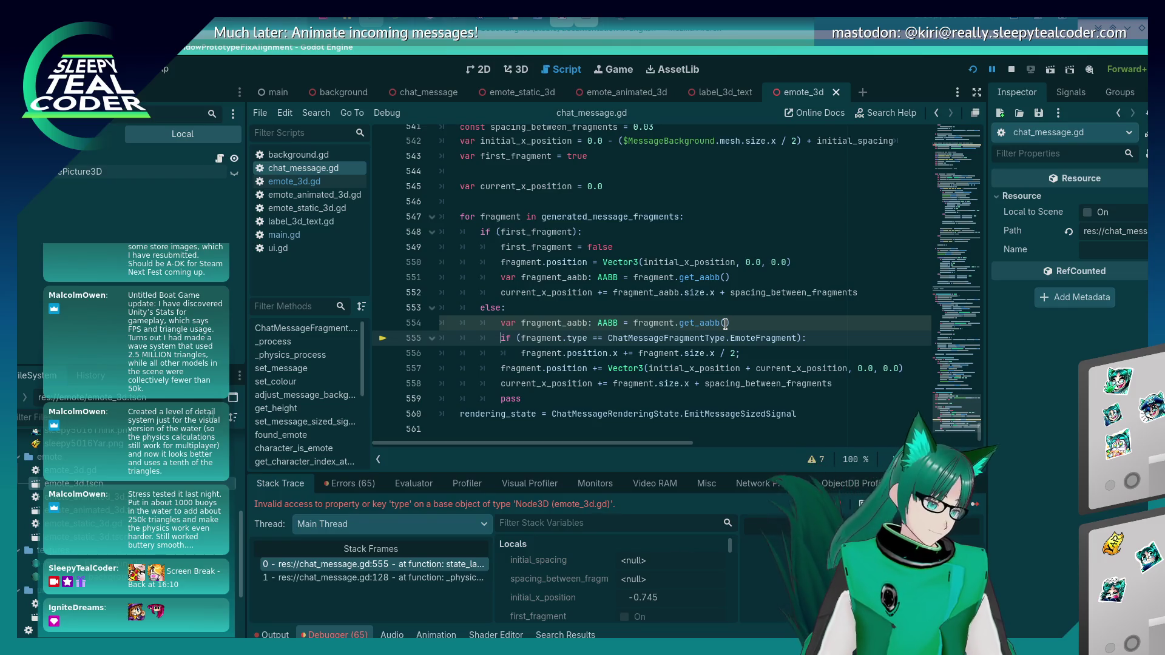
pyautogui.hotkey('shift', 'Down')
pyautogui.hotkey('ctrl', 'k')
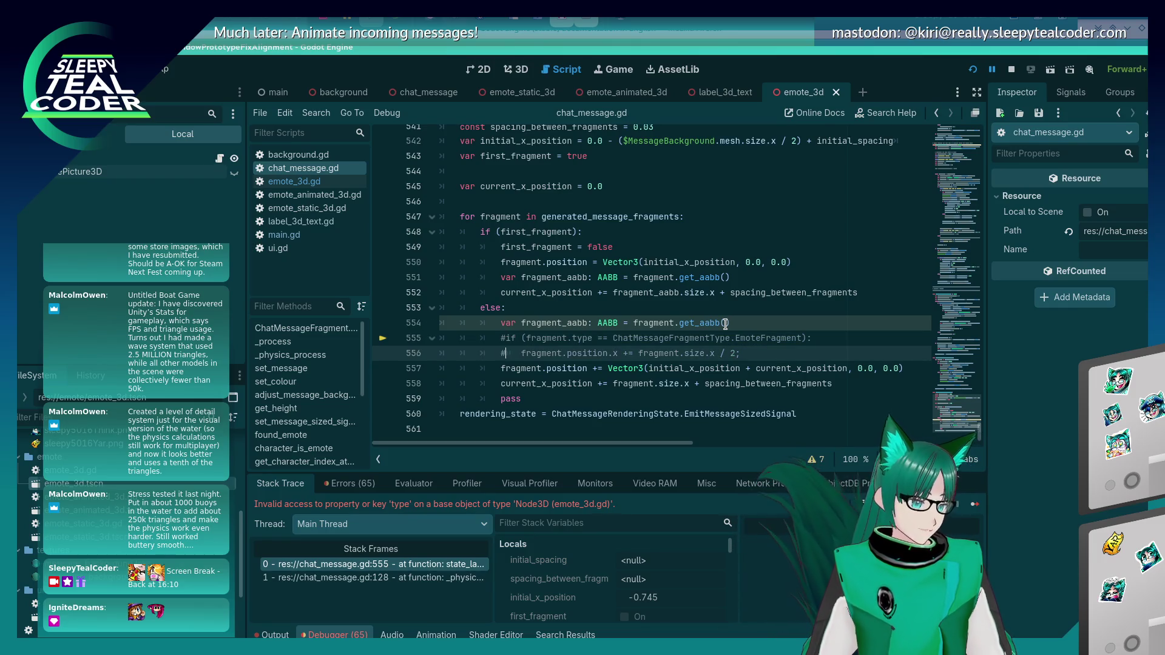
pyautogui.hotkey('alt', 'Tab')
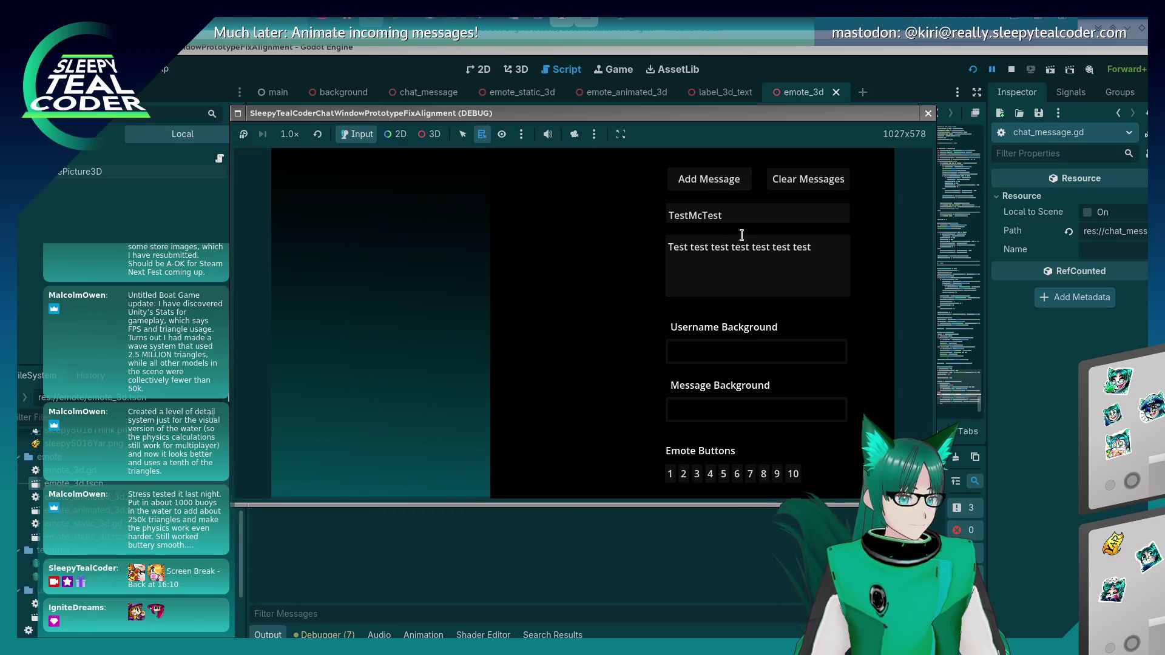
# Step: Trim the test message, add two emotes and 'Yarrrrrrr', and post it
pyautogui.click(710, 185)
pyautogui.moveTo(714, 250); pyautogui.dragTo(812, 250)
pyautogui.press('BackSpace')
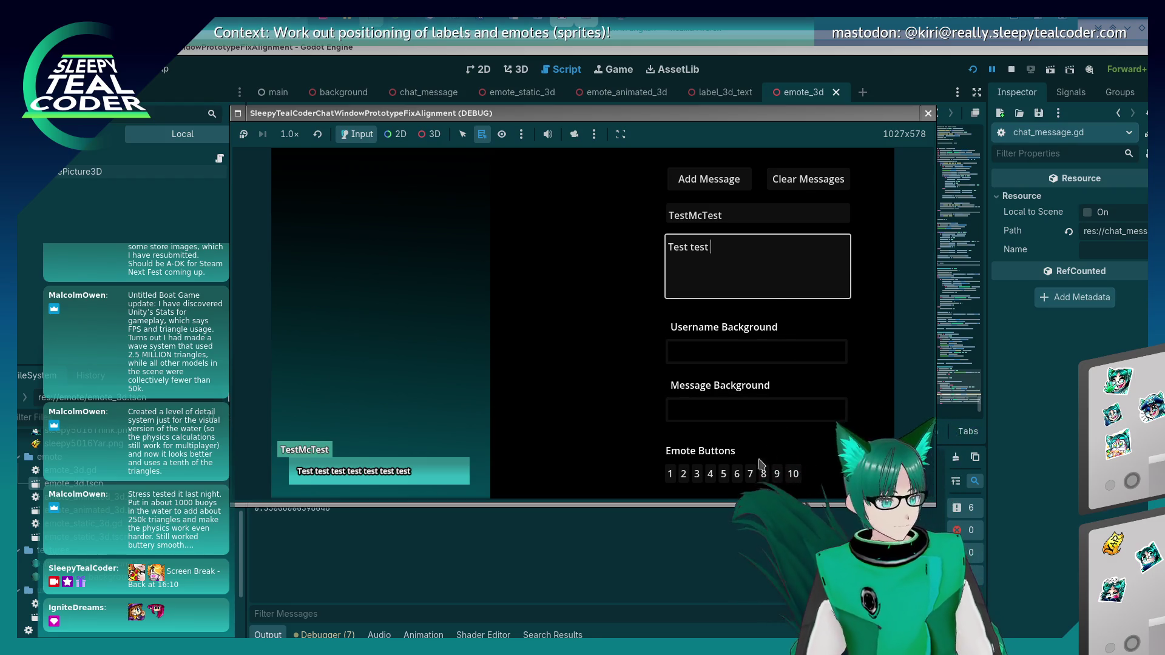
pyautogui.click(781, 479)
pyautogui.click(781, 479)
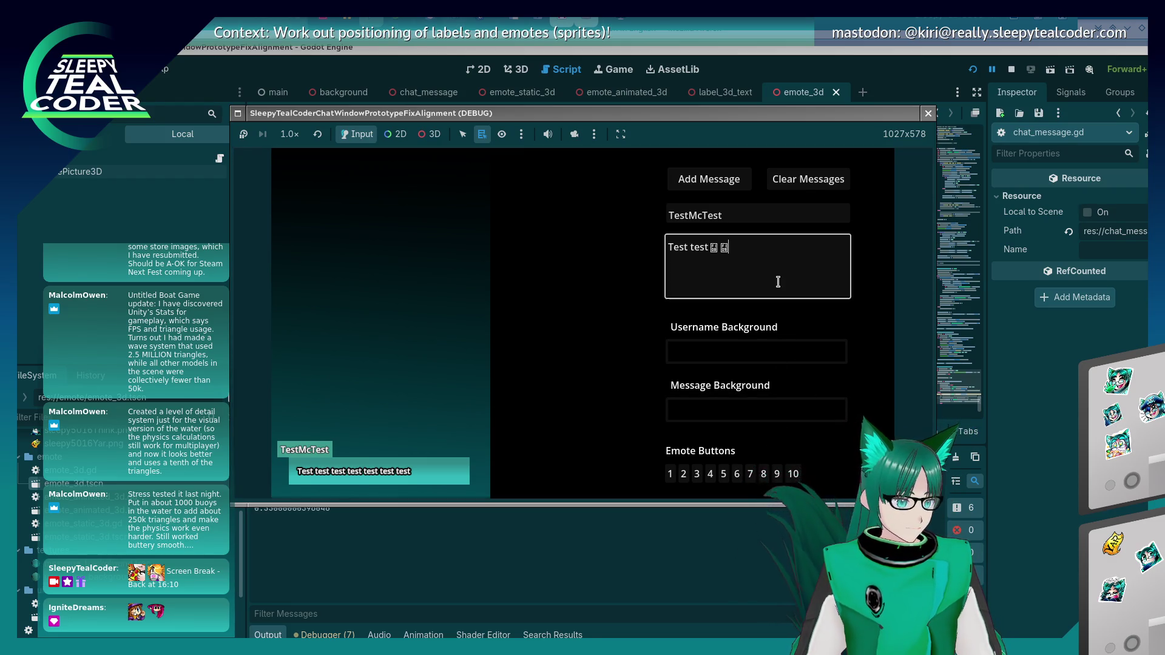
pyautogui.write(' Yarrrrrrr')
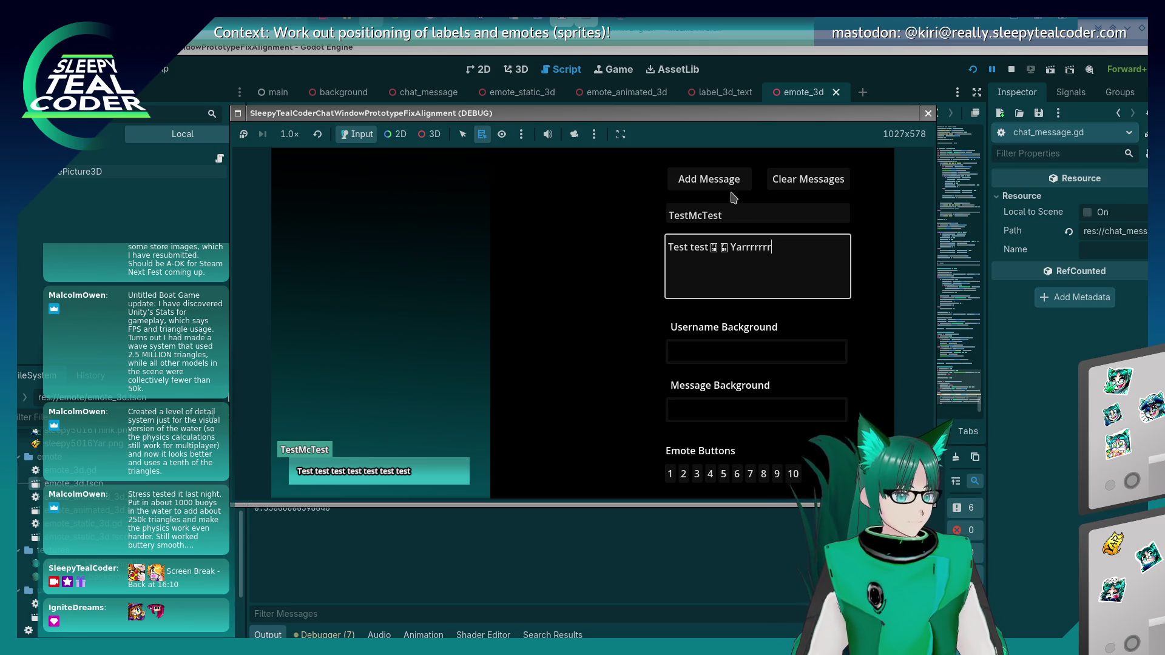
pyautogui.click(735, 179)
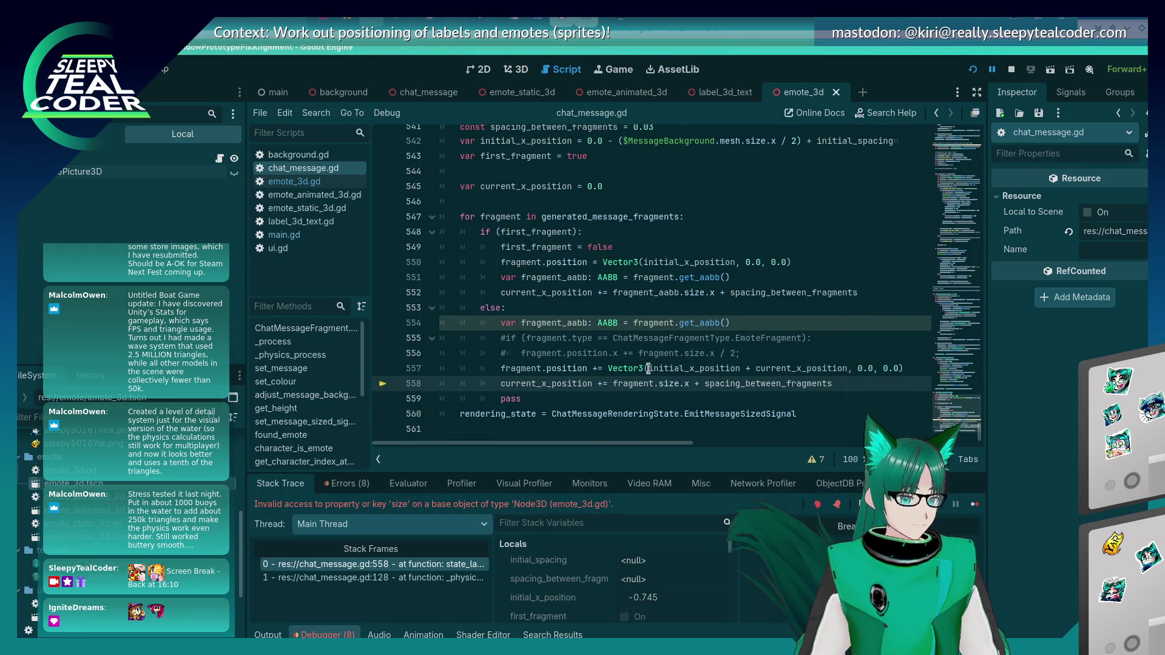
# Step: Change line 558 to advance by fragment_aabb.size.x, resume the paused game and save
pyautogui.moveTo(648, 368)
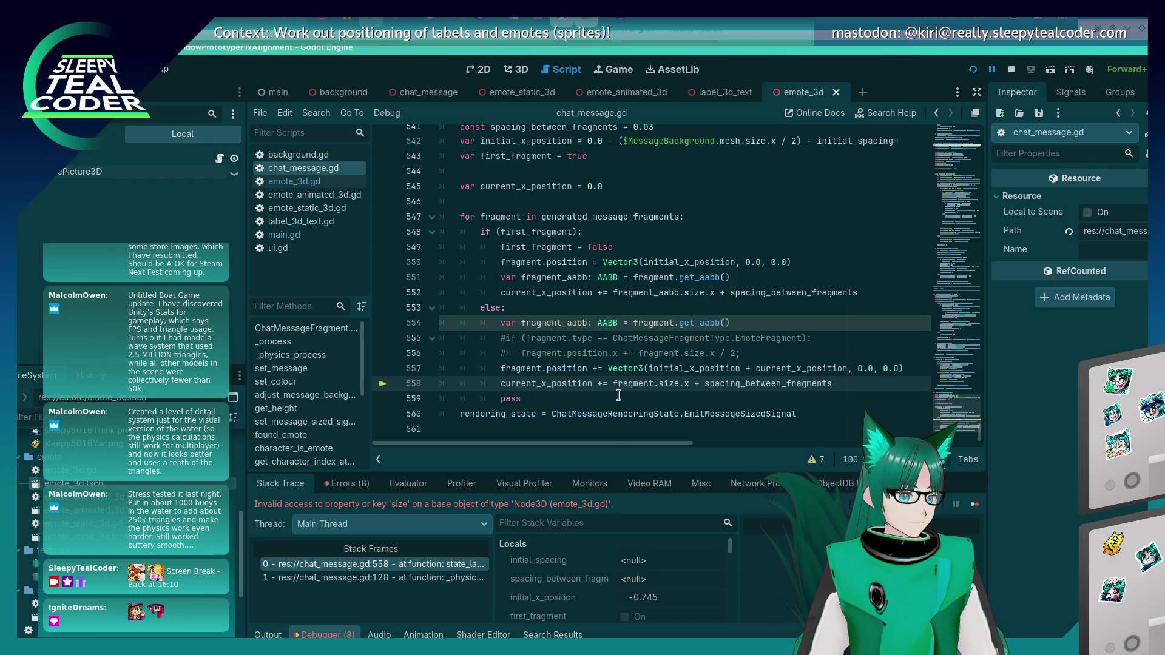
pyautogui.click(651, 383)
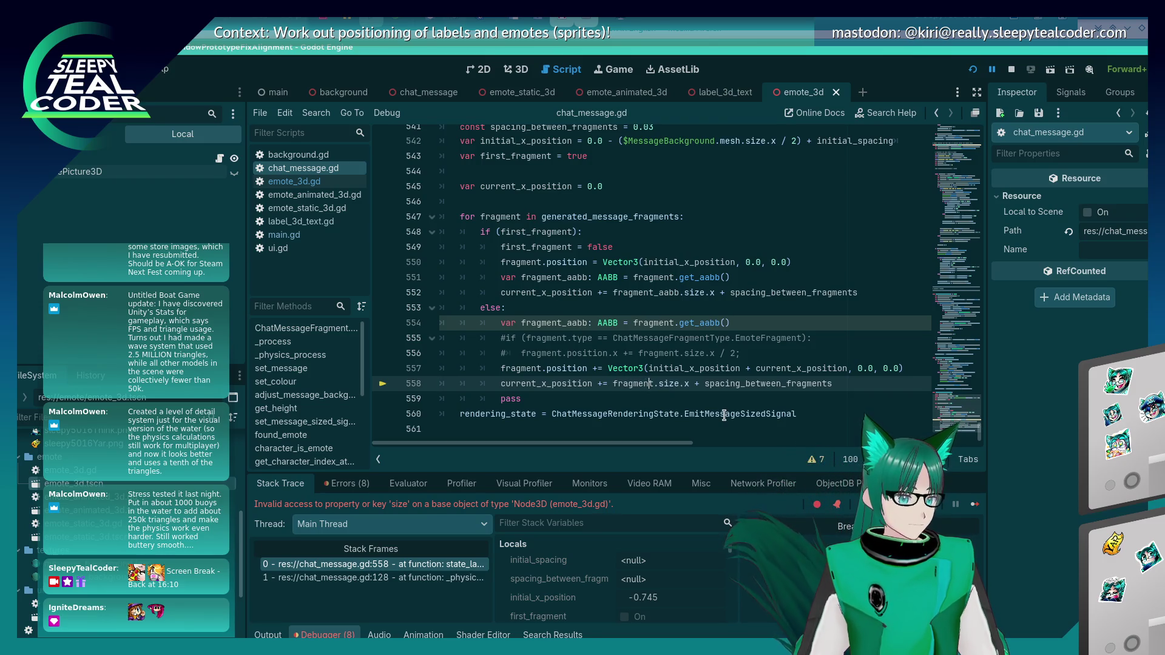
pyautogui.write('_aabb')
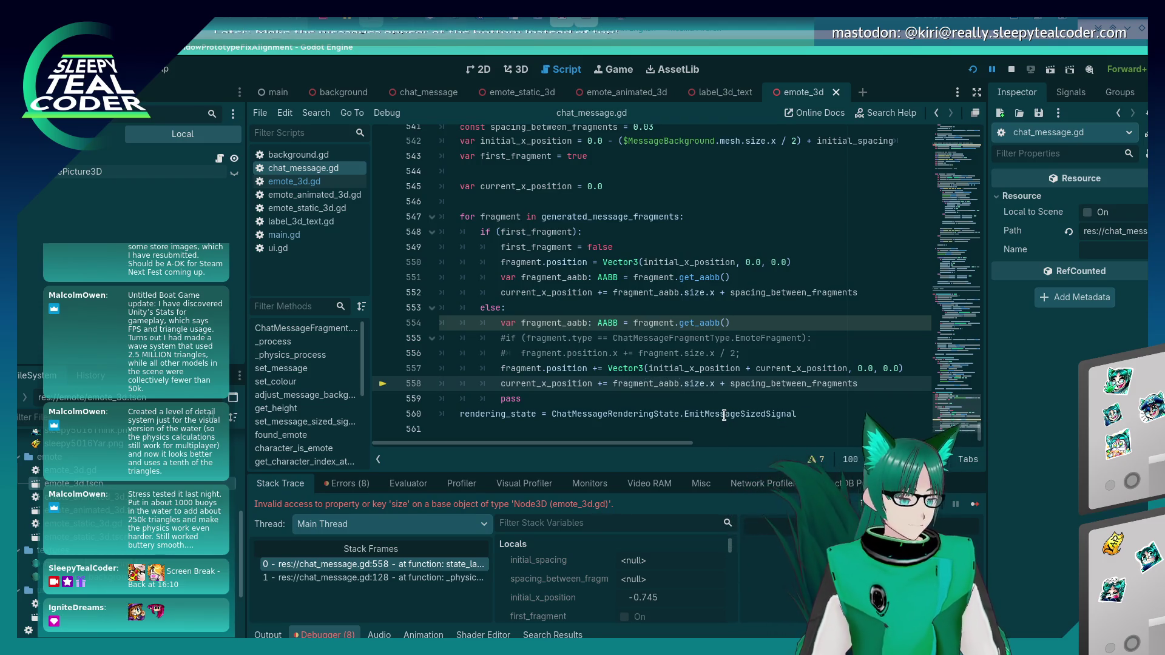
pyautogui.click(711, 414)
pyautogui.click(975, 505)
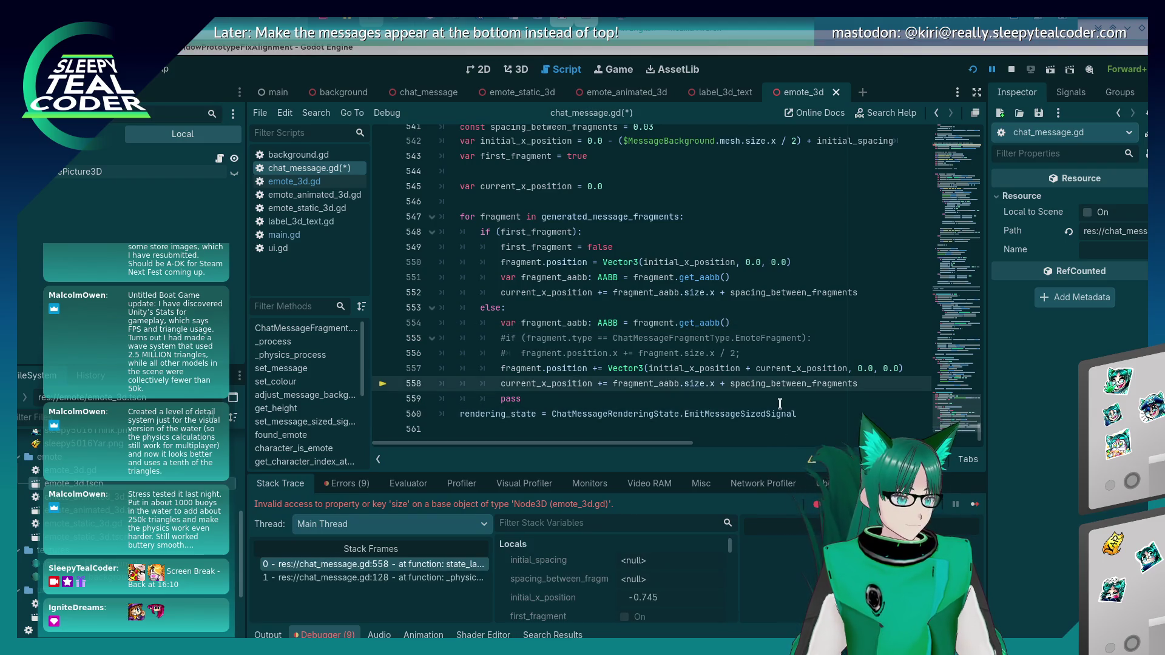
pyautogui.click(973, 504)
pyautogui.click(974, 505)
pyautogui.click(974, 507)
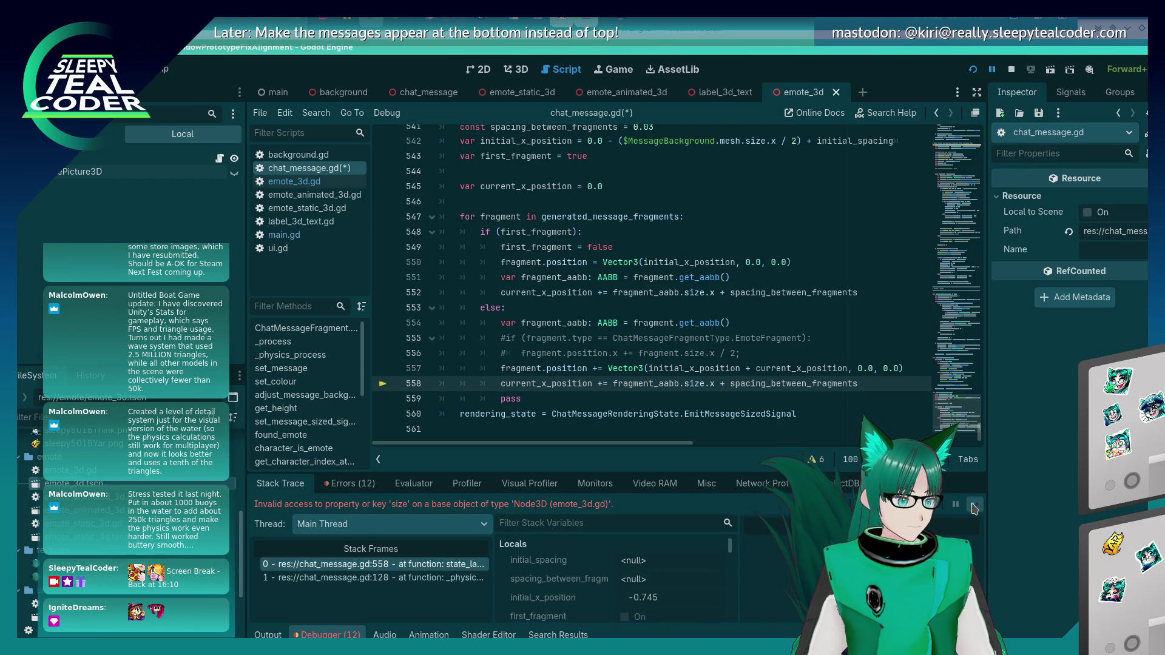
pyautogui.click(974, 506)
pyautogui.hotkey('ctrl', 's')
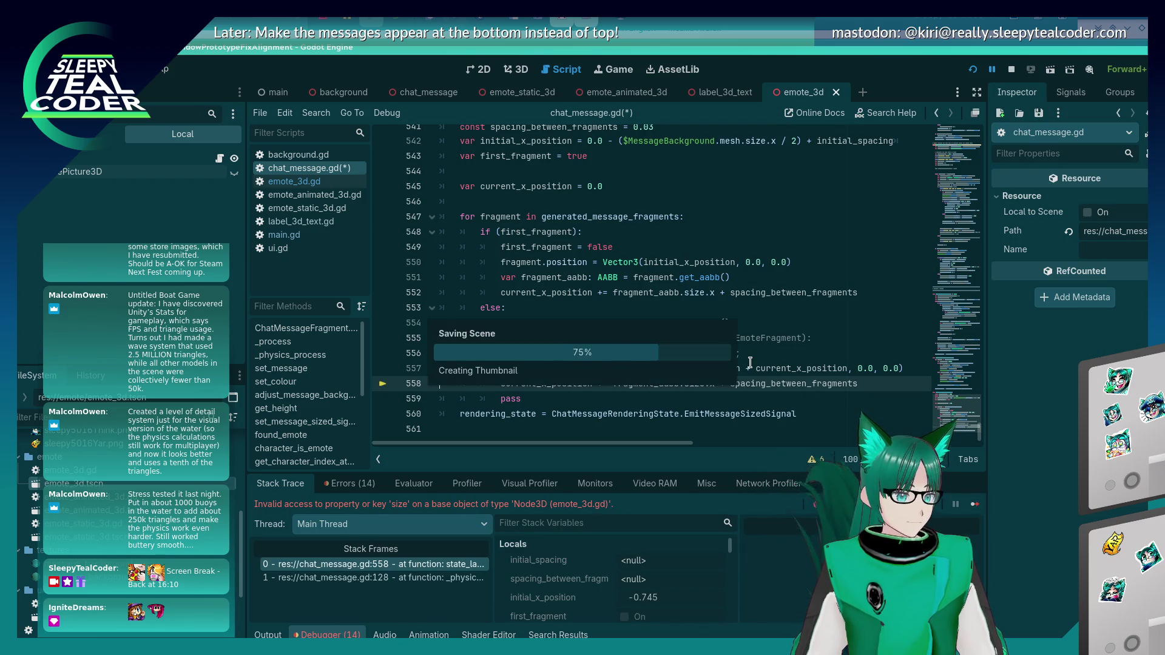
pyautogui.click(975, 504)
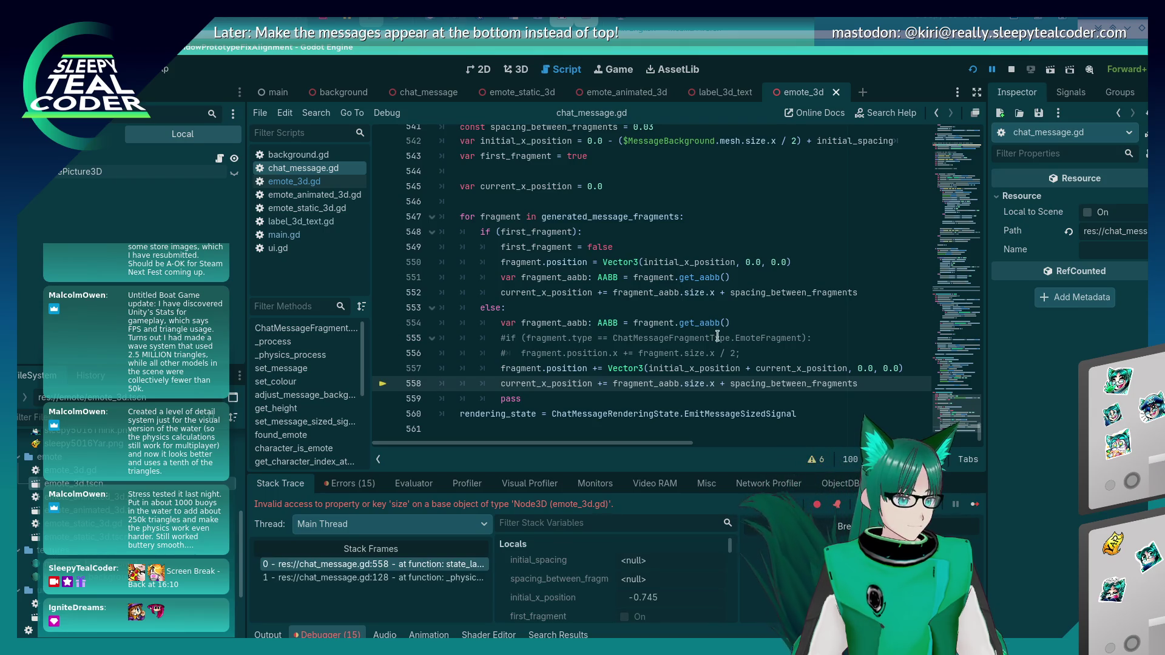
pyautogui.click(974, 507)
pyautogui.hotkey('alt', 'Tab')
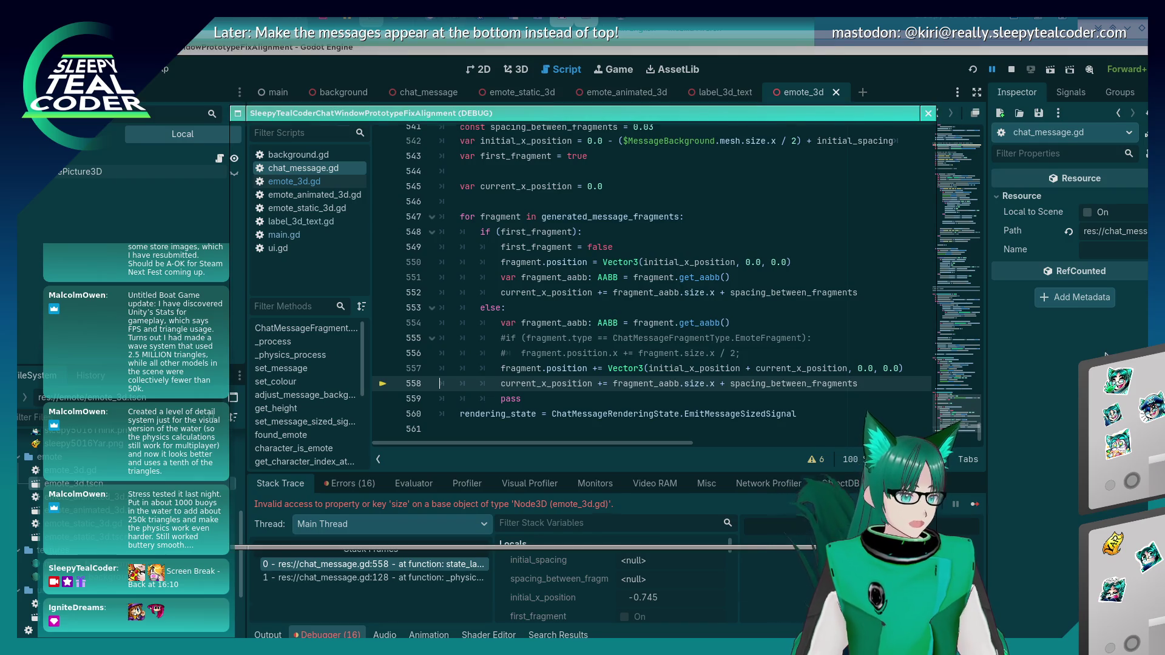
# Step: Restart the game and post 'Test test' with an emote and 'Yarrrrr'
pyautogui.press('F5')
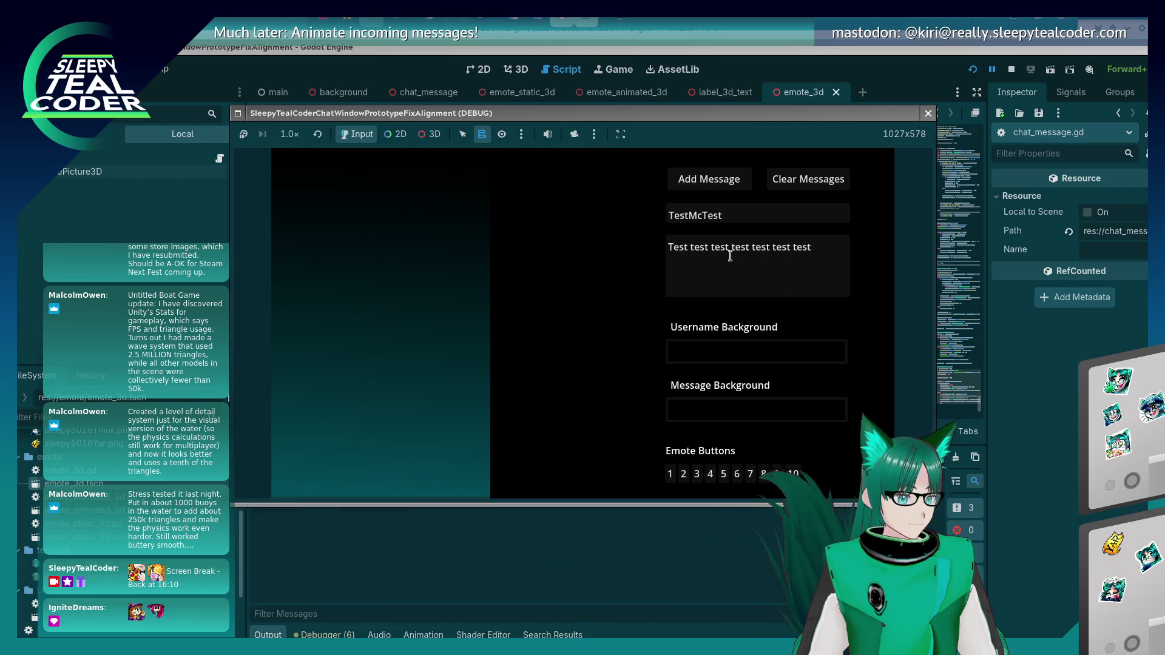
pyautogui.click(730, 255)
pyautogui.hotkey('shift', 'End')
pyautogui.press('Delete')
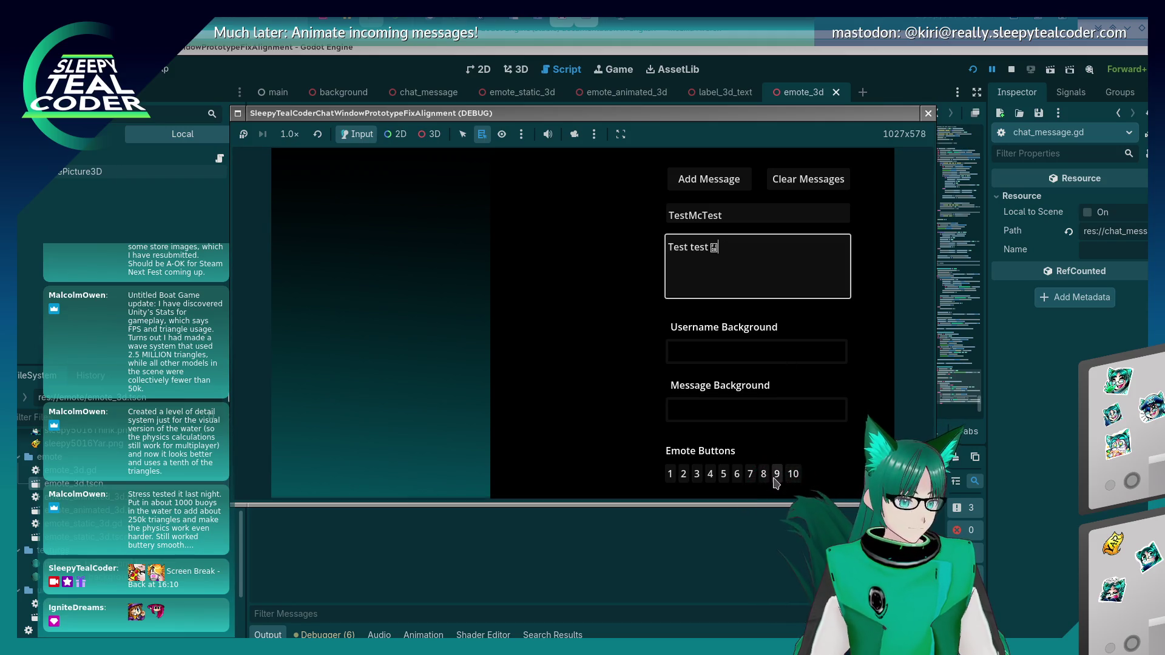
pyautogui.click(776, 474)
pyautogui.click(803, 251)
pyautogui.write('Yar')
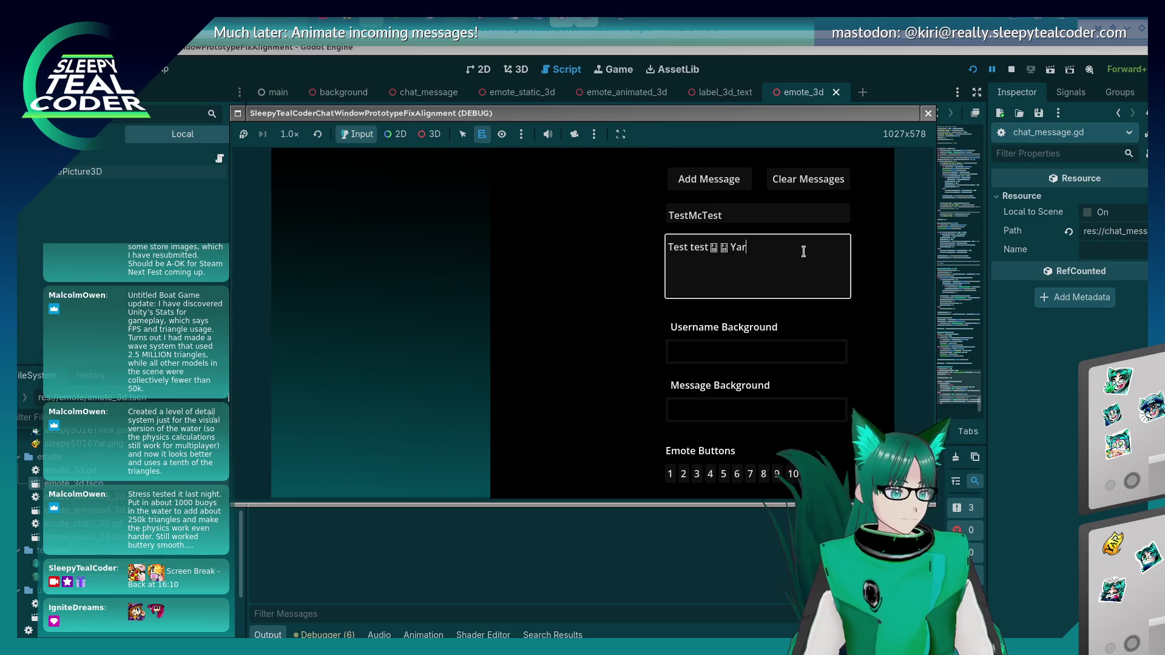
pyautogui.write('rrrr')
pyautogui.click(690, 184)
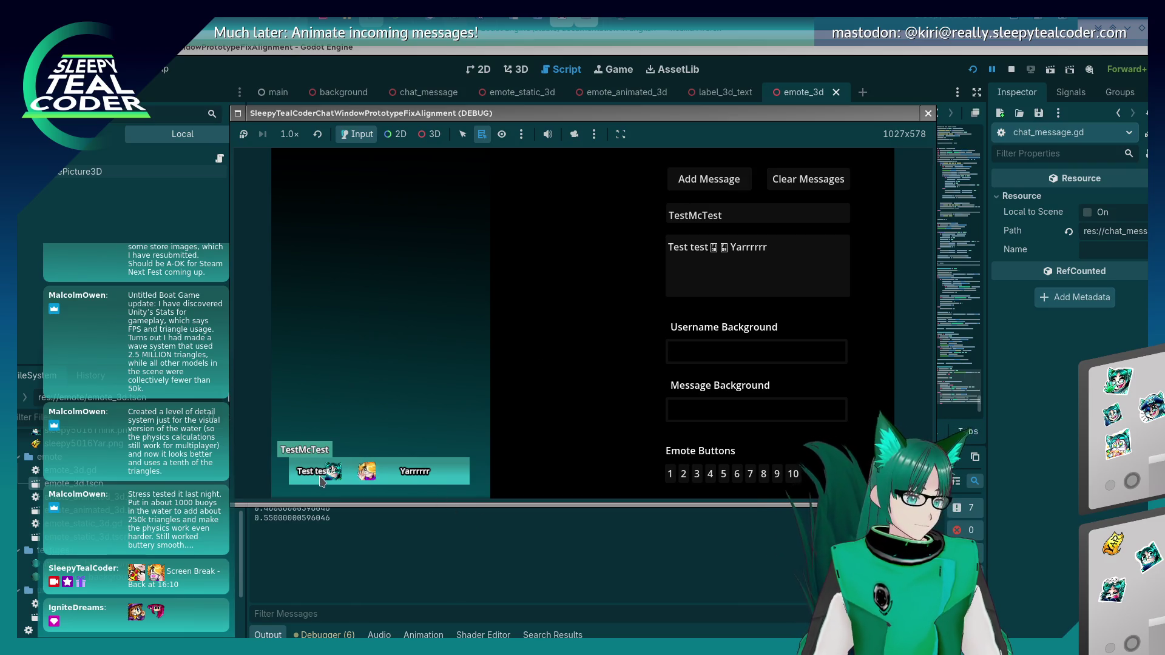
# Step: Stop the game and review the fragment position update code on lines 554–557
pyautogui.press('F8')
pyautogui.click(616, 333)
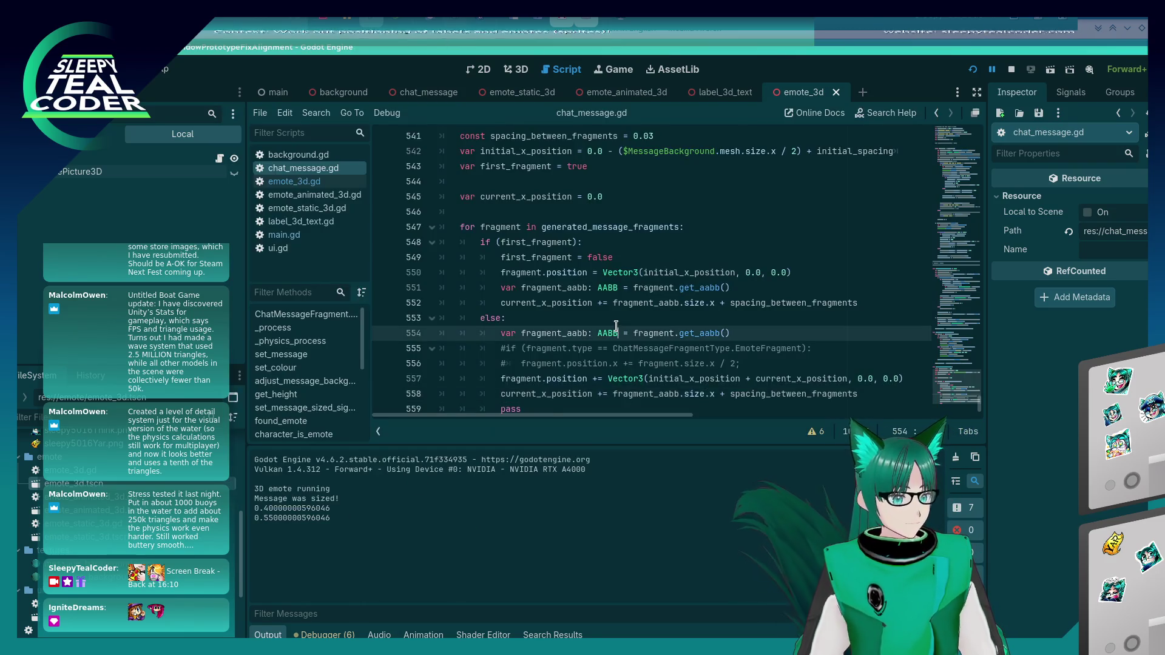
pyautogui.scroll(-1, 616, 326)
pyautogui.press('F5')
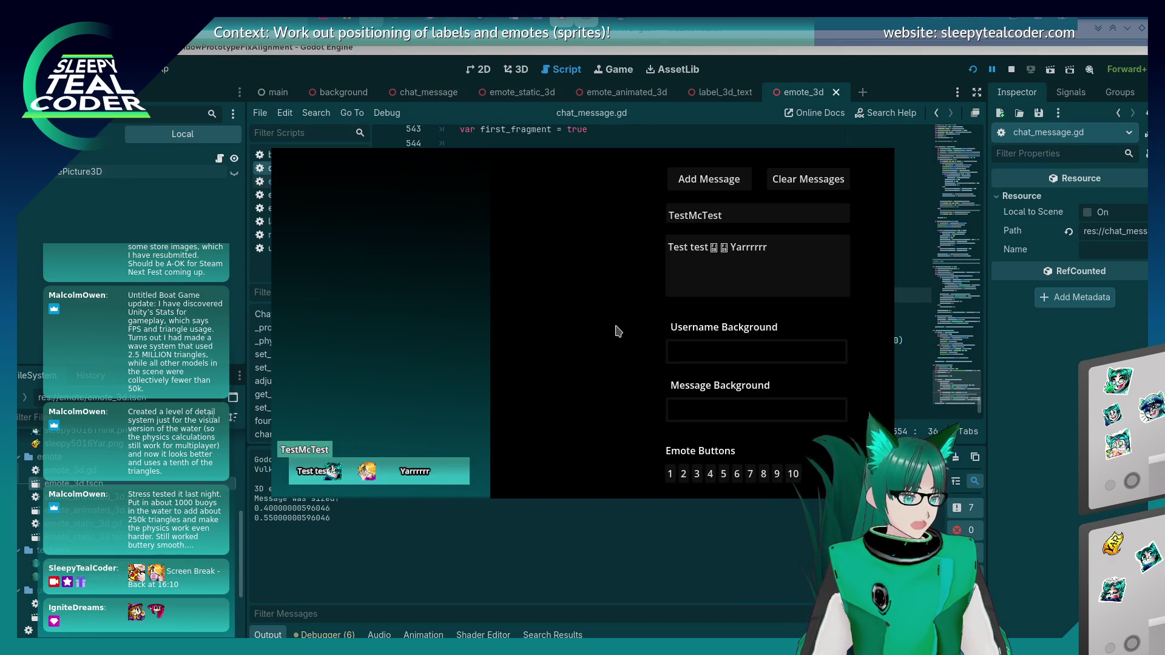
pyautogui.press('F8')
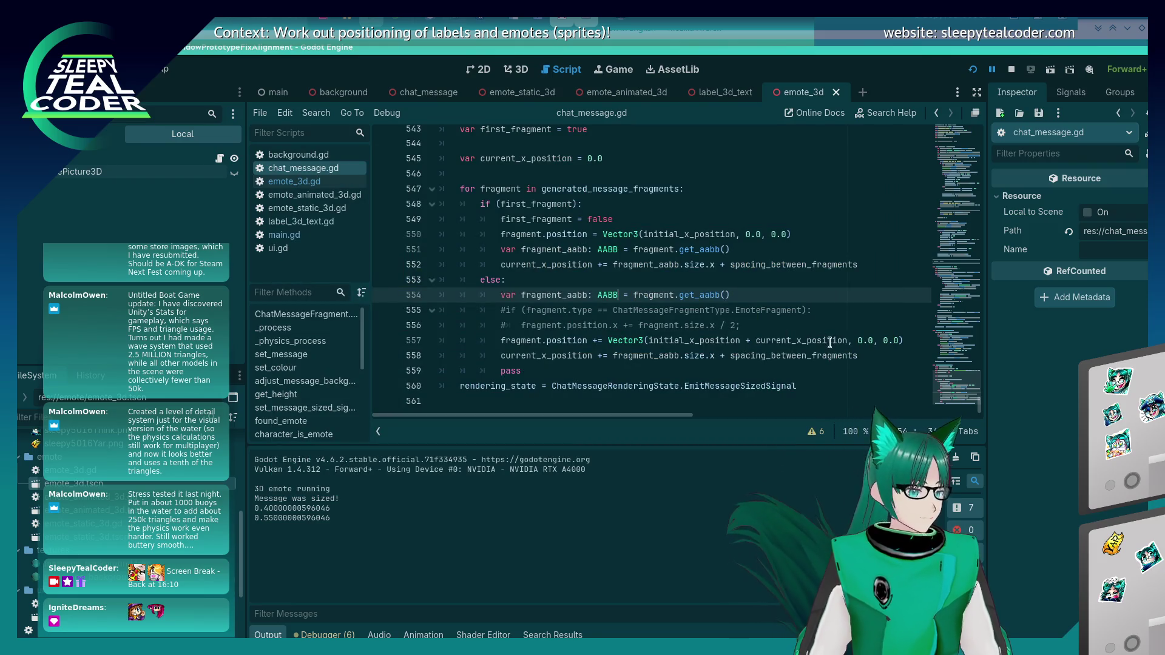
pyautogui.click(848, 337)
pyautogui.scroll(8, 809, 325)
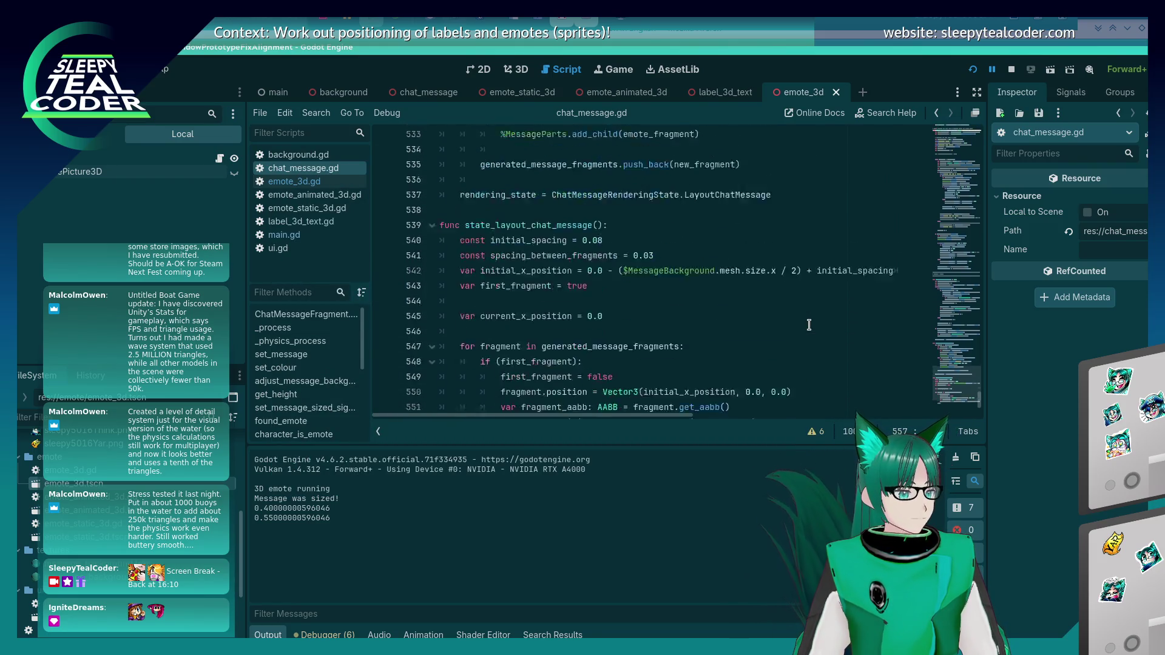
pyautogui.scroll(-5, 810, 325)
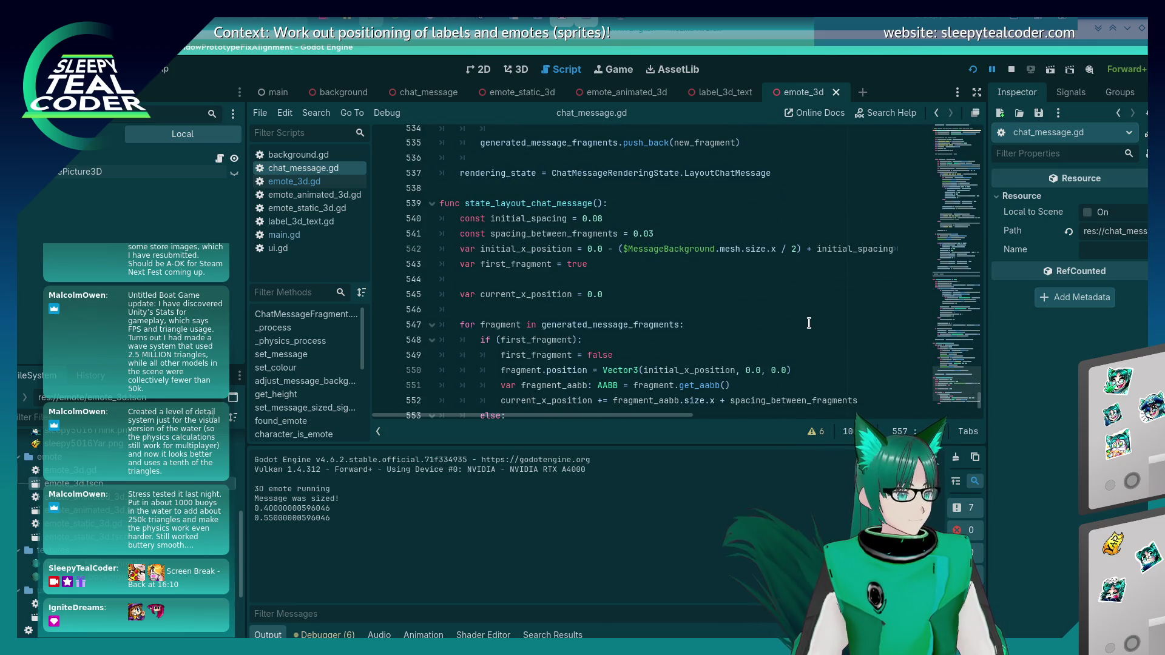
pyautogui.scroll(-3, 809, 322)
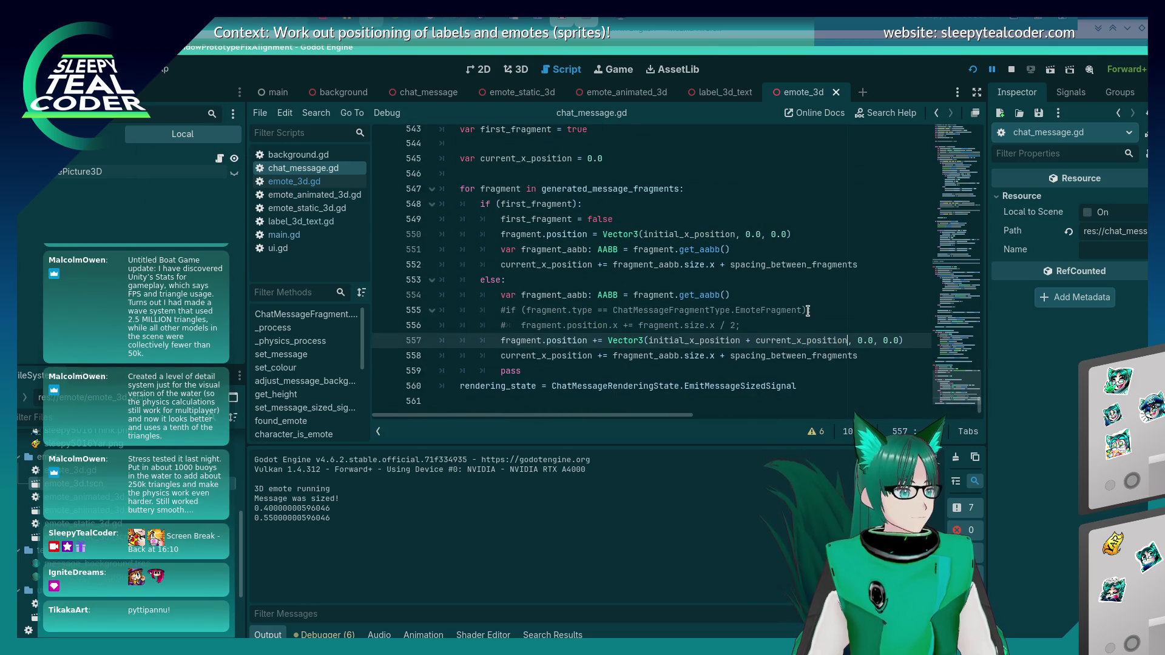
pyautogui.moveTo(745, 267)
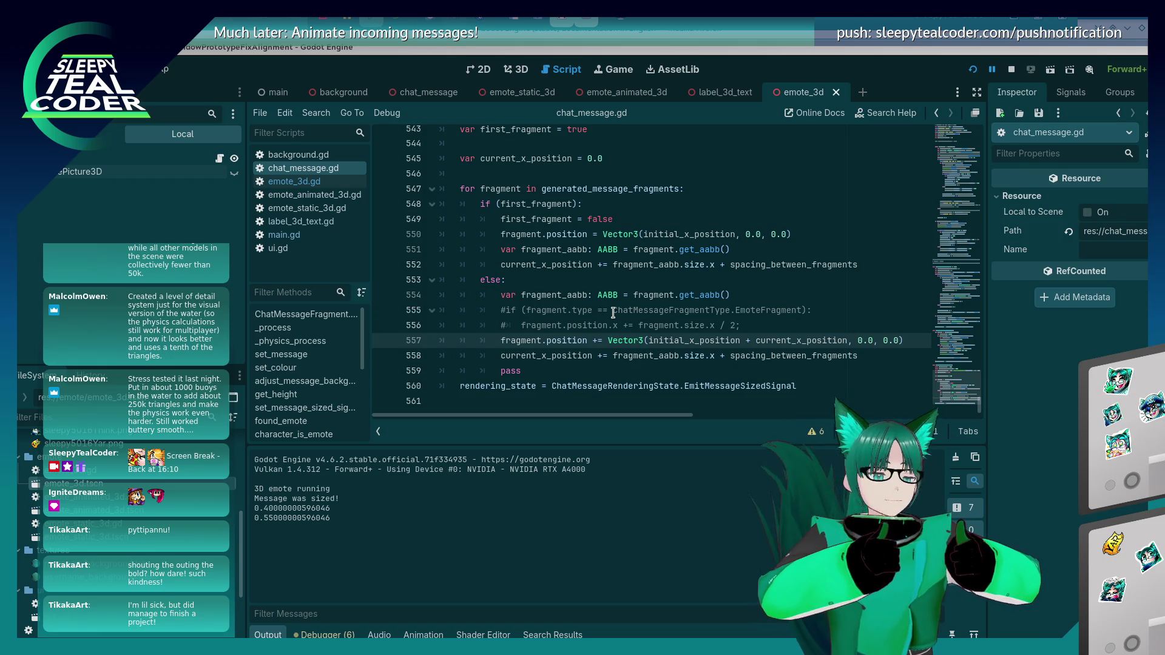
# Step: Review the position increment on line 557, the commented-out line 556 and the else branch
pyautogui.click(597, 342)
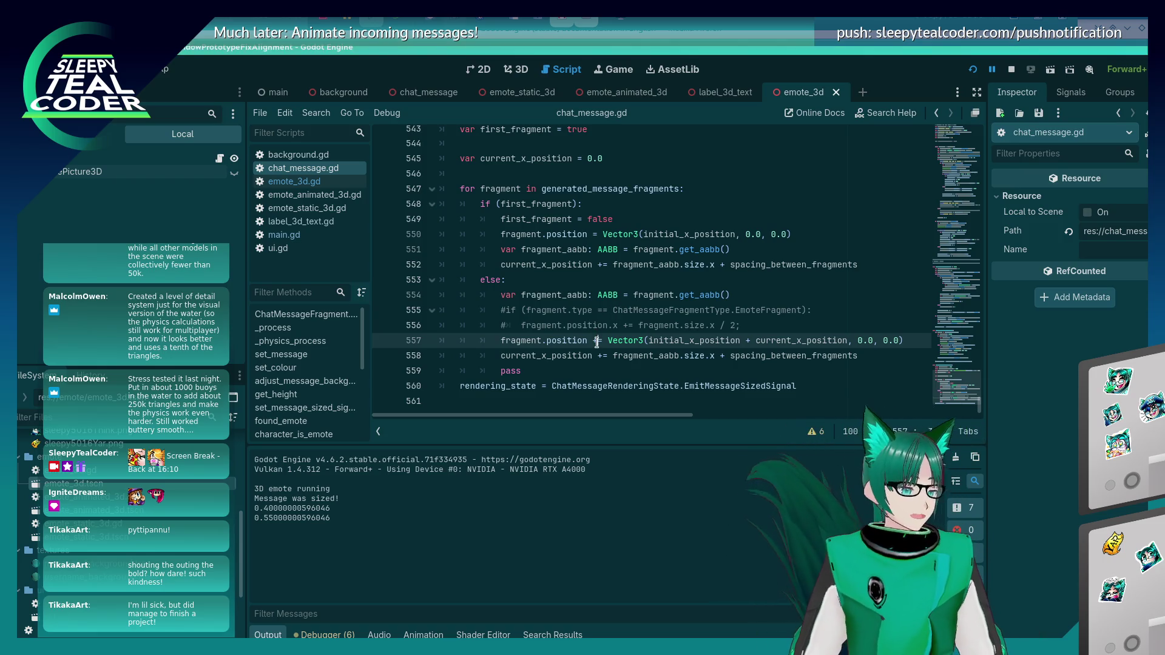
pyautogui.click(593, 331)
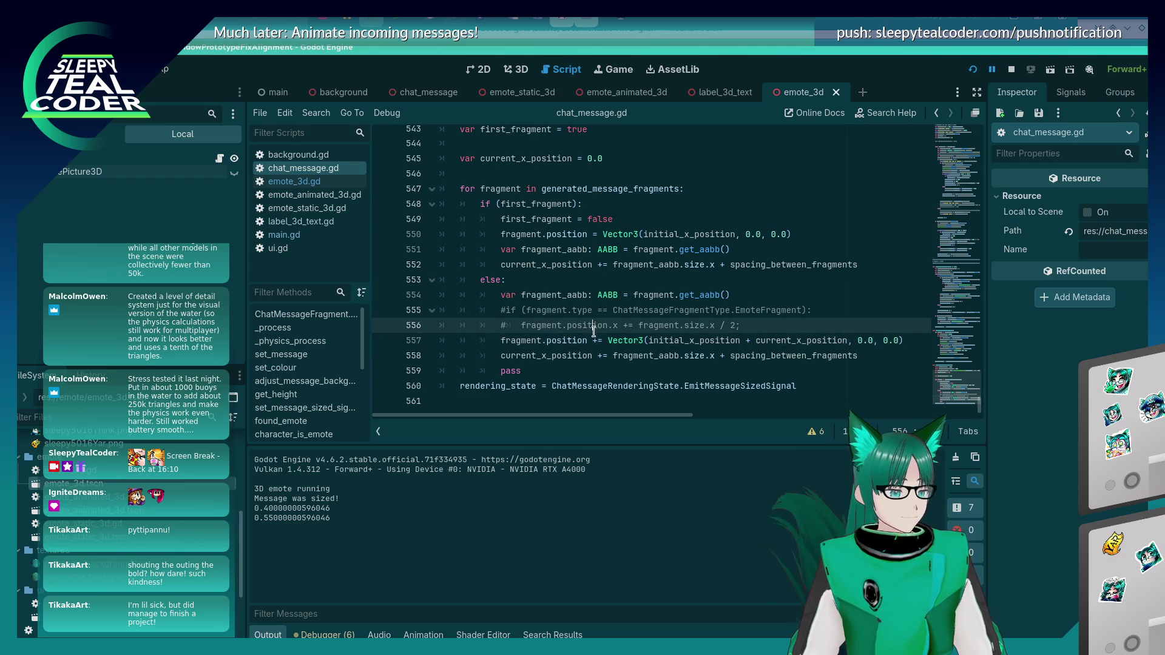
pyautogui.click(598, 338)
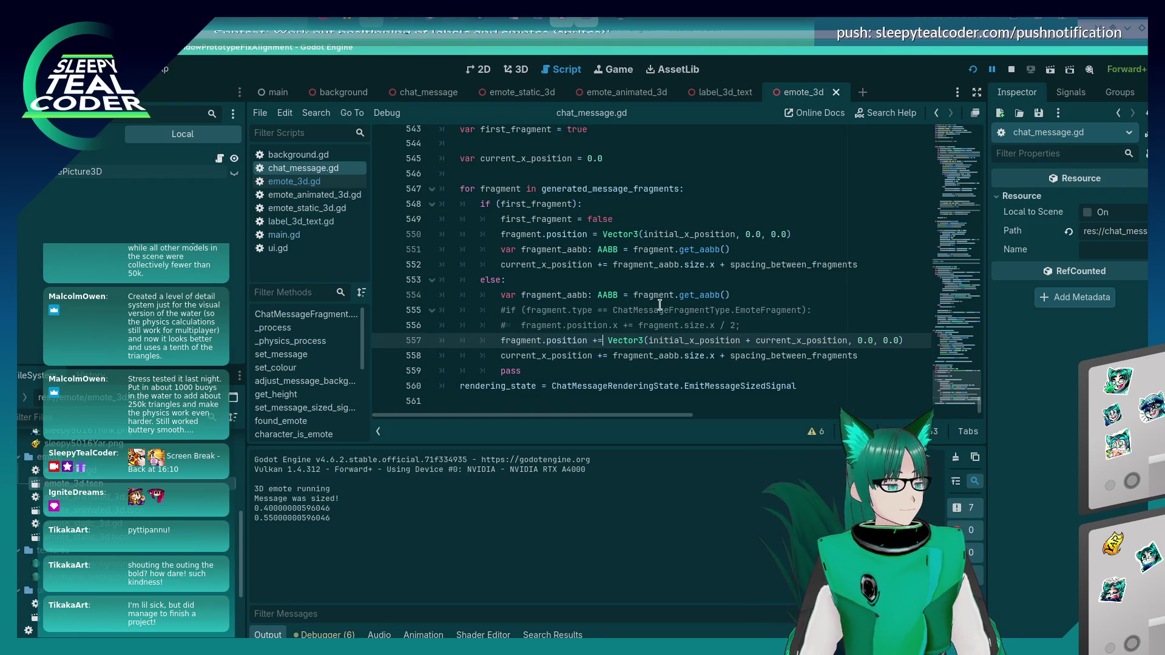
pyautogui.click(617, 280)
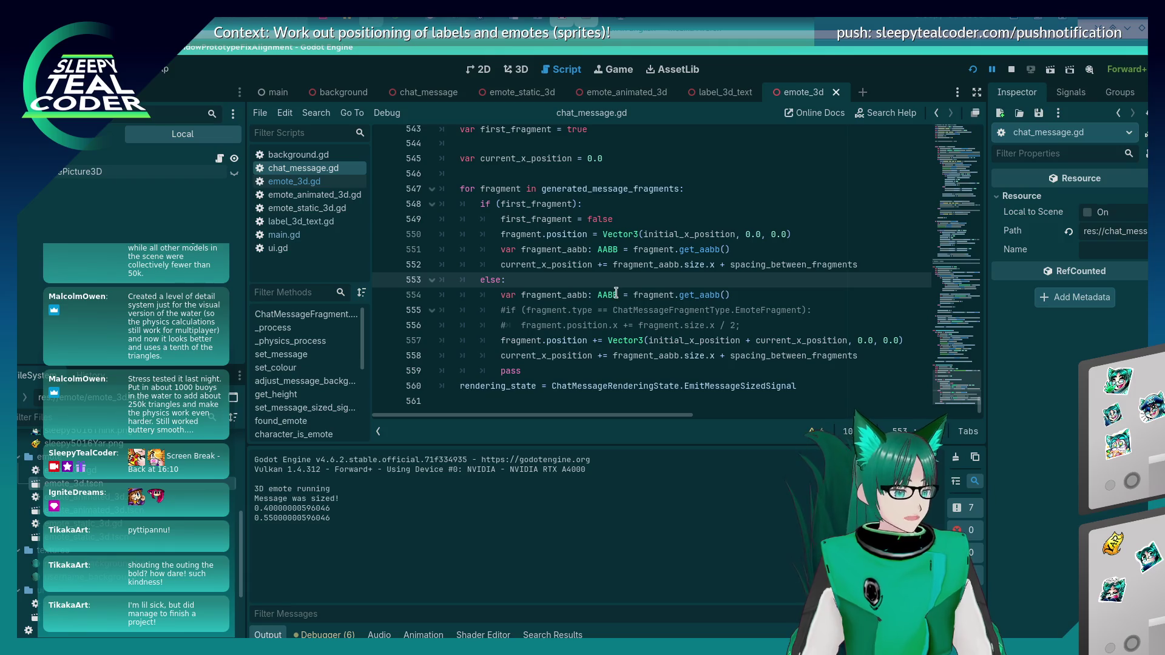
# Step: Add another test message in the running game, then return to the script editor
pyautogui.hotkey('alt', 'Tab')
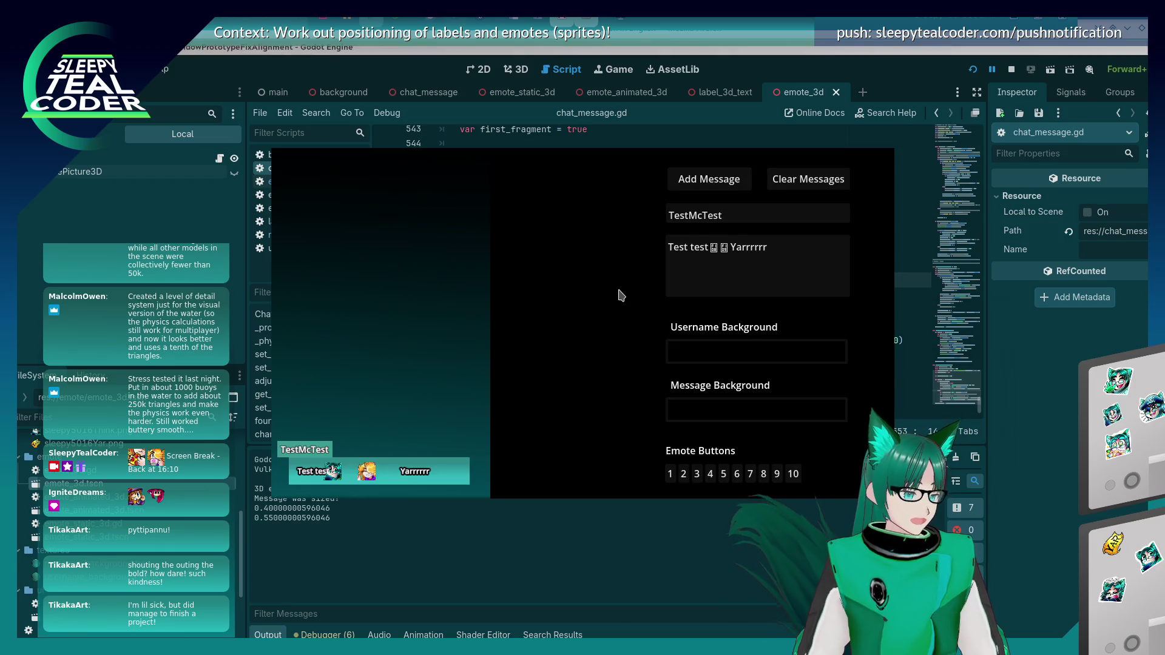
pyautogui.click(708, 177)
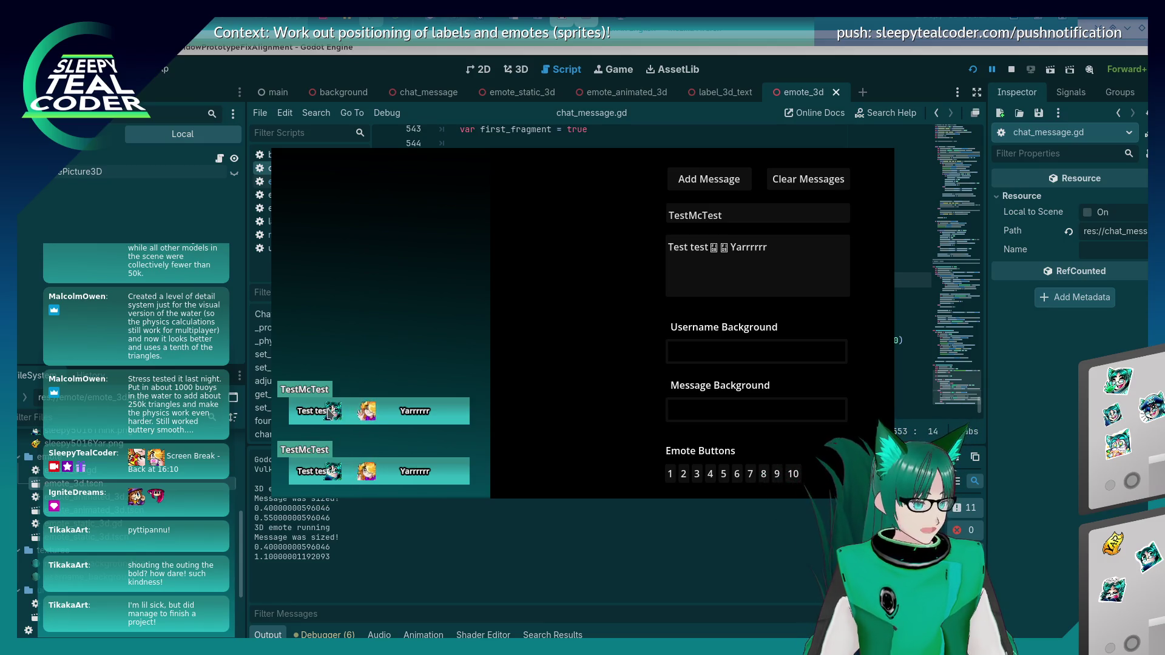
pyautogui.hotkey('alt', 'Tab')
# Step: Uncomment line 556, fragment.position.x += fragment.size.x / 2, and save chat_message.gd
pyautogui.click(633, 340)
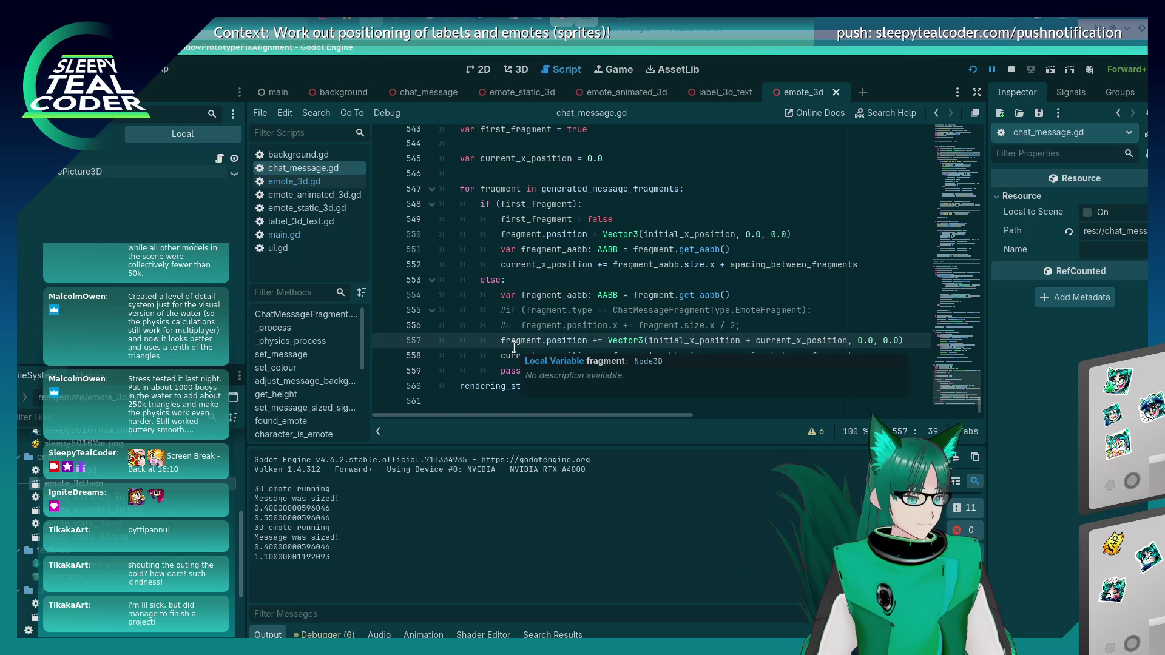
pyautogui.click(498, 310)
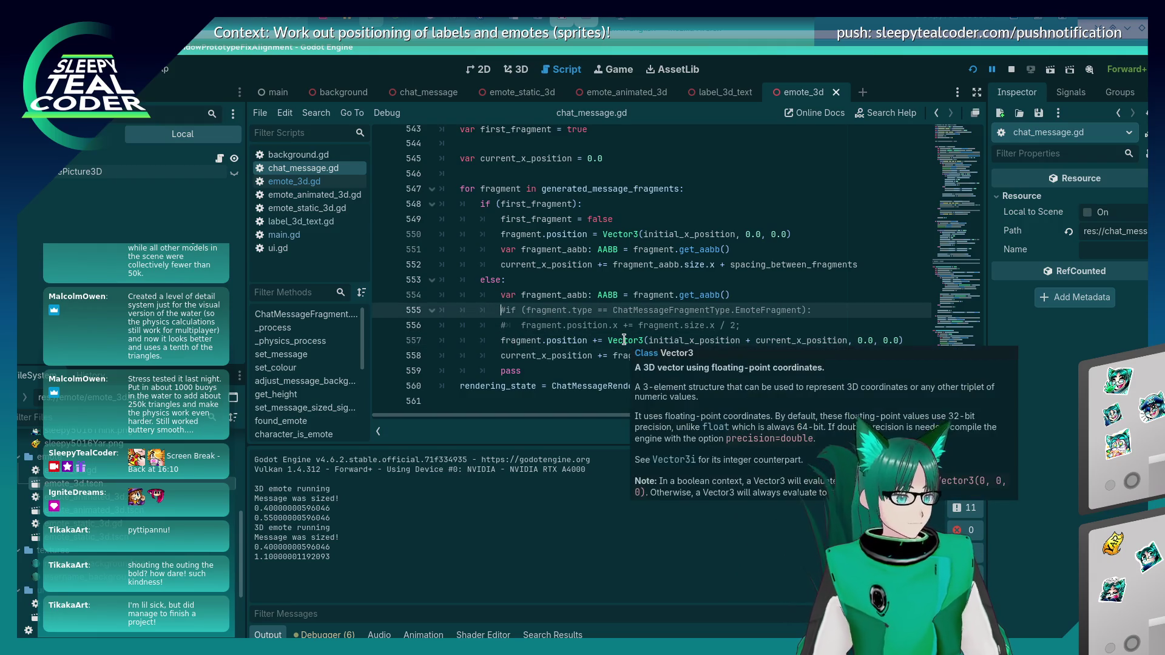
pyautogui.press('Down')
pyautogui.press('Delete')
pyautogui.press('Delete')
pyautogui.hotkey('ctrl', 'z')
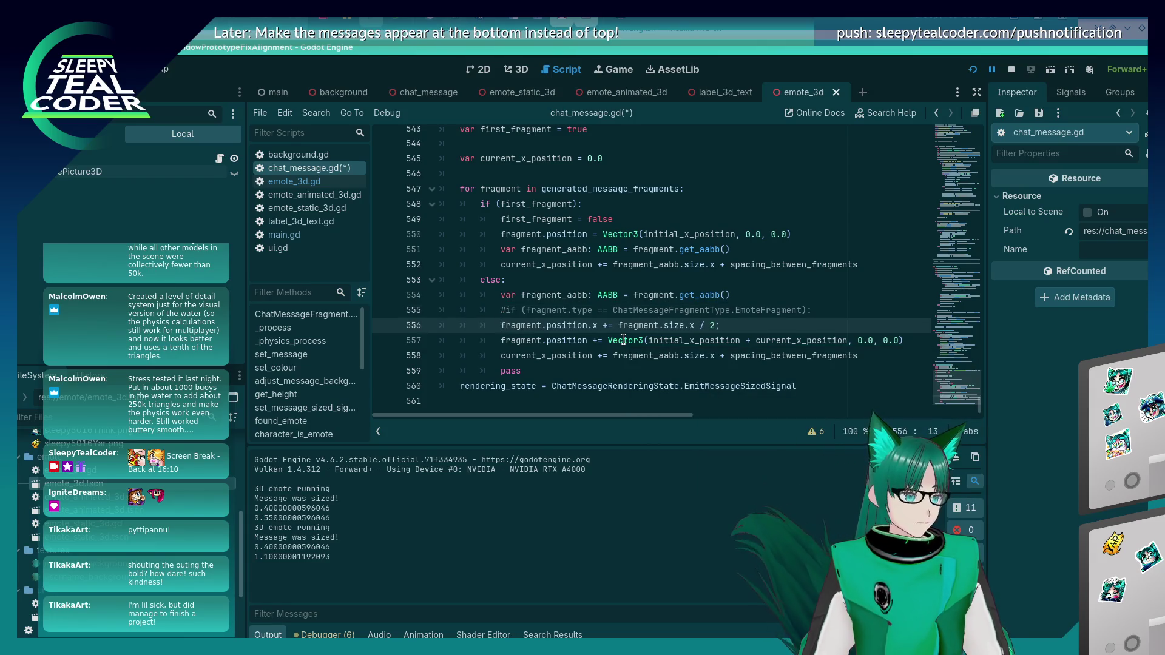
pyautogui.hotkey('ctrl', 's')
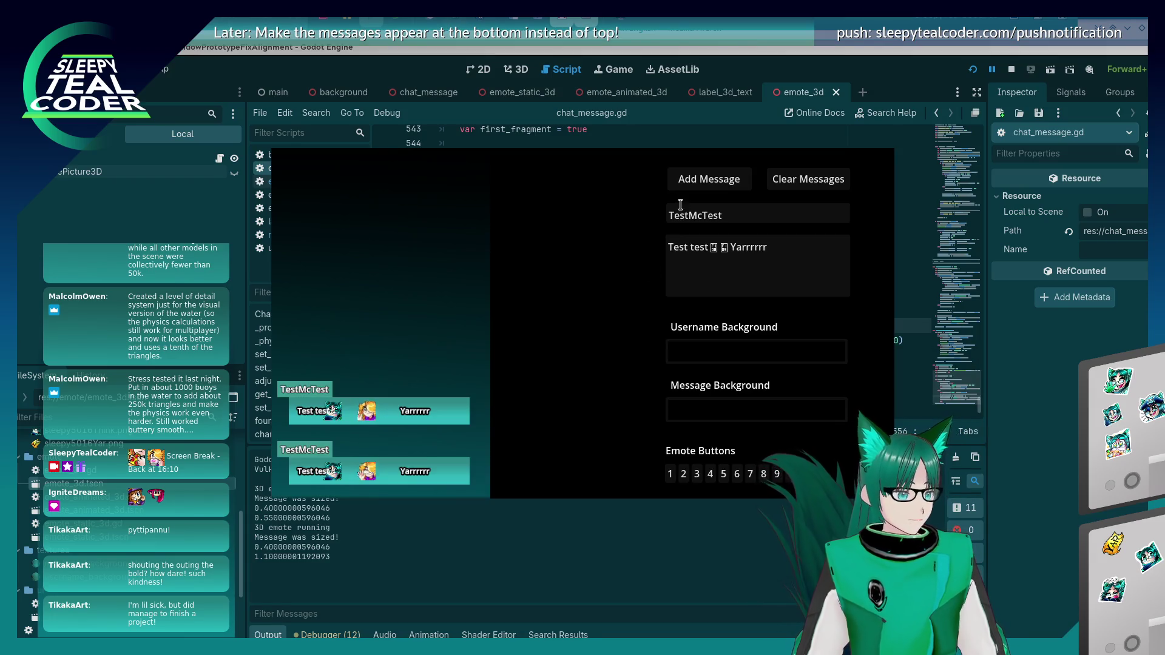
# Step: Add a test message, change line 556 to use the fragment's _aabb size, and restart the game
pyautogui.click(704, 180)
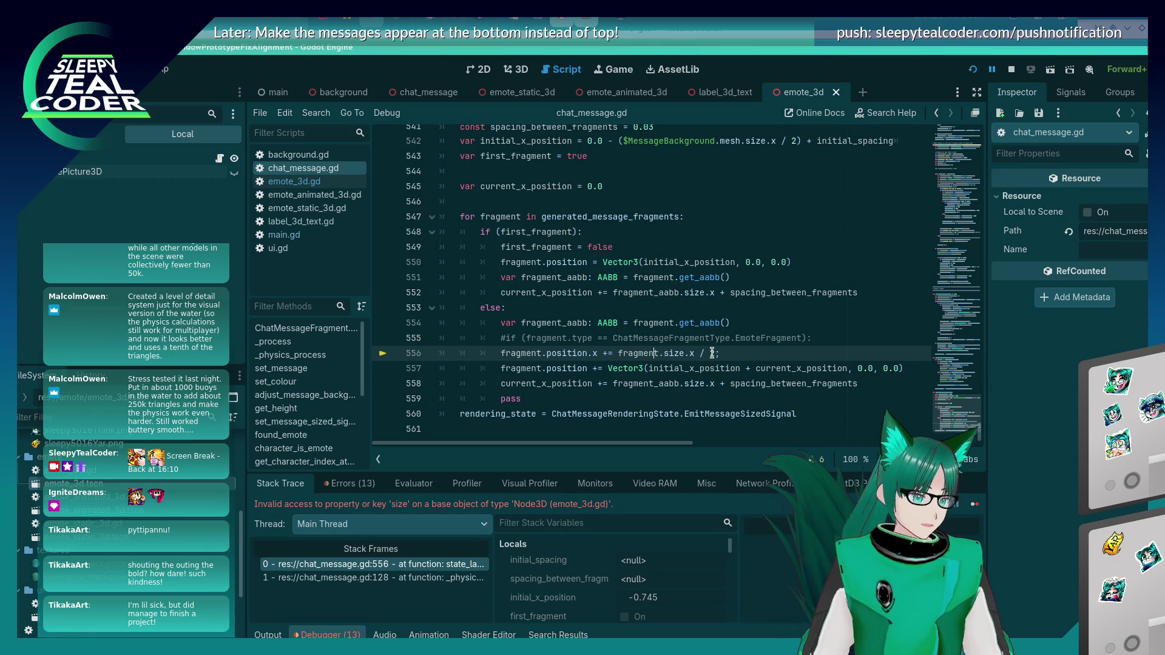
pyautogui.write('_aabb')
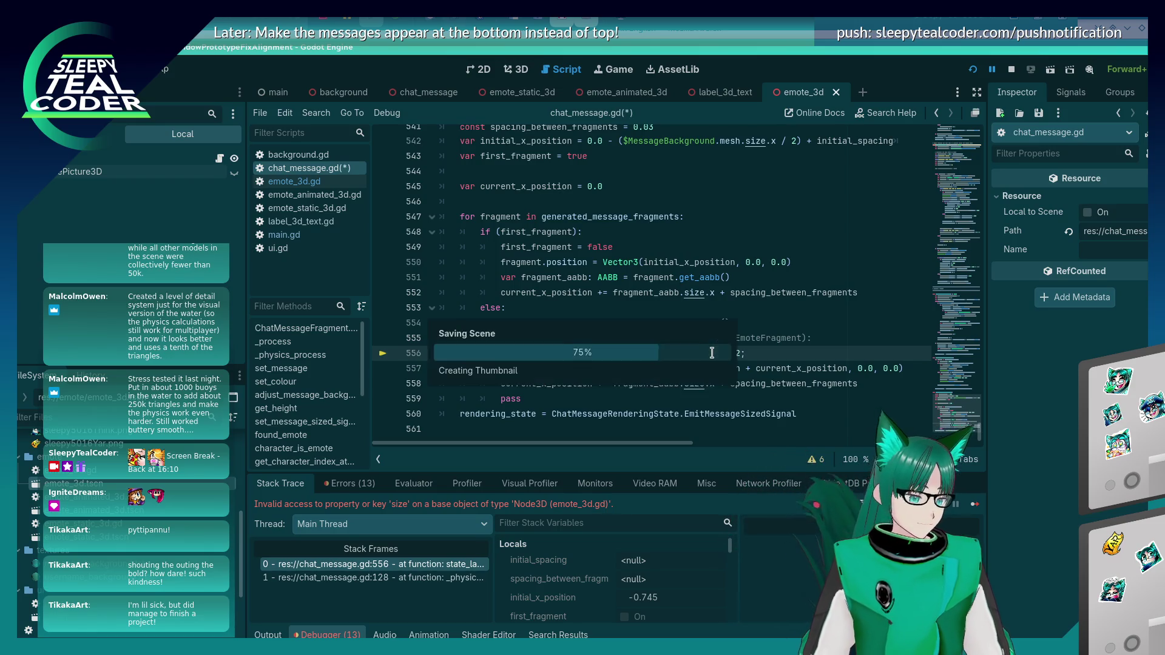
pyautogui.click(972, 69)
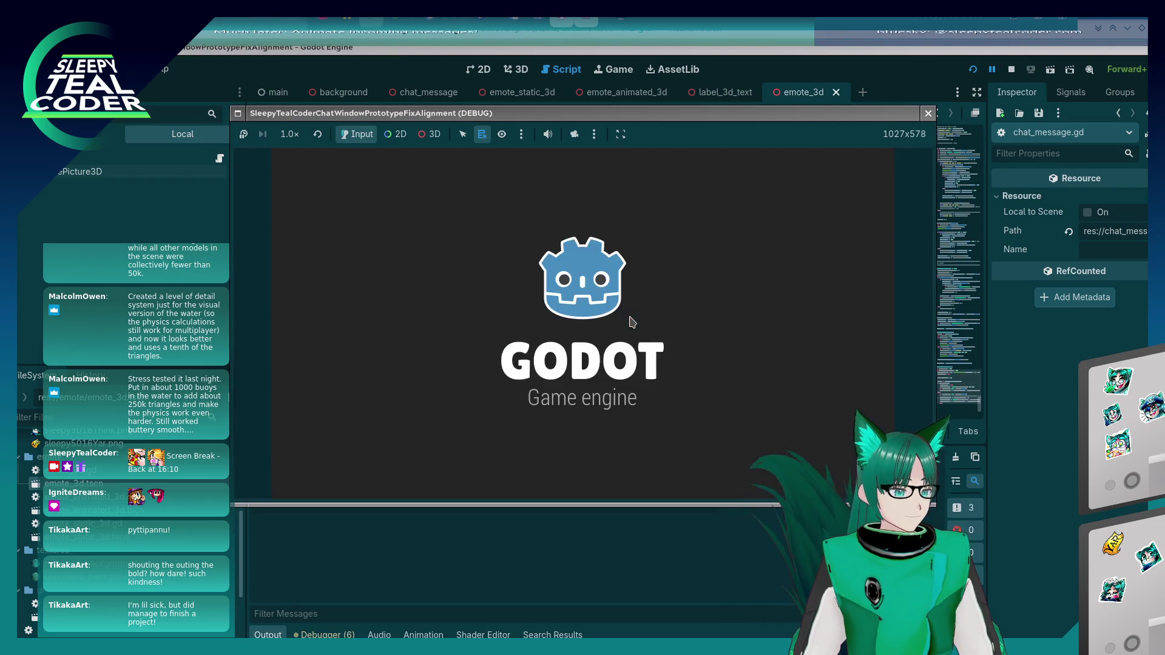
# Step: Post a test message containing emote 8, a second emote and the text 'Yarrrrrr'
pyautogui.moveTo(715, 249); pyautogui.dragTo(858, 261)
pyautogui.press('BackSpace')
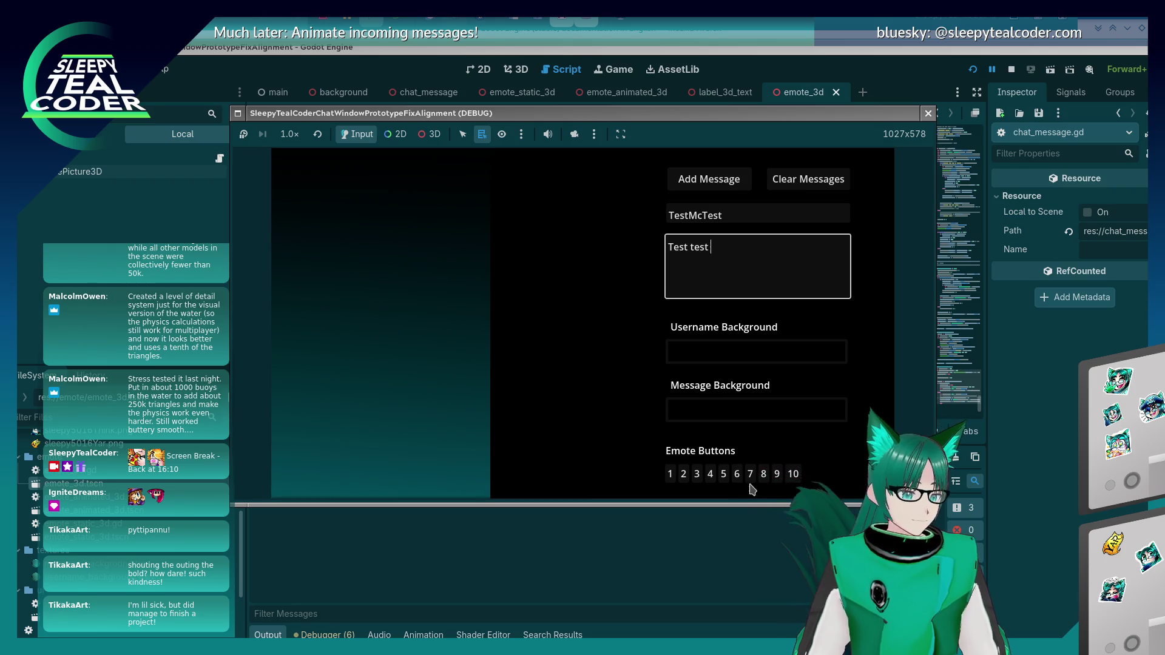
pyautogui.click(769, 468)
pyautogui.click(751, 252)
pyautogui.click(776, 473)
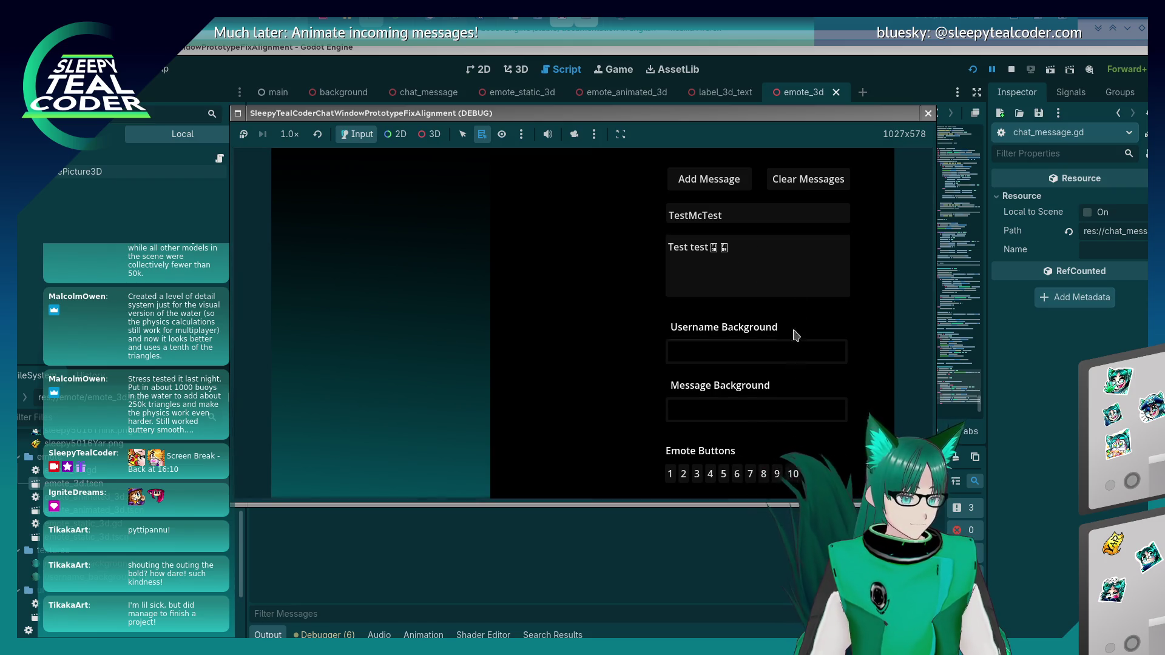
pyautogui.click(798, 293)
pyautogui.write('Yarrrrrr')
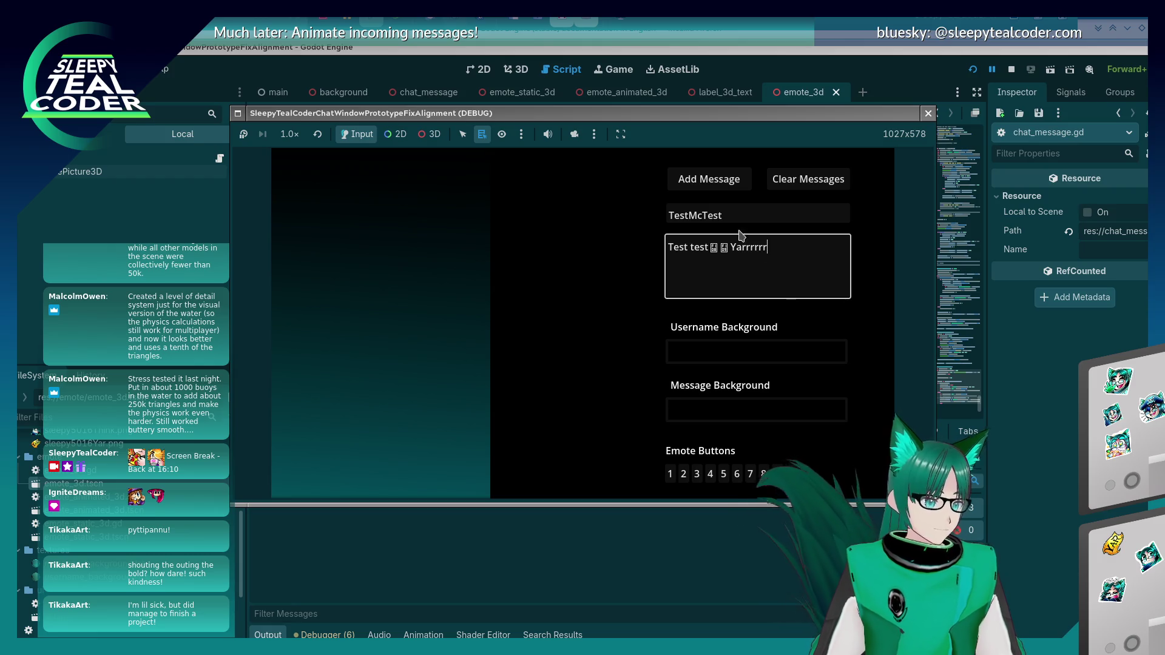
pyautogui.click(729, 192)
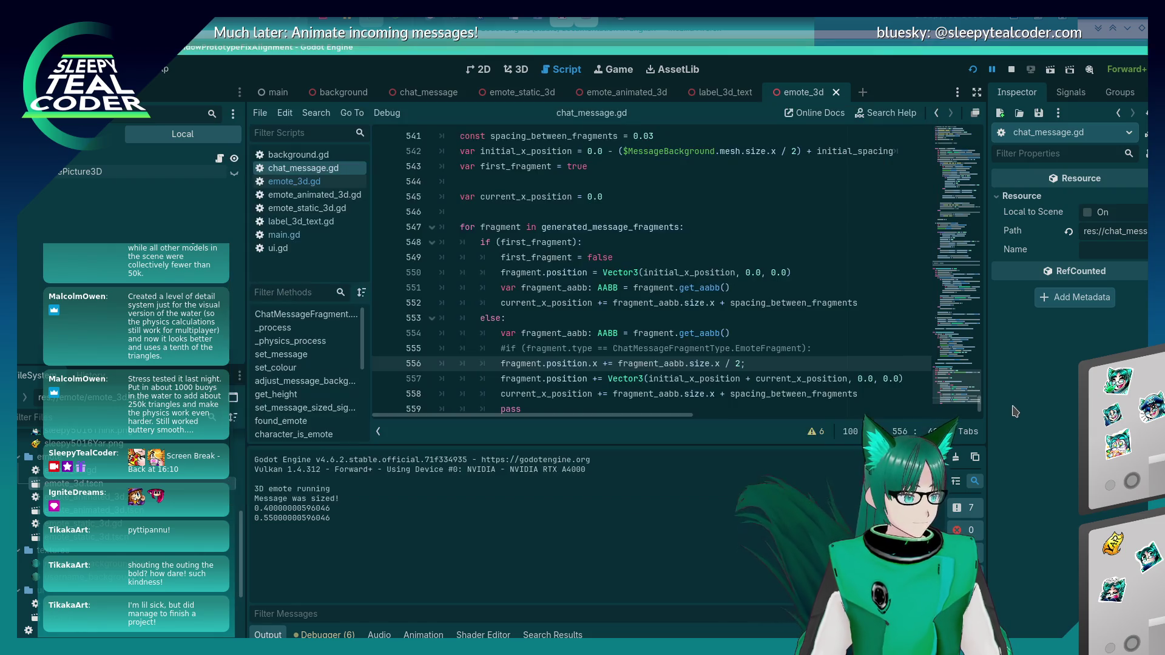
# Step: Scale the half-width offset on line 556 by 0.6
pyautogui.hotkey('alt', 'Tab')
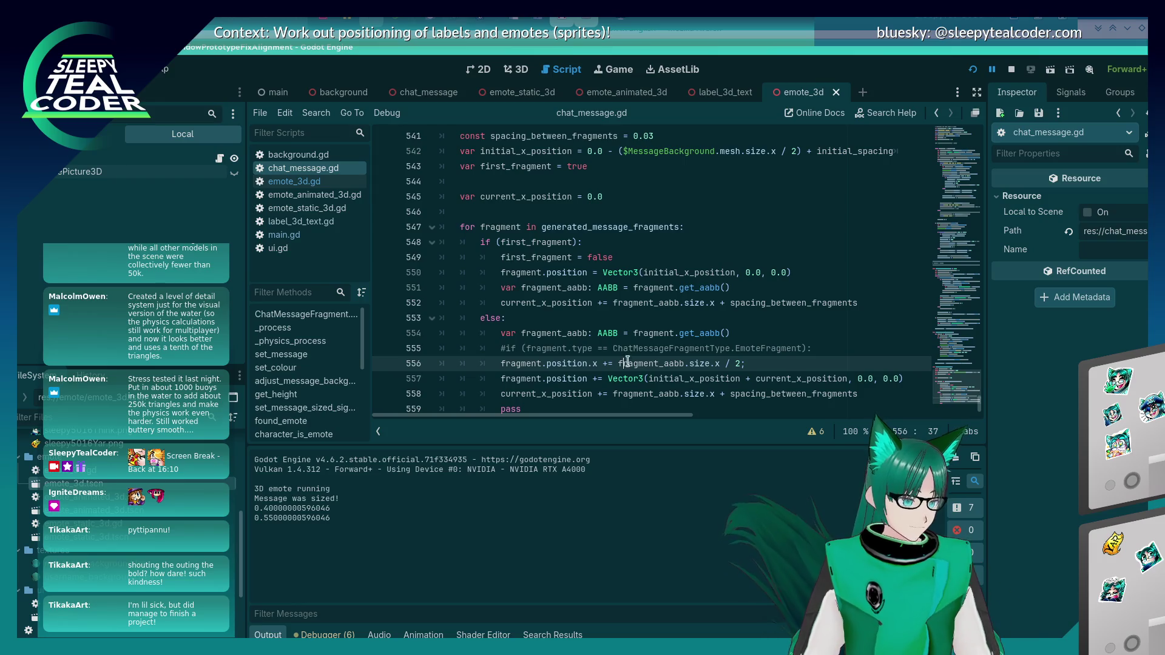
pyautogui.write('(')
pyautogui.press('End')
pyautogui.press('Left')
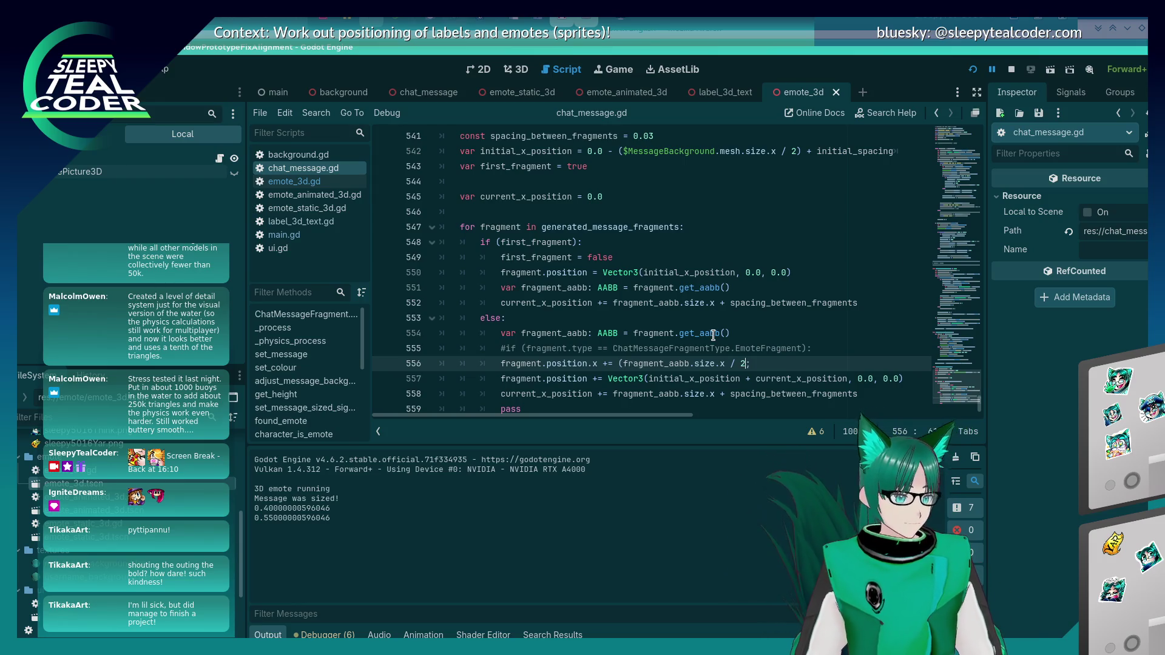
pyautogui.write('*')
pyautogui.write(' 0.6)')
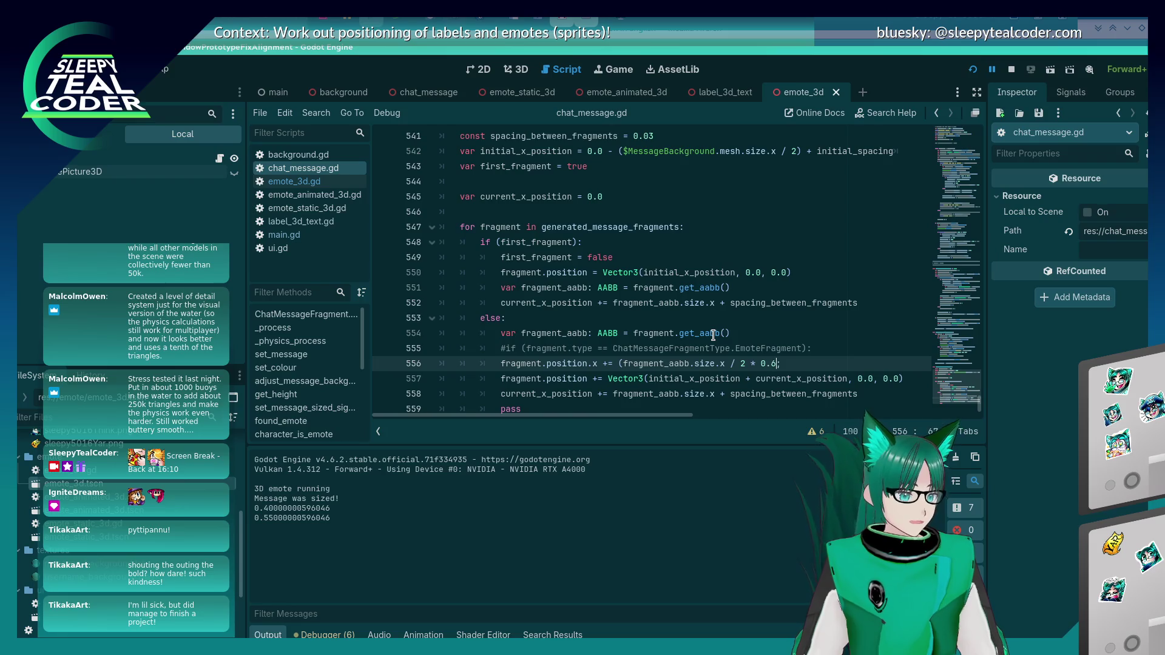
# Step: Add another test chat message in the running game to check spacing
pyautogui.hotkey('alt', 'Tab')
pyautogui.hotkey('alt', 'Tab')
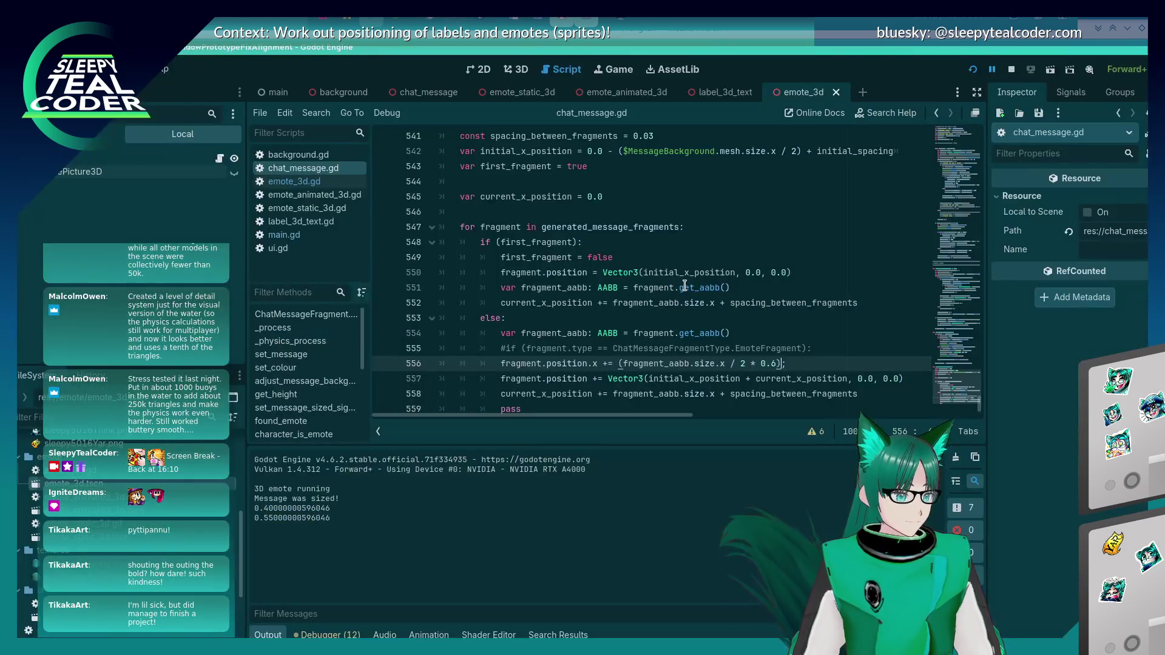
pyautogui.hotkey('alt', 'Tab')
pyautogui.hotkey('alt', 'Tab')
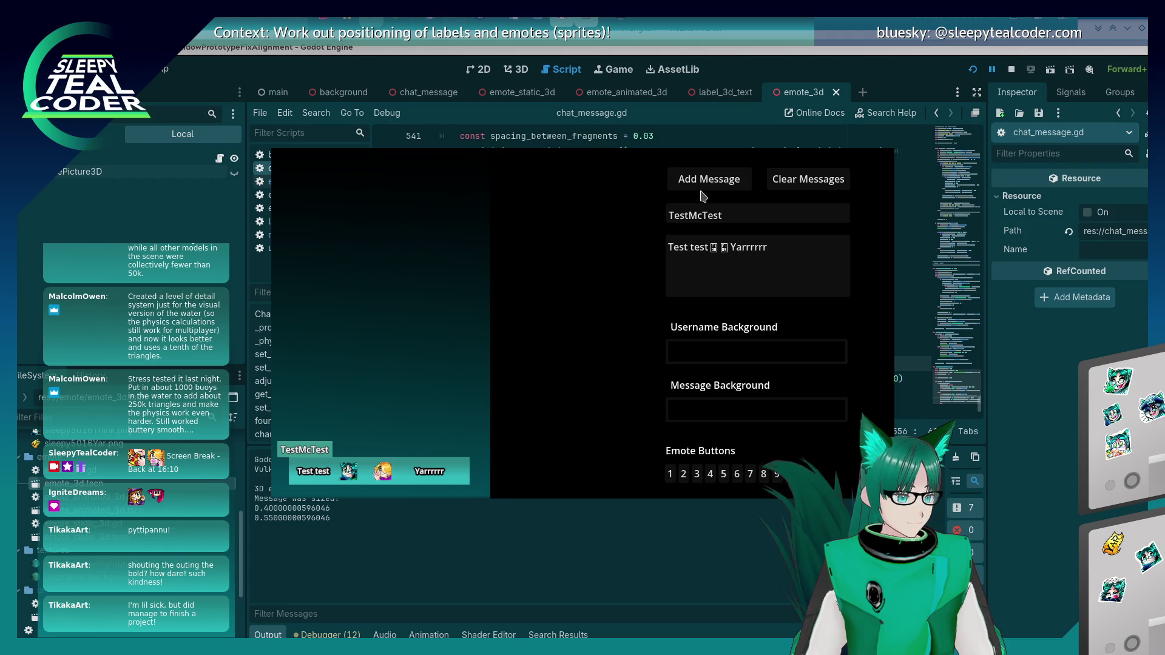
pyautogui.click(701, 185)
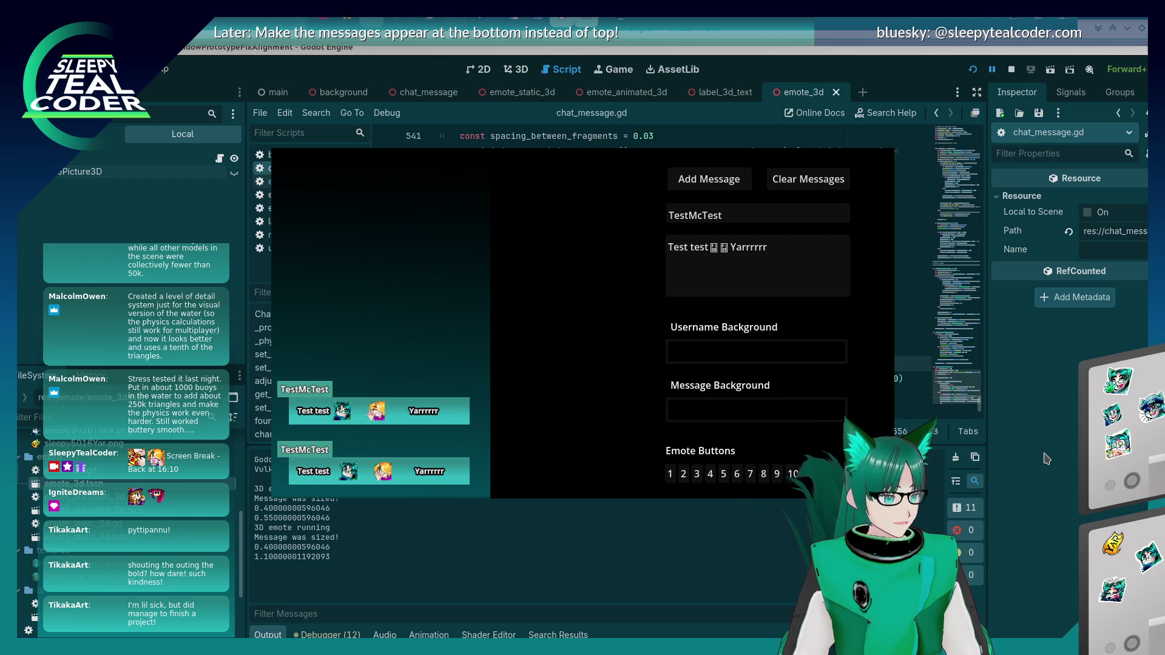
# Step: Open emote_3d.gd and scroll down to its width and height functions
pyautogui.click(1009, 460)
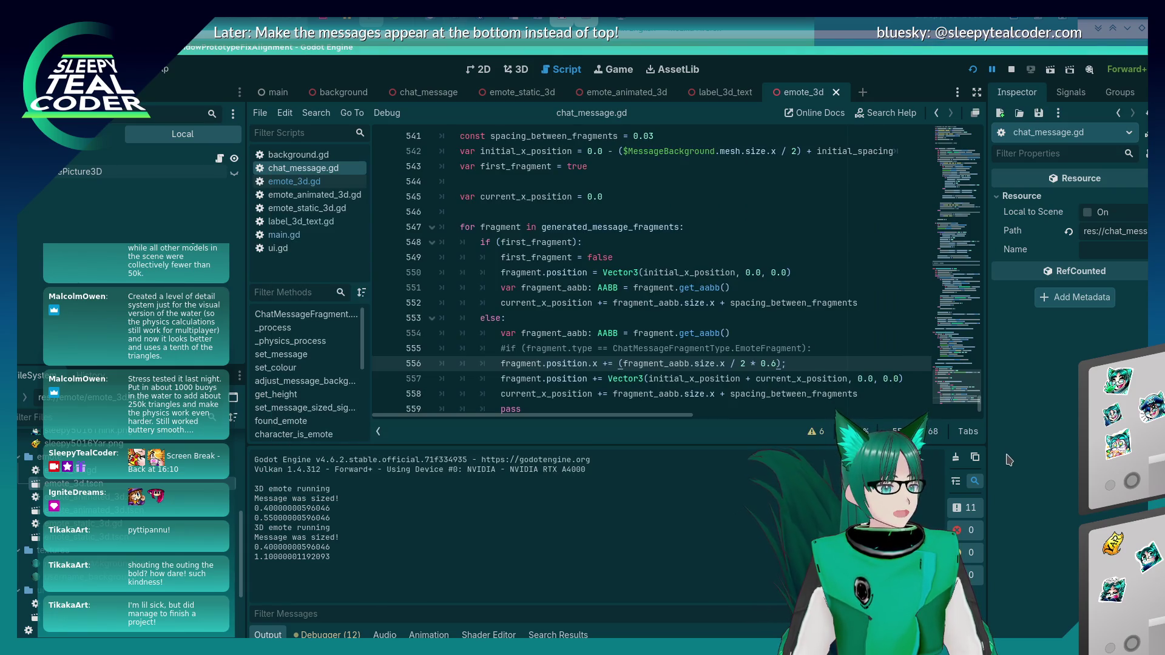
pyautogui.click(337, 184)
pyautogui.scroll(-5, 596, 330)
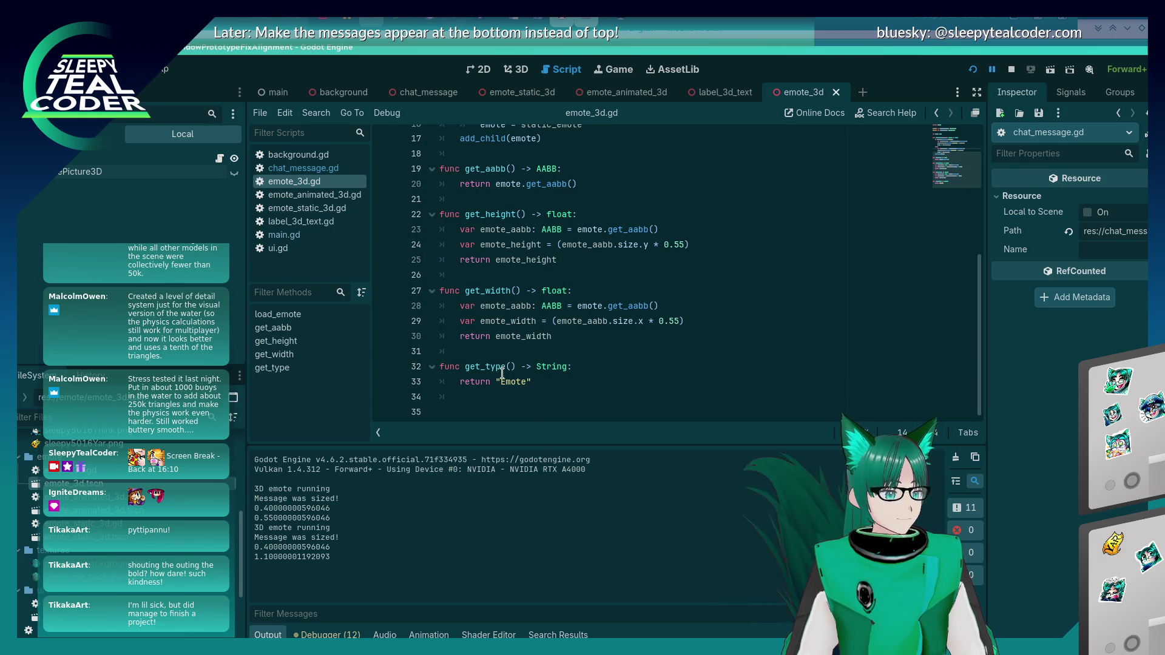
# Step: Reopen chat_message.gd and scroll to the fragment positioning loop around lines 543–561
pyautogui.click(313, 174)
pyautogui.scroll(-1, 619, 341)
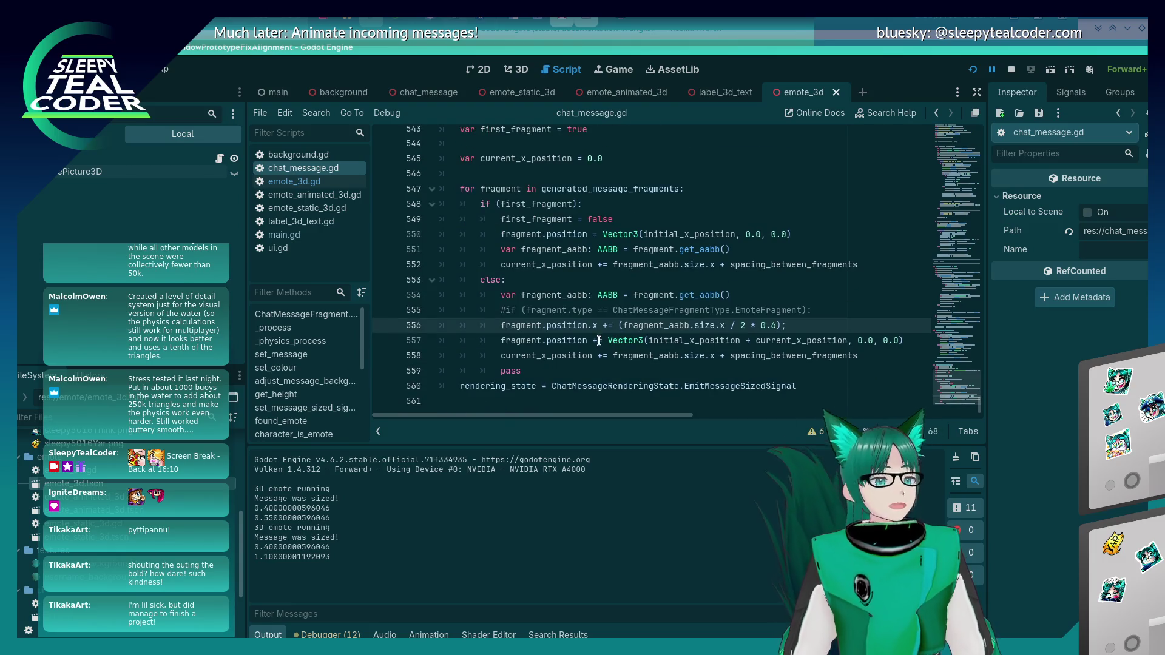
pyautogui.moveTo(589, 238)
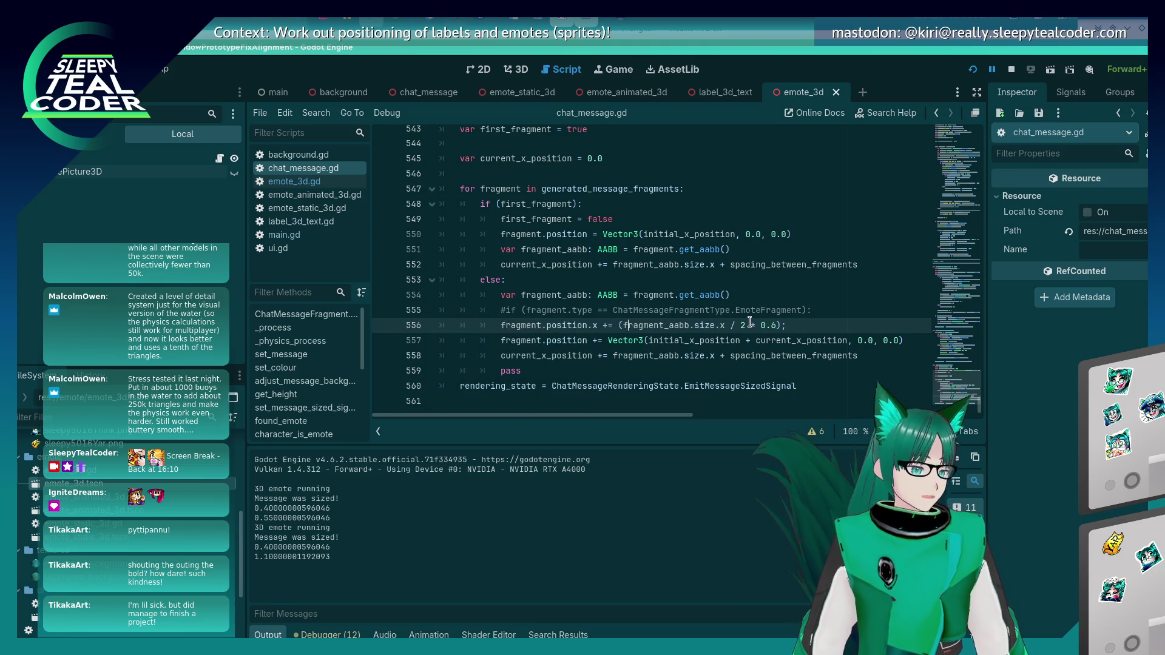
# Step: Uncomment the emote check on line 555 and re-indent its body
pyautogui.click(516, 310)
pyautogui.press('BackSpace')
pyautogui.press('Down')
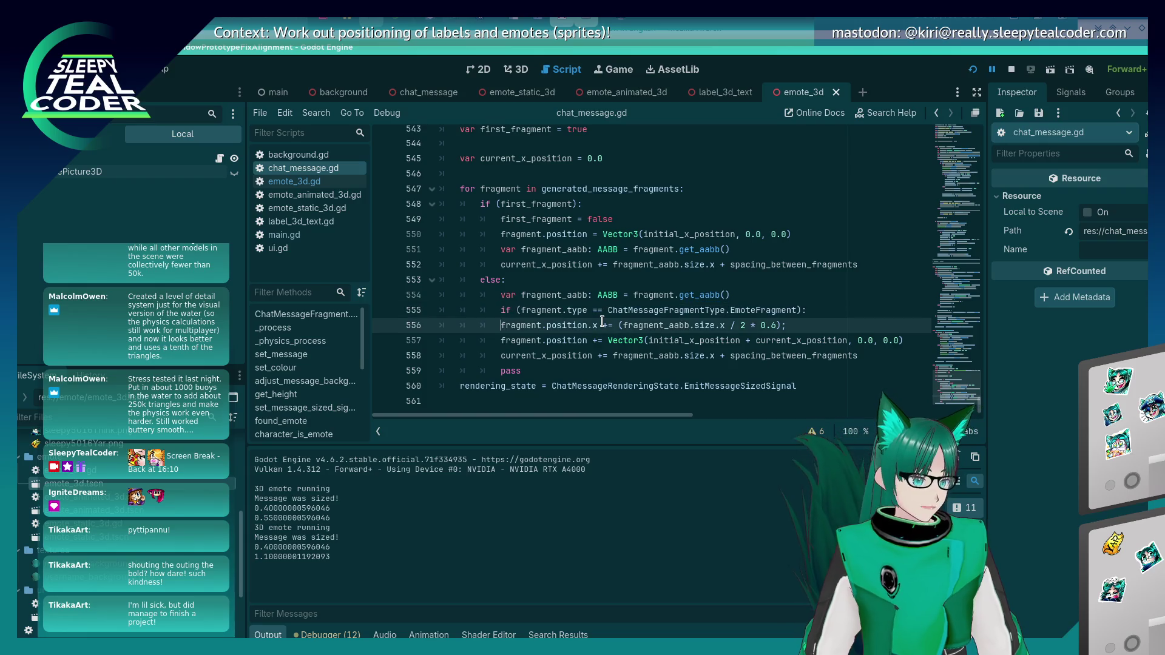
pyautogui.press('Tab')
pyautogui.press('Up')
# Step: Replace the line 555 condition with fragment.get_type() == "Emote"
pyautogui.press('Left')
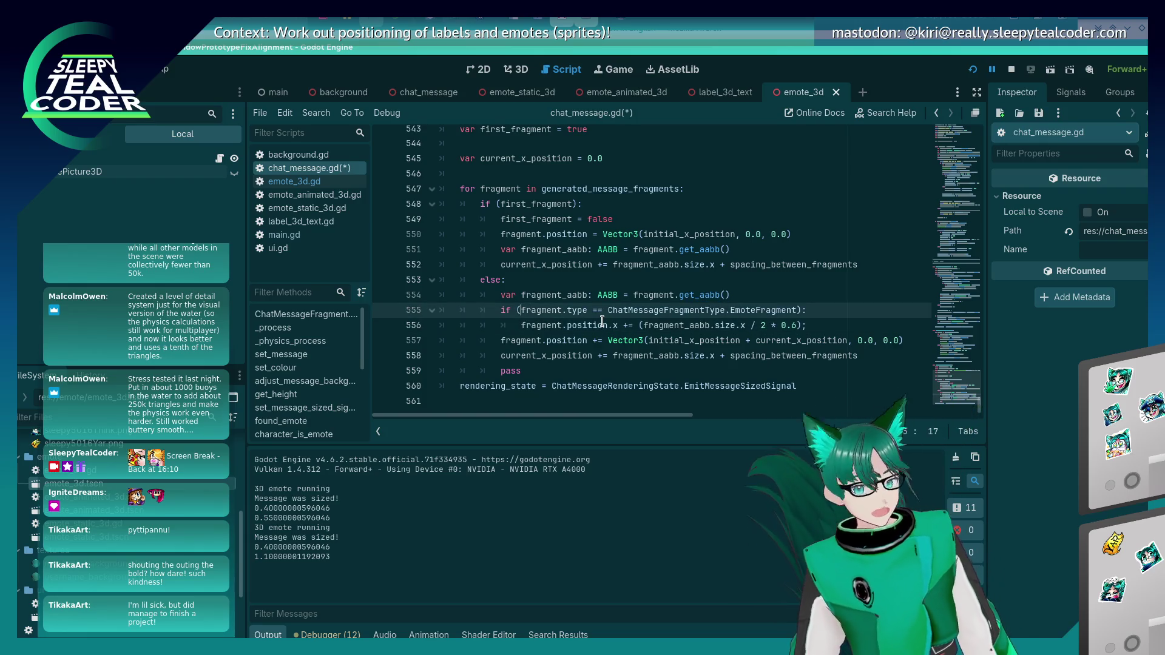
pyautogui.hotkey('shift', 'End')
pyautogui.hotkey('shift', 'Left')
pyautogui.hotkey('shift', 'Left')
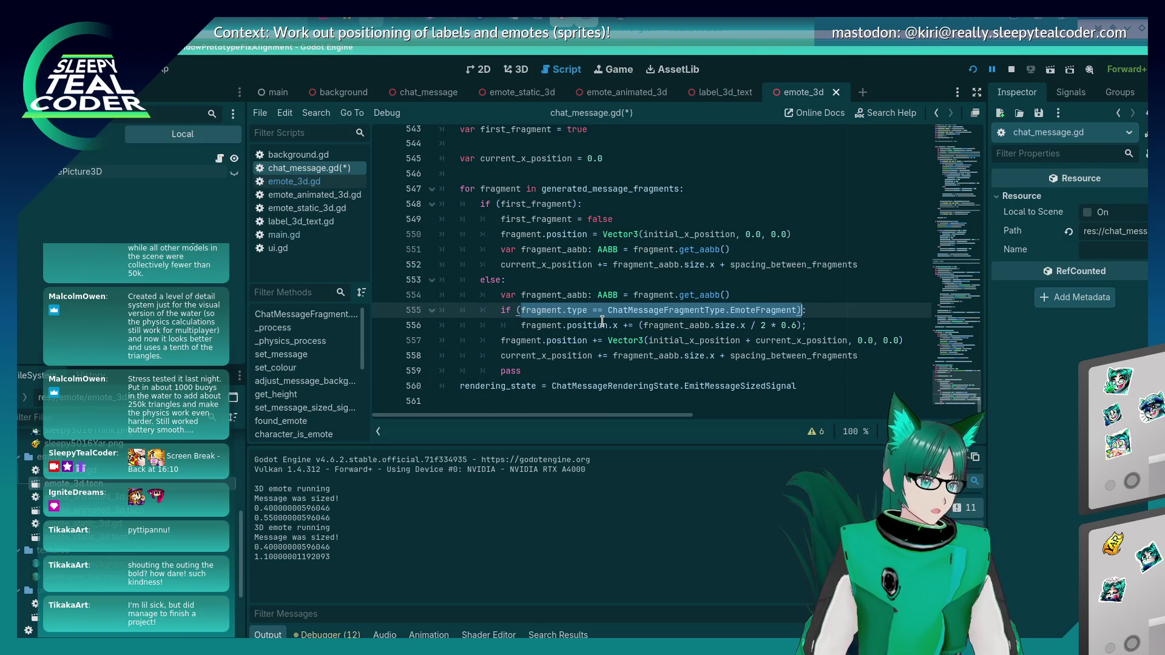
pyautogui.write('frag')
pyautogui.write('ment.get_type()')
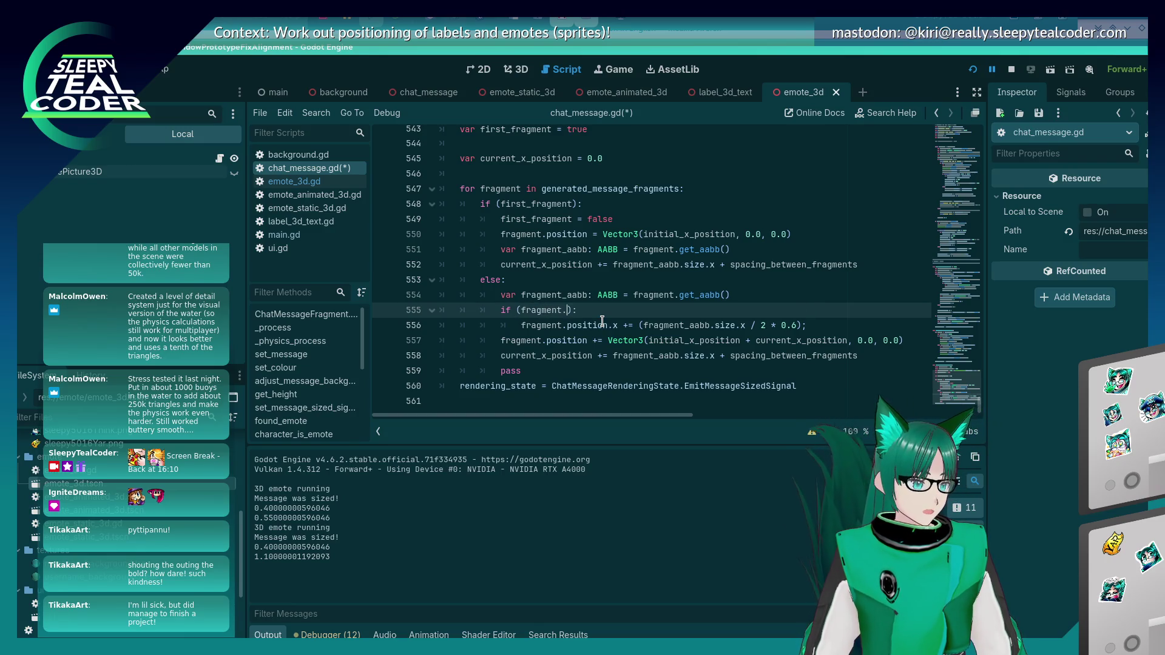
pyautogui.write(' == Emote')
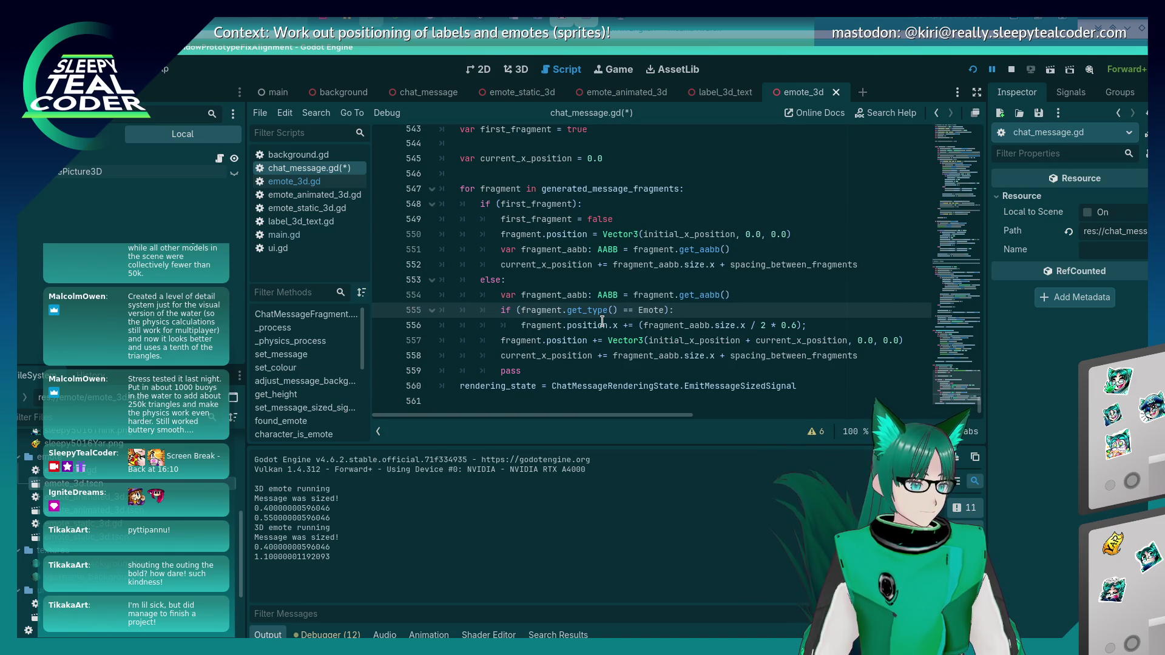
pyautogui.press('Home')
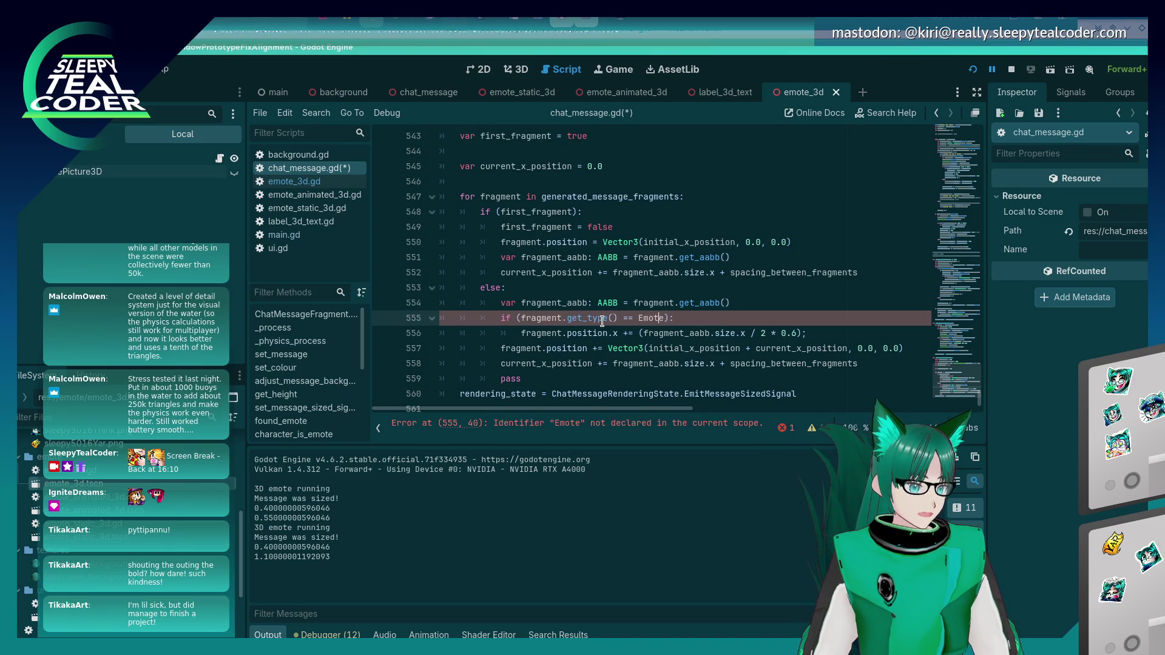
pyautogui.press('Left')
pyautogui.press('Left')
pyautogui.hotkey('ctrl', 'shift', 'Left')
pyautogui.write('"2')
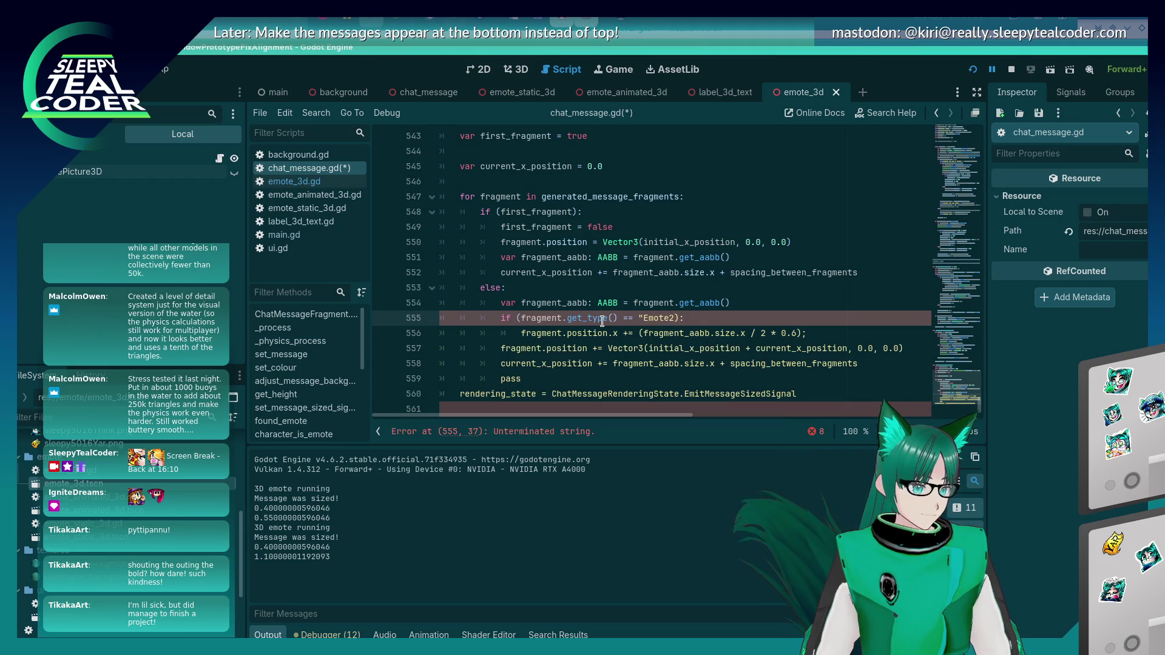
pyautogui.press('BackSpace')
pyautogui.write('"')
pyautogui.press('Down')
pyautogui.press('Down')
pyautogui.press('Home')
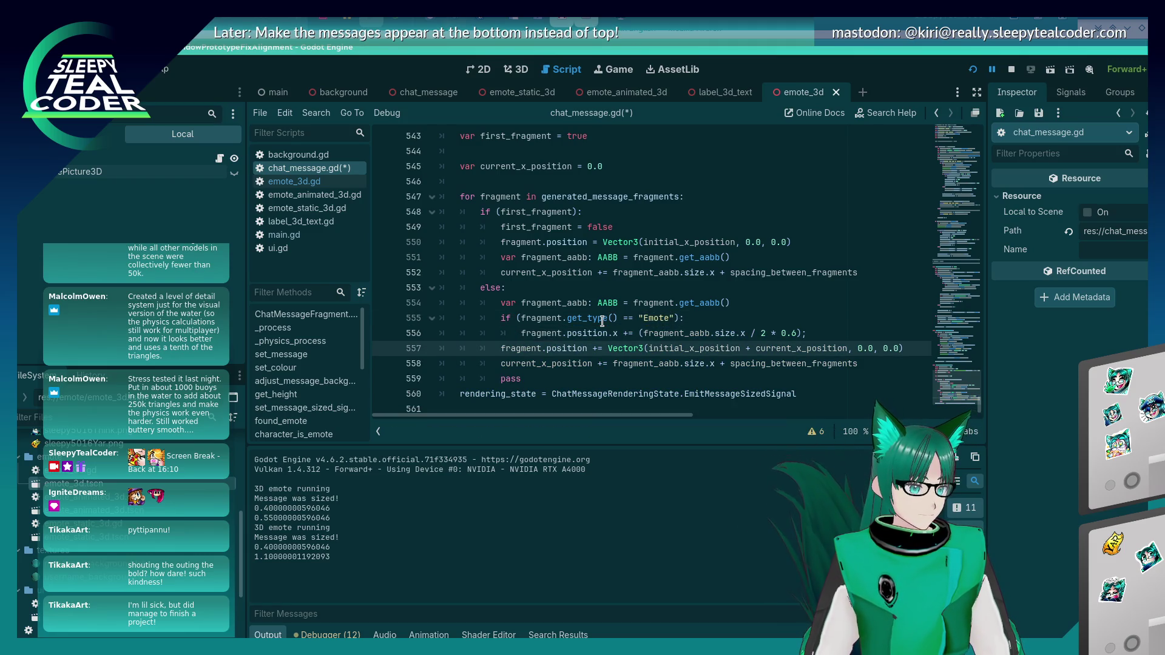
# Step: Save the script, then clear the game's chat messages and add a fresh test message
pyautogui.hotkey('ctrl', 's')
pyautogui.hotkey('alt', 'Tab')
pyautogui.press('Tab')
pyautogui.press('Tab')
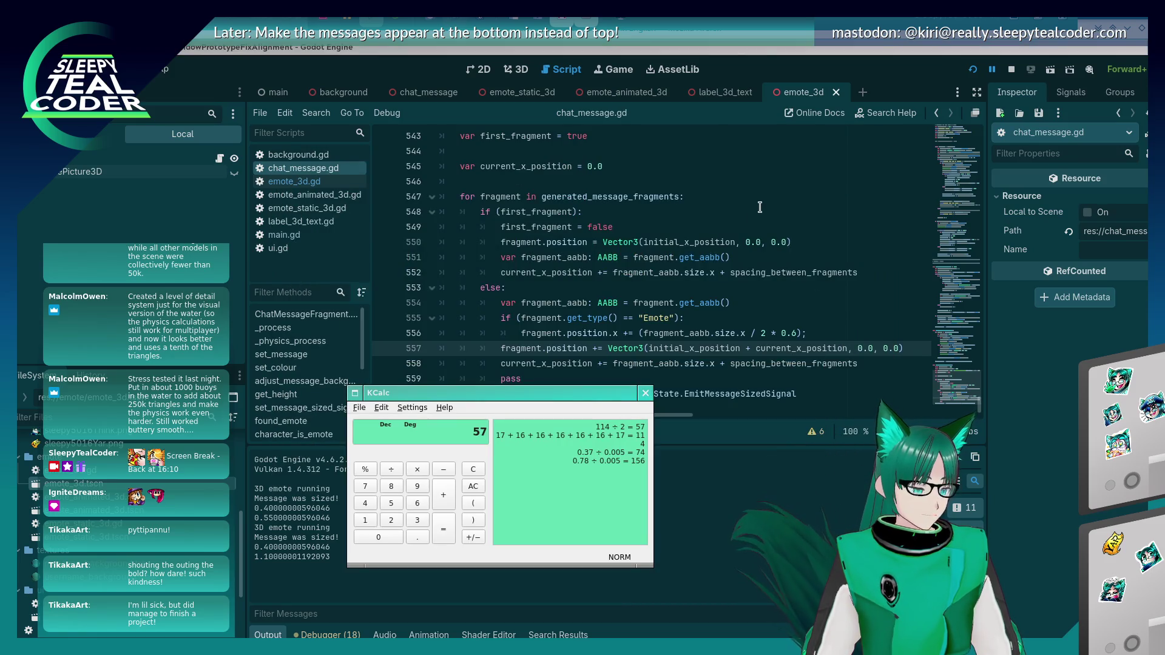
pyautogui.hotkey('alt', 'Tab')
pyautogui.hotkey('alt', 'Tab')
pyautogui.press('Tab')
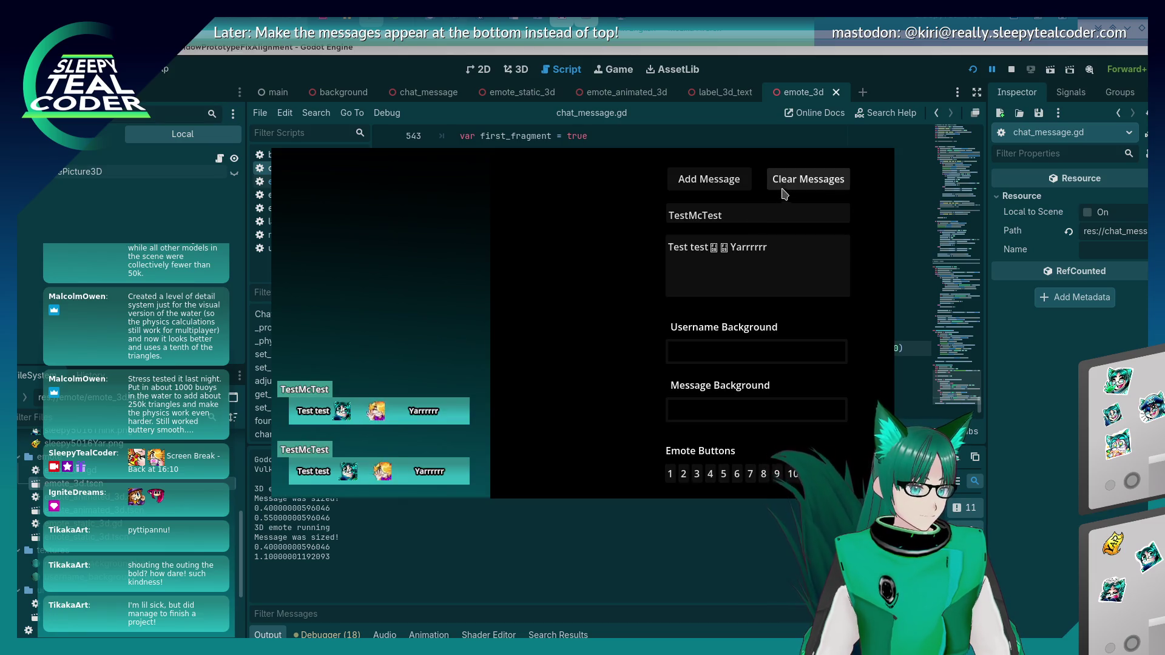
pyautogui.click(808, 179)
pyautogui.click(709, 179)
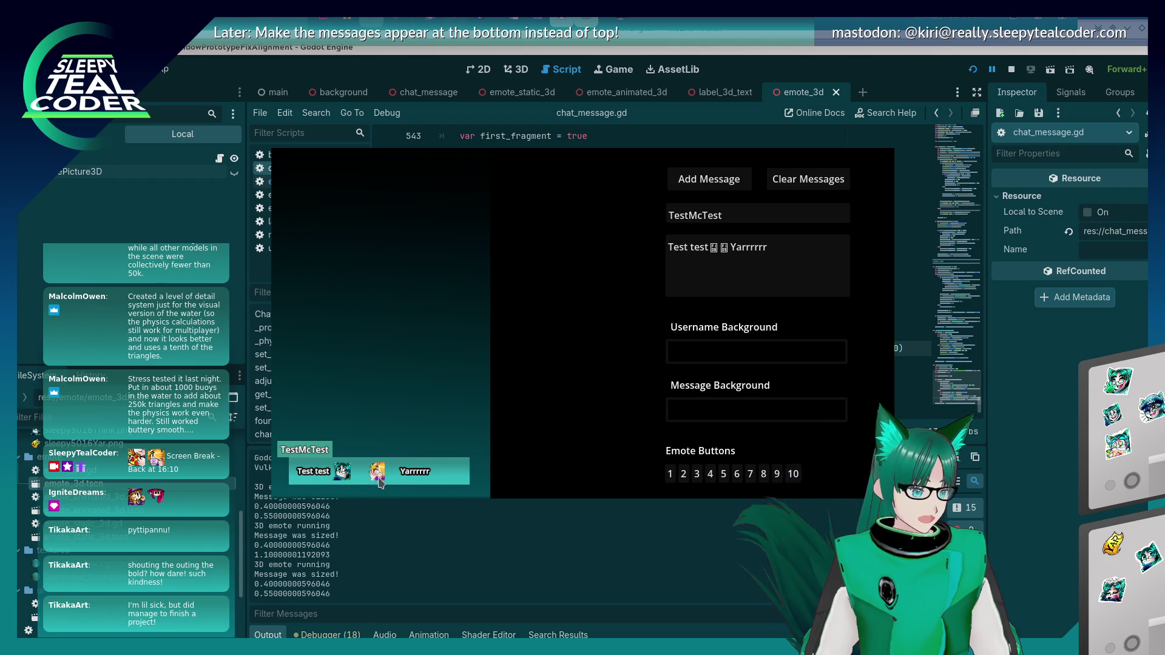
pyautogui.hotkey('alt', 'Tab')
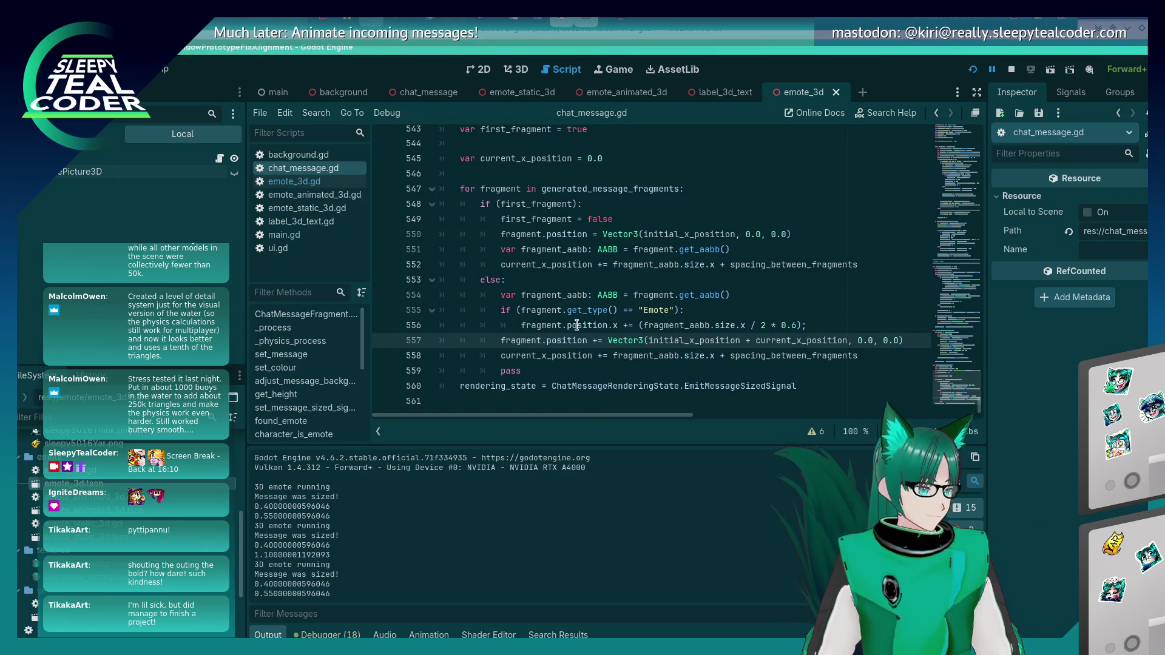
pyautogui.moveTo(577, 325)
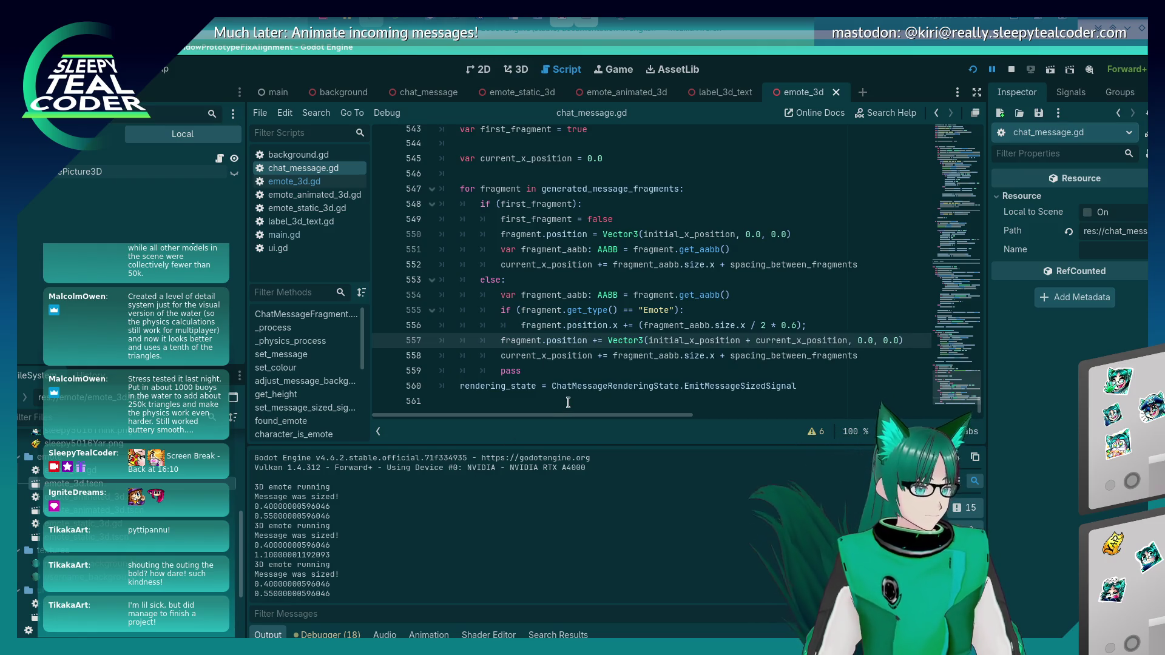
pyautogui.click(613, 356)
pyautogui.write('(')
pyautogui.press('Right')
pyautogui.press('Right')
pyautogui.press('Right')
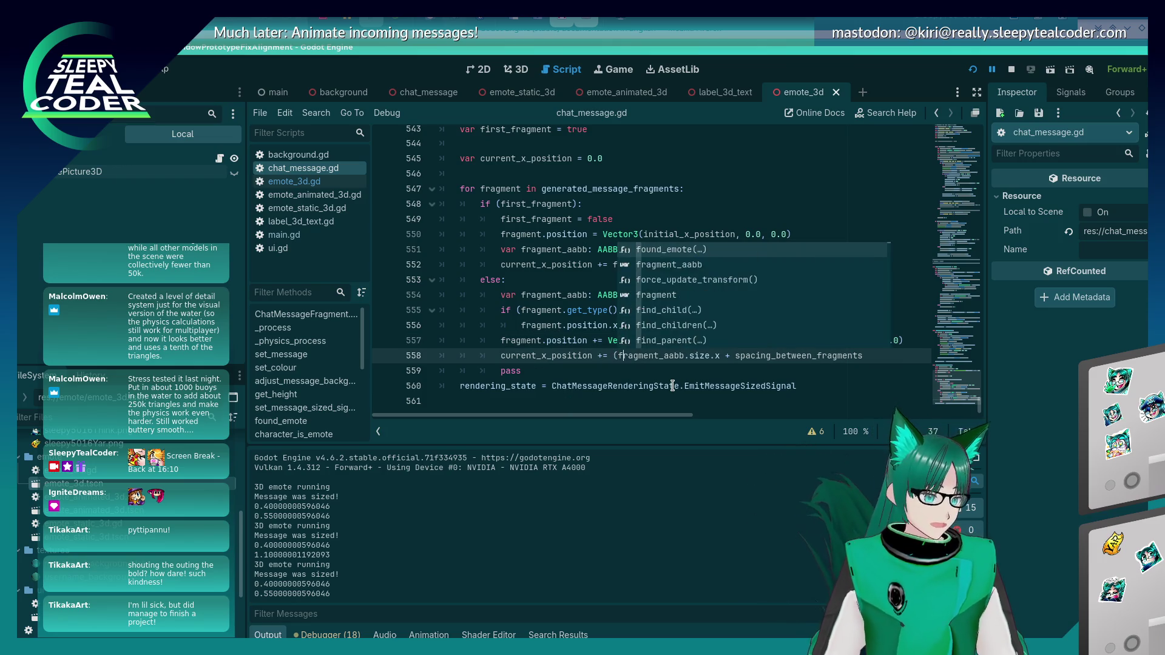
pyautogui.press('Right')
pyautogui.press('Right')
pyautogui.press('Right')
pyautogui.write('/ 2 * 0')
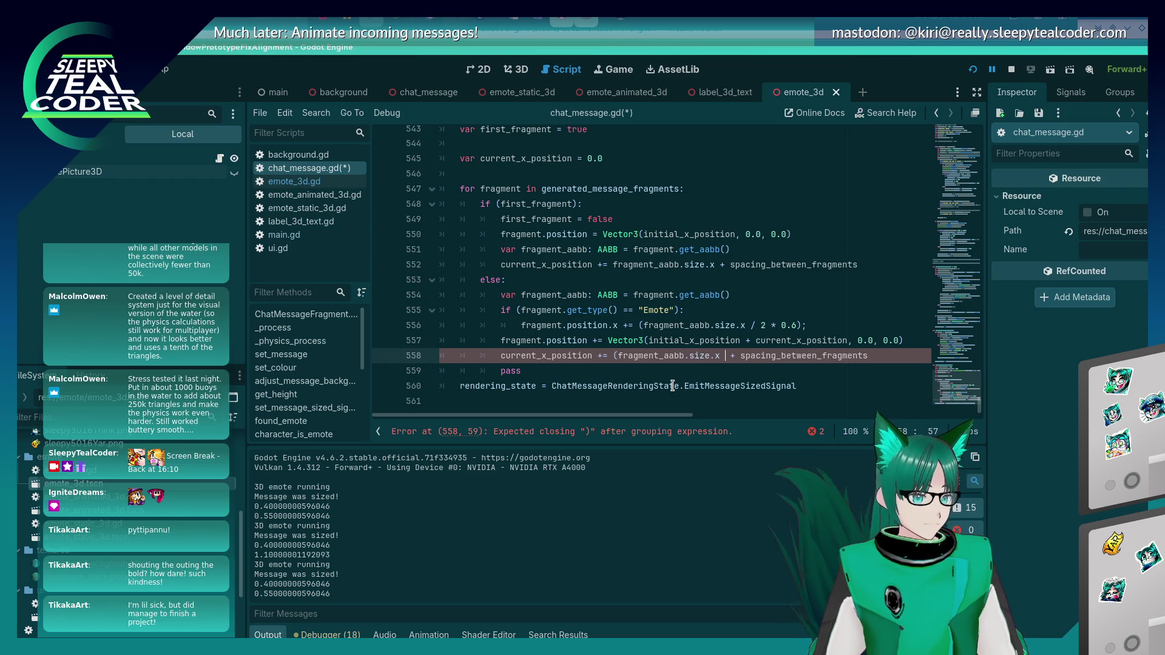
pyautogui.write('.6)')
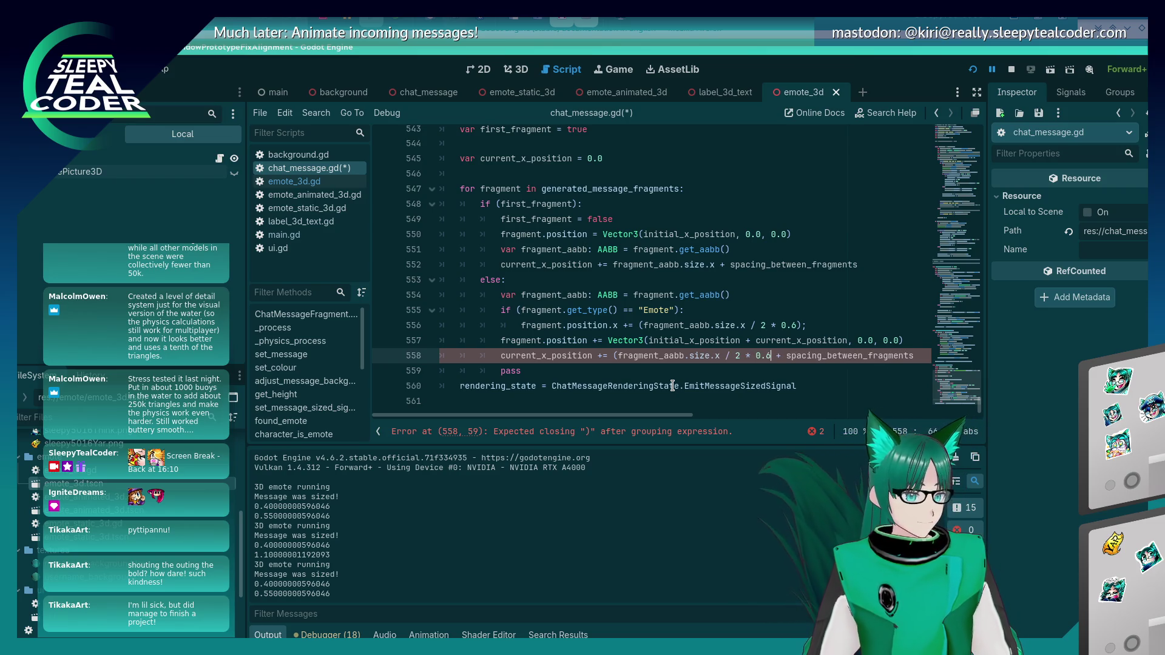
pyautogui.hotkey('ctrl', 's')
pyautogui.hotkey('alt', 'Tab')
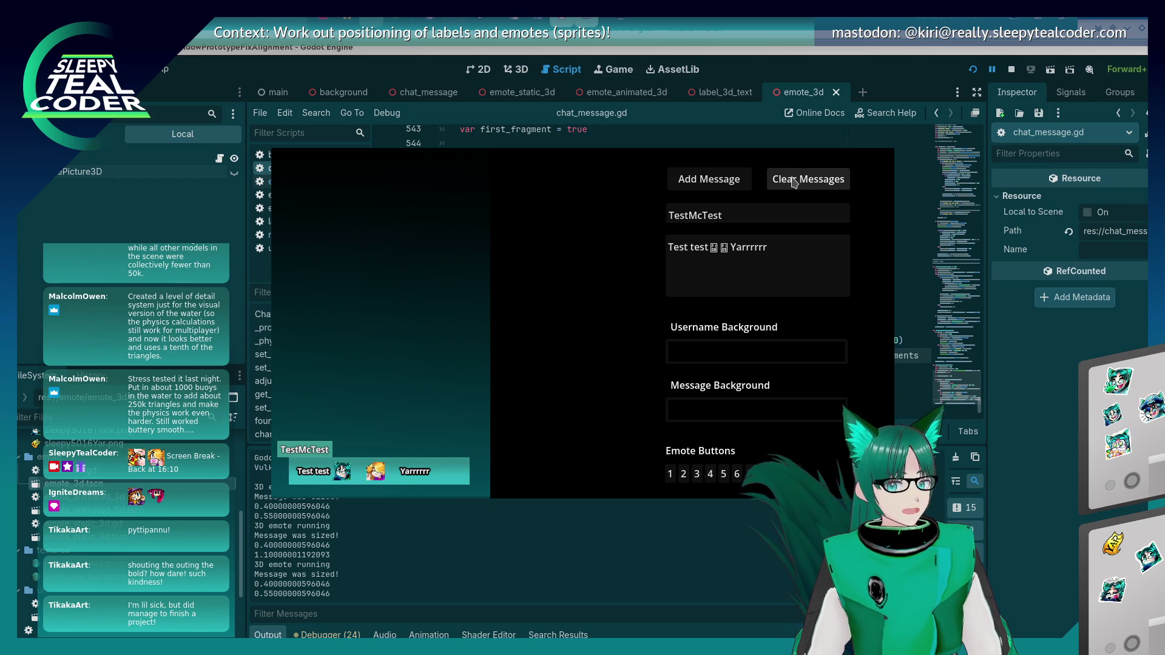
pyautogui.click(787, 181)
pyautogui.click(714, 185)
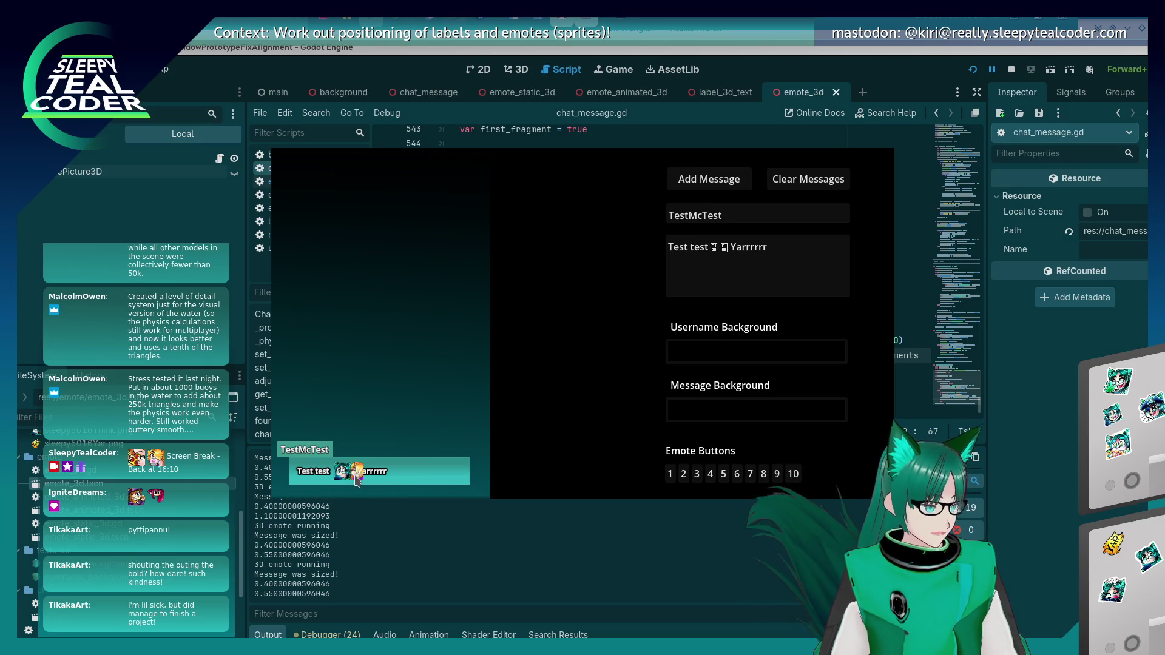
pyautogui.click(1045, 455)
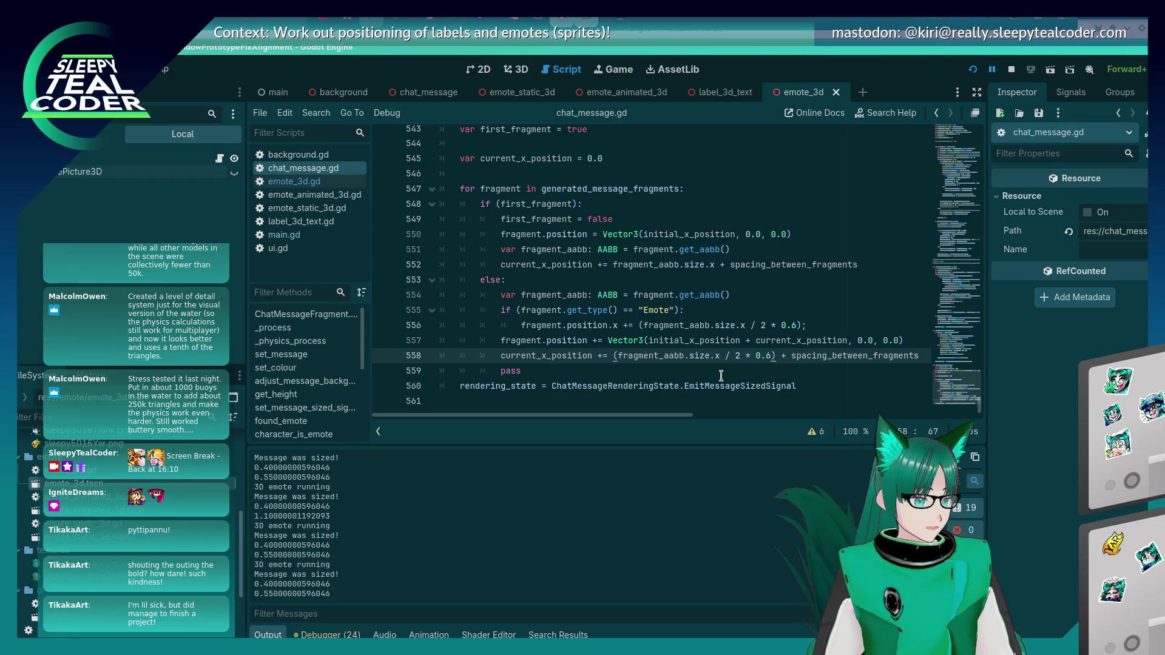
pyautogui.click(705, 355)
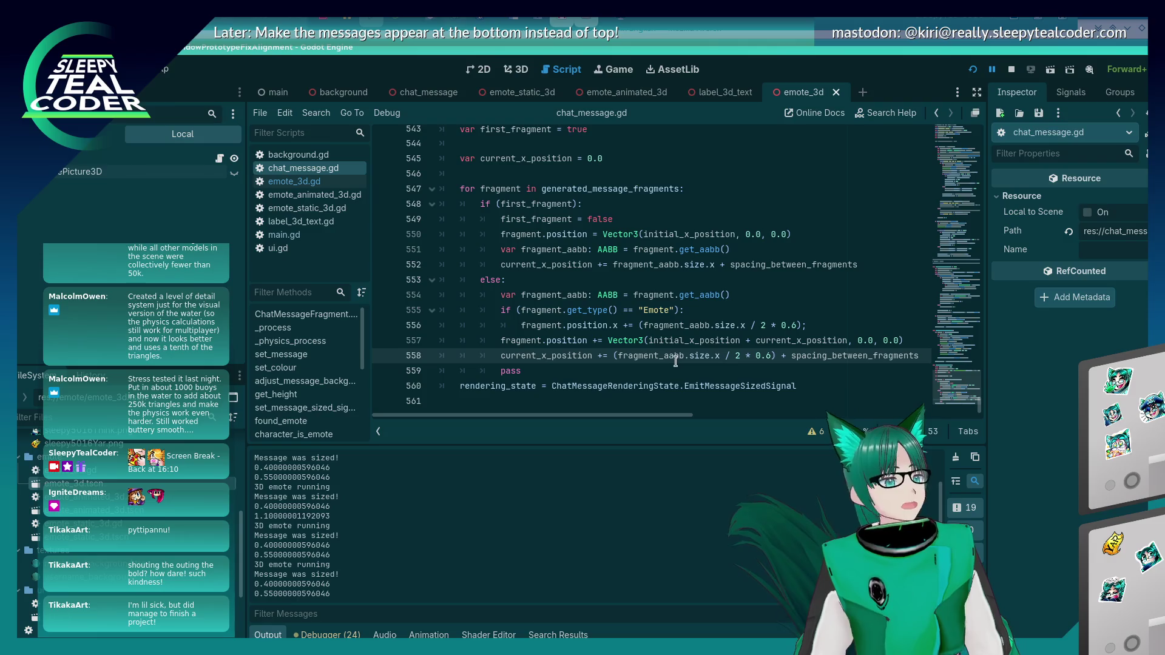
pyautogui.hotkey('ctrl', 'z')
pyautogui.hotkey('ctrl', 'z')
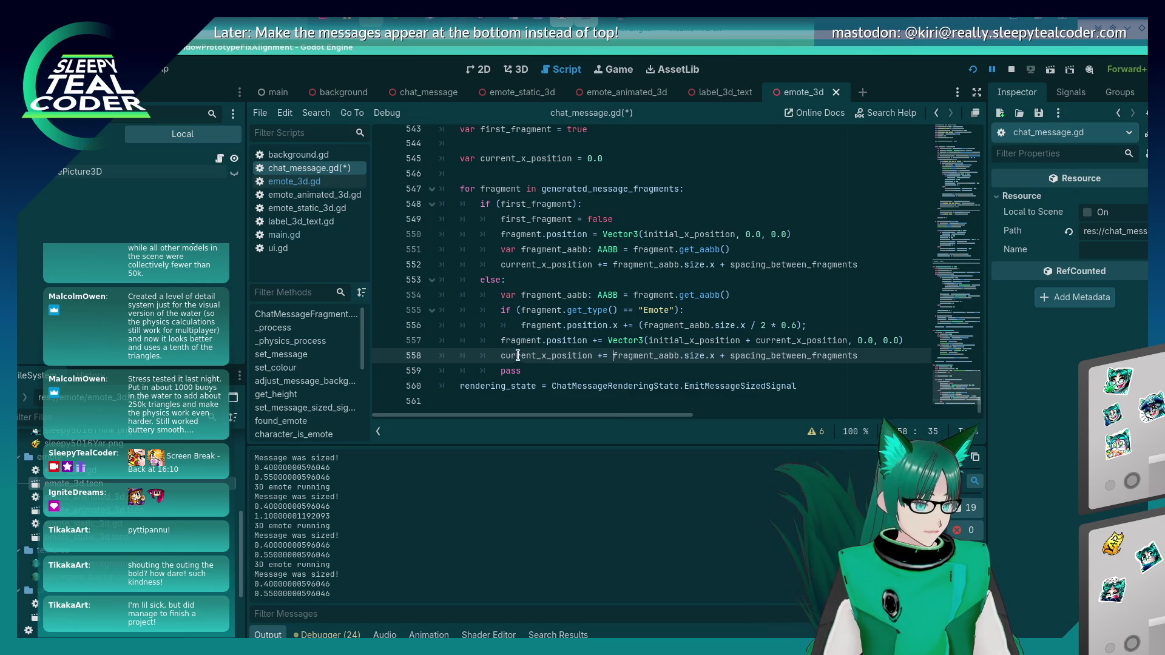
pyautogui.click(813, 330)
# Step: Start a new if condition below the bounding box lookup line
pyautogui.press('Return')
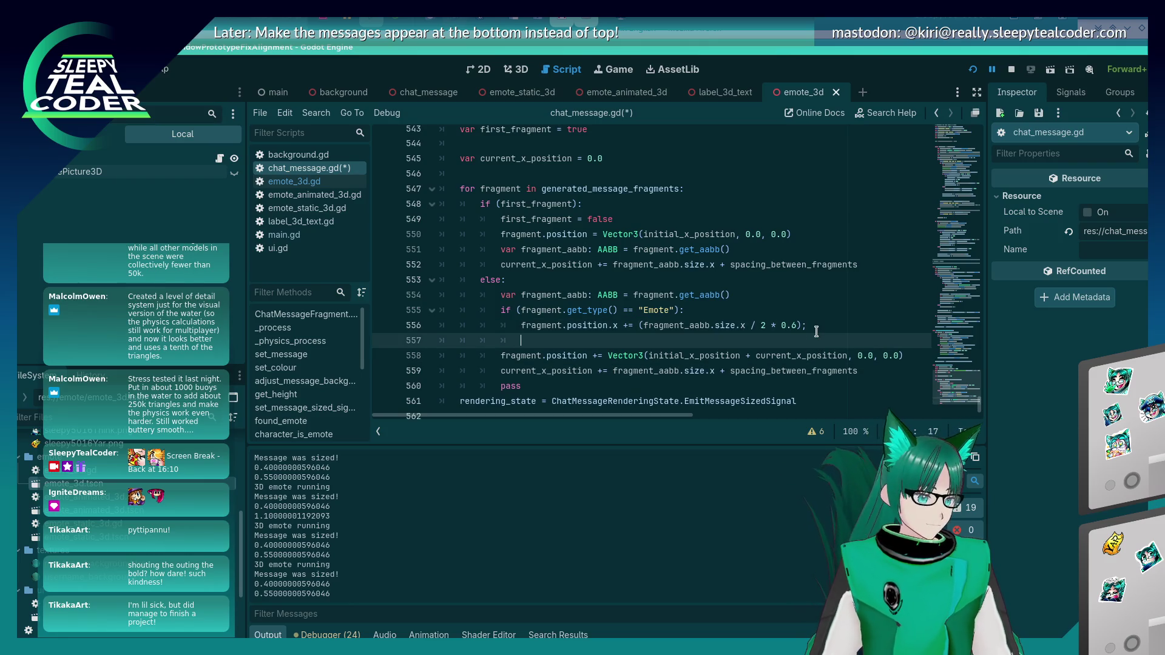
pyautogui.press('BackSpace')
pyautogui.press('BackSpace')
pyautogui.press('Up')
pyautogui.press('Up')
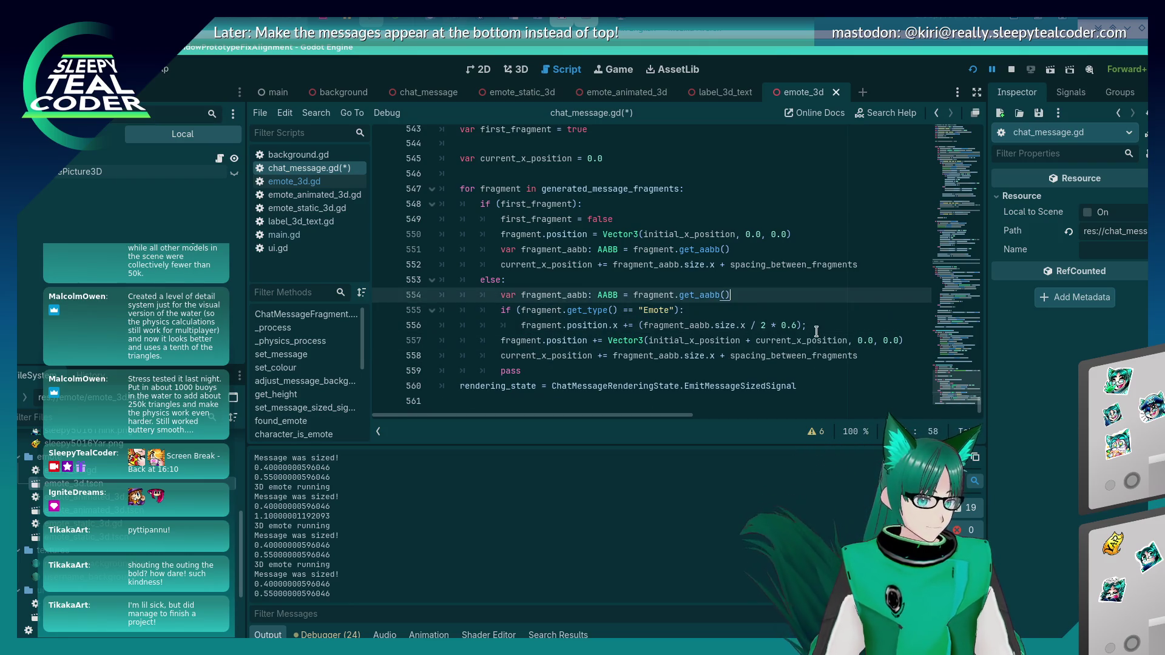
pyautogui.press('Return')
pyautogui.write('if (fragment.')
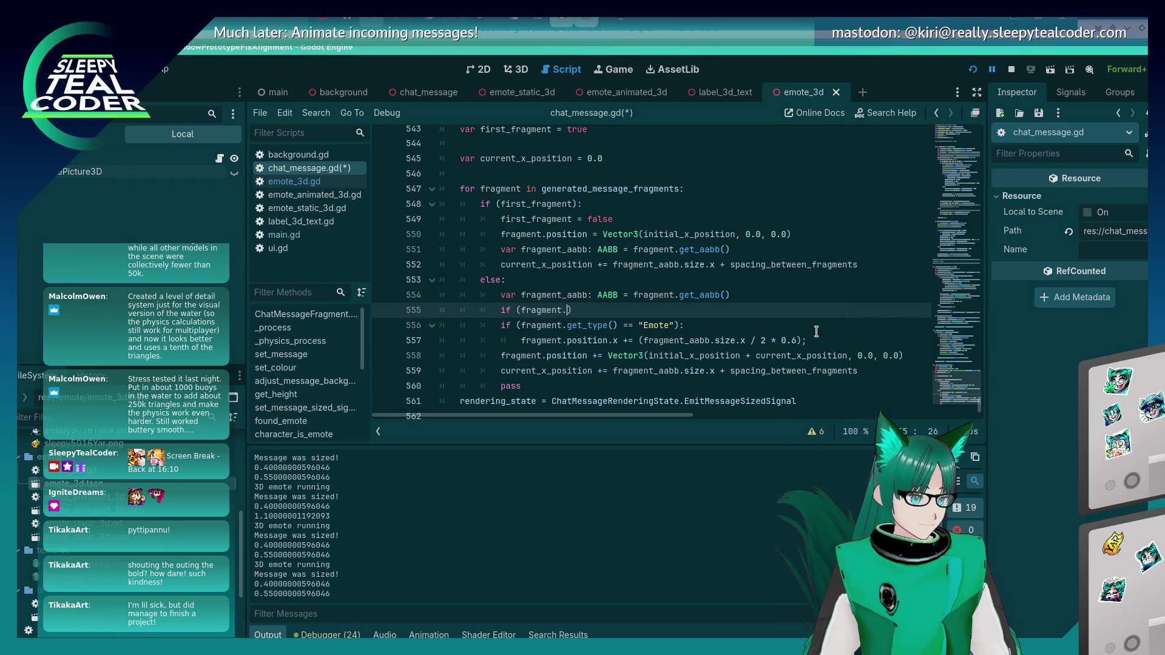
# Step: Add a line storing var fragment_type = fragment.get_type()
pyautogui.press('Up')
pyautogui.press('End')
pyautogui.press('Return')
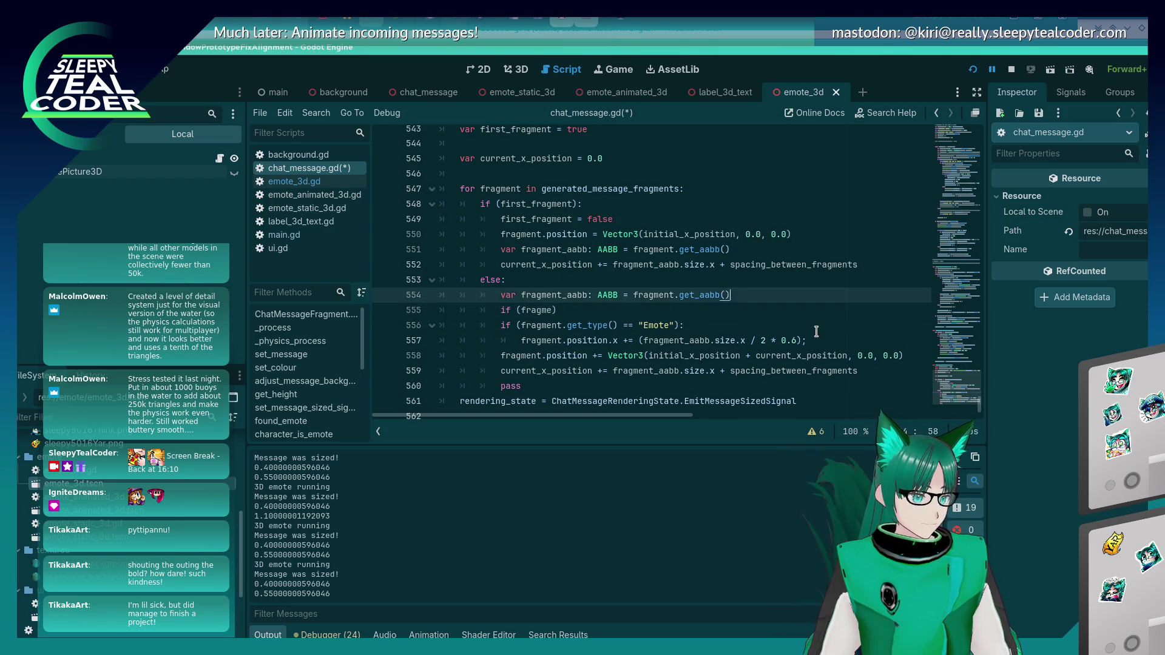
pyautogui.write('var fragment_typ')
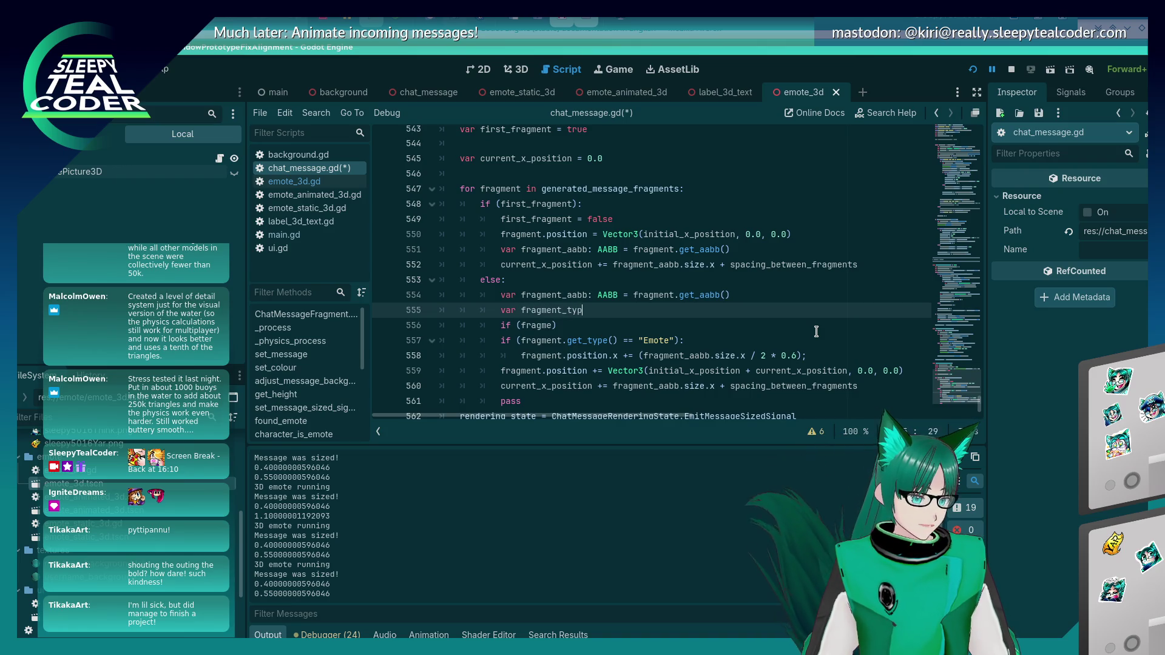
pyautogui.write('e = fra')
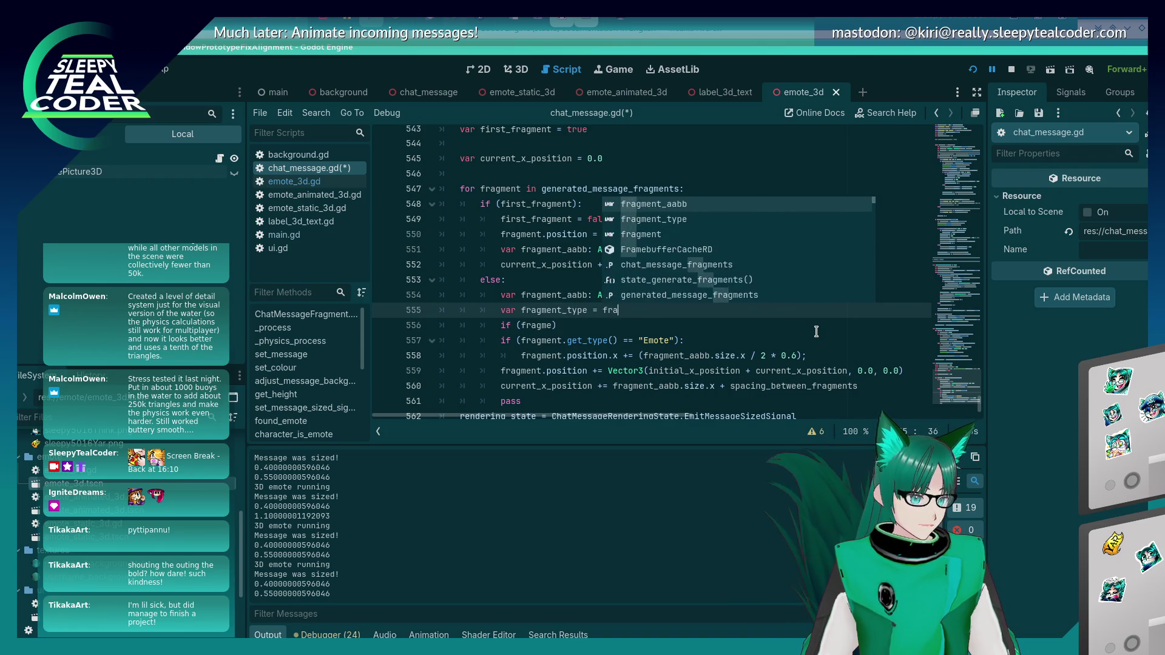
pyautogui.write('gment.get_t')
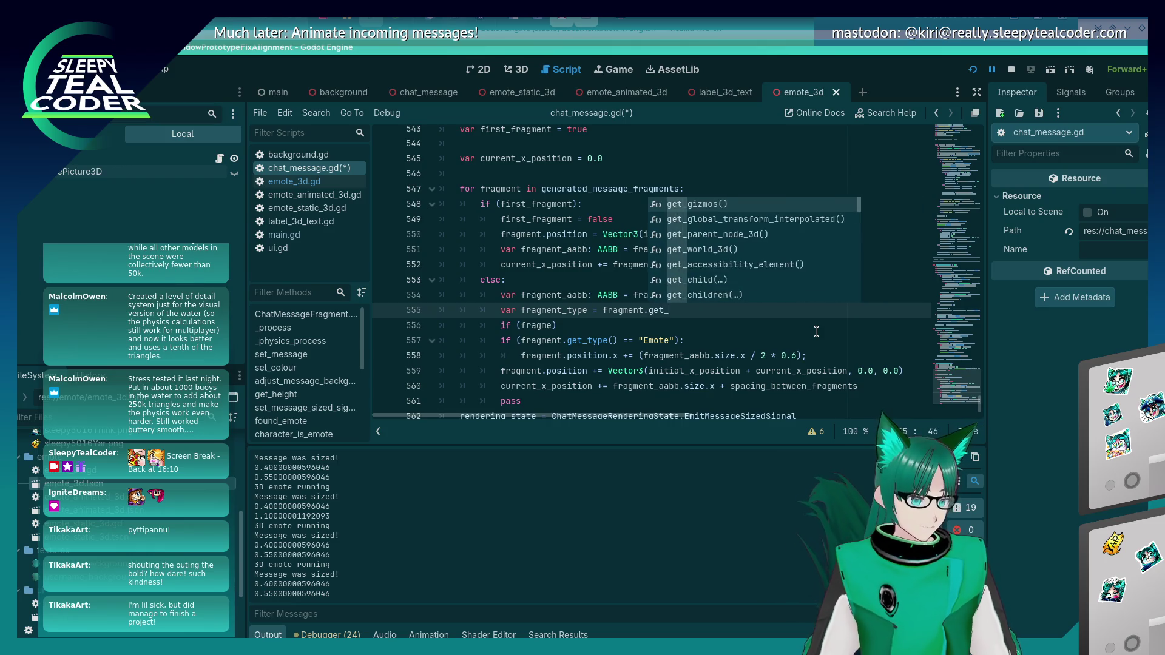
pyautogui.press('Return')
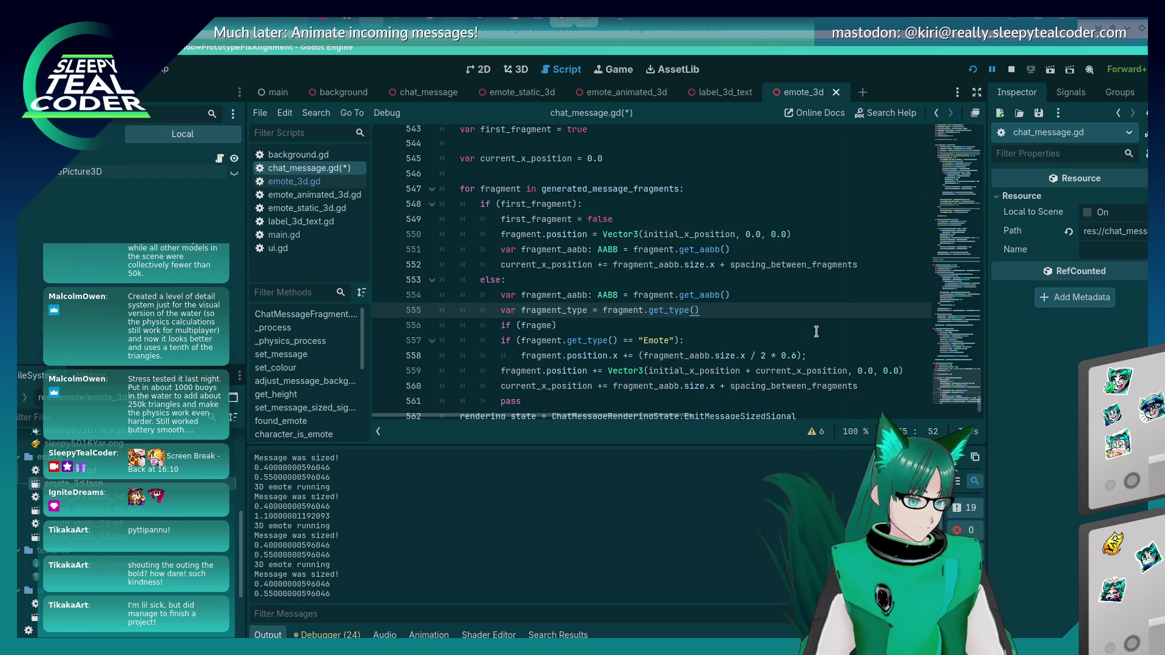
# Step: Complete a fragment_type == "Text" check and make the Emote check use fragment_type
pyautogui.click(816, 331)
pyautogui.write(')')
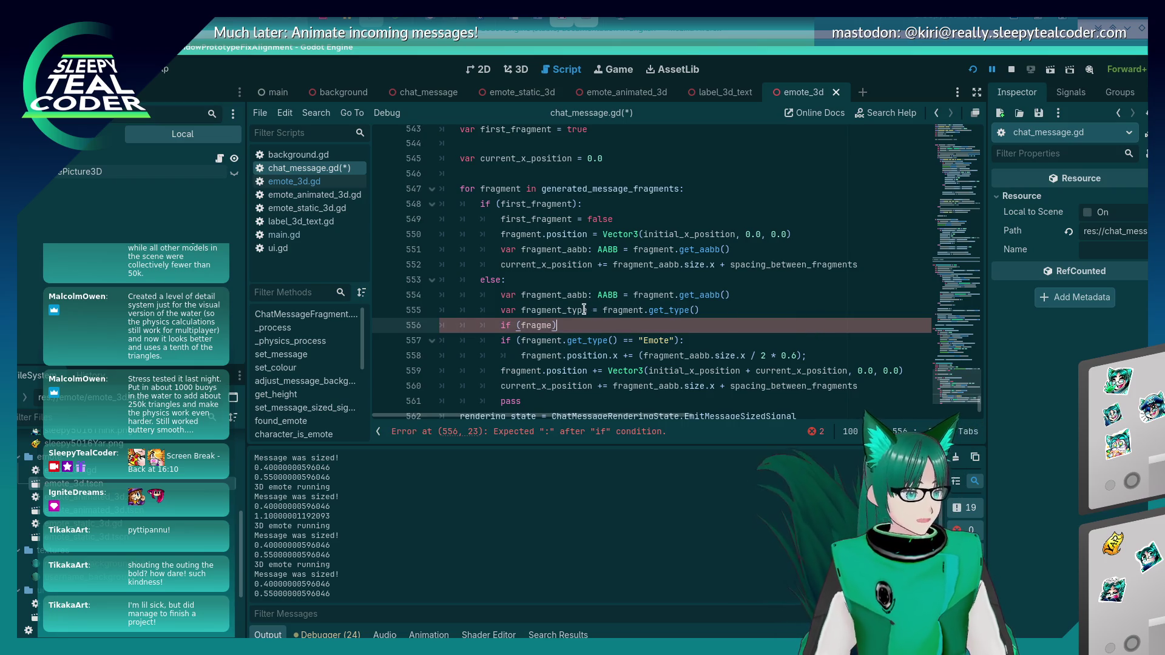
pyautogui.write('nt_type')
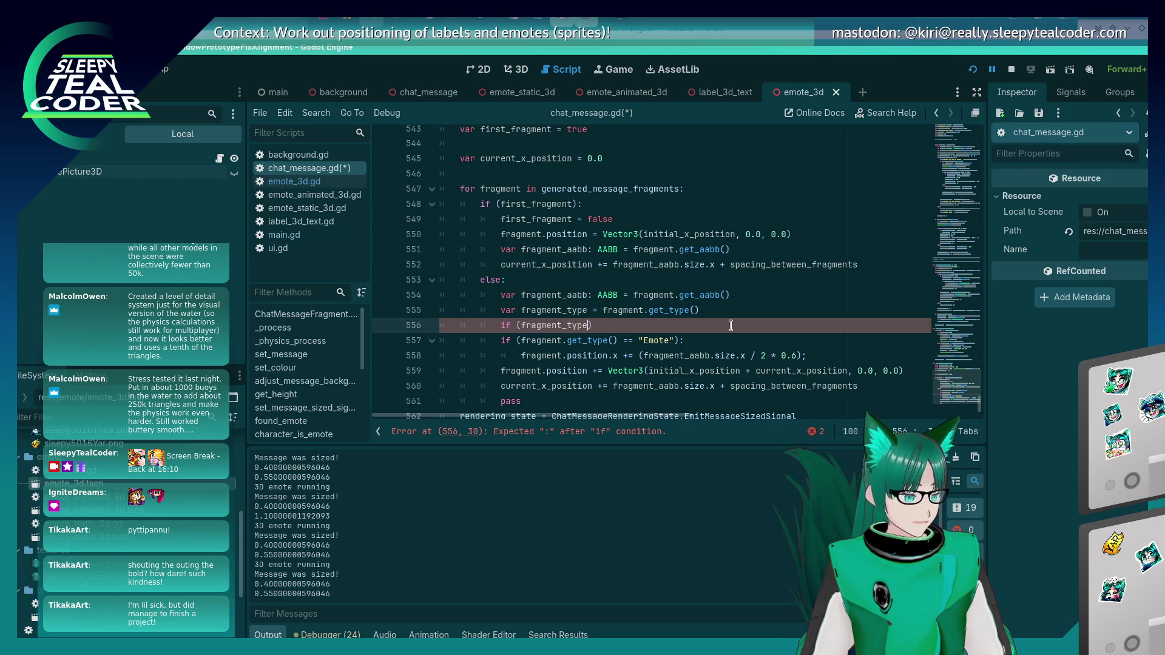
pyautogui.write(' == ')
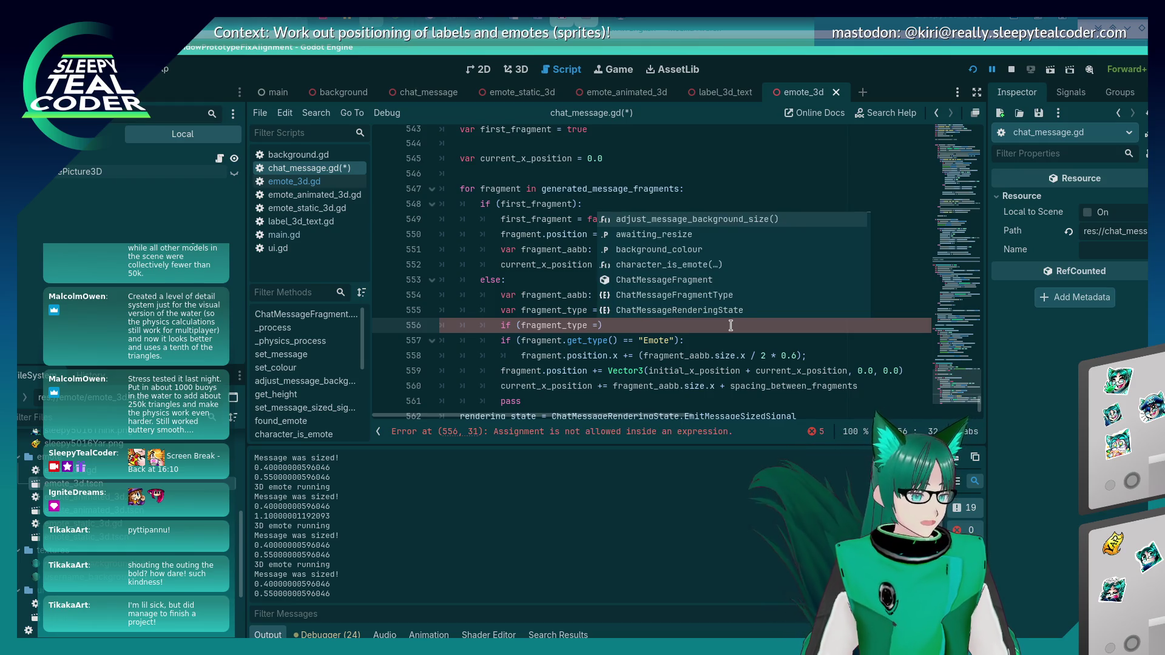
pyautogui.write('"Text"')
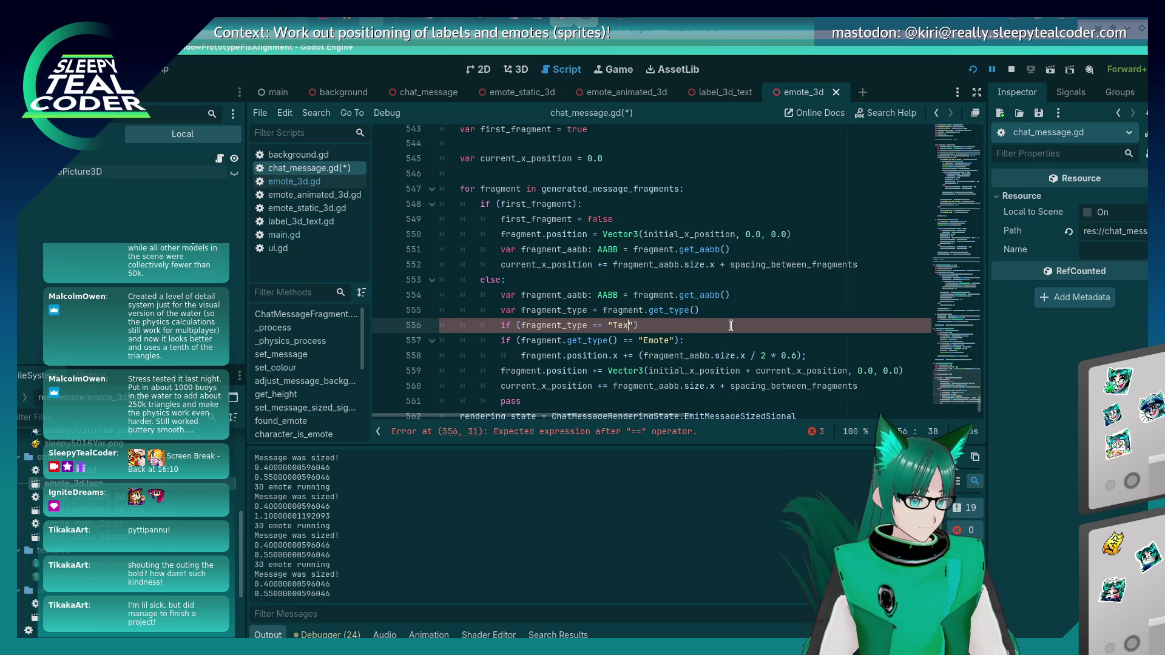
pyautogui.write(':')
pyautogui.press('Down')
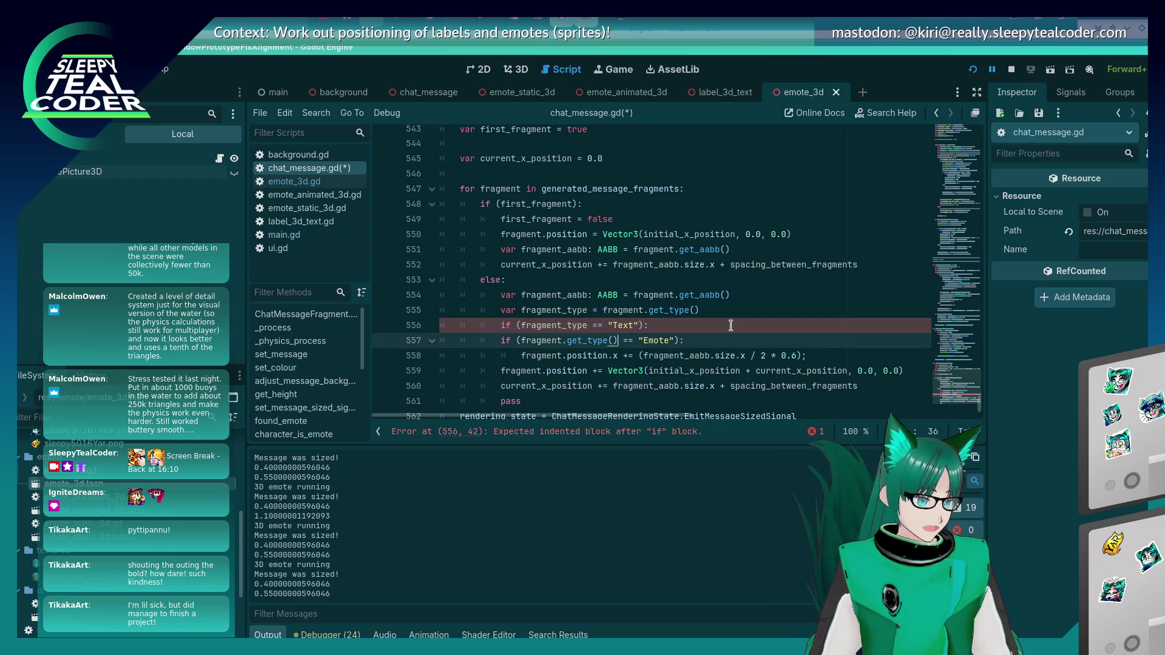
pyautogui.press('Left')
pyautogui.press('Left')
pyautogui.press('Left')
pyautogui.press('BackSpace')
pyautogui.press('BackSpace')
pyautogui.press('BackSpace')
pyautogui.write('_type')
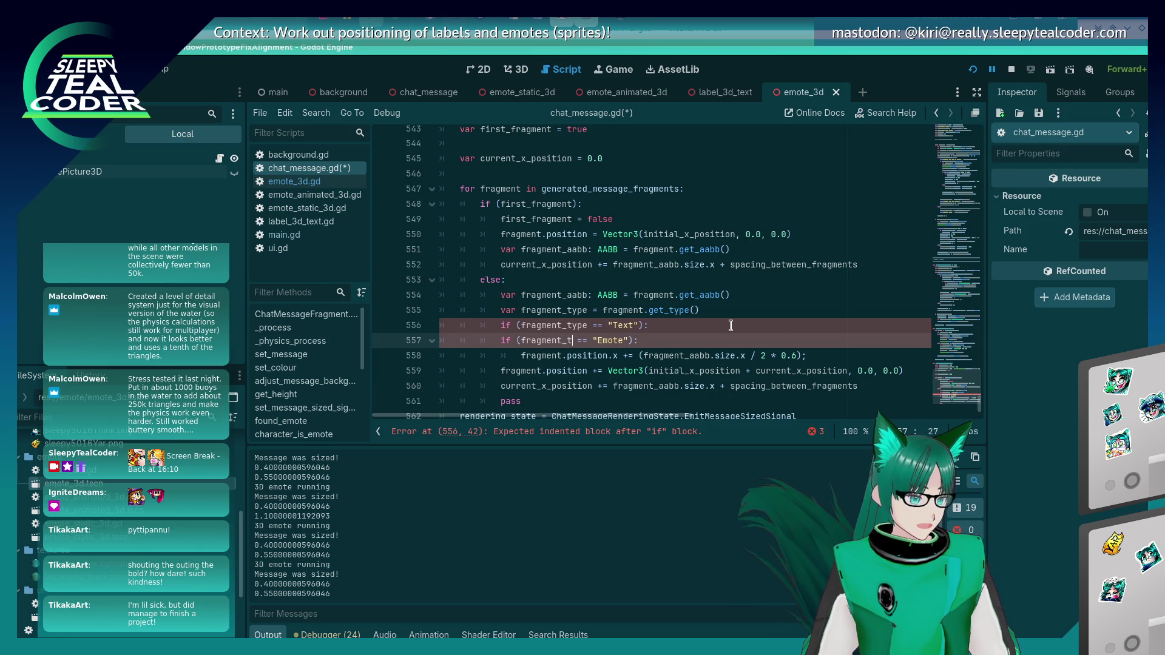
# Step: Copy the current_x_position advance into a new Text branch body
pyautogui.press('Home')
pyautogui.press('Return')
pyautogui.press('Down')
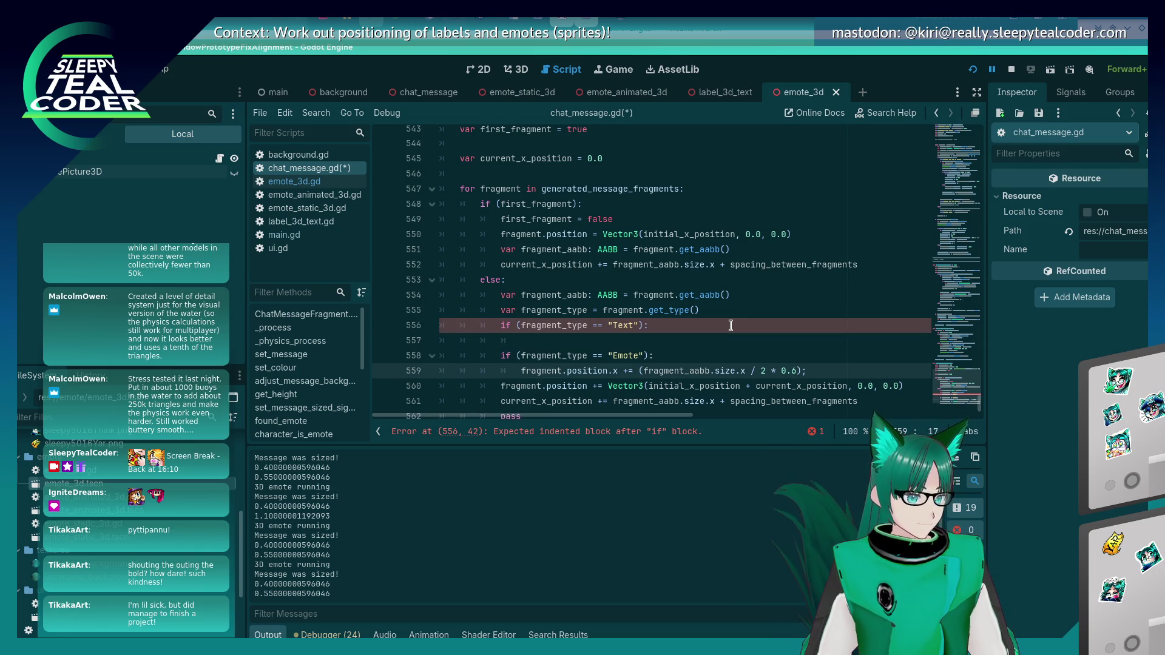
pyautogui.press('Down')
pyautogui.press('Down')
pyautogui.hotkey('shift', 'Home')
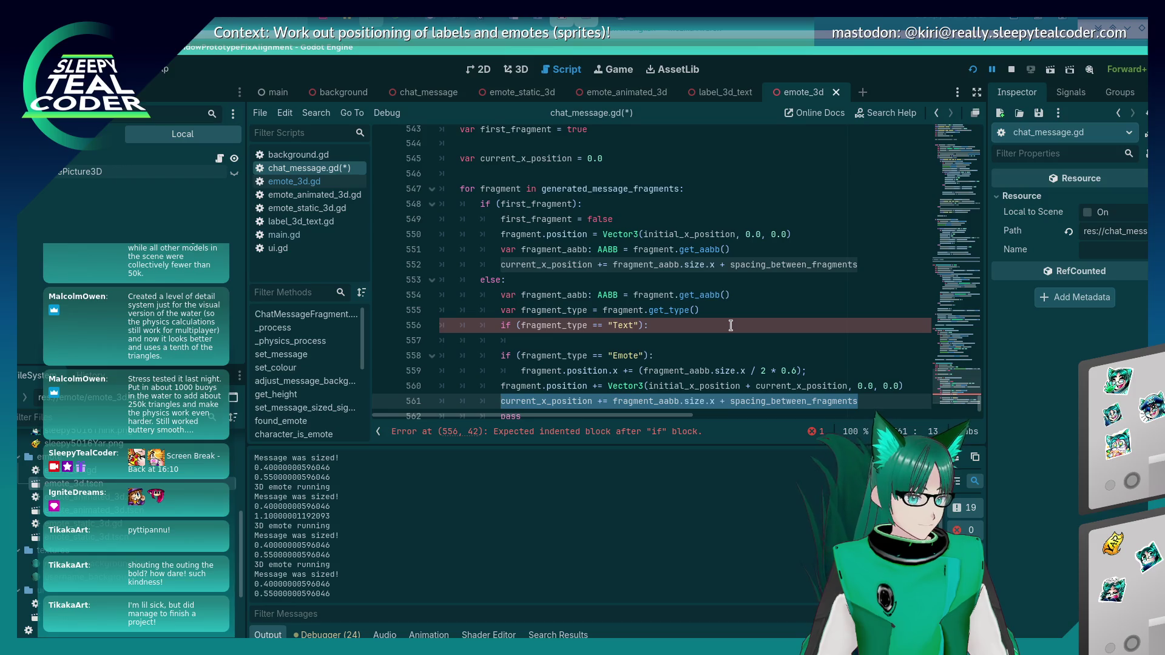
pyautogui.hotkey('ctrl', 'c')
pyautogui.press('Up')
pyautogui.press('Up')
pyautogui.press('Up')
pyautogui.hotkey('ctrl', 'v')
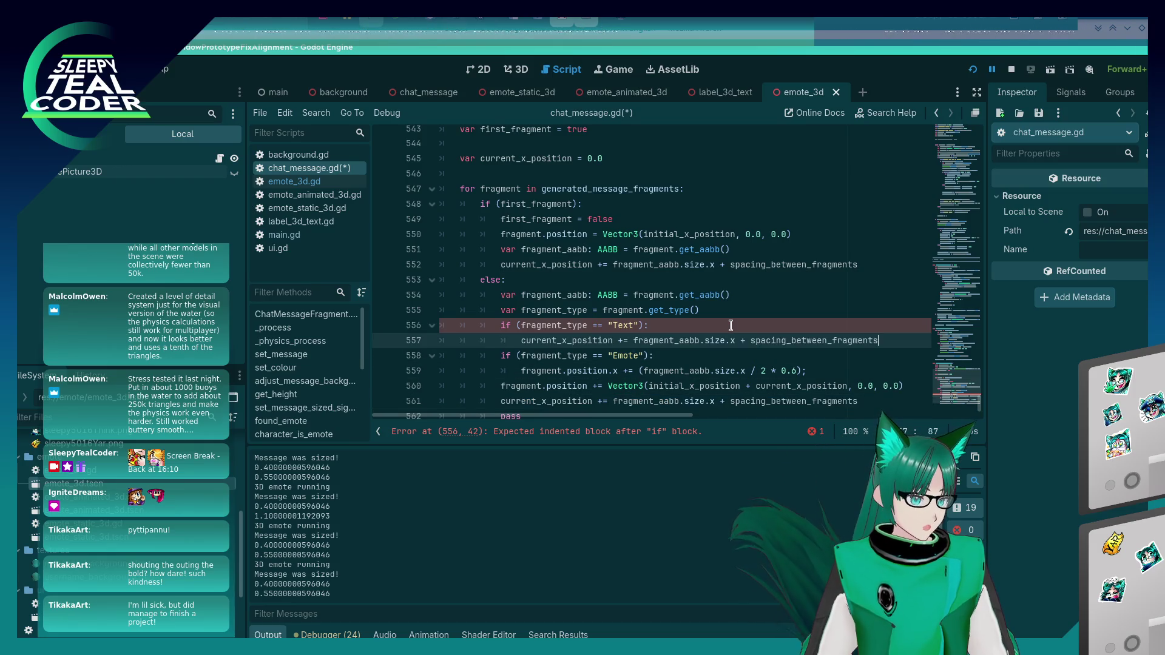
pyautogui.press('Down')
pyautogui.press('Down')
pyautogui.press('Down')
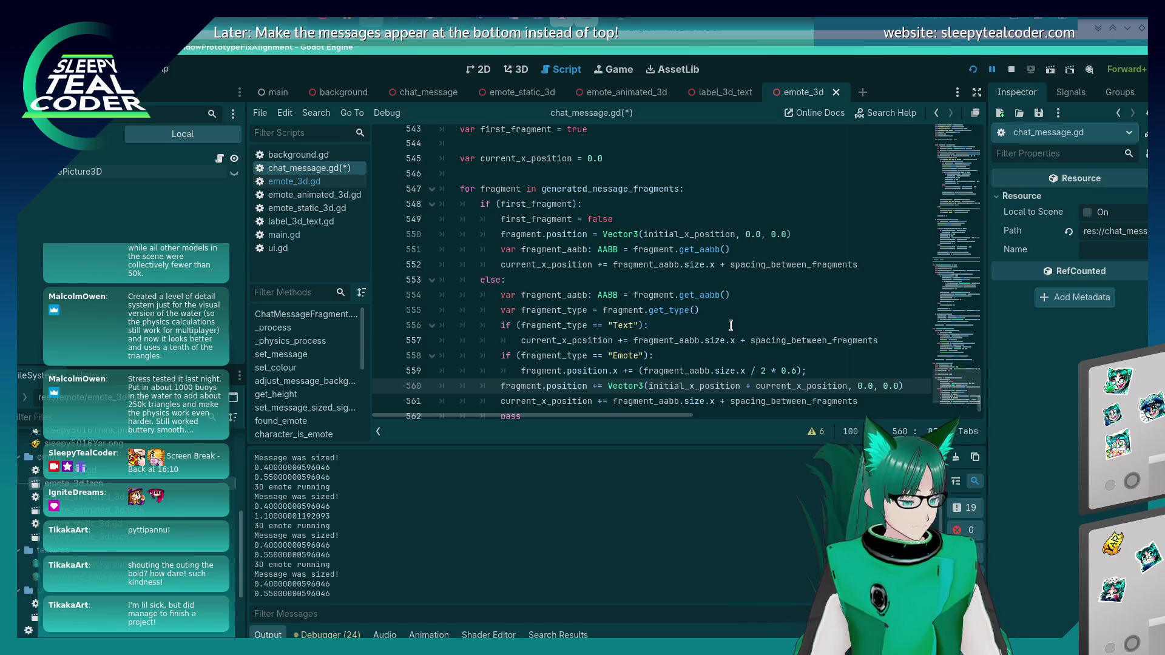
# Step: Remove the copied position advance from the Text branch
pyautogui.click(731, 325)
pyautogui.hotkey('shift', 'Down')
pyautogui.hotkey('shift', 'End')
pyautogui.press('BackSpace')
# Step: Restore fragment.get_type() in the Emote check and delete the fragment_type and Text lines
pyautogui.press('Down')
pyautogui.press('BackSpace')
pyautogui.press('BackSpace')
pyautogui.press('BackSpace')
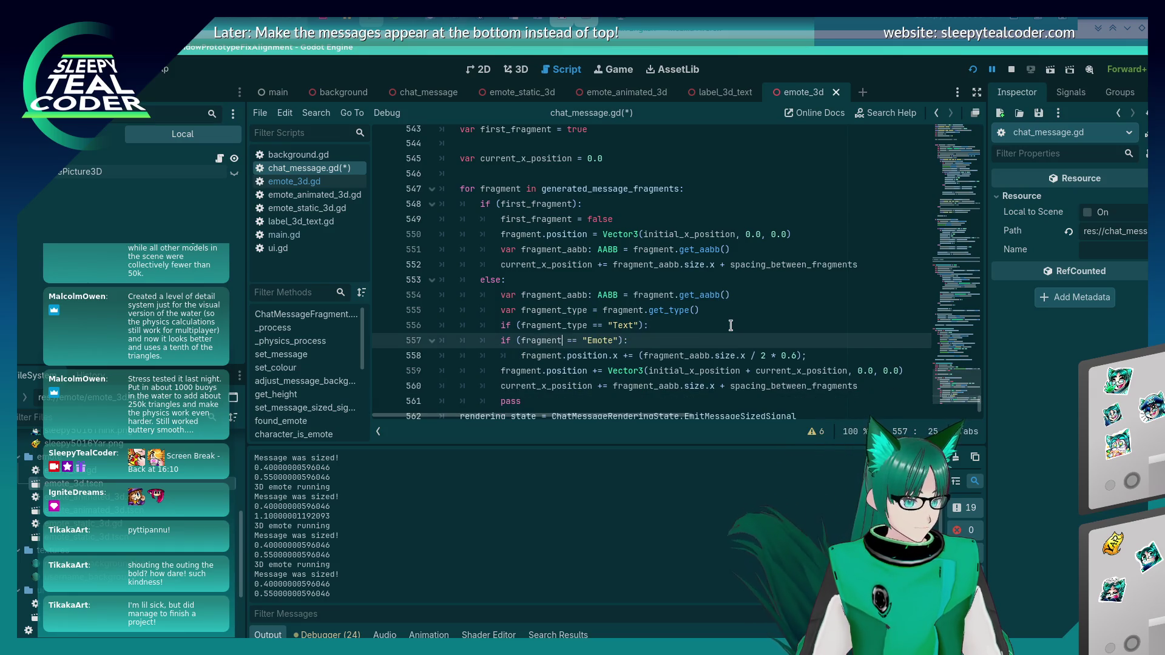
pyautogui.write('.get_type()')
pyautogui.press('Up')
pyautogui.hotkey('ctrl', 'BackSpace')
pyautogui.hotkey('ctrl', 'BackSpace')
pyautogui.hotkey('ctrl', 'BackSpace')
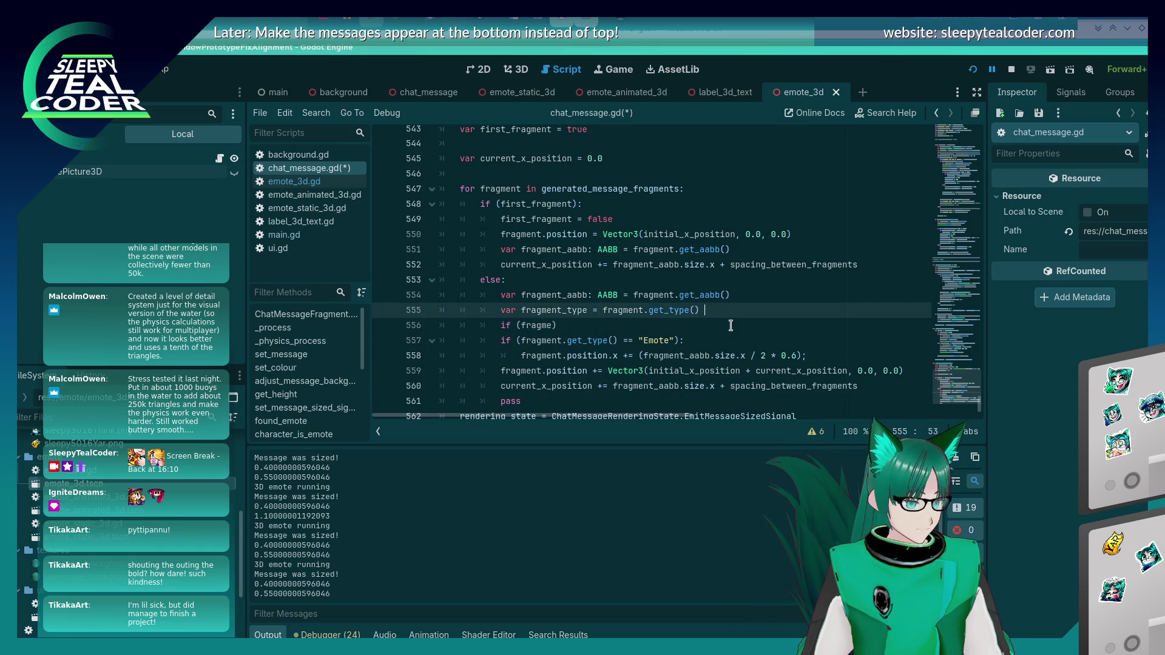
pyautogui.hotkey('ctrl', 'shift', 'k')
pyautogui.write('fragment.')
pyautogui.hotkey('ctrl', 'shift', 'k')
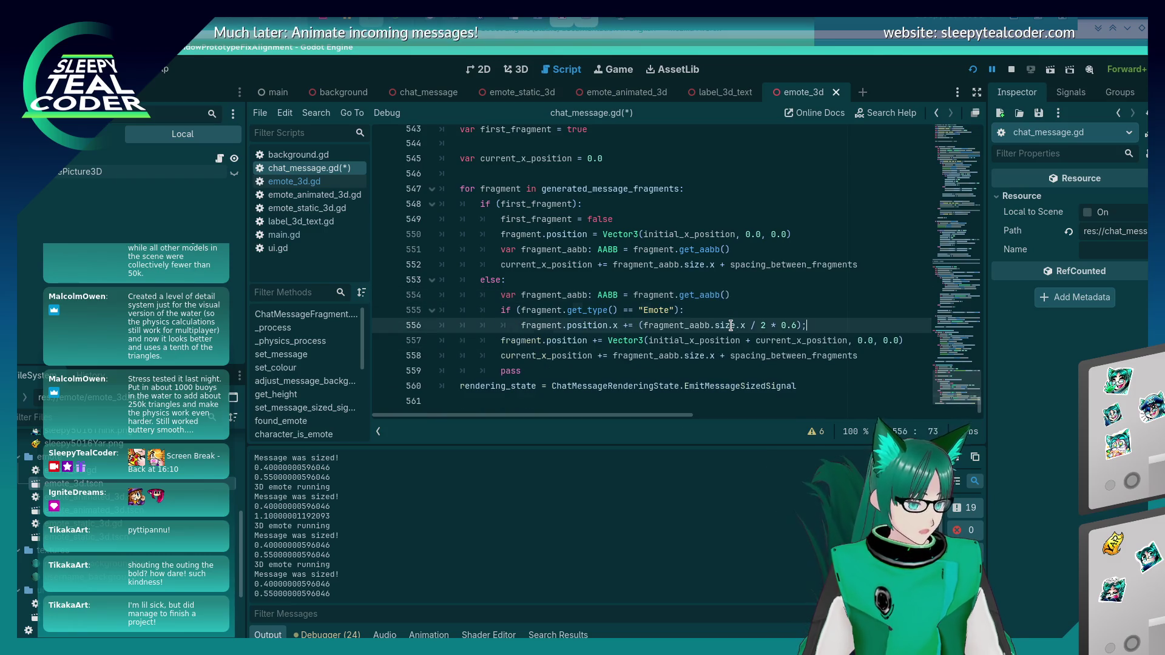
pyautogui.press('End')
pyautogui.press('Left')
pyautogui.press('Left')
# Step: Undo through older versions of the offset line, then redo back to the Emote check
pyautogui.hotkey('ctrl', 'z')
pyautogui.hotkey('ctrl', 'z')
pyautogui.hotkey('ctrl', 'z')
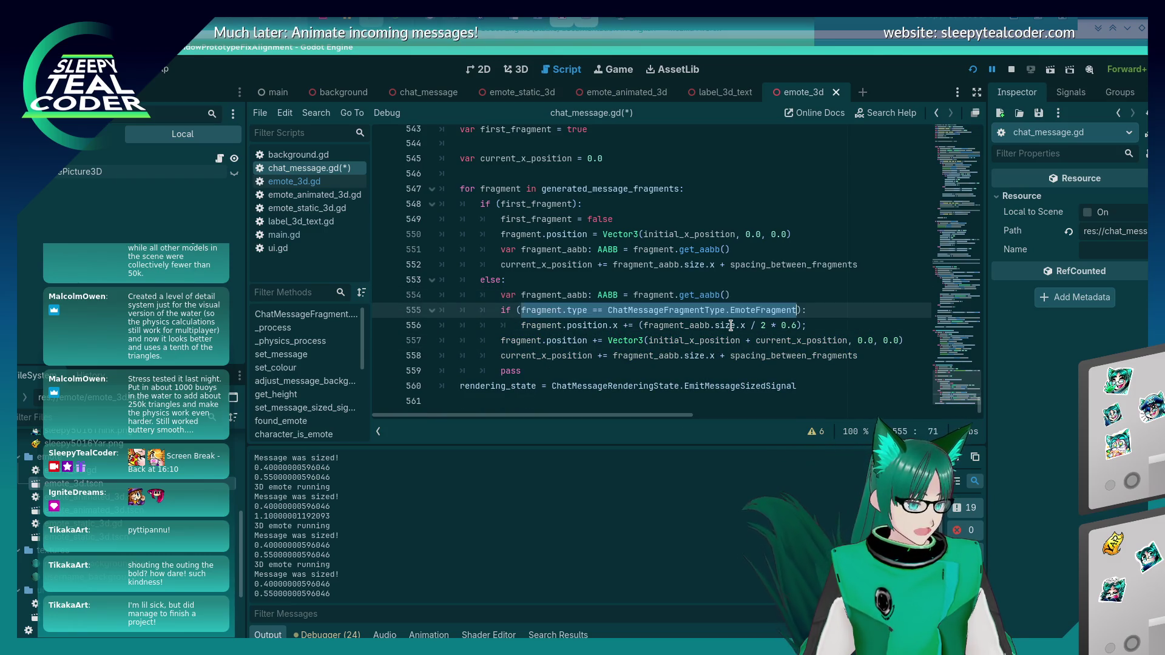
pyautogui.hotkey('ctrl', 'z')
pyautogui.hotkey('ctrl', 'z')
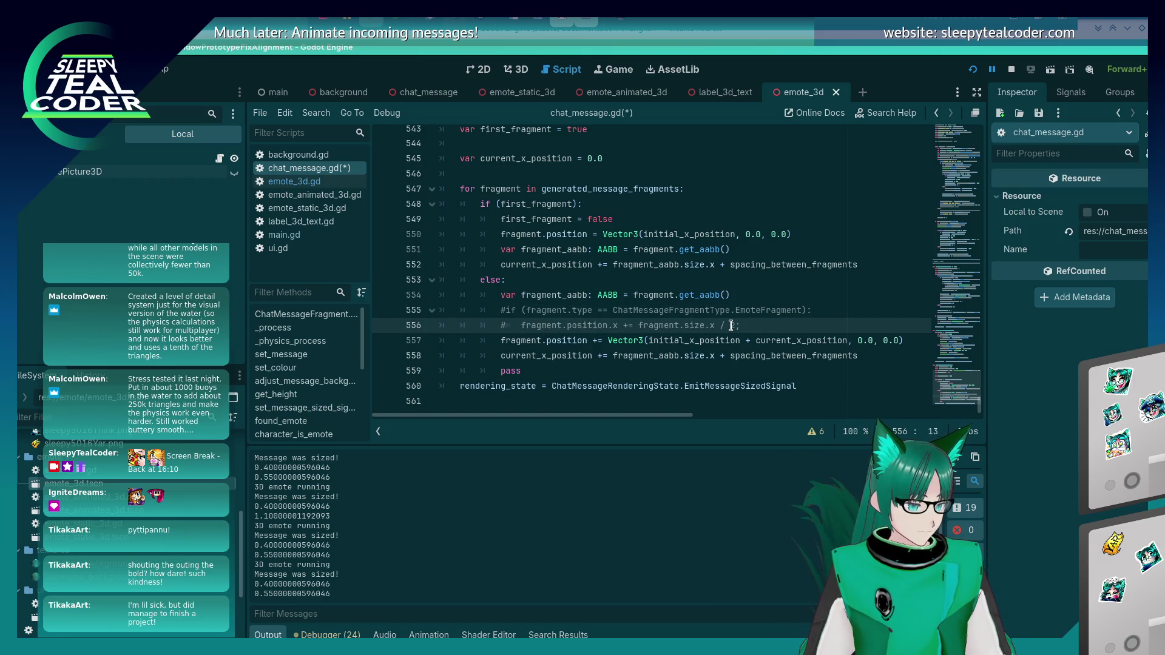
pyautogui.hotkey('ctrl', 'z')
pyautogui.hotkey('ctrl', 'y')
pyautogui.hotkey('ctrl', 'y')
pyautogui.hotkey('ctrl', 'y')
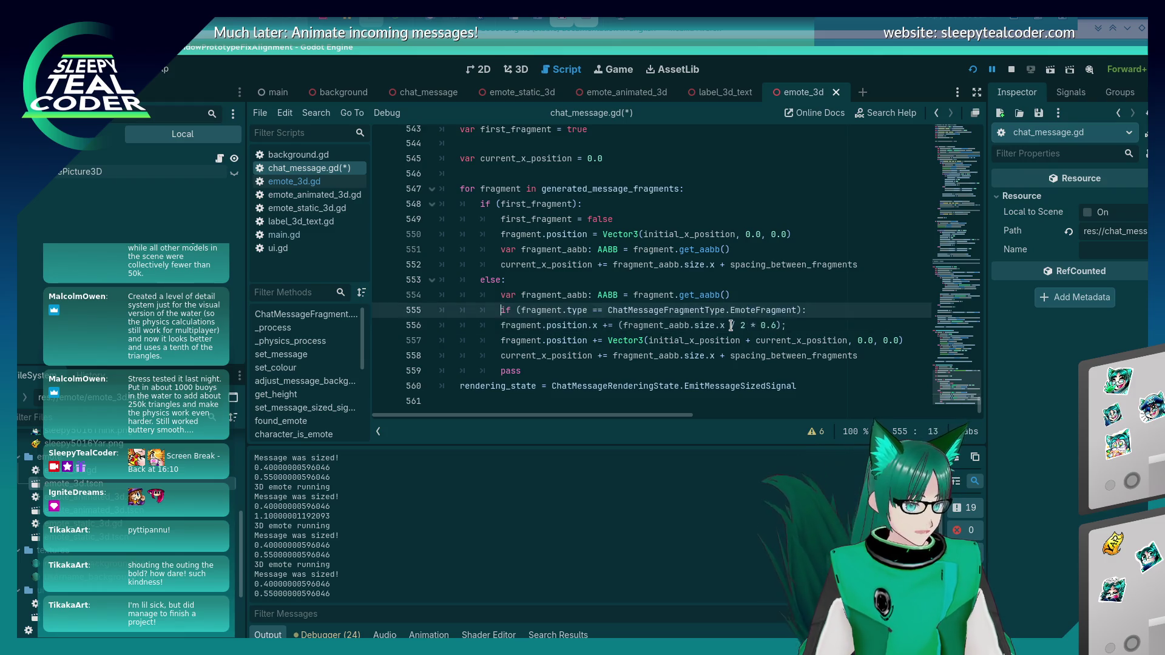
# Step: Wrap Emote in quotes as "Emote" and save chat_message.gd
pyautogui.hotkey('ctrl', 'Left')
pyautogui.write('"')
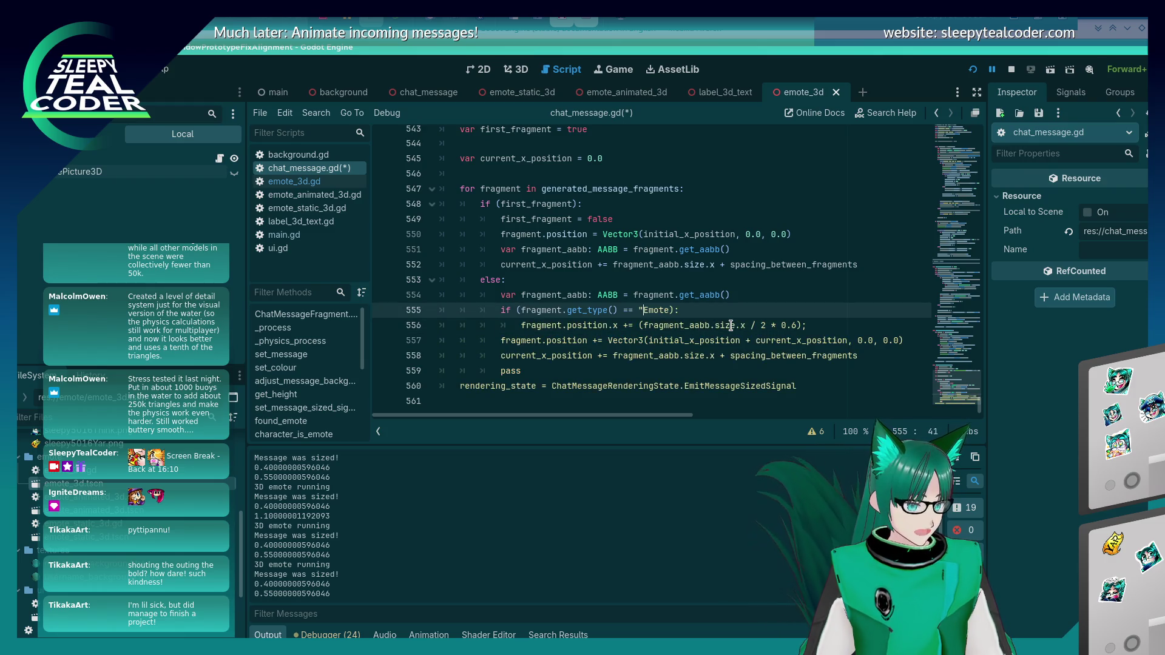
pyautogui.hotkey('ctrl', 'Right')
pyautogui.write('"')
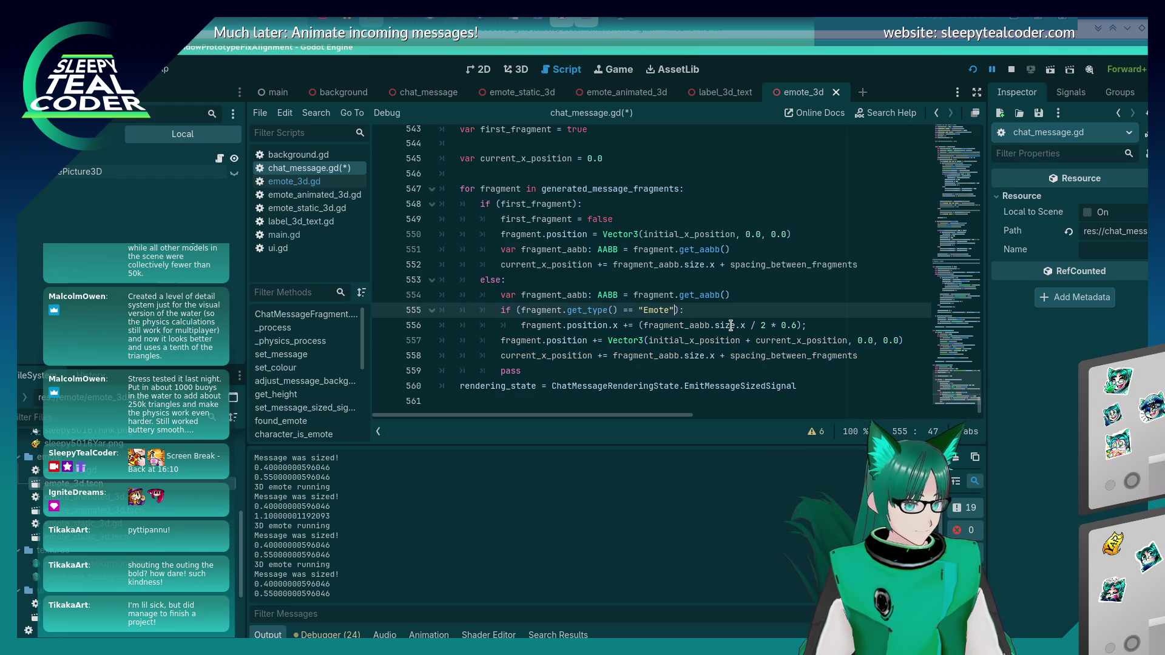
pyautogui.hotkey('ctrl', 's')
pyautogui.press('Down')
# Step: Insert a blank line above the current_x_position advance
pyautogui.press('Down')
pyautogui.press('Down')
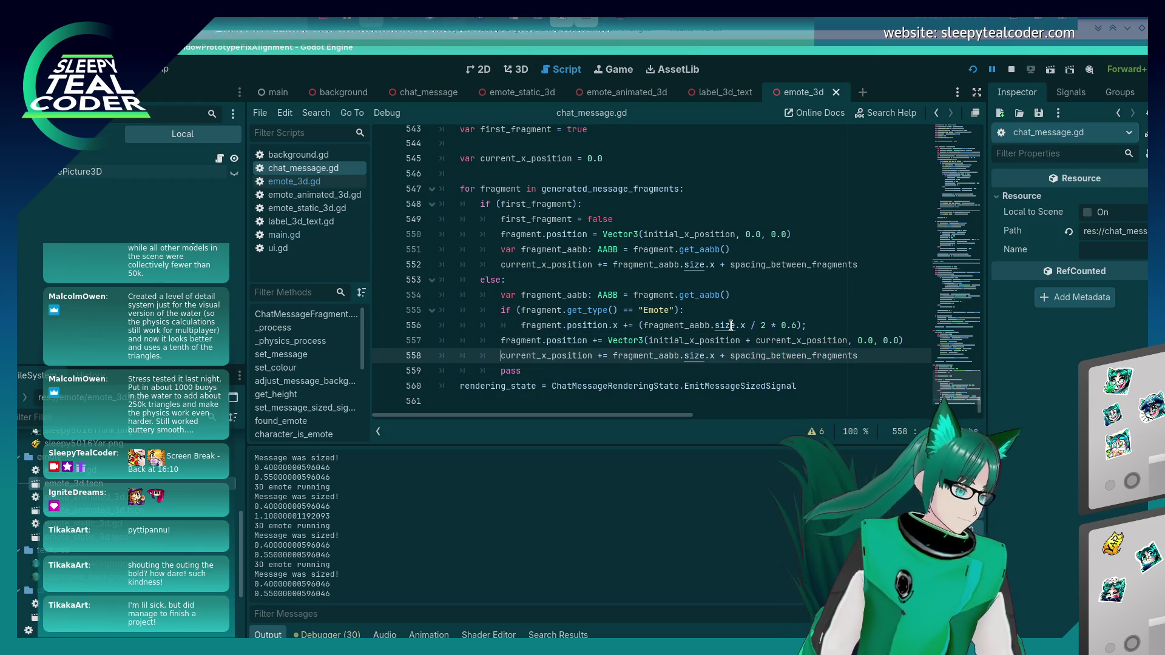
pyautogui.press('Up')
pyautogui.press('Down')
pyautogui.press('Home')
pyautogui.press('Return')
pyautogui.press('Return')
pyautogui.press('Up')
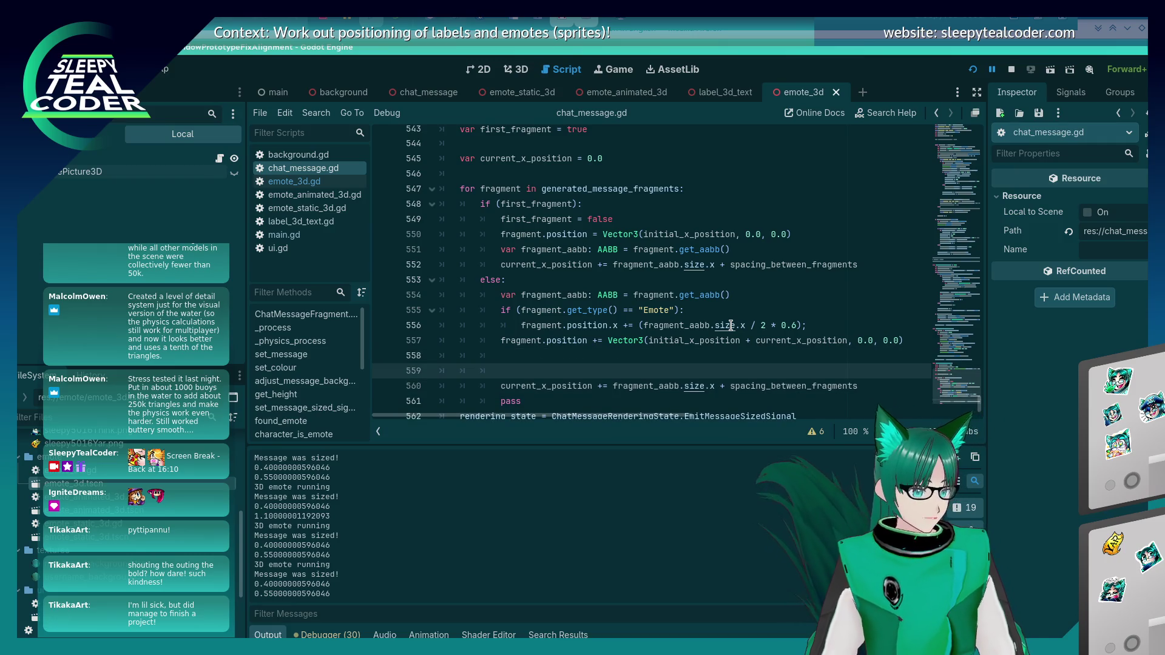
# Step: Add an if (fragment.get_type() == "Emote") check, nest the advance under it, and start an elif
pyautogui.write('if (fragment.')
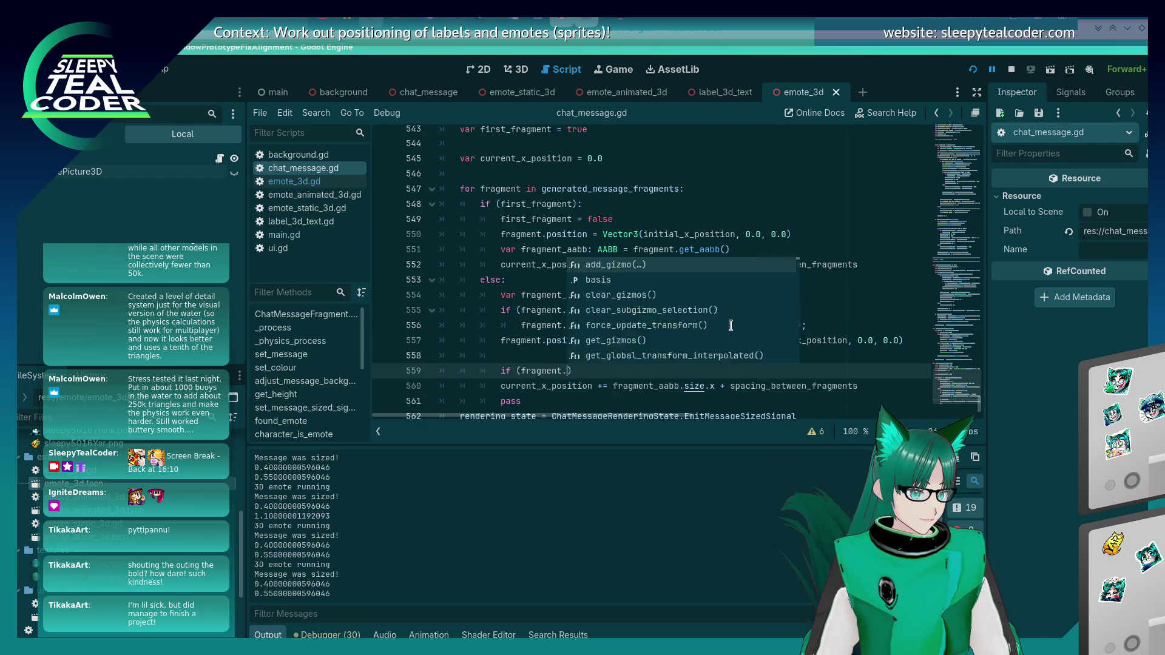
pyautogui.write('get_type() == ')
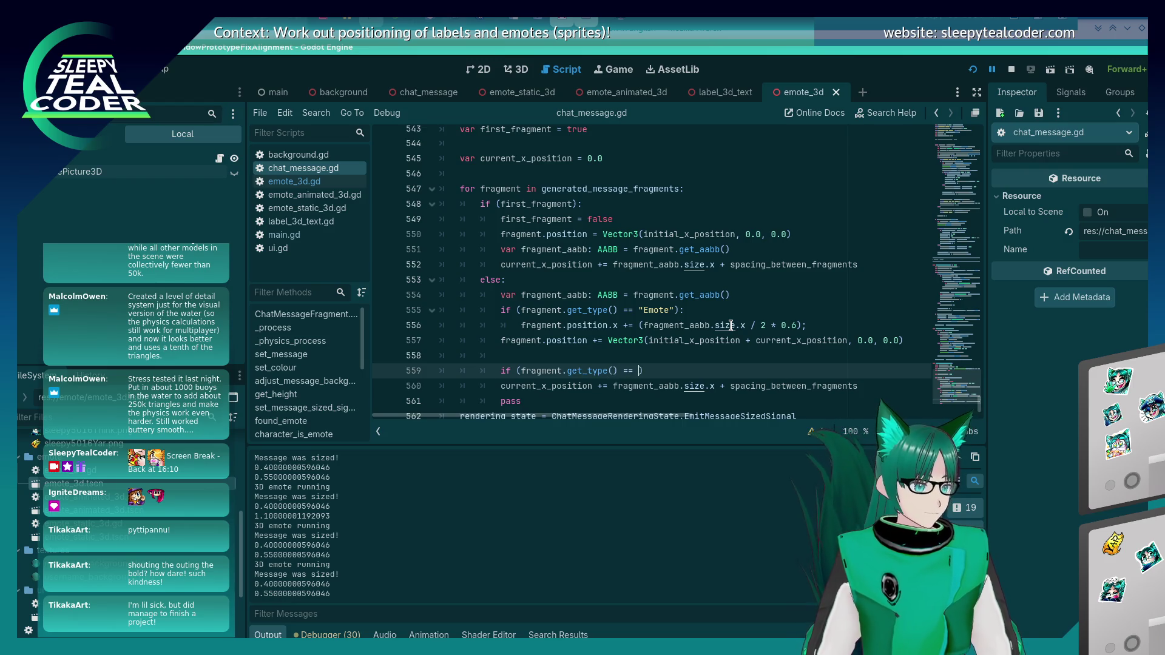
pyautogui.write('"Emote"):')
pyautogui.press('Down')
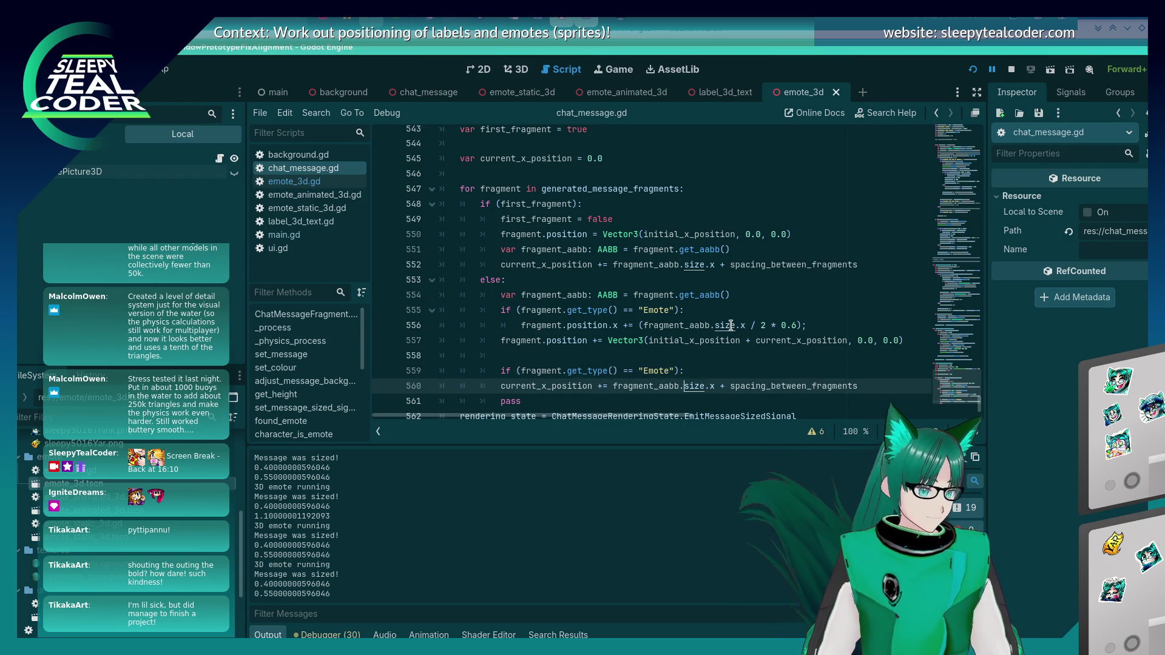
pyautogui.press('Home')
pyautogui.press('Tab')
pyautogui.press('End')
pyautogui.press('Return')
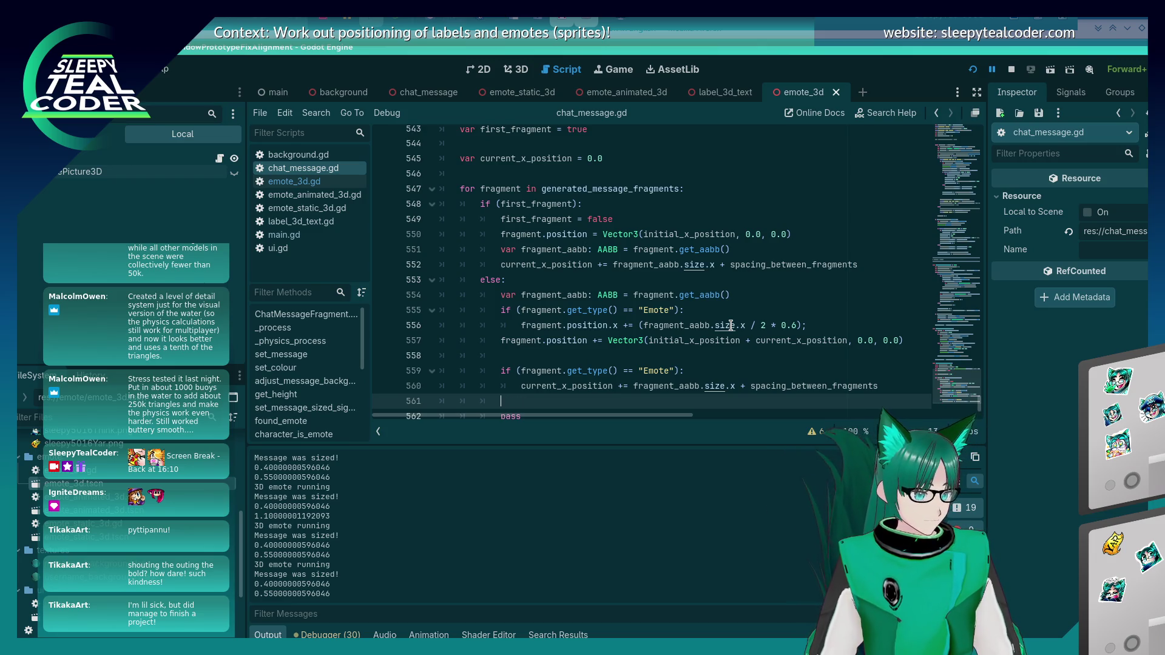
pyautogui.write('elif (')
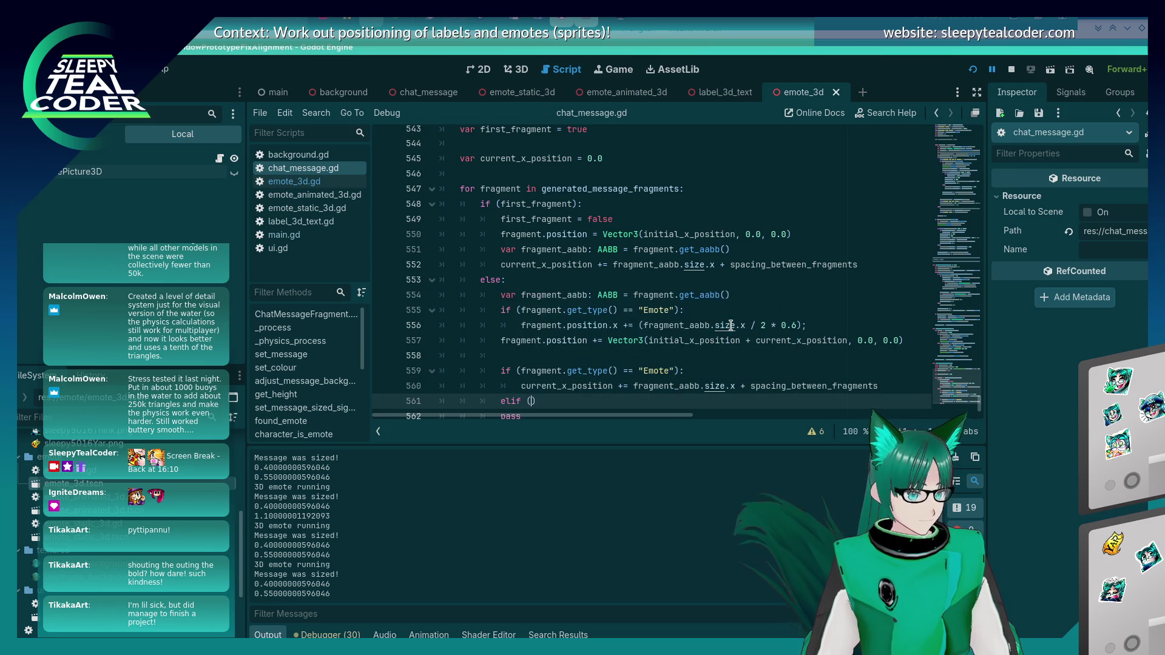
# Step: Declare var fragment_type = fragment.get_type() above the Emote check and save
pyautogui.press('Up')
pyautogui.press('Up')
pyautogui.press('Up')
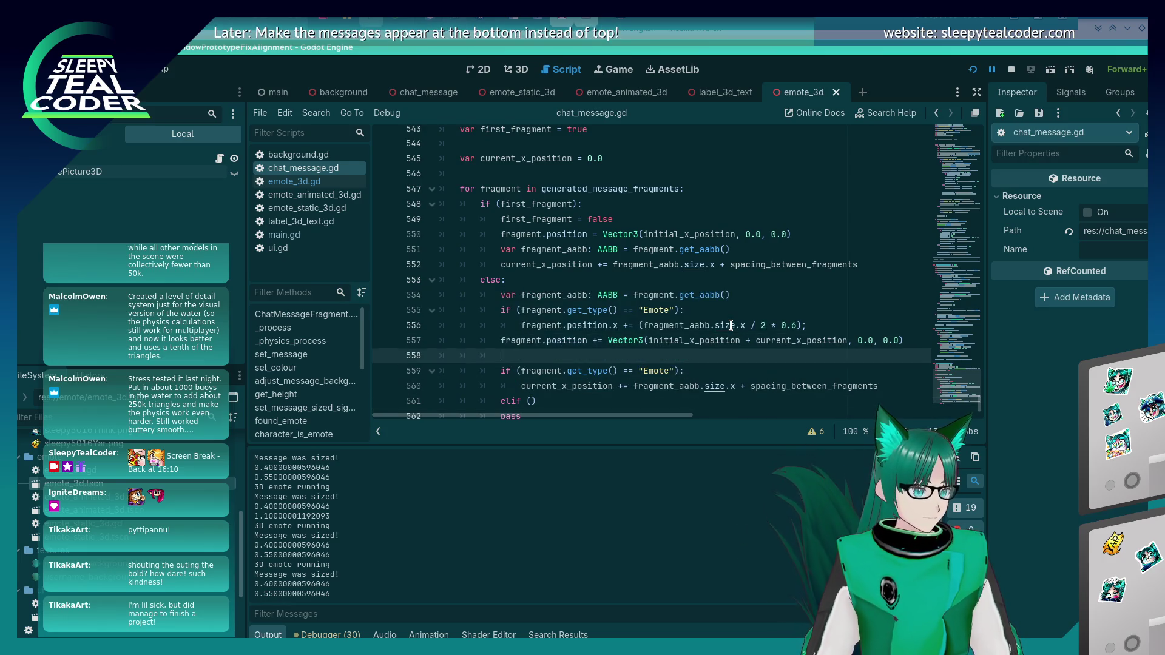
pyautogui.press('Down')
pyautogui.press('Right')
pyautogui.press('Right')
pyautogui.press('Right')
pyautogui.hotkey('shift', 'End')
pyautogui.hotkey('shift', 'Left')
pyautogui.hotkey('shift', 'Left')
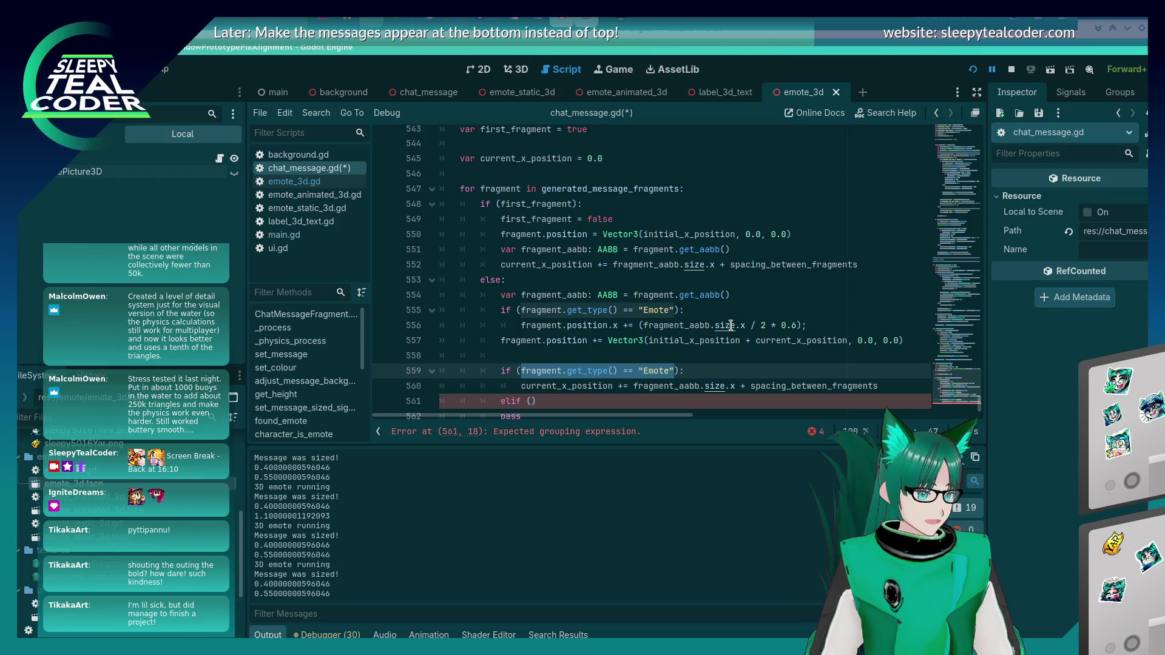
pyautogui.press('Up')
pyautogui.press('Up')
pyautogui.press('Up')
pyautogui.press('End')
pyautogui.press('Return')
pyautogui.write('var ')
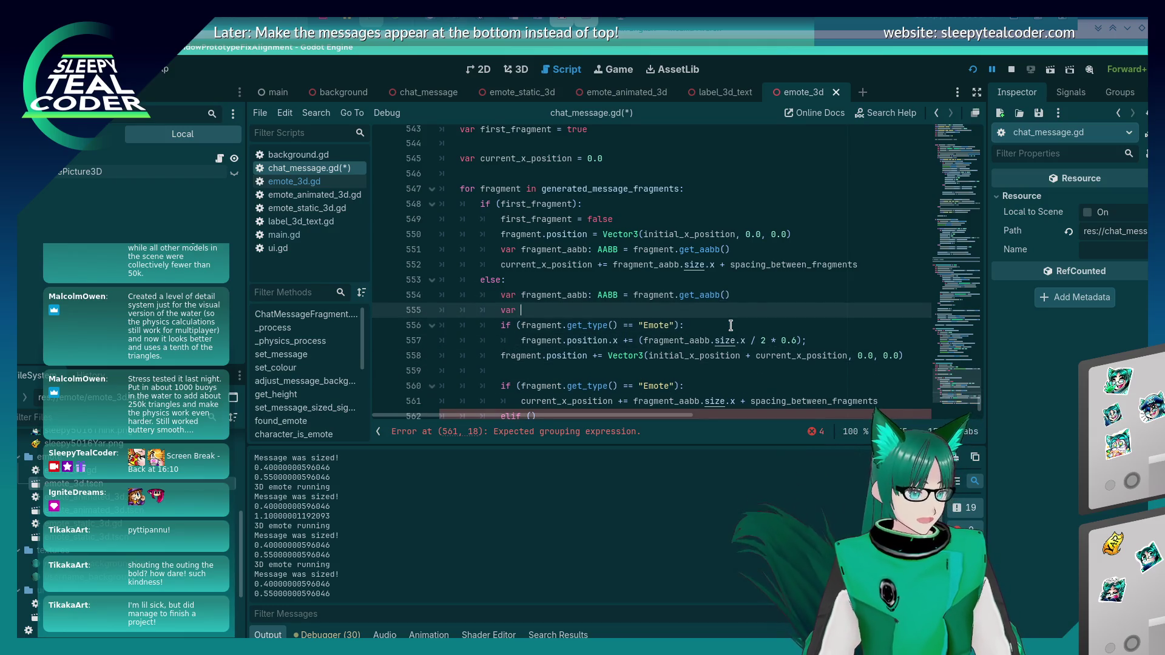
pyautogui.write('fragment_type = ')
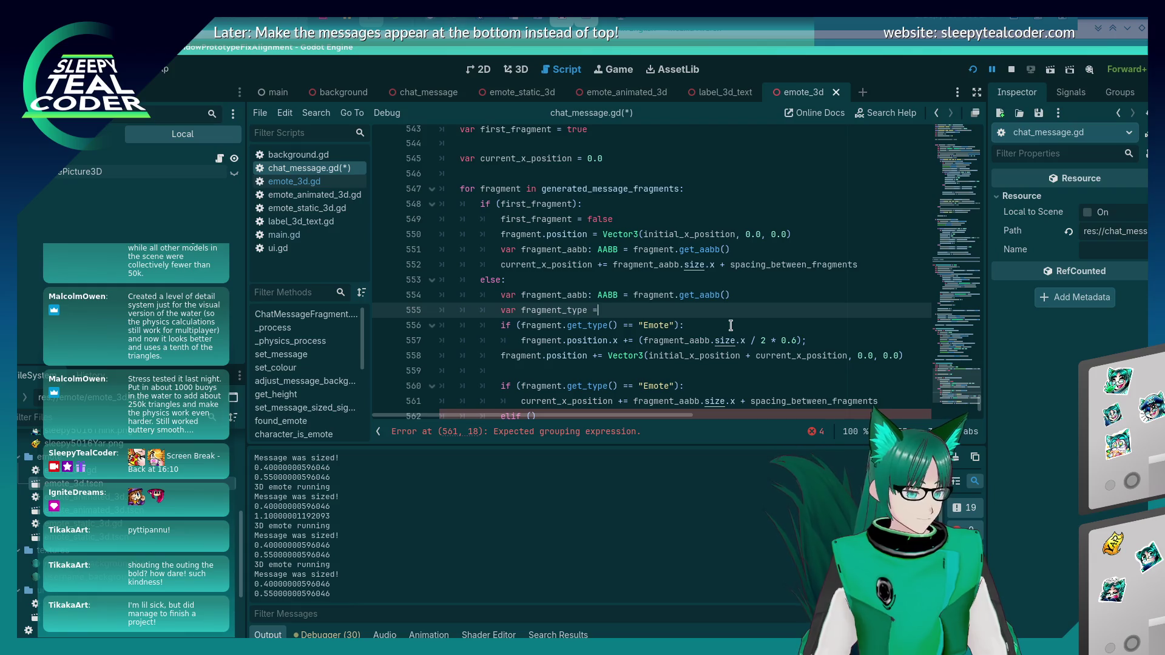
pyautogui.write('fragment.get_typ')
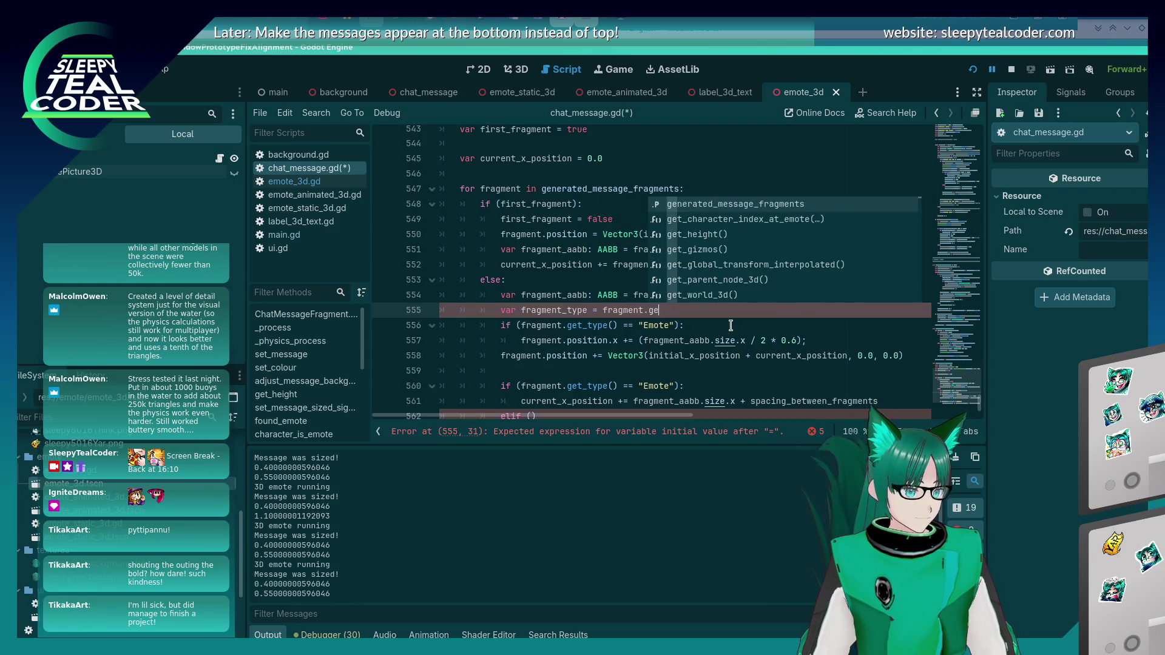
pyautogui.press('Return')
pyautogui.hotkey('ctrl', 's')
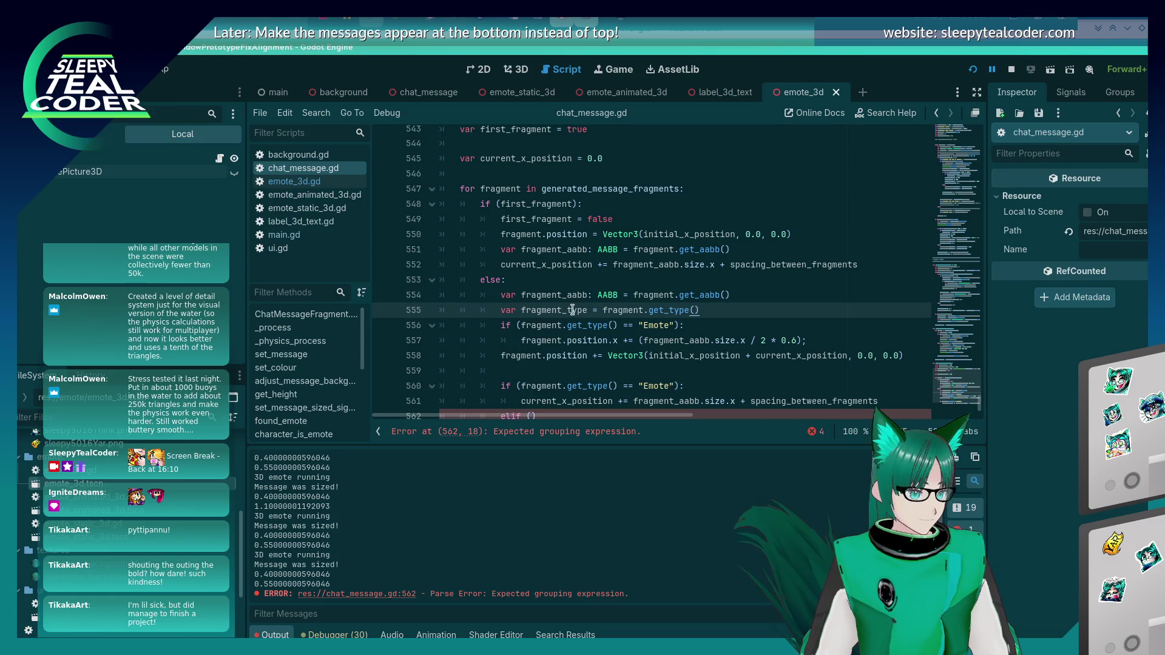
# Step: Replace fragment.get_type() with fragment_type in the Emote checks on lines 556 and 560, then save
pyautogui.doubleClick(572, 310)
pyautogui.hotkey('ctrl', 'c')
pyautogui.moveTo(617, 325); pyautogui.dragTo(520, 325)
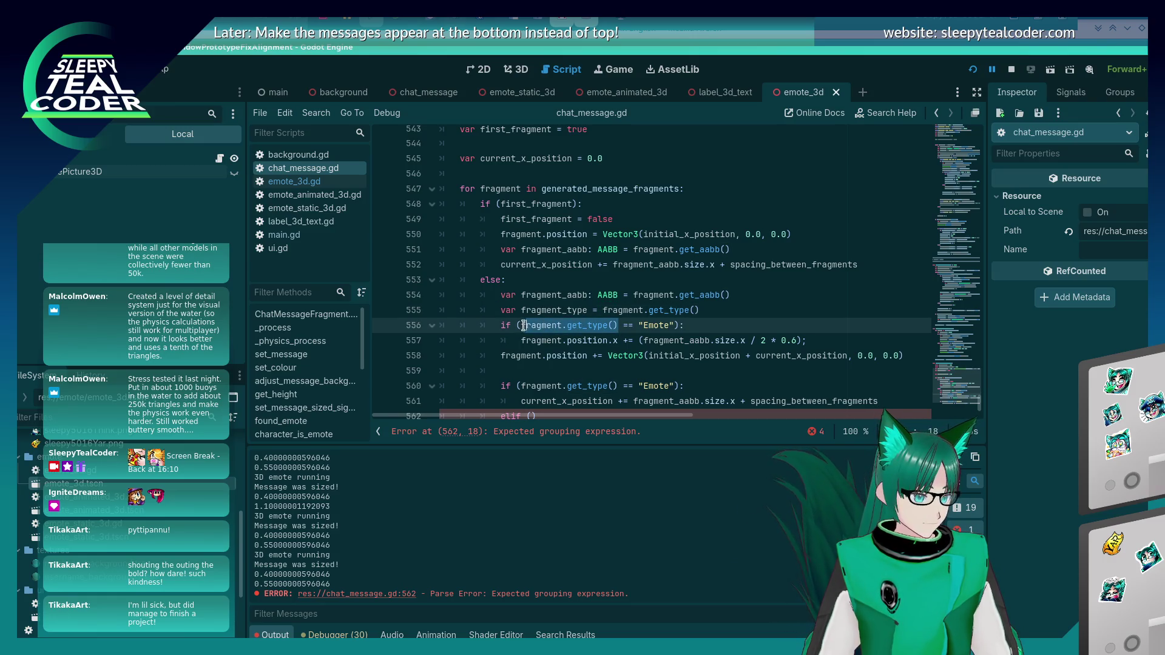
pyautogui.hotkey('ctrl', 'v')
pyautogui.moveTo(521, 386); pyautogui.dragTo(617, 389)
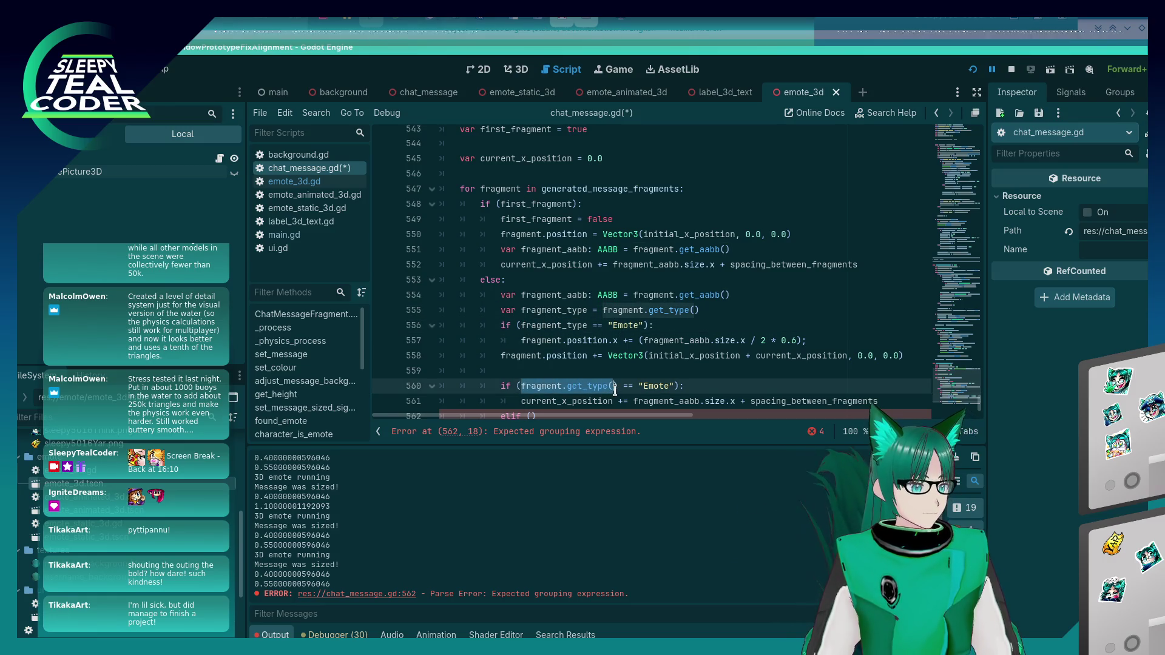
pyautogui.hotkey('ctrl', 'v')
pyautogui.hotkey('ctrl', 's')
pyautogui.scroll(-2, 558, 338)
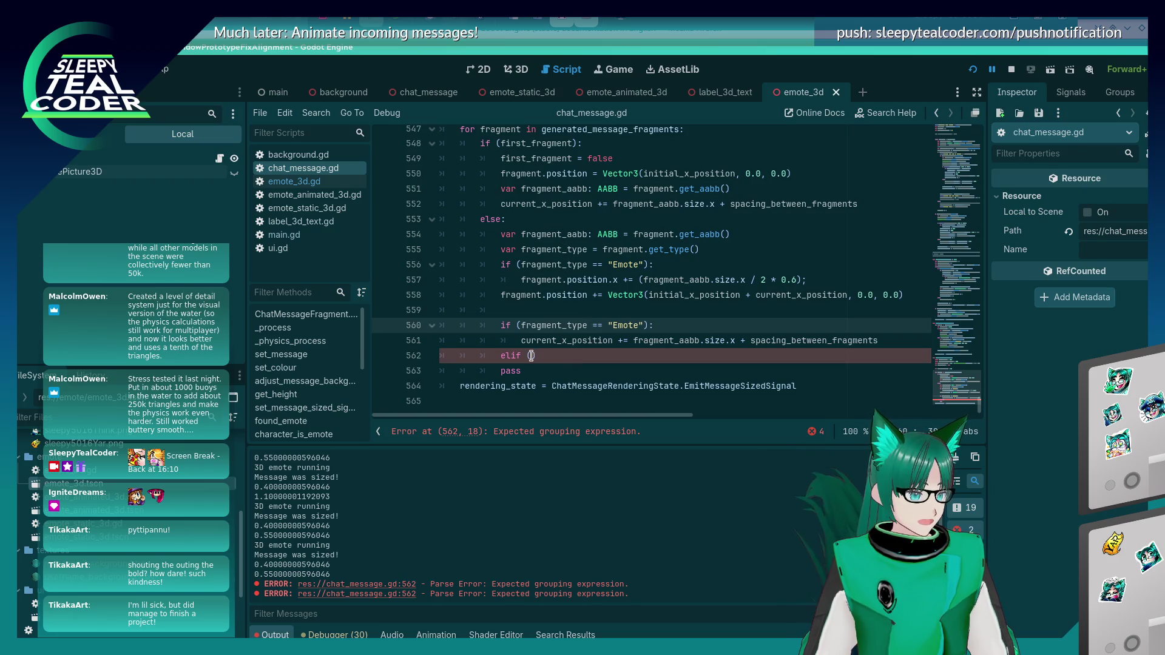
# Step: Complete the branch as elif (fragment_type == "Text"): with the full-width advance as its body
pyautogui.click(531, 356)
pyautogui.write('fragment_type == ')
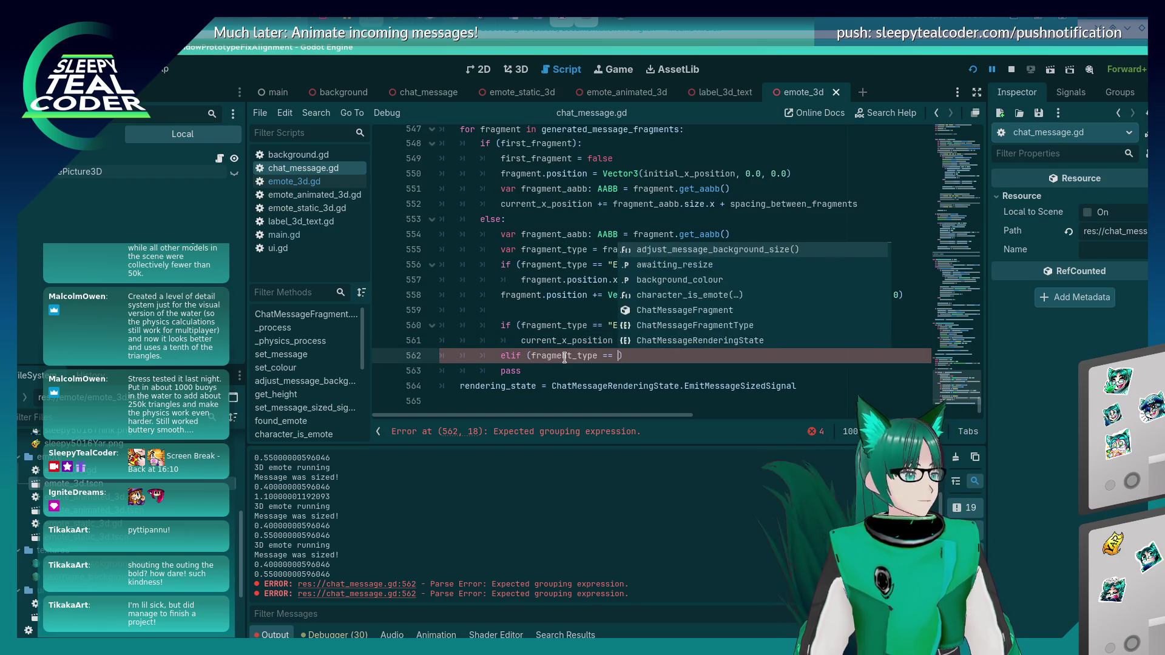
pyautogui.write('"Text")')
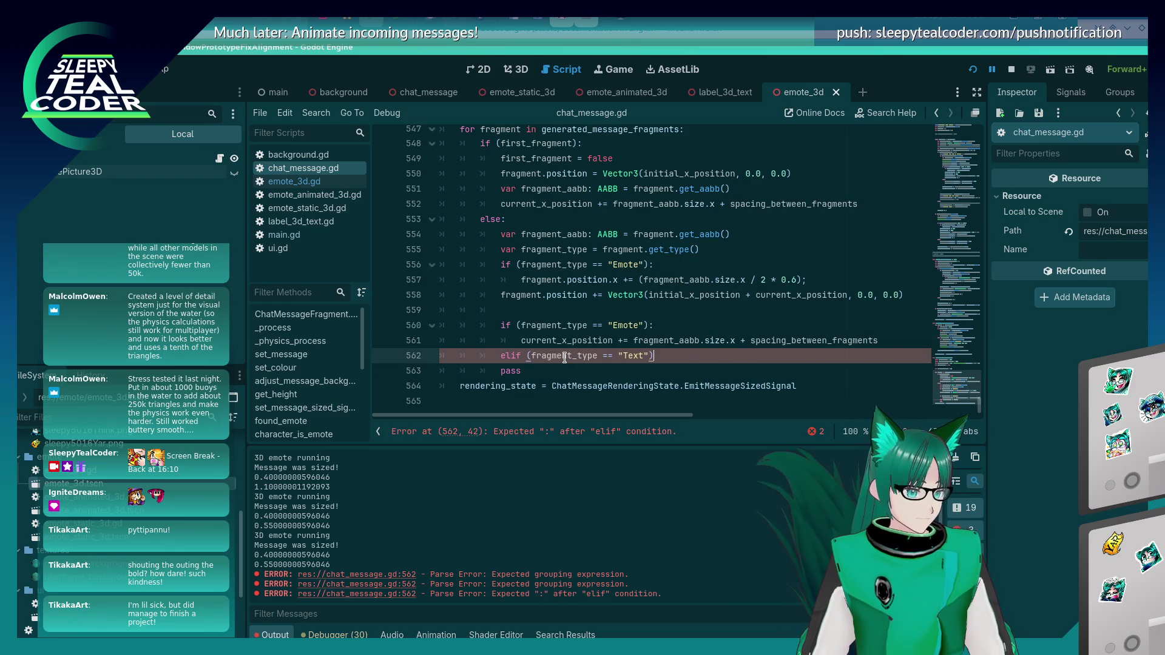
pyautogui.write(':')
pyautogui.press('Return')
pyautogui.press('Up')
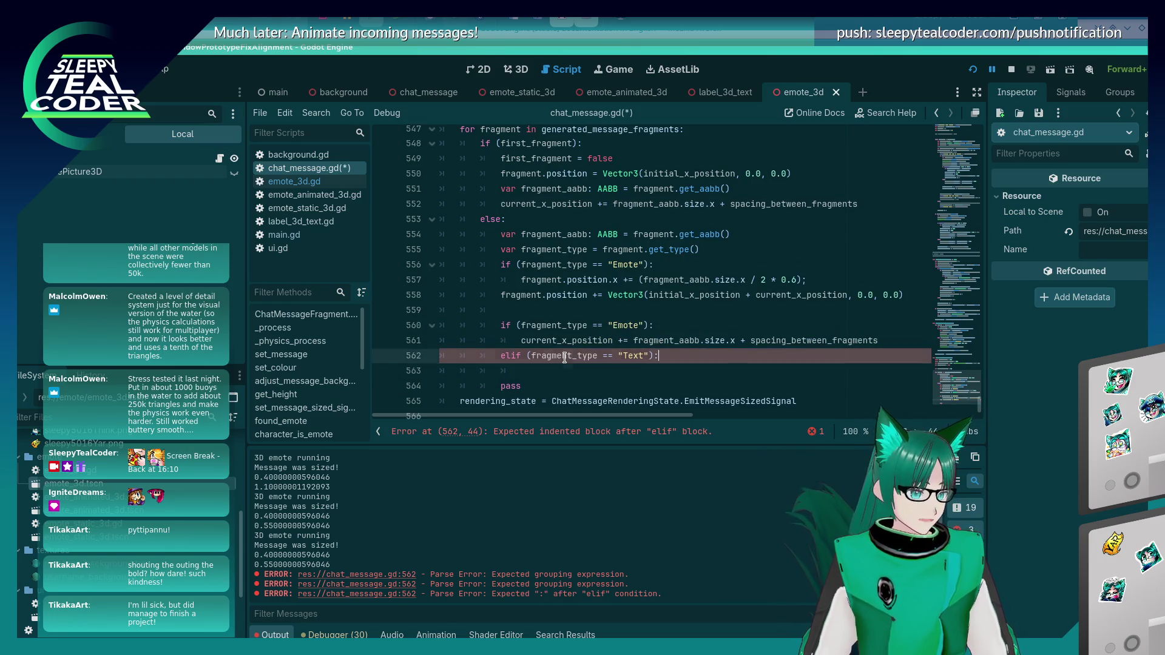
pyautogui.press('Down')
pyautogui.hotkey('ctrl', 'v')
# Step: Change the emote advance on line 561 to (fragment_aabb.size.x / 2 * 0.6), save, and run the game
pyautogui.press('Up')
pyautogui.press('Up')
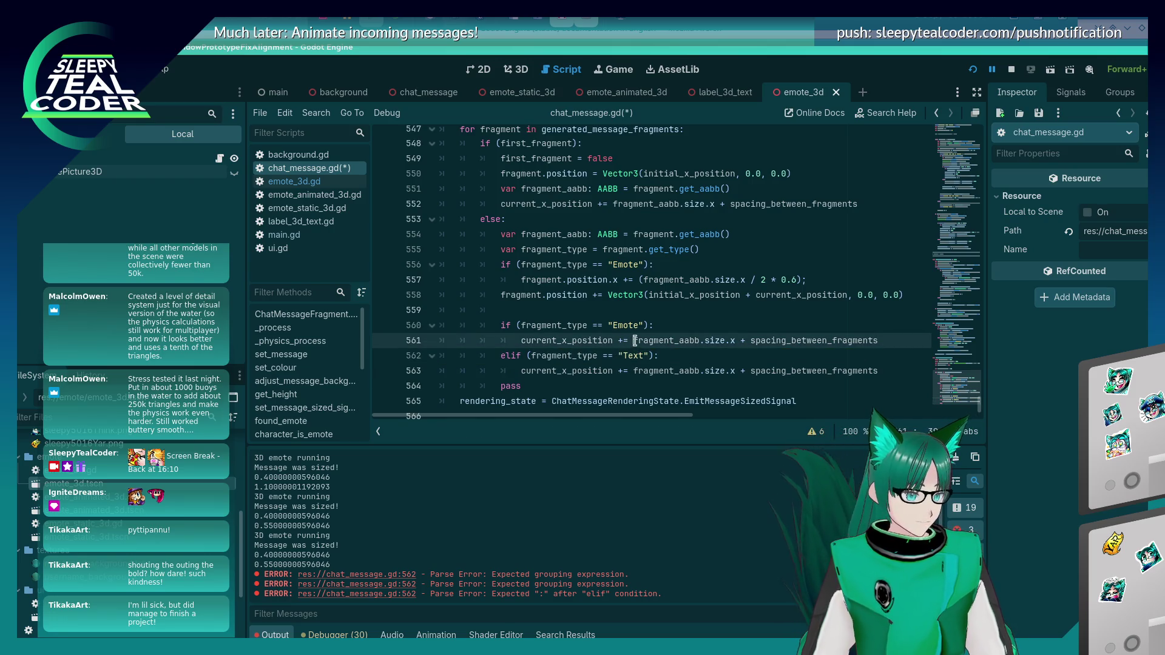
pyautogui.write('(')
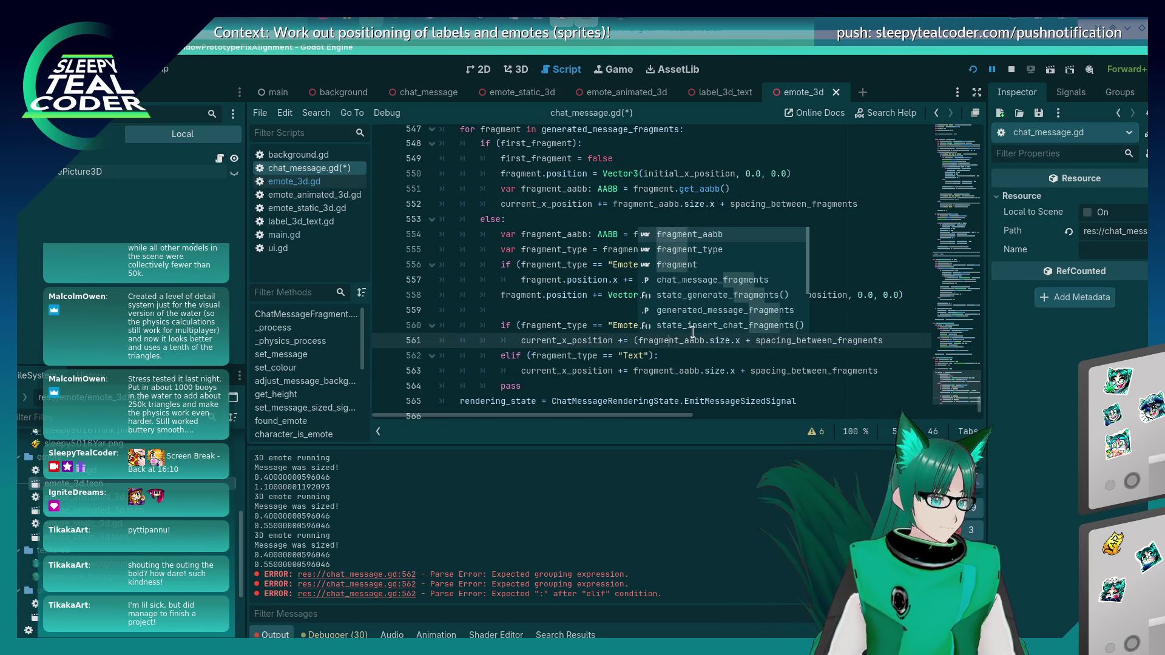
pyautogui.press('Escape')
pyautogui.hotkey('ctrl', 'Right')
pyautogui.hotkey('ctrl', 'Right')
pyautogui.hotkey('ctrl', 'Right')
pyautogui.write('/ 2 *')
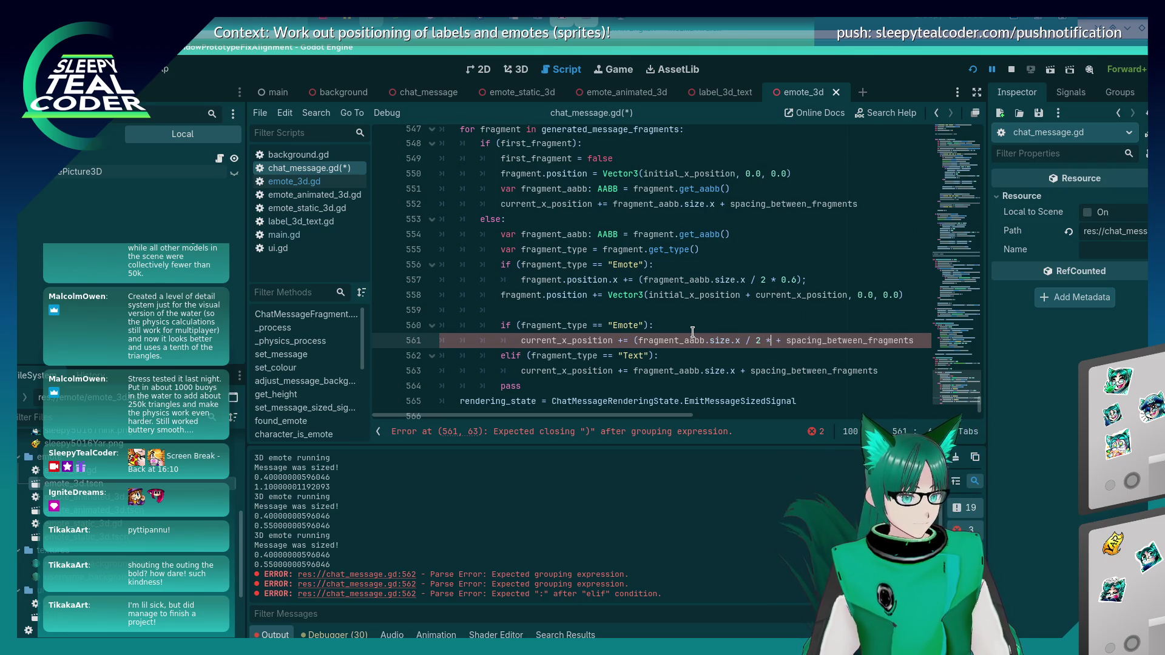
pyautogui.write(' 0.6)')
pyautogui.hotkey('ctrl', 's')
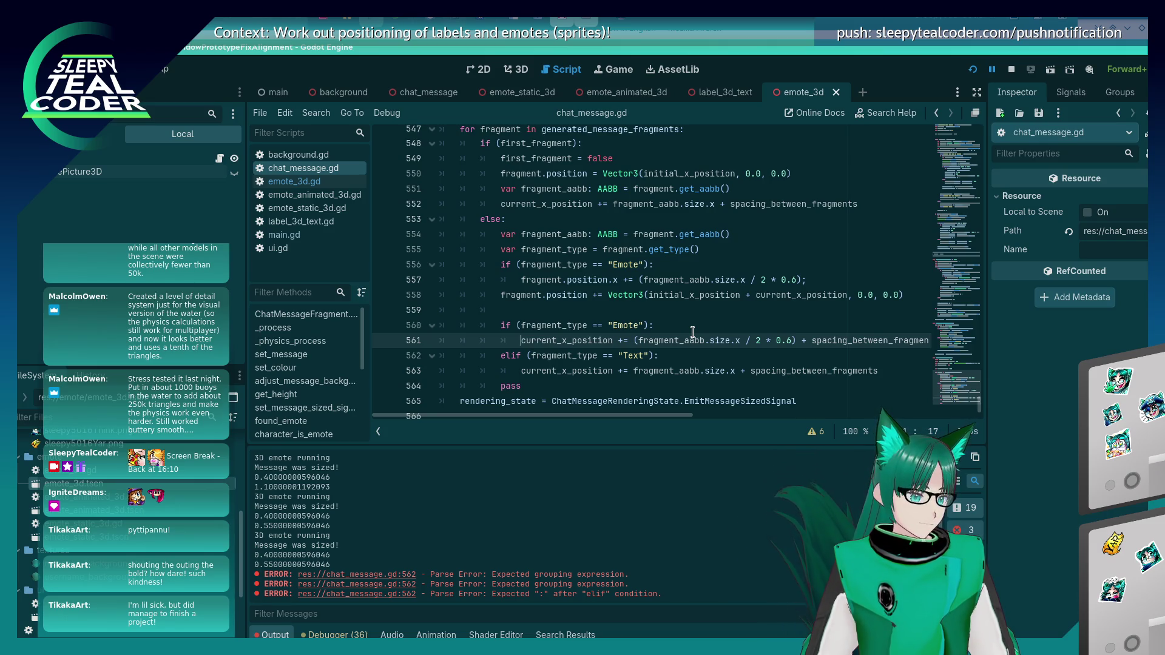
pyautogui.press('Up')
pyautogui.press('Up')
pyautogui.press('Up')
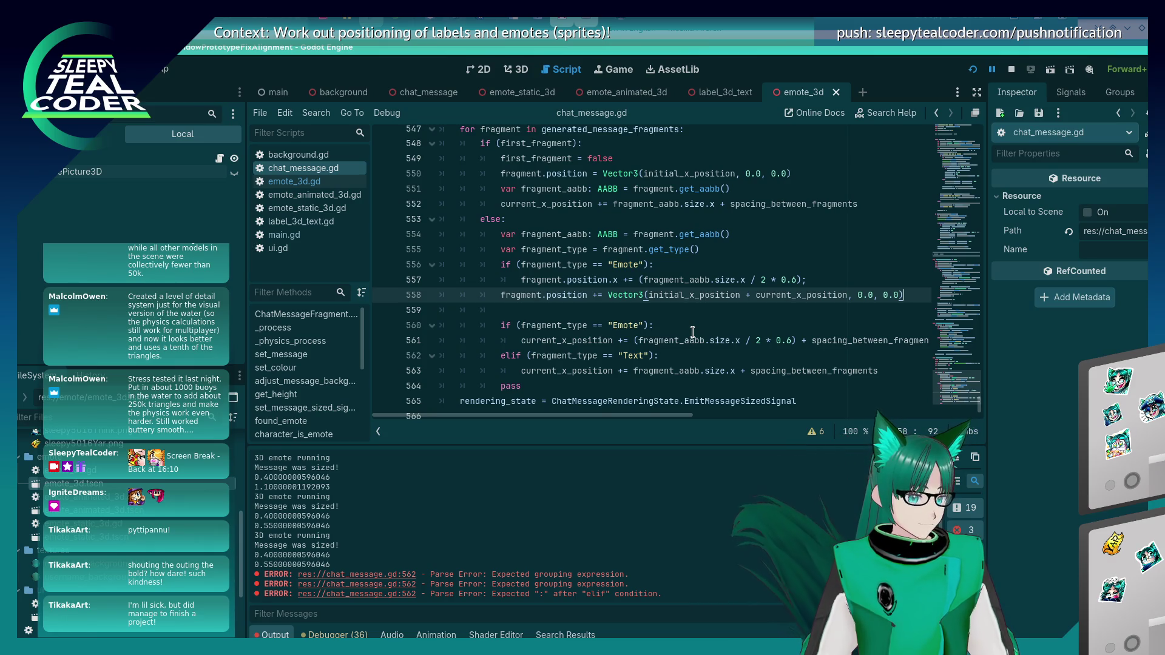
pyautogui.press('F5')
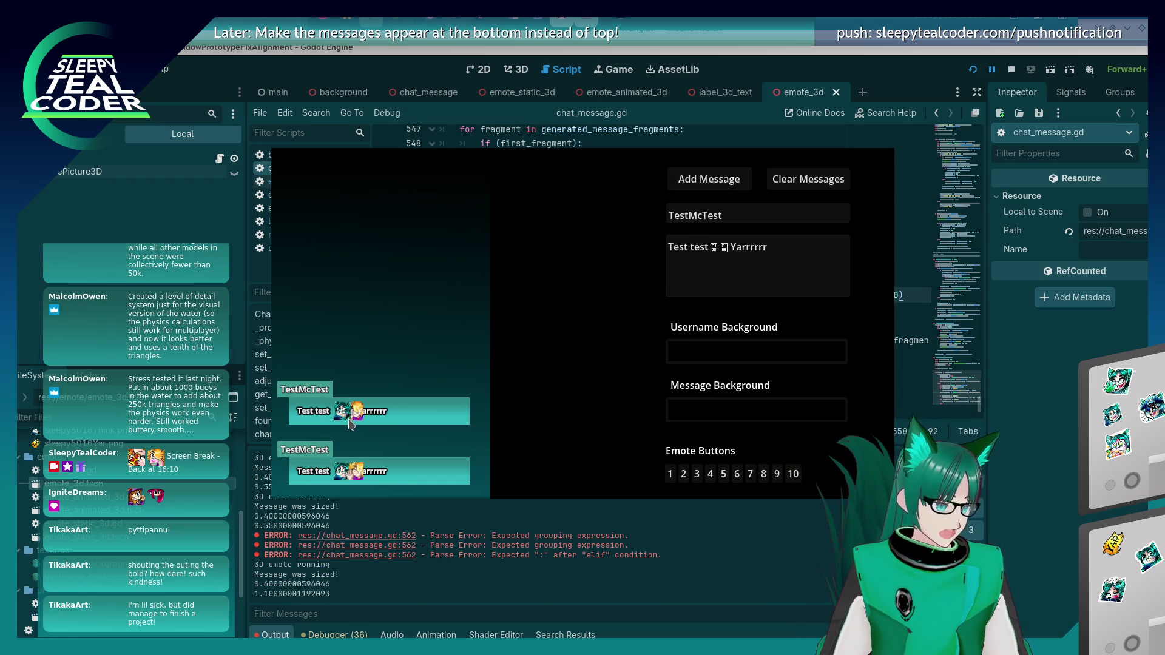
pyautogui.press('F8')
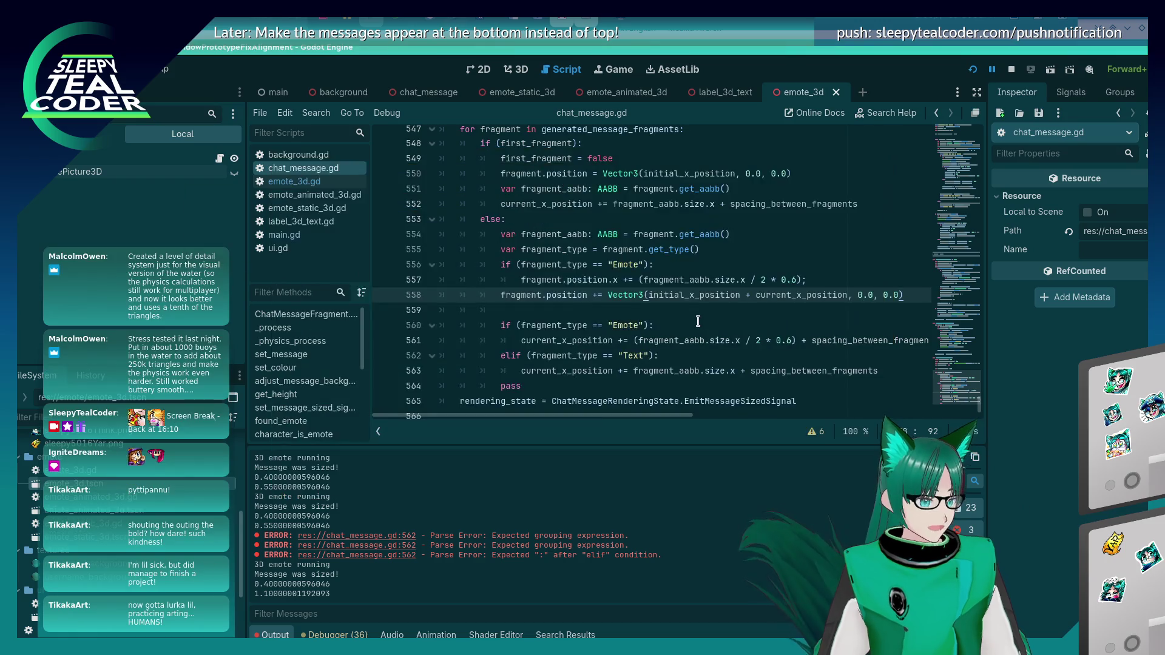
pyautogui.click(697, 322)
pyautogui.hotkey('ctrl', 's')
pyautogui.hotkey('alt', 'Tab')
pyautogui.hotkey('alt', 'Tab')
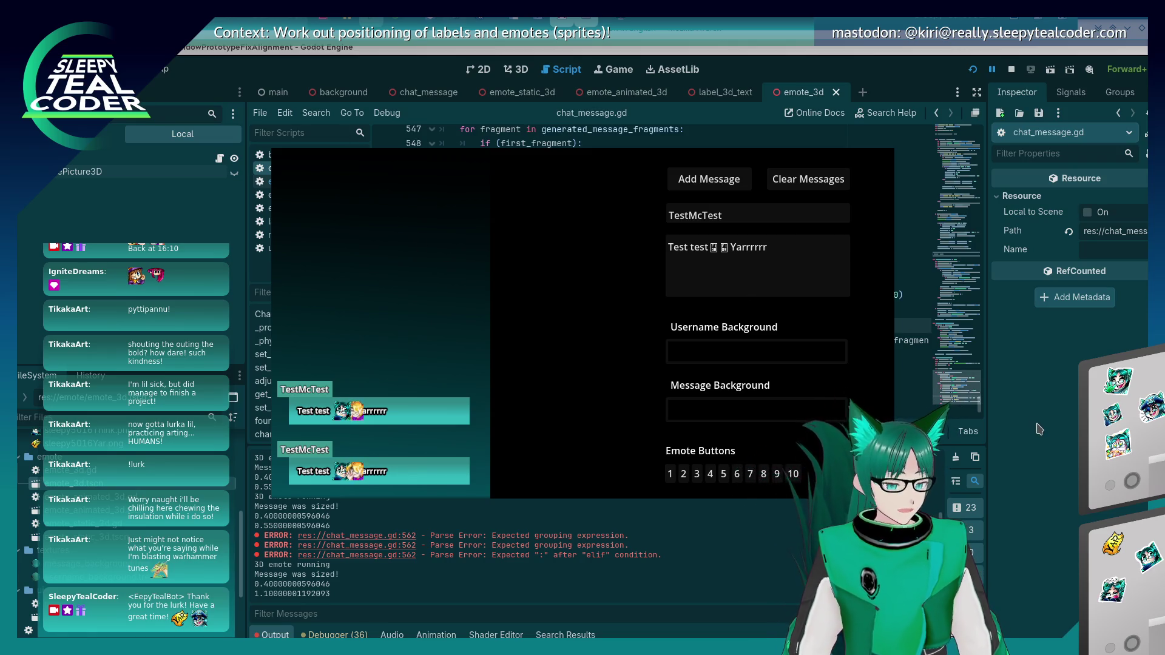
# Step: Save the script and add another TestMcTest message in the running chat test
pyautogui.hotkey('alt', 'Tab')
pyautogui.click(688, 325)
pyautogui.hotkey('ctrl', 's')
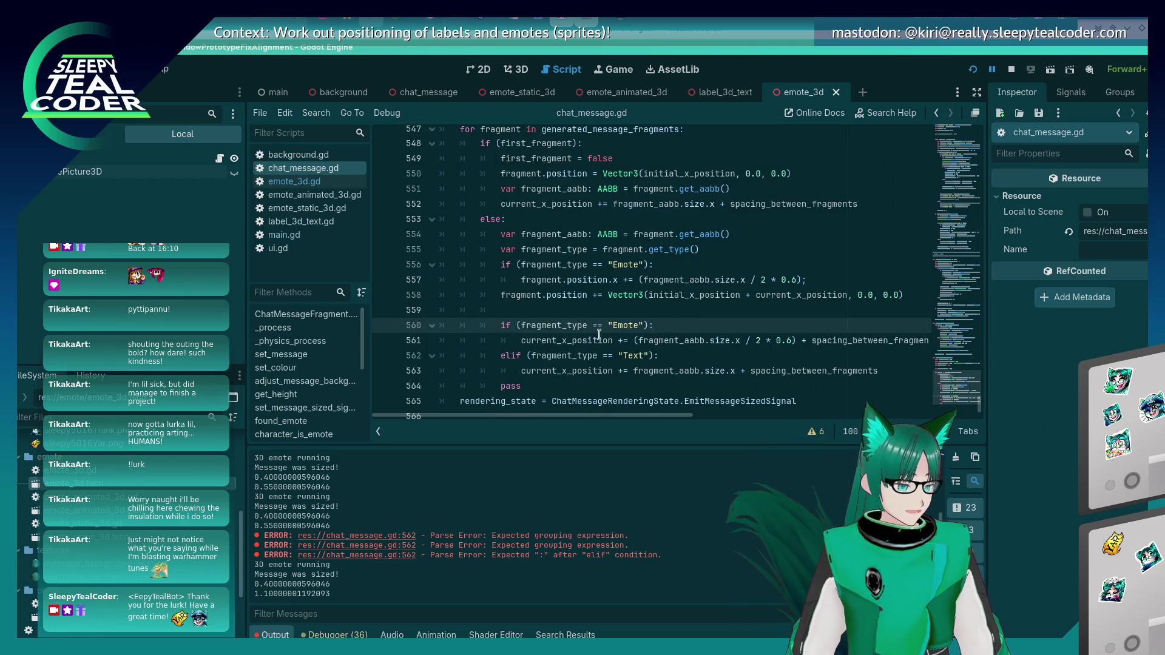
pyautogui.click(521, 341)
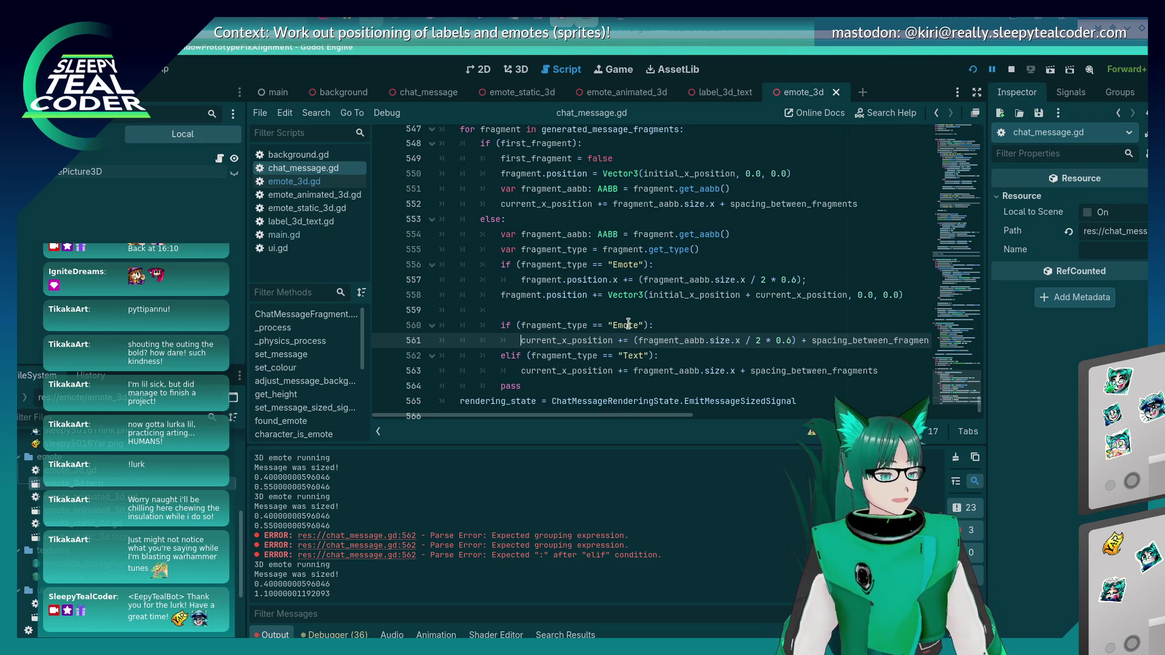
pyautogui.hotkey('alt', 'Tab')
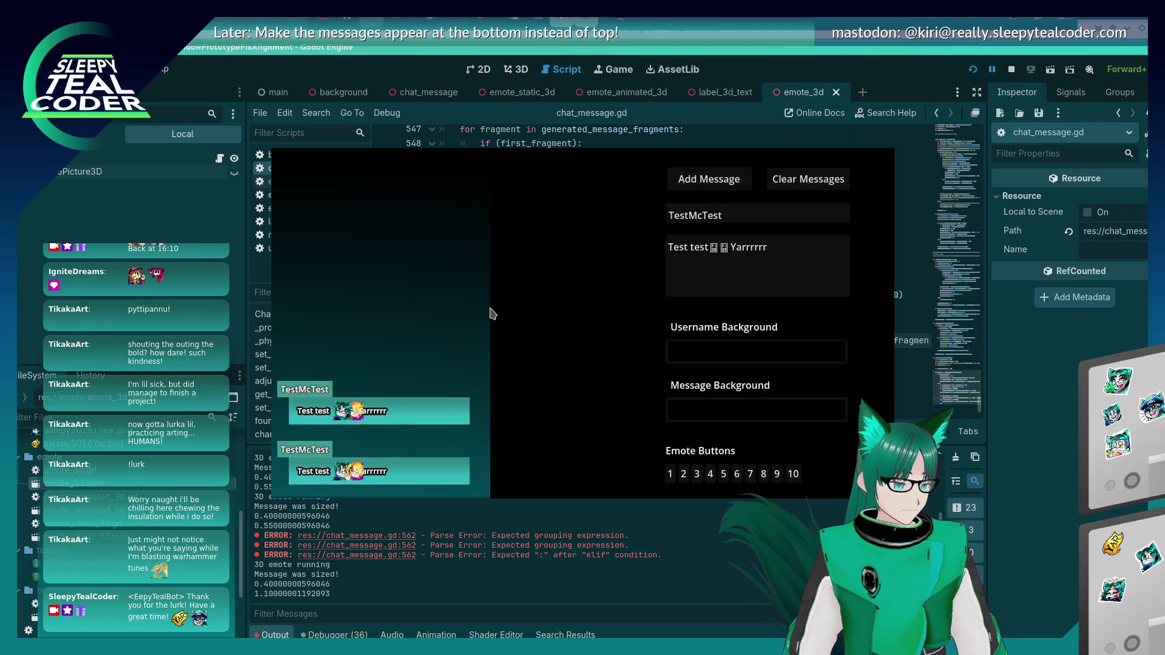
pyautogui.click(711, 190)
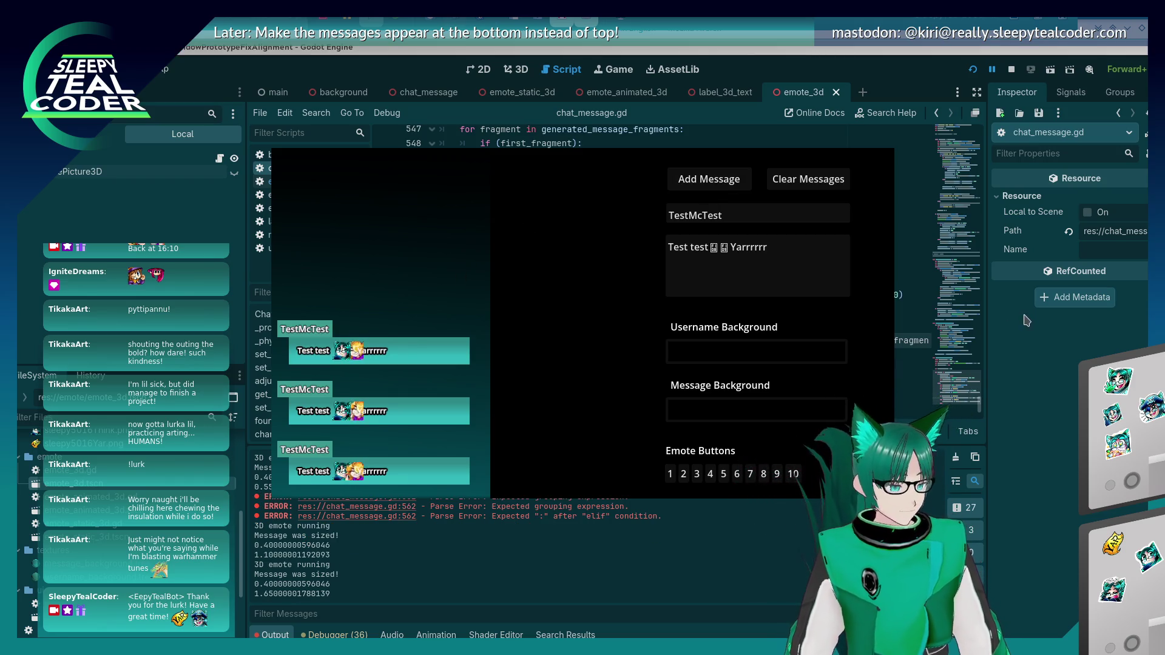
pyautogui.hotkey('alt', 'Tab')
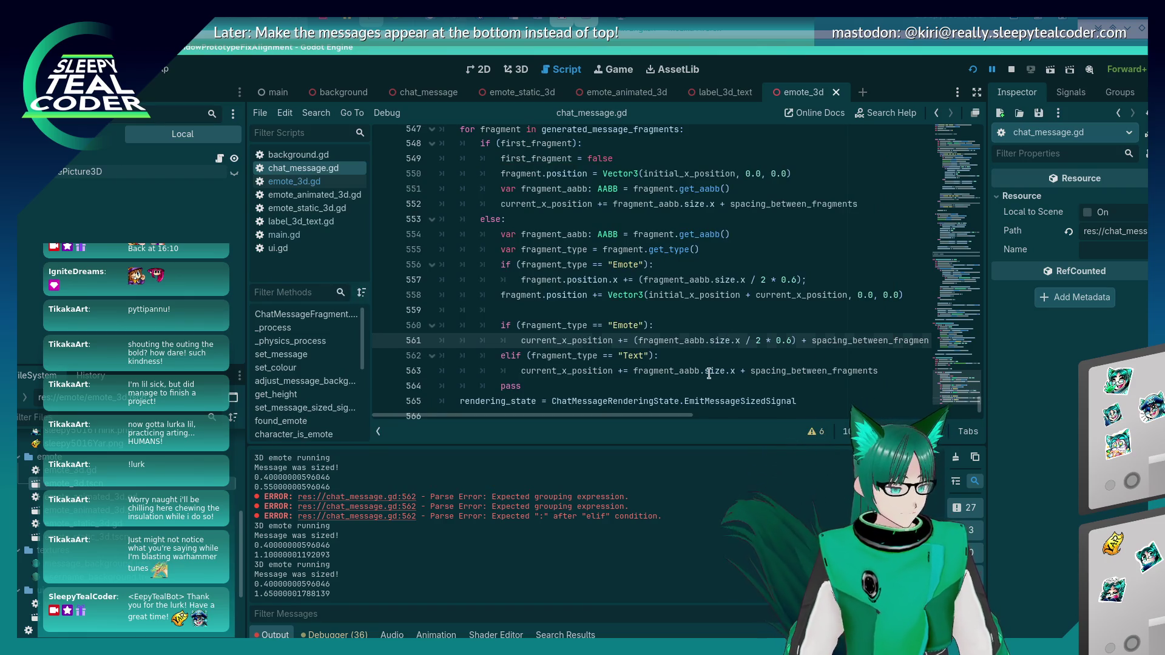
pyautogui.click(708, 373)
pyautogui.hotkey('alt', 'Tab')
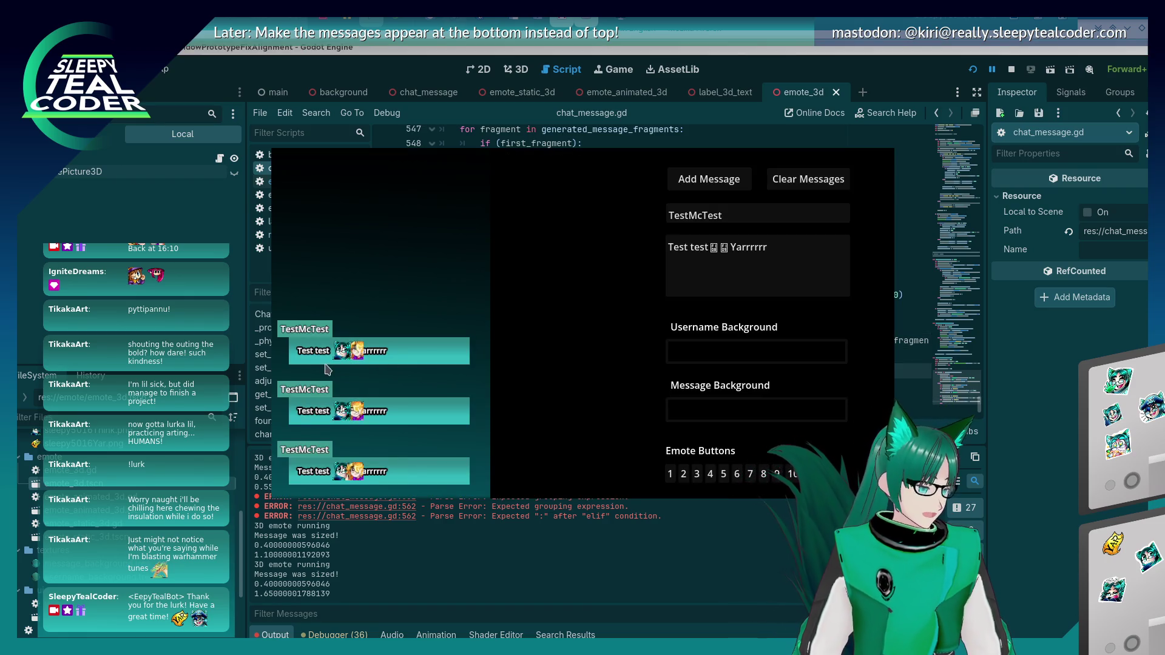
pyautogui.click(1050, 444)
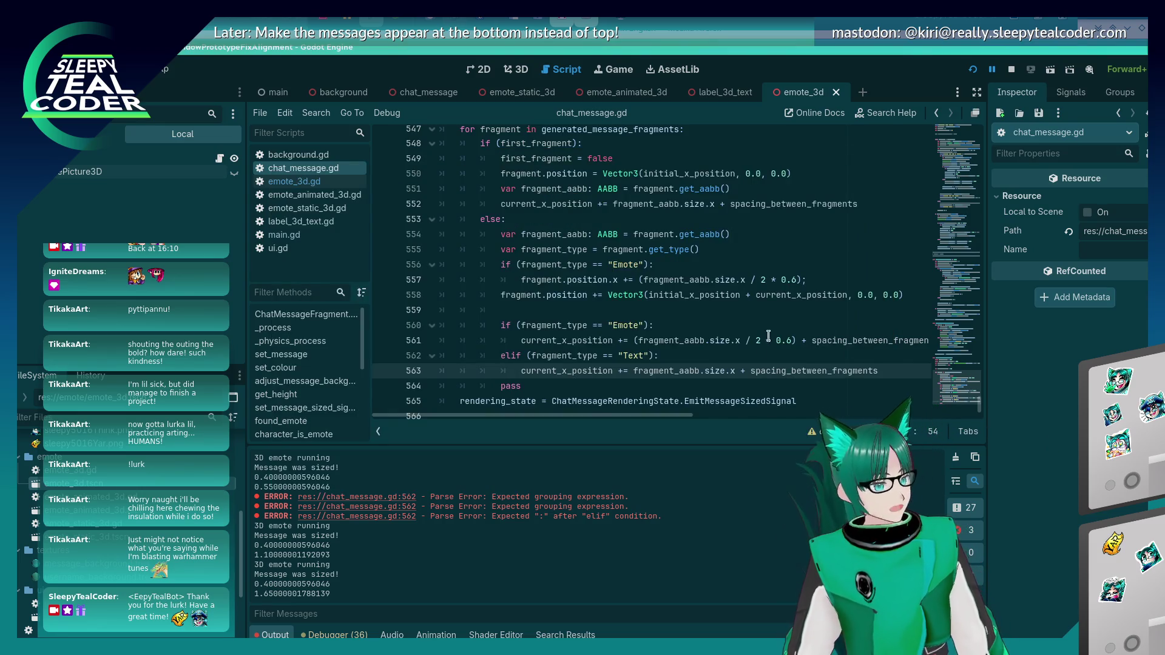
pyautogui.click(739, 344)
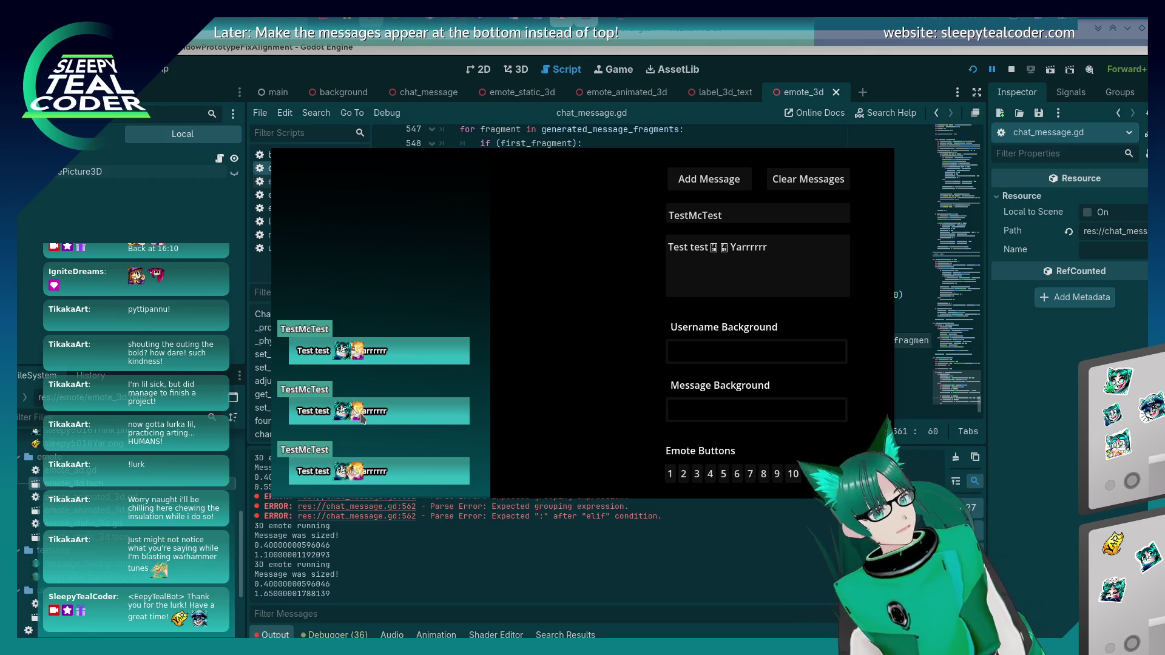
# Step: Strip the extra parentheses and the 0.6 scaling from the emote advance on line 561
pyautogui.hotkey('alt', 'Tab')
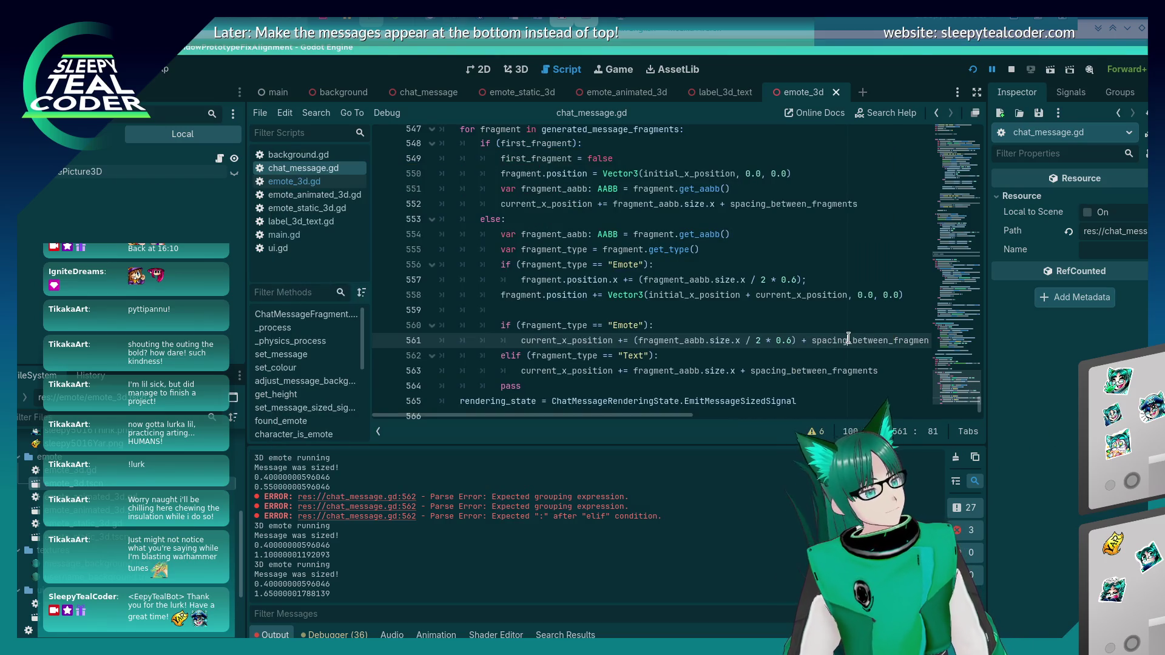
pyautogui.click(558, 306)
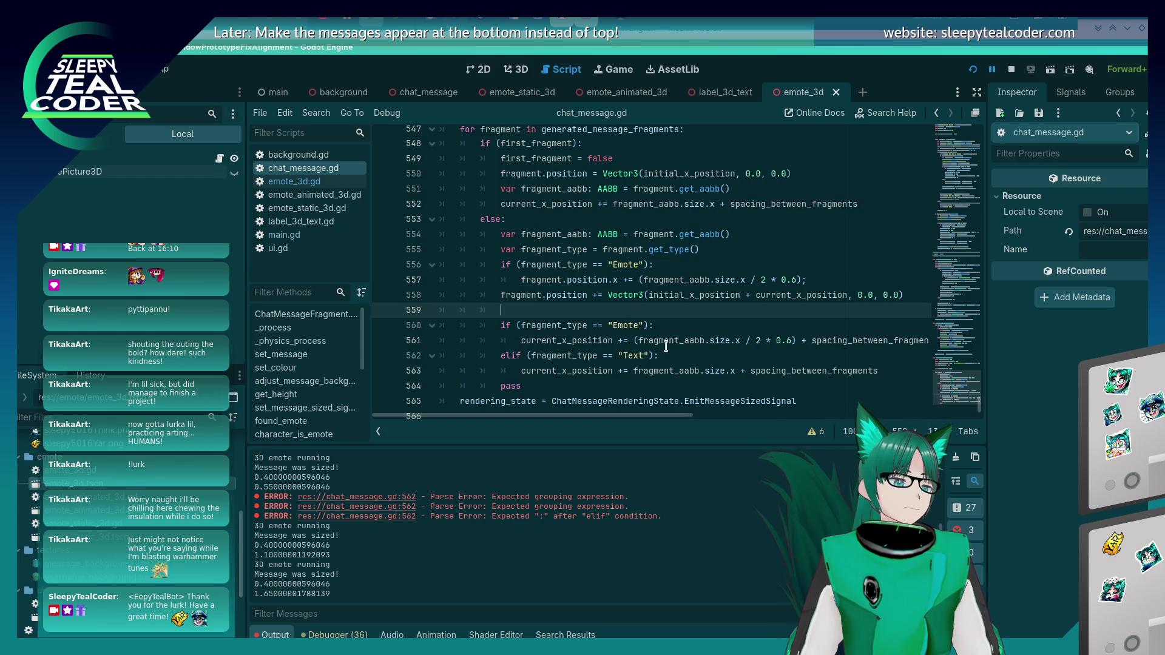
pyautogui.click(640, 341)
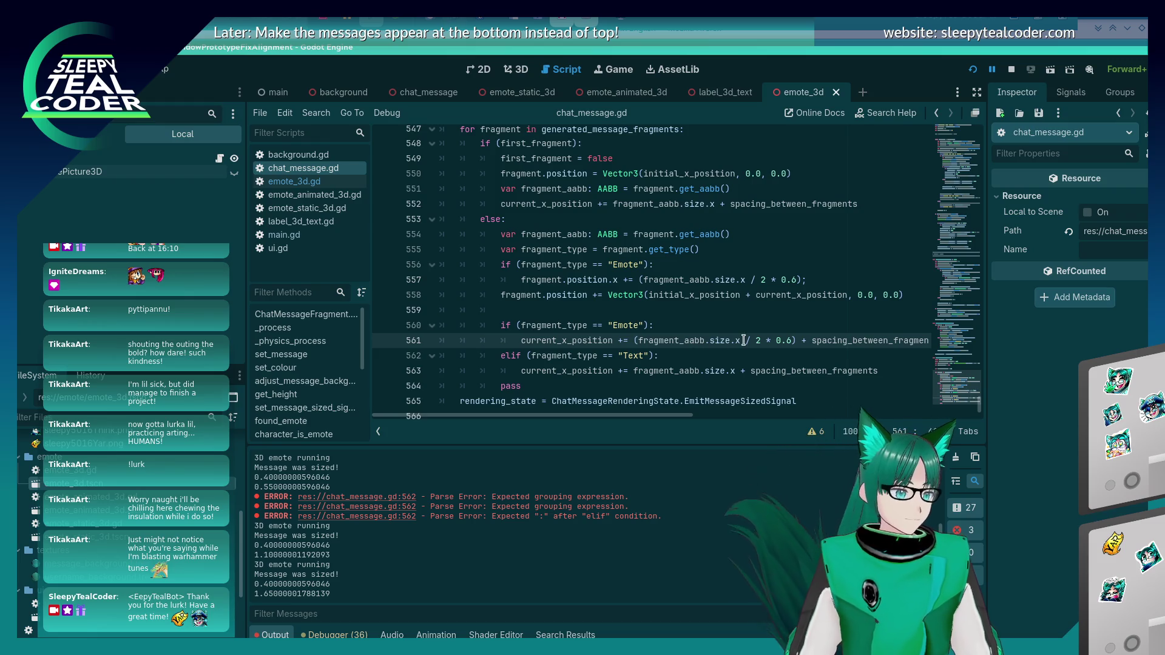
pyautogui.press('BackSpace')
pyautogui.moveTo(741, 341); pyautogui.dragTo(790, 340)
pyautogui.press('BackSpace')
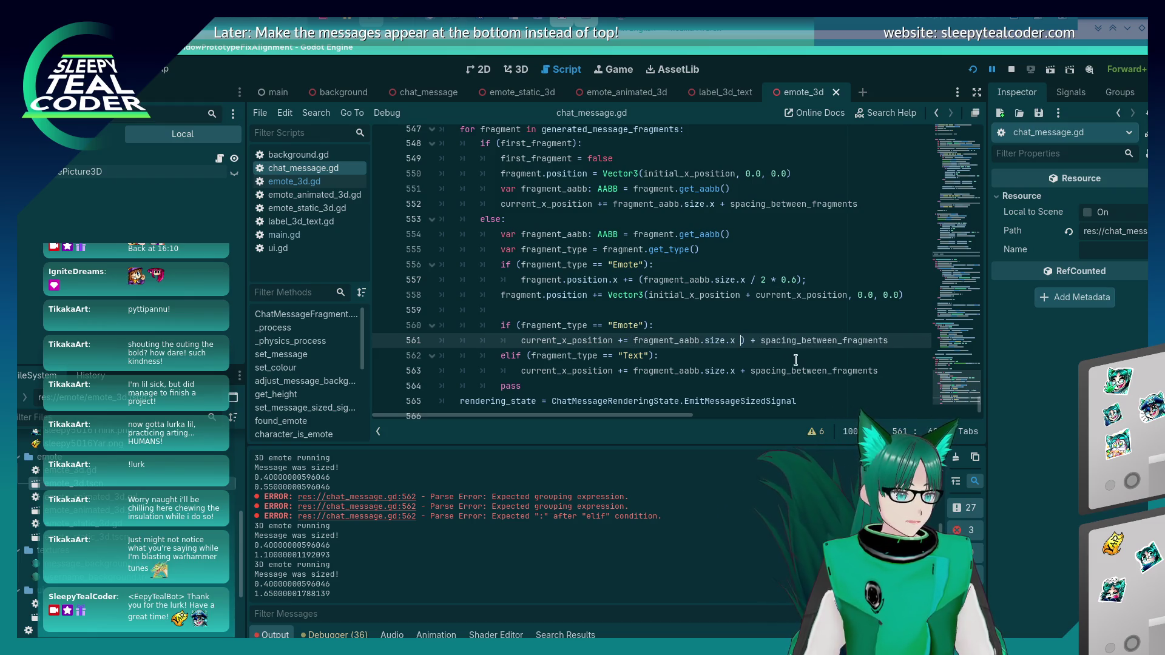
pyautogui.press('Delete')
pyautogui.press('Delete')
# Step: Rerun the chat test twice, adding a message each time, then return to the layout code
pyautogui.press('F5')
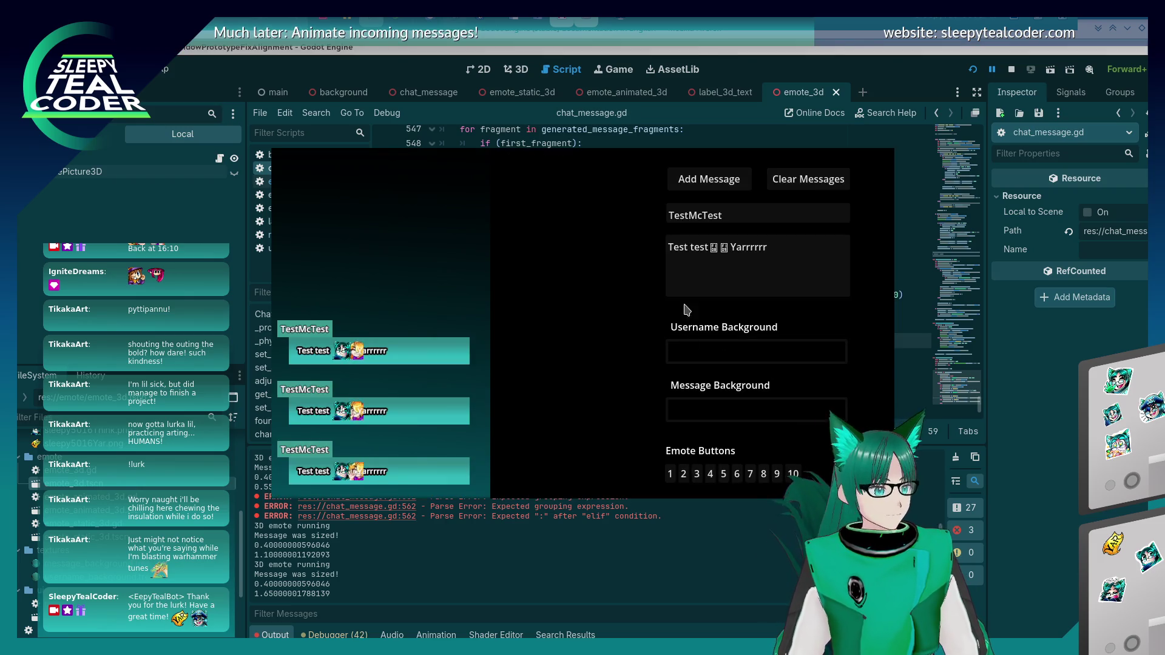
pyautogui.click(685, 177)
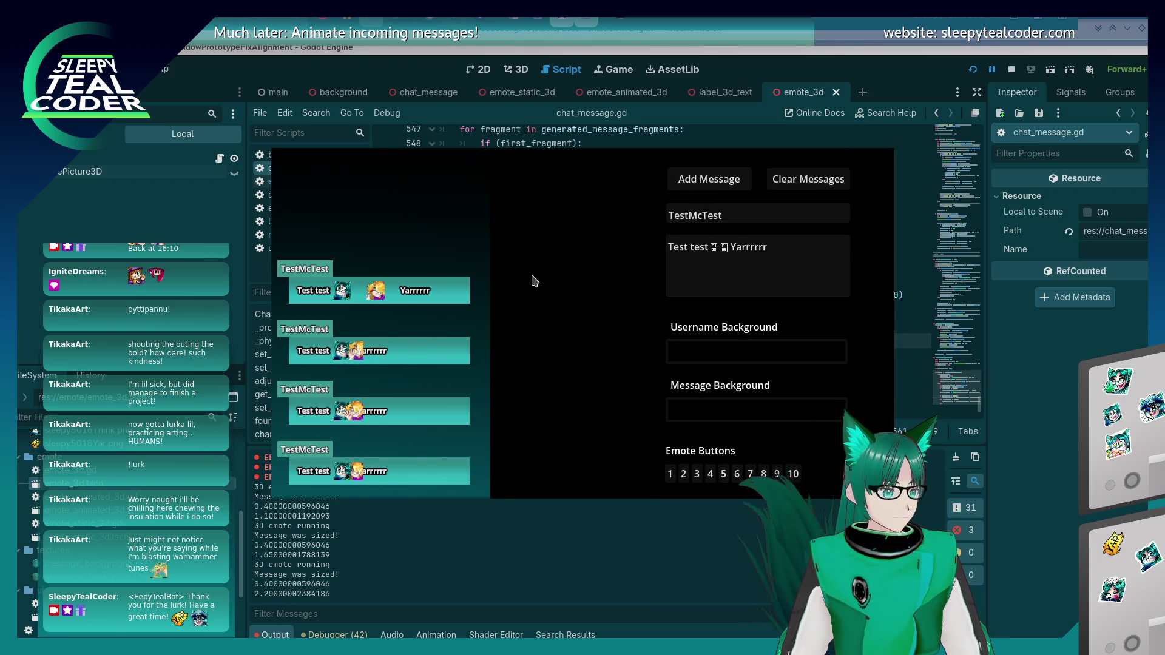
pyautogui.click(1045, 437)
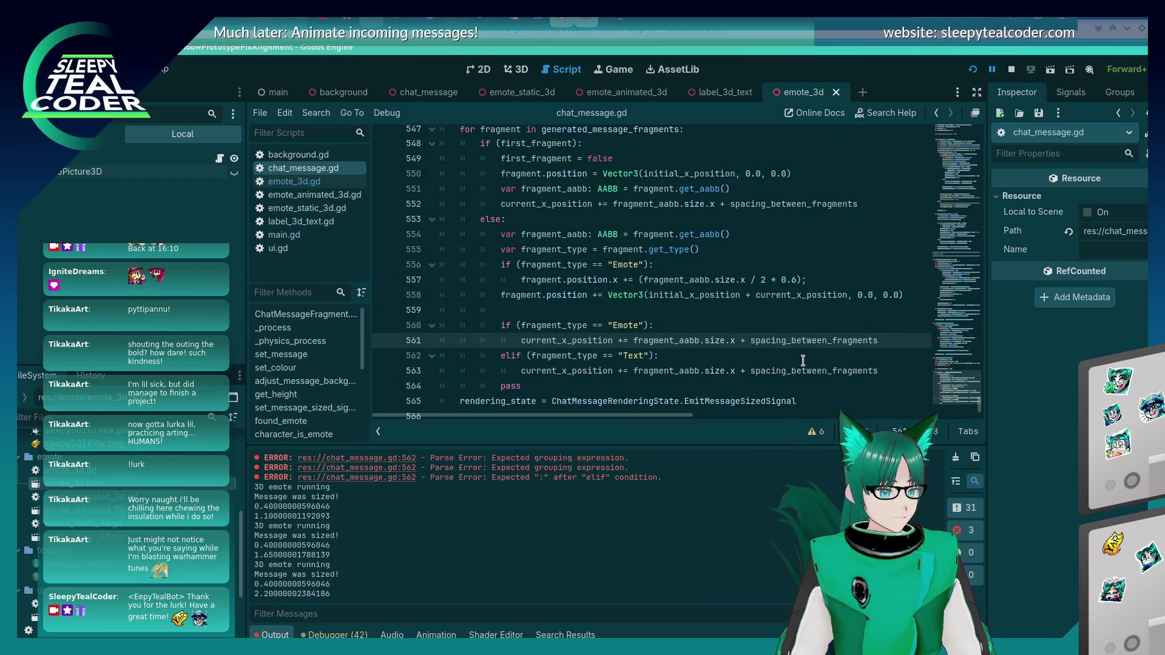
pyautogui.press('F5')
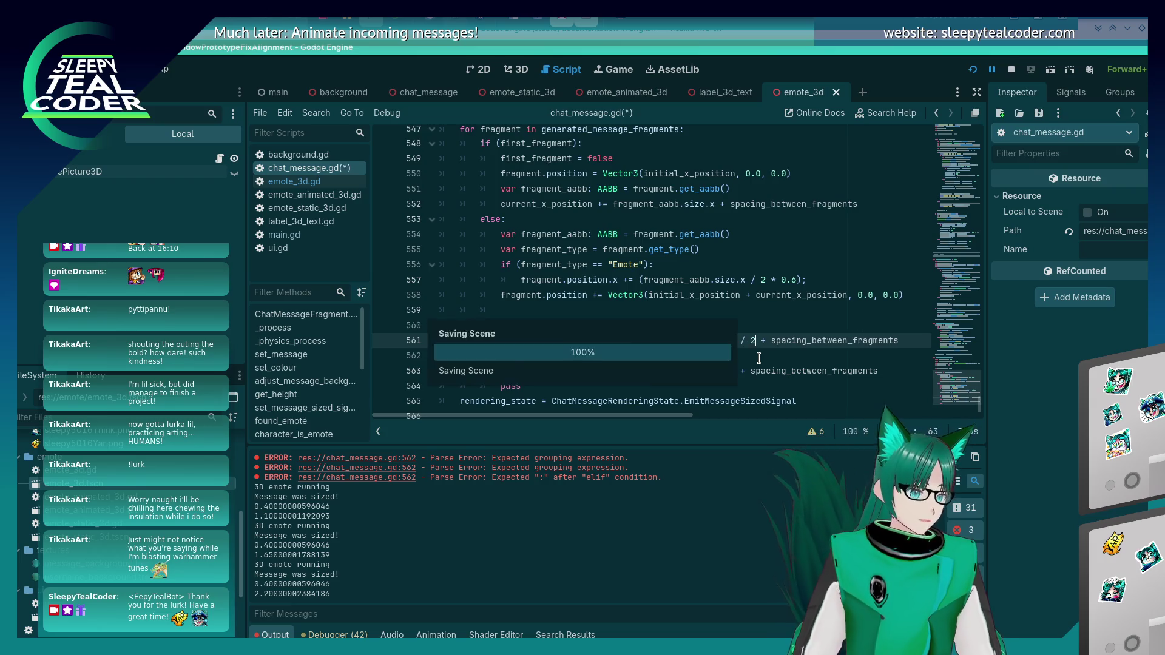
pyautogui.click(700, 186)
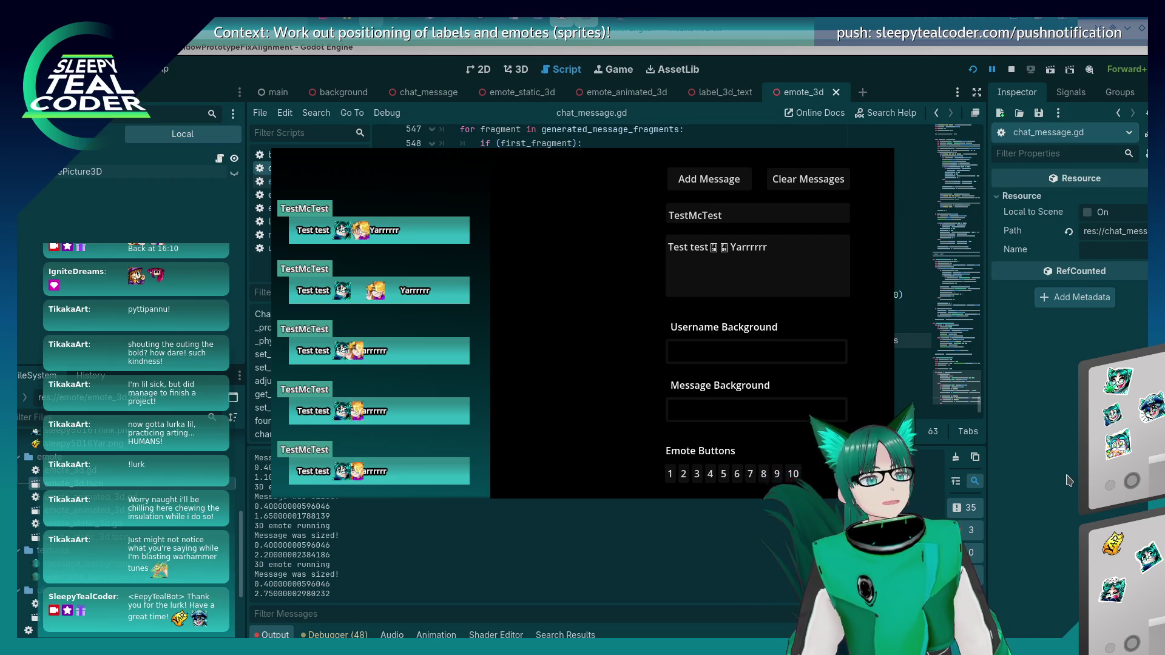
pyautogui.hotkey('alt', 'Tab')
pyautogui.scroll(4, 586, 289)
pyautogui.scroll(2, 586, 288)
pyautogui.scroll(-6, 586, 288)
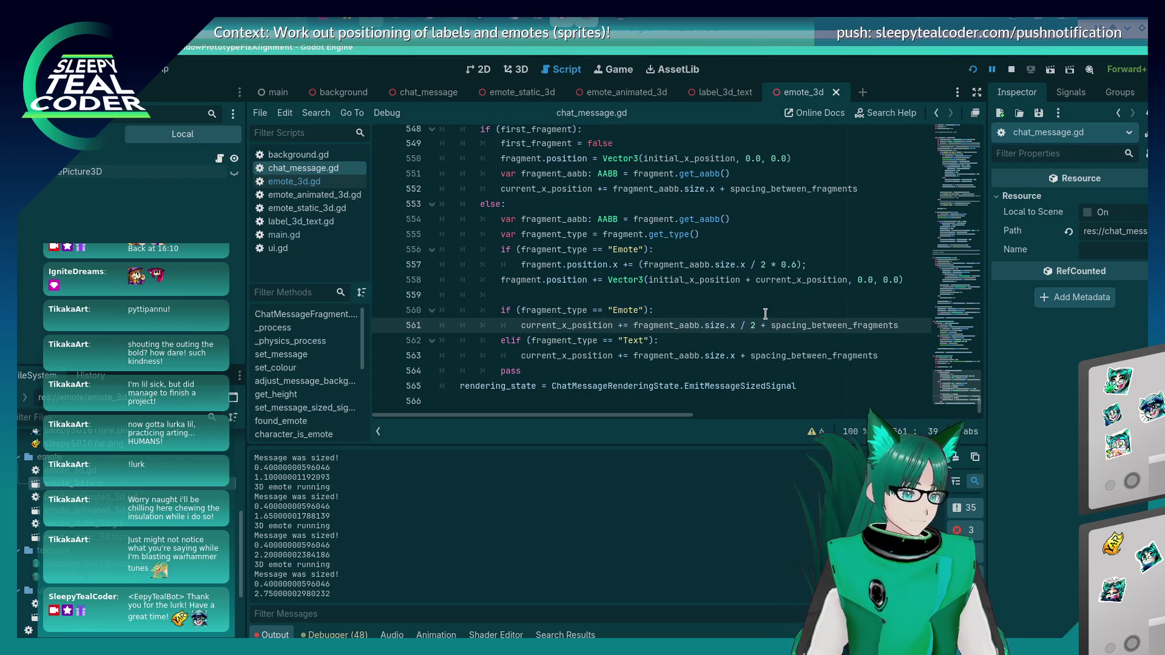
# Step: Wrap fragment_aabb.size.x / 2 in parentheses, rerun, and add a sixth TestMcTest message
pyautogui.write('(')
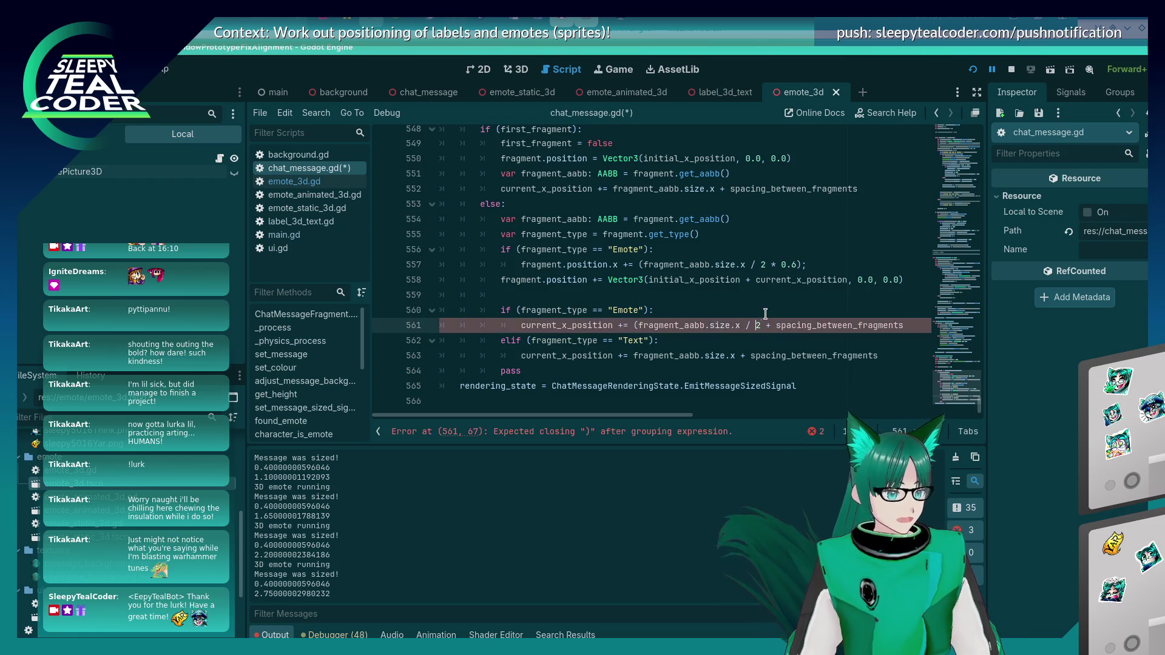
pyautogui.press('Right')
pyautogui.write(')')
pyautogui.press('F5')
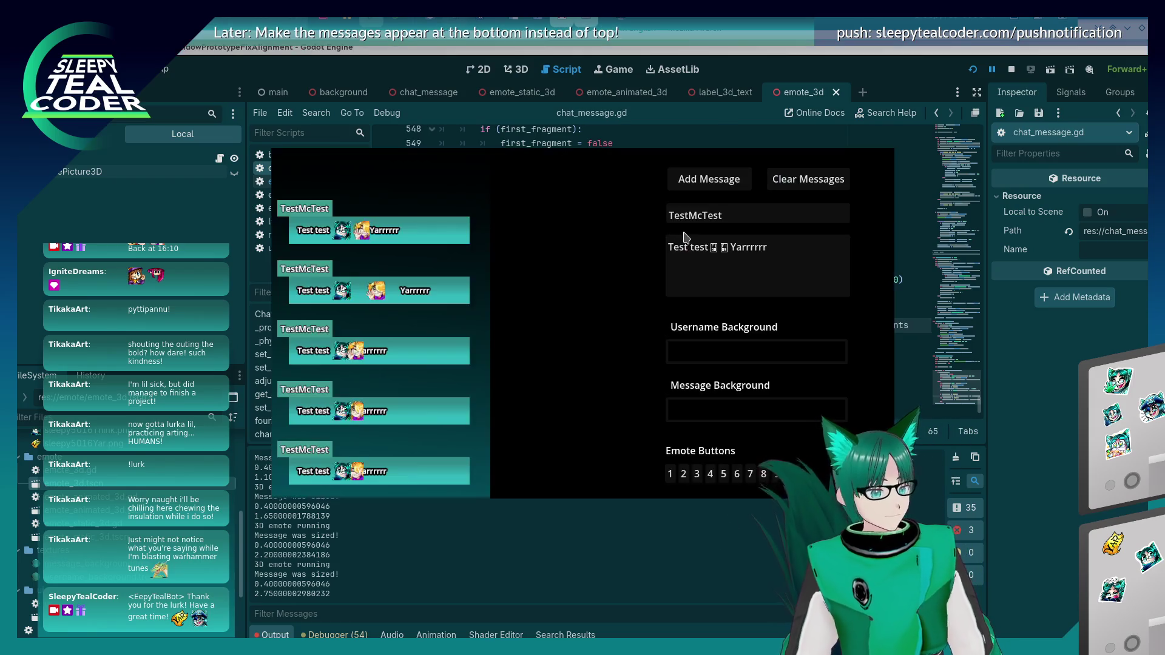
pyautogui.click(708, 179)
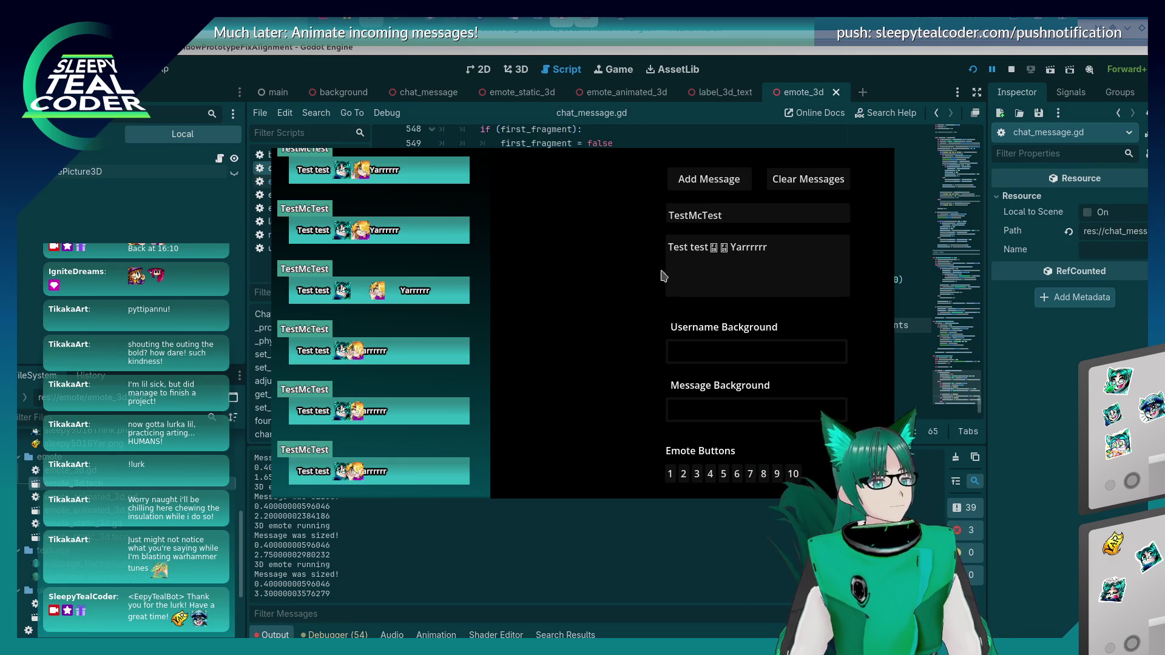
pyautogui.click(722, 322)
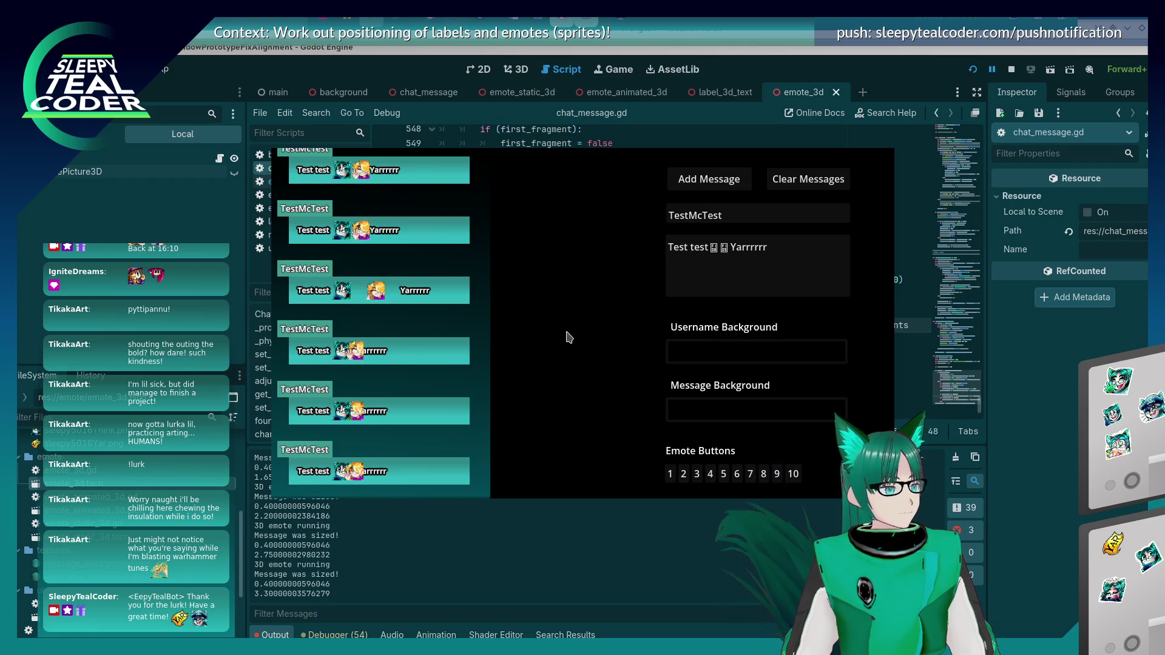
pyautogui.hotkey('alt', 'Tab')
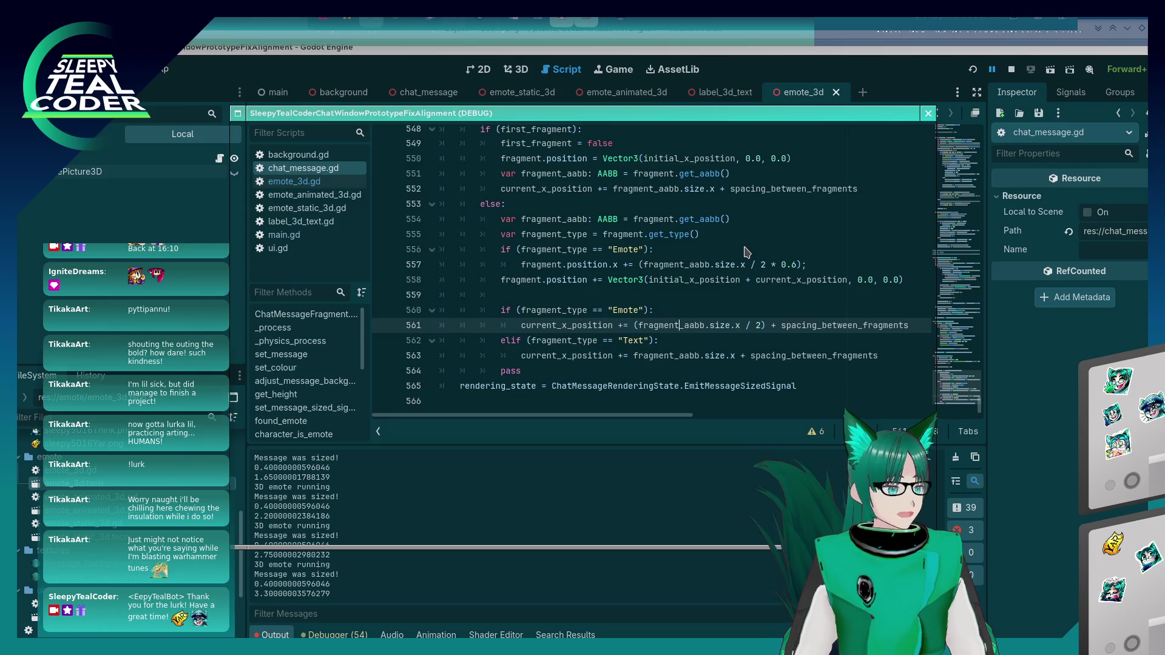
# Step: Relaunch the game and post a 'Test test' message with two 😀 emotes and 'Yarrrrr'
pyautogui.press('F5')
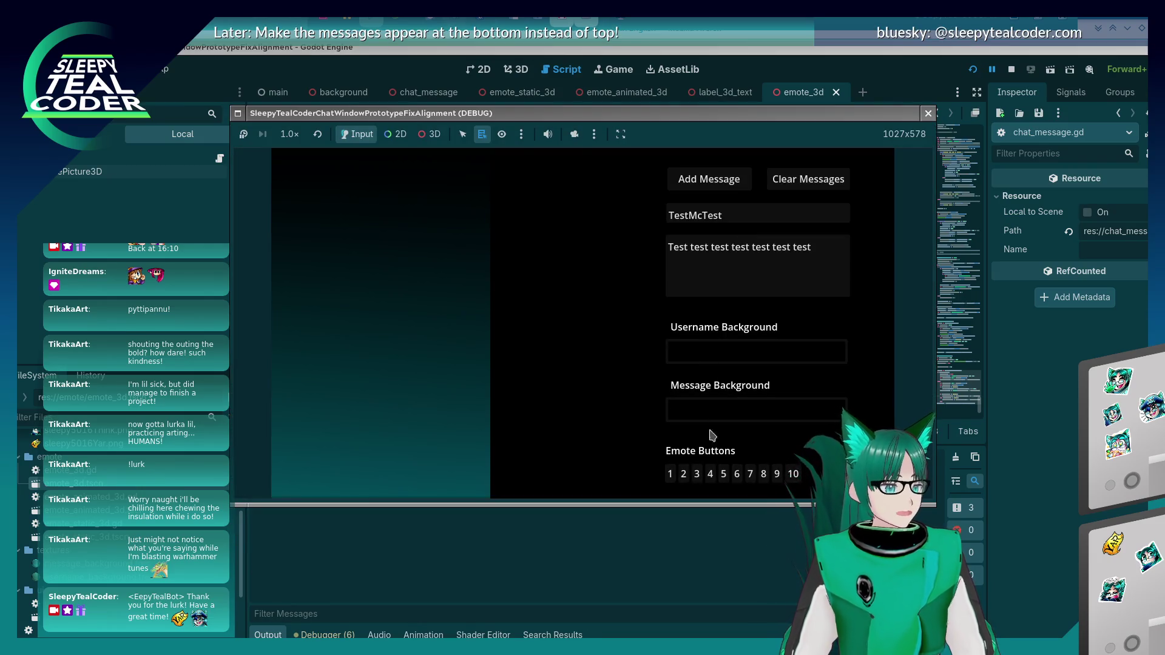
pyautogui.moveTo(715, 249); pyautogui.dragTo(816, 248)
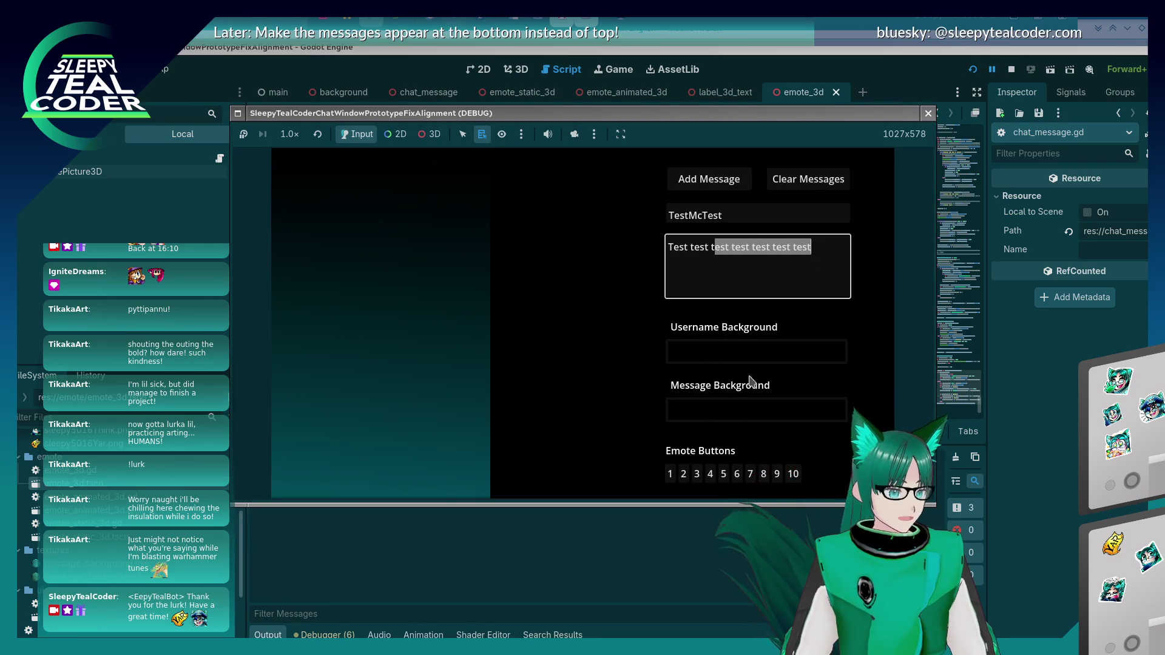
pyautogui.press('BackSpace')
pyautogui.write('😀 😀')
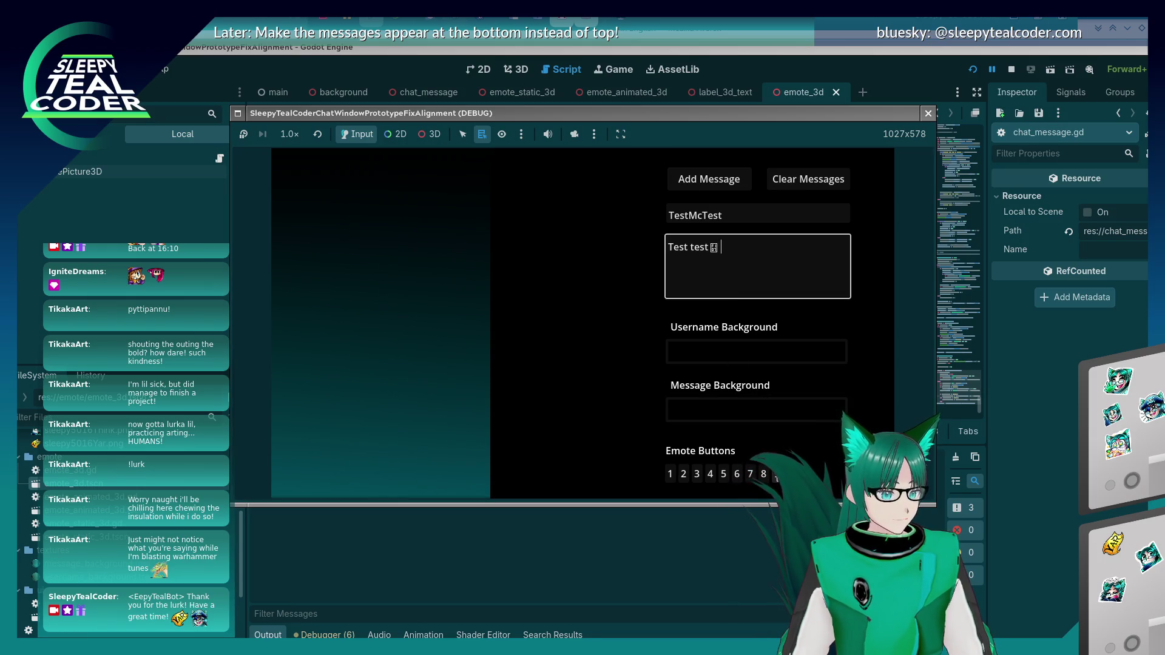
pyautogui.click(774, 257)
pyautogui.write('arrrrr')
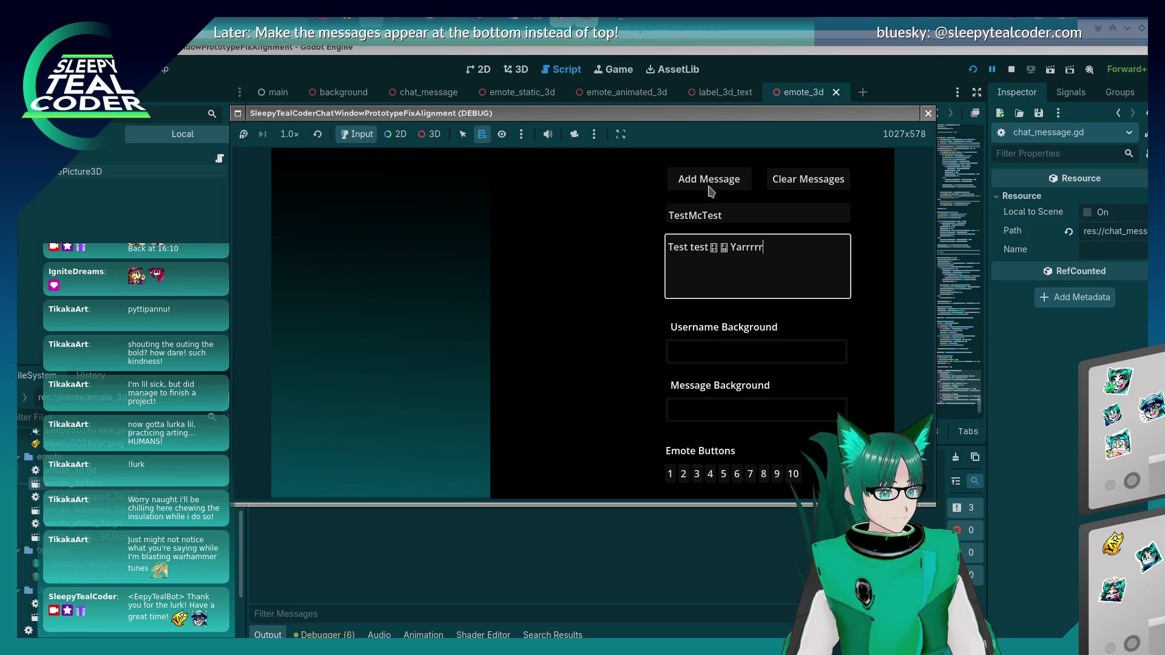
pyautogui.click(708, 178)
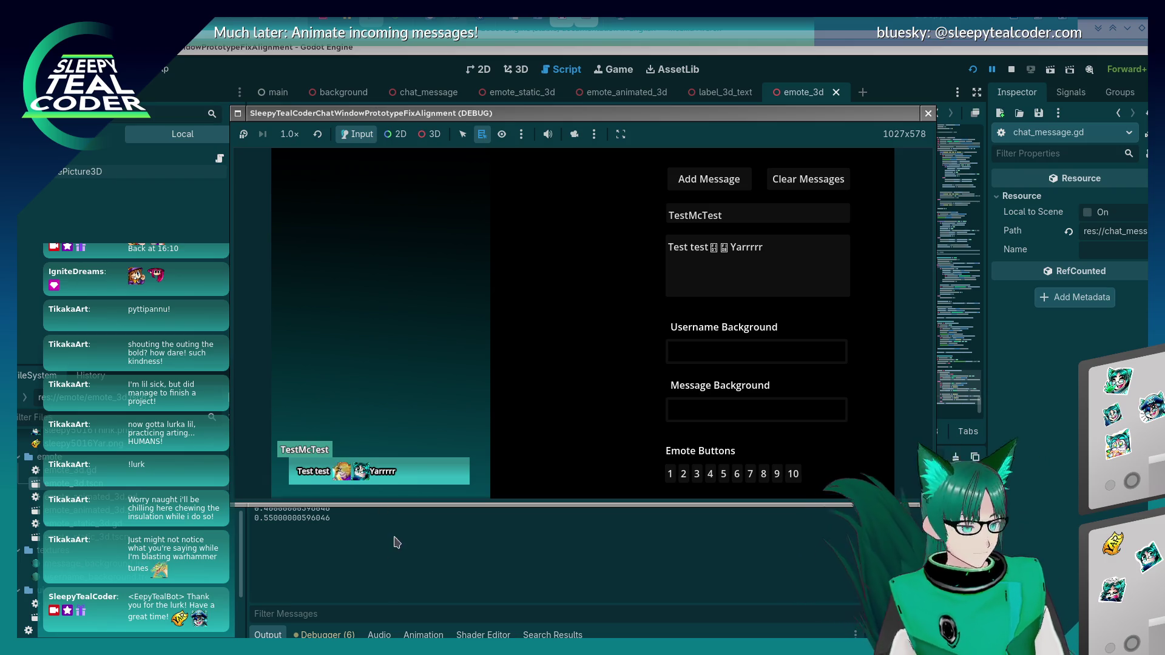
# Step: Close the game and review the spacing code on lines 559–563
pyautogui.press('F8')
pyautogui.click(836, 343)
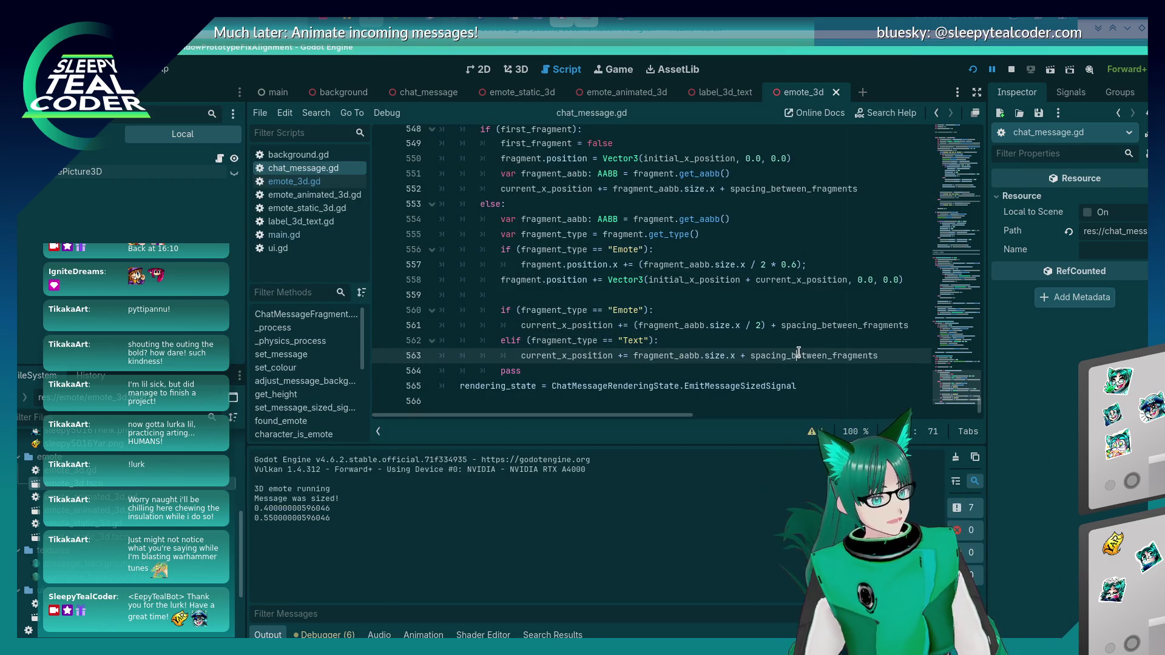
pyautogui.click(639, 293)
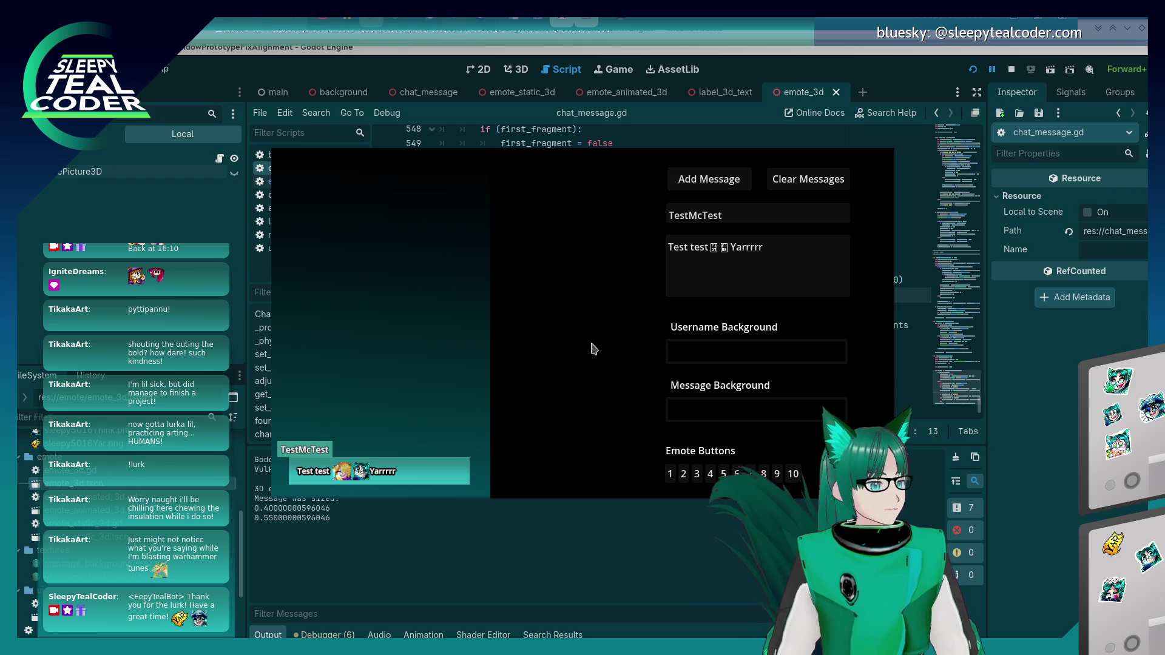
pyautogui.press('F8')
pyautogui.click(877, 356)
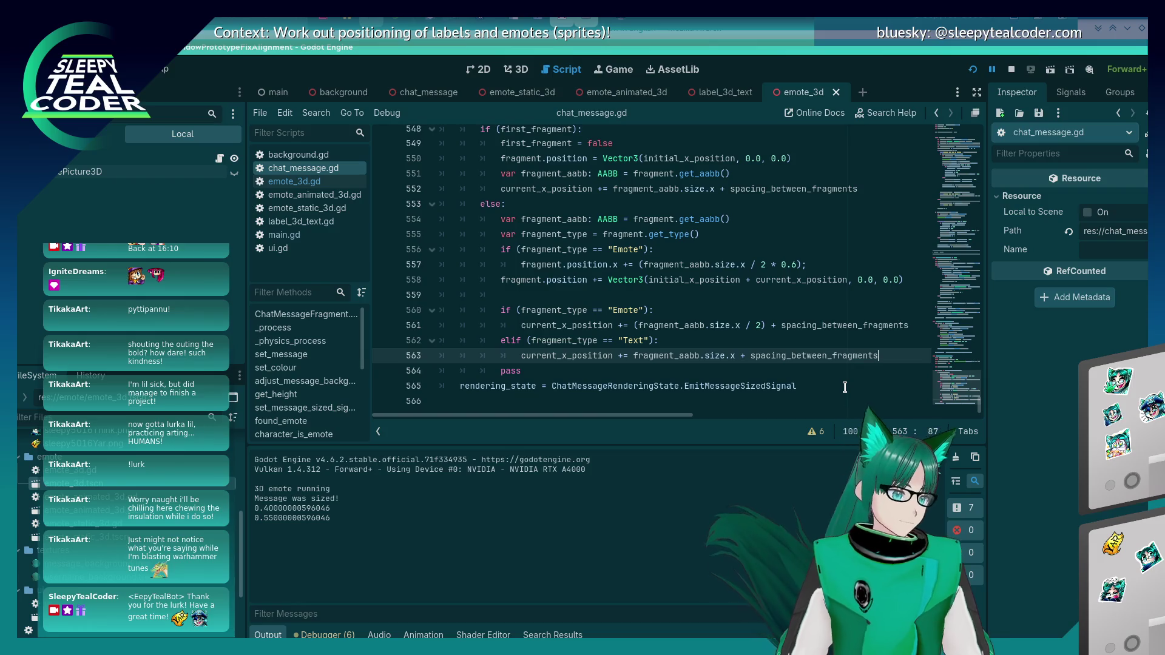
pyautogui.scroll(3, 619, 236)
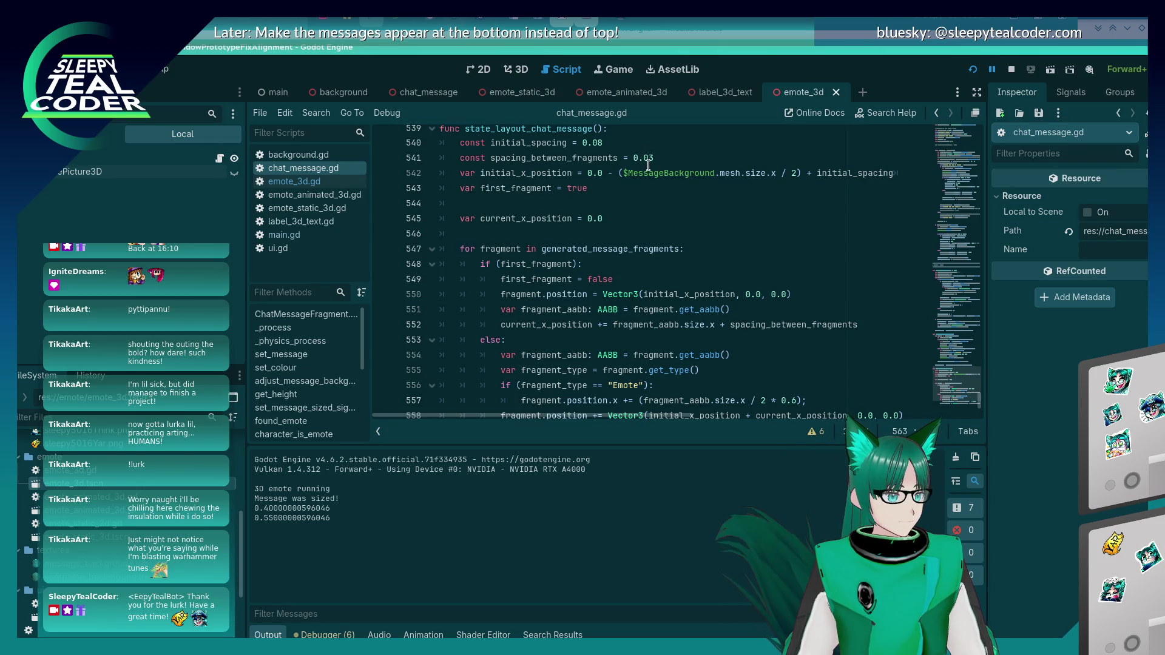
pyautogui.scroll(-2, 644, 240)
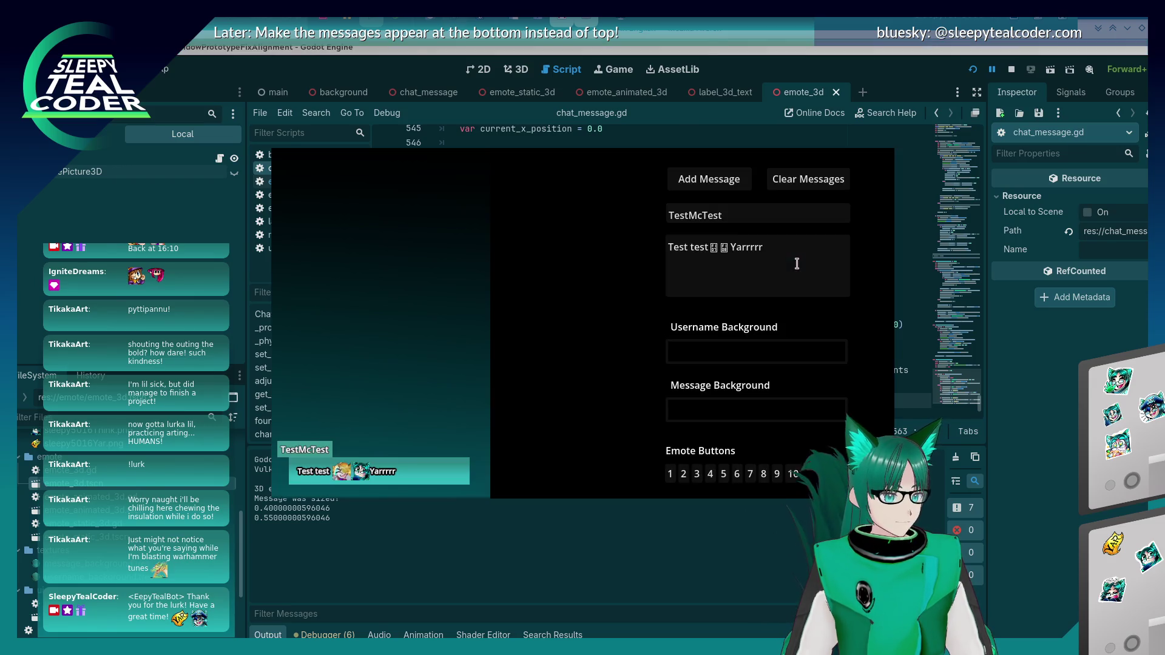
# Step: Replace the message with a single emote plus 'Yarrrr' and add it to the chat
pyautogui.click(772, 267)
pyautogui.hotkey('ctrl', 'a')
pyautogui.press('BackSpace')
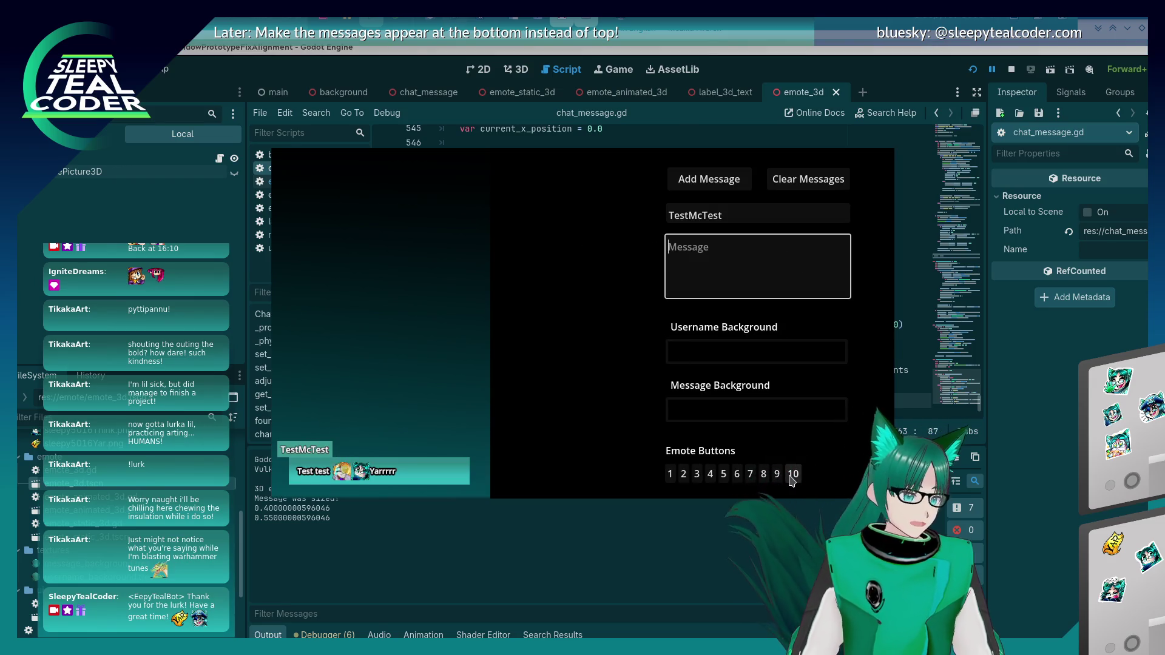
pyautogui.click(792, 473)
pyautogui.click(749, 296)
pyautogui.write('Yarrrr')
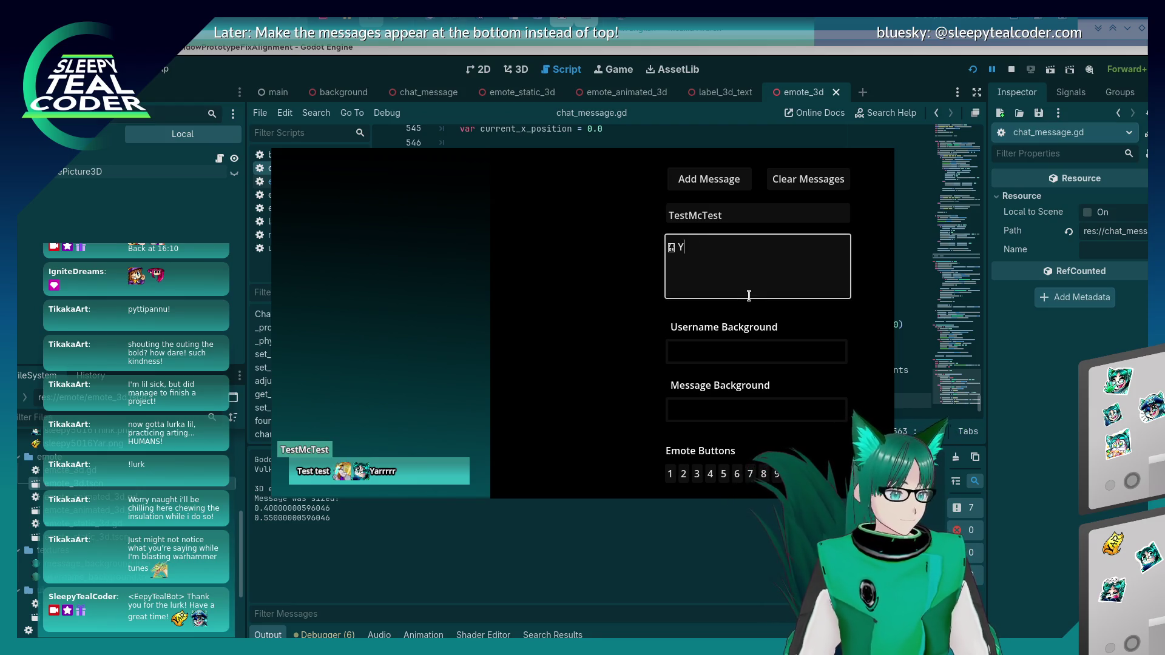
pyautogui.click(708, 180)
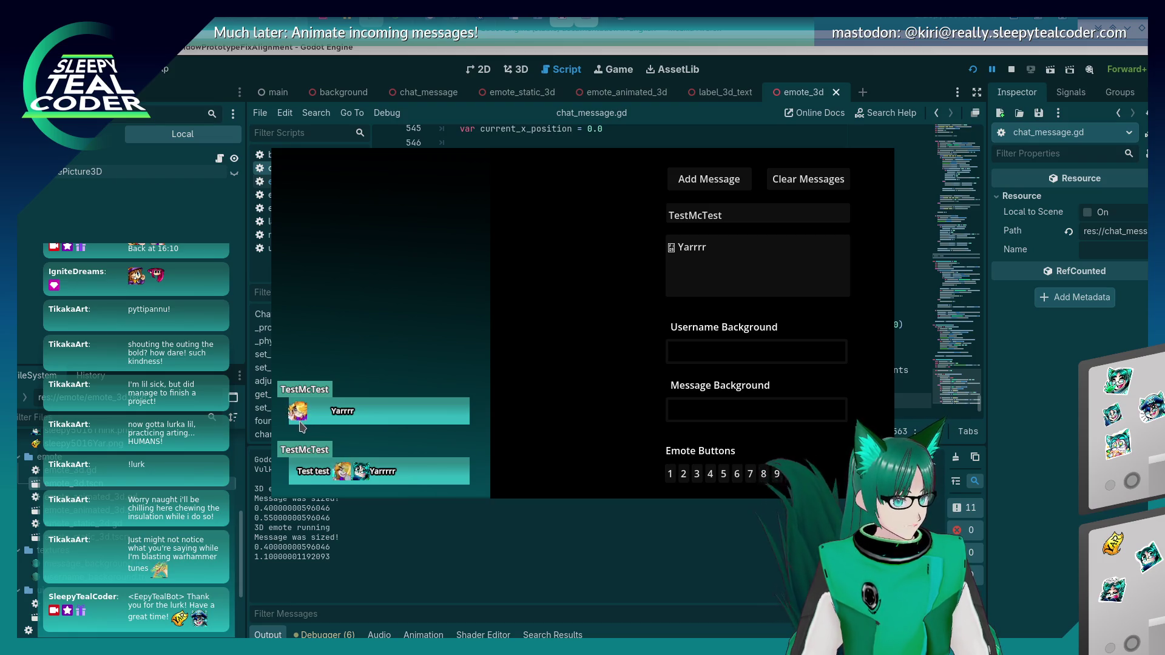
# Step: Add a 'Test test' message with two emotes and 'Yarrrr', then close the game at line 558
pyautogui.click(1011, 468)
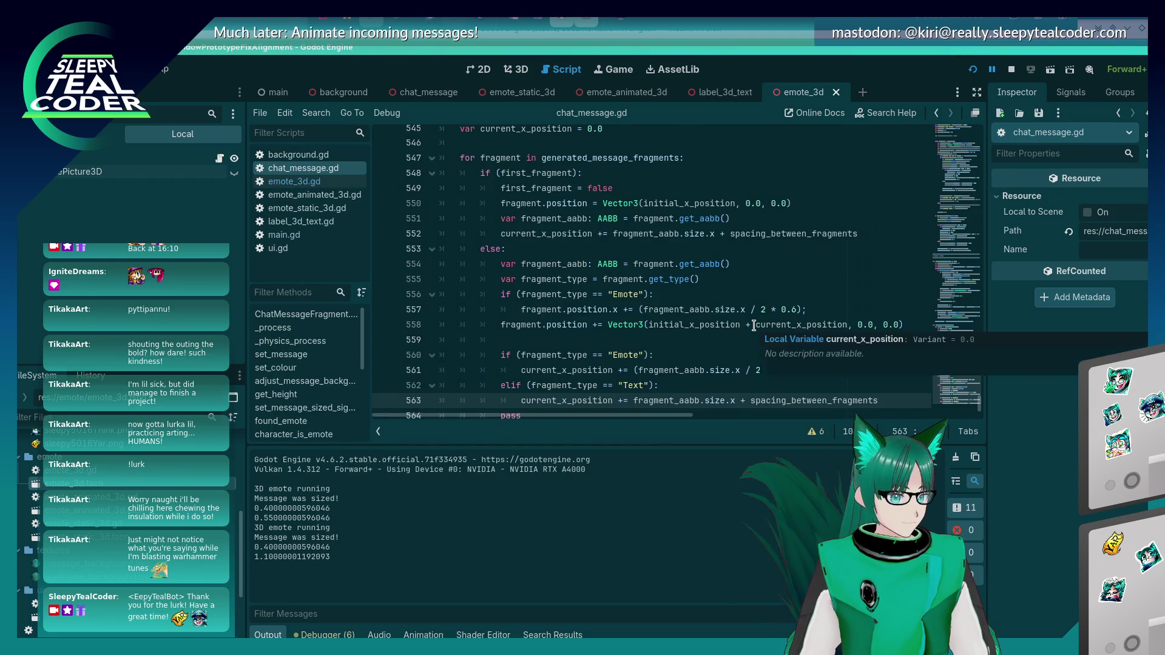
pyautogui.hotkey('alt', 'Tab')
pyautogui.moveTo(718, 243); pyautogui.dragTo(599, 247)
pyautogui.write('Test test')
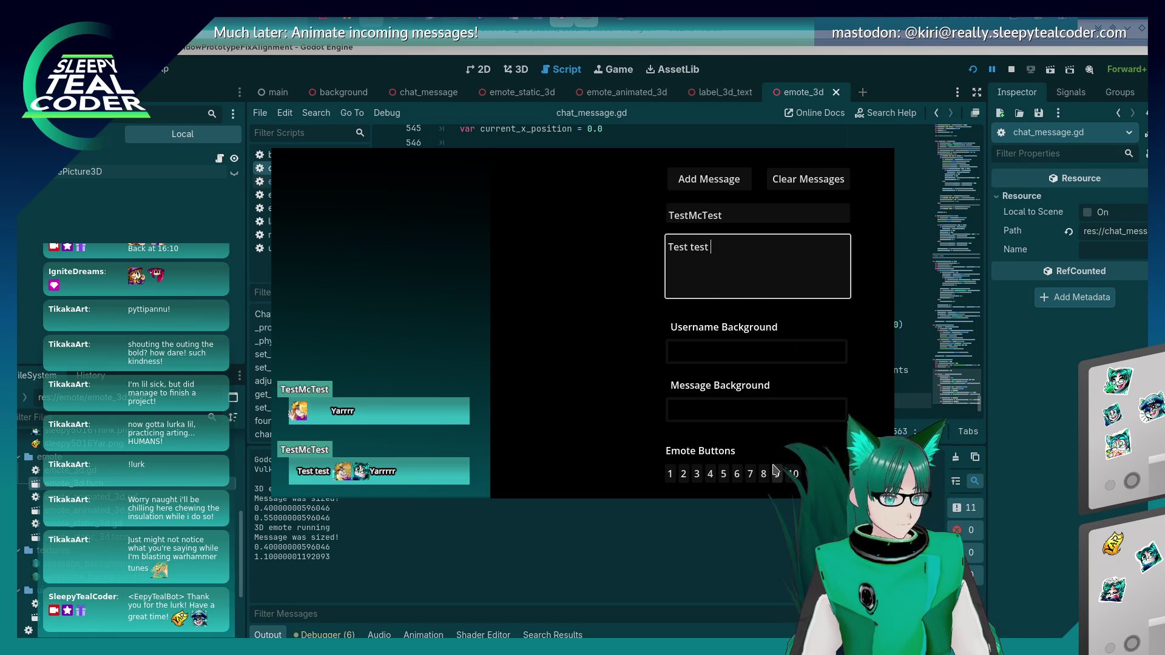
pyautogui.click(775, 471)
pyautogui.click(779, 473)
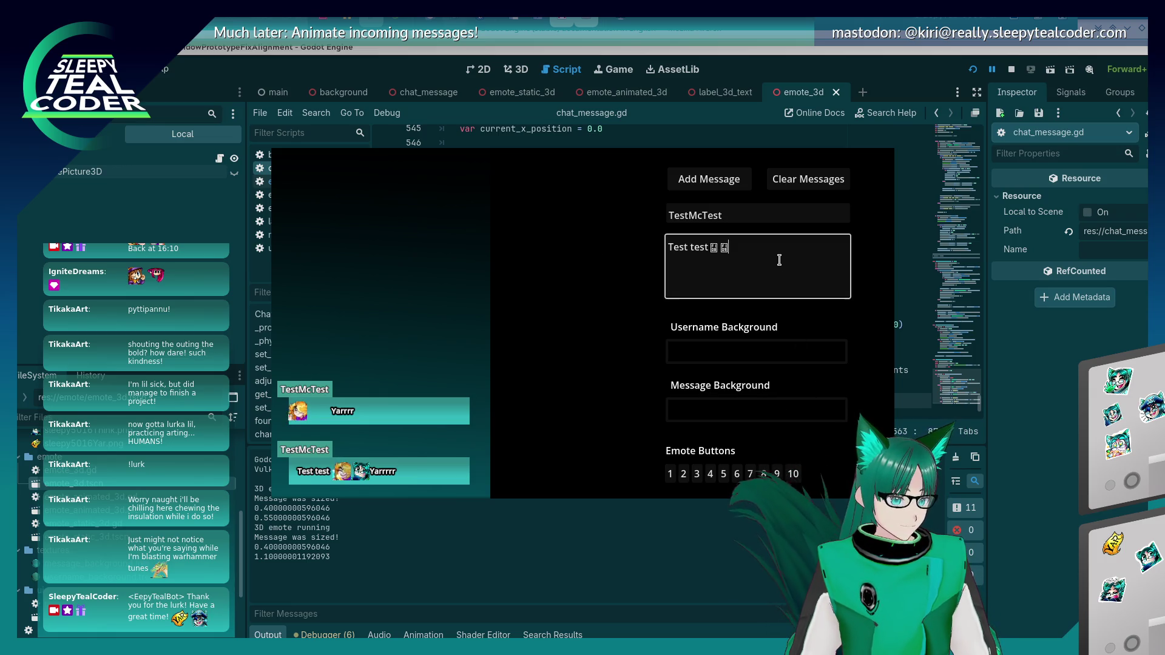
pyautogui.write(' Yarrrr')
pyautogui.click(709, 179)
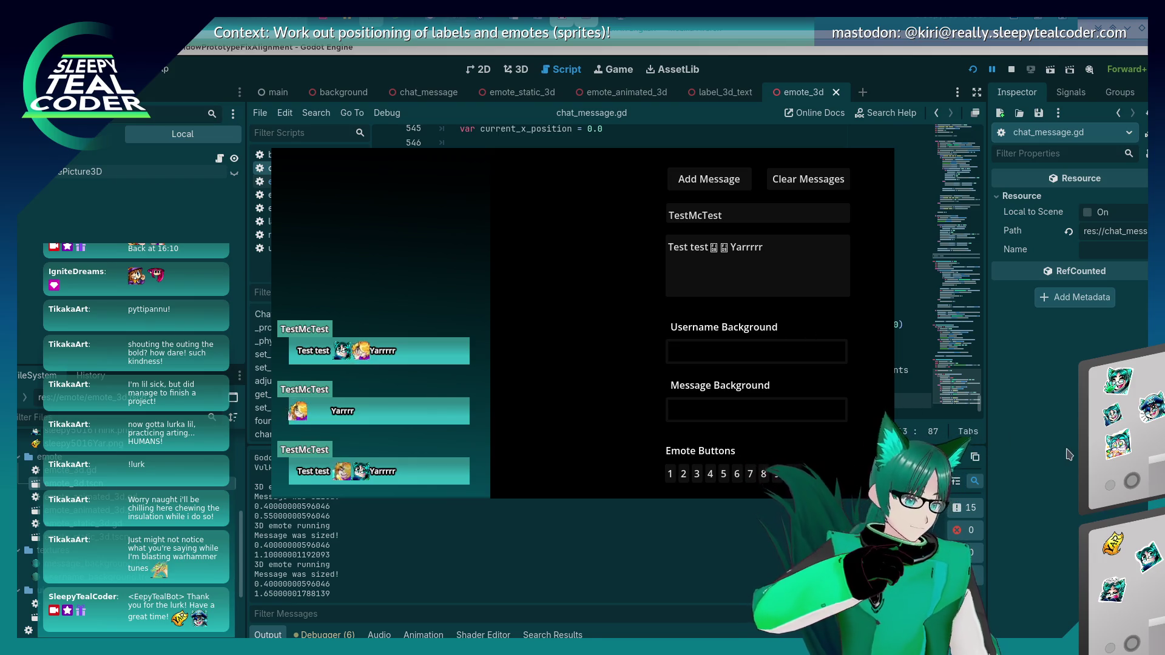
pyautogui.press('F8')
pyautogui.click(734, 325)
pyautogui.scroll(-1, 735, 325)
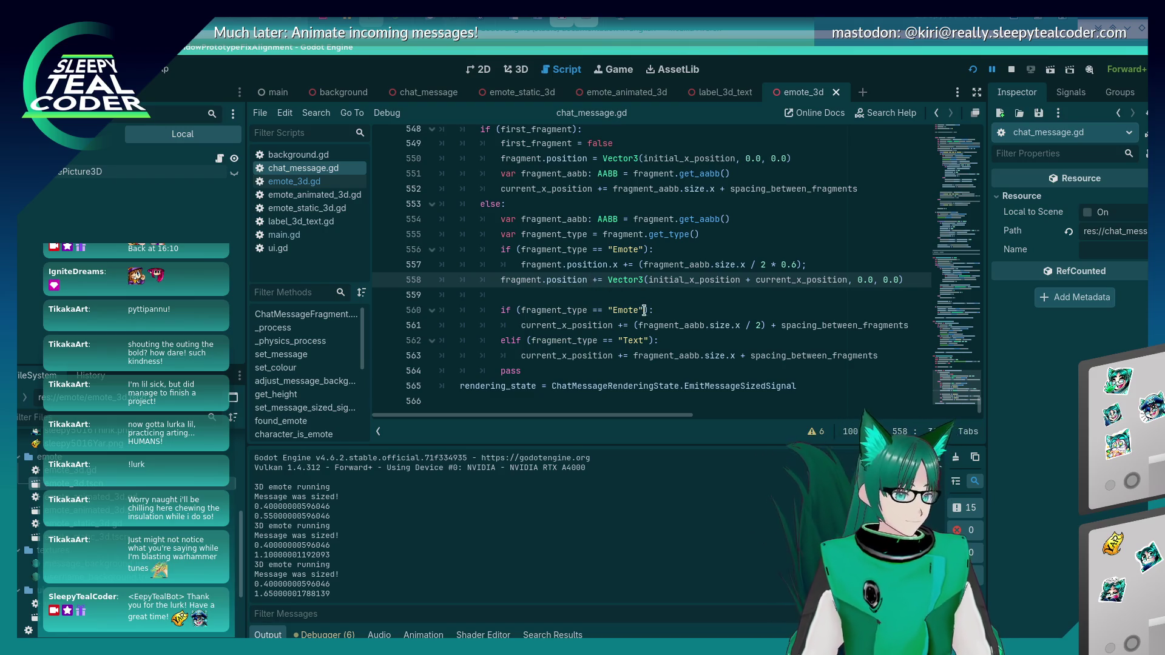
# Step: Change line 558 to fragment.position.x += (initial_x_position + current_x_position)
pyautogui.write('.x')
pyautogui.press('Right')
pyautogui.press('Right')
pyautogui.press('Right')
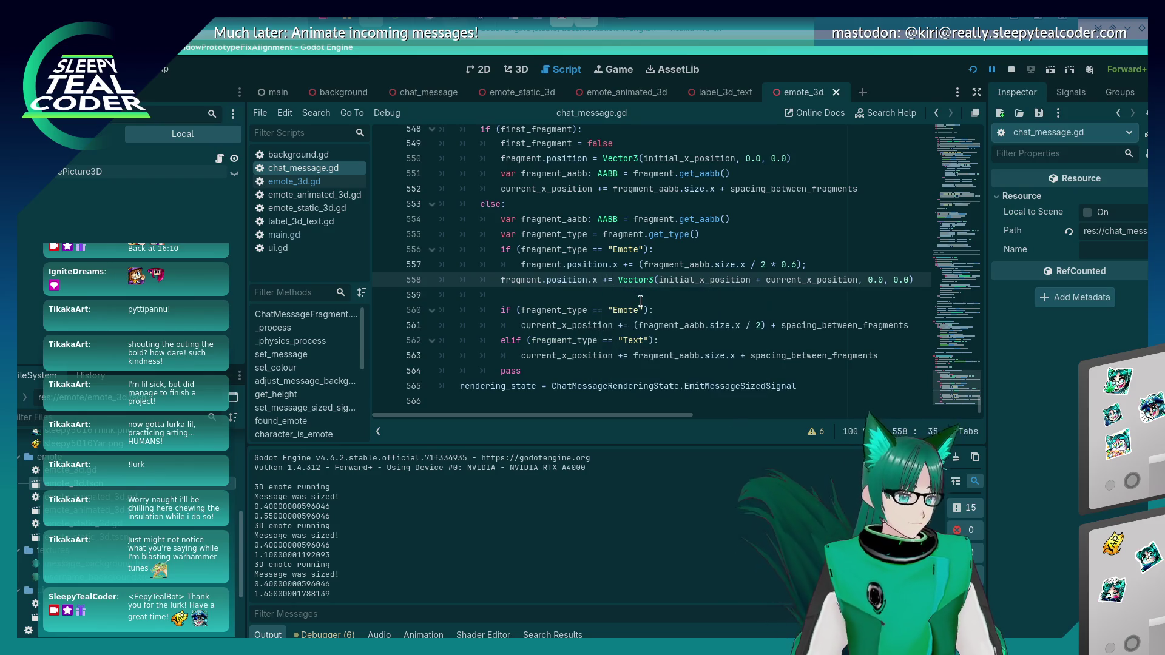
pyautogui.press('Delete')
pyautogui.press('Delete')
pyautogui.press('Delete')
pyautogui.press('End')
pyautogui.press('BackSpace')
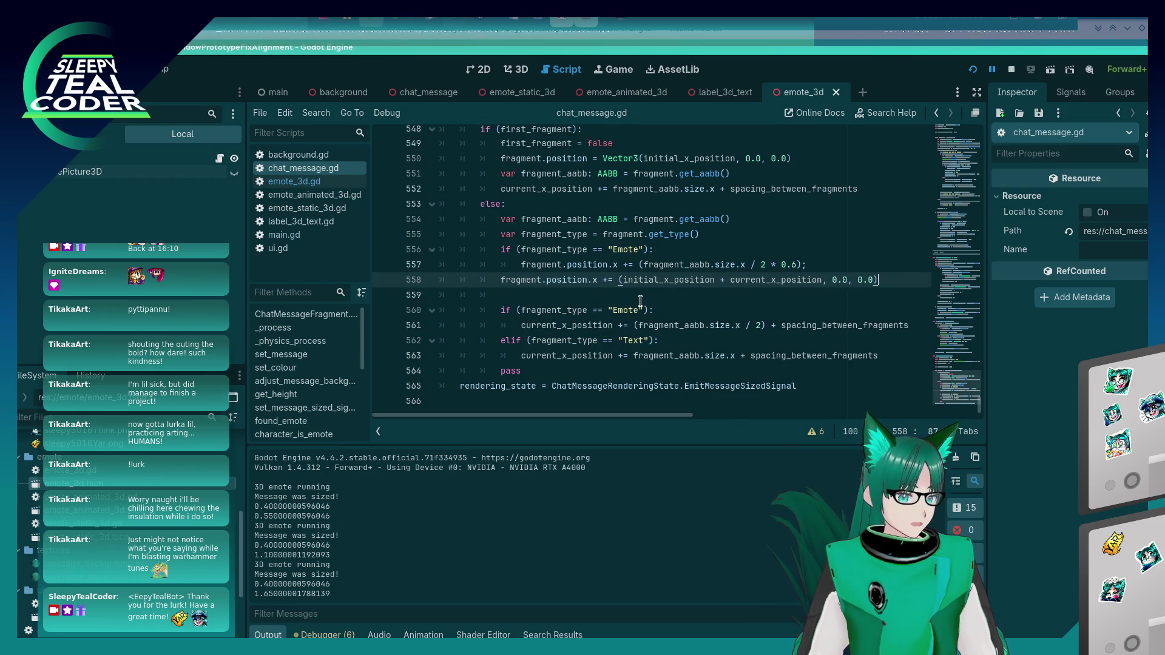
pyautogui.press('BackSpace')
pyautogui.press('BackSpace')
pyautogui.press('BackSpace')
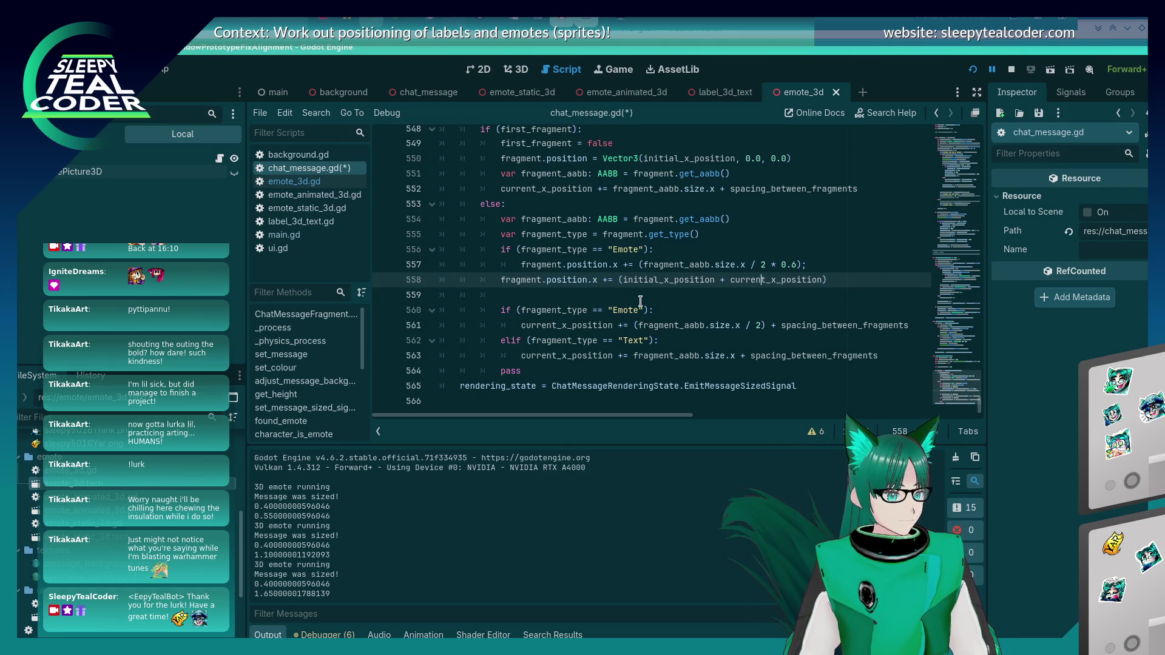
# Step: Check the notes, then clear all test chat messages in the running game
pyautogui.hotkey('alt', 'Tab')
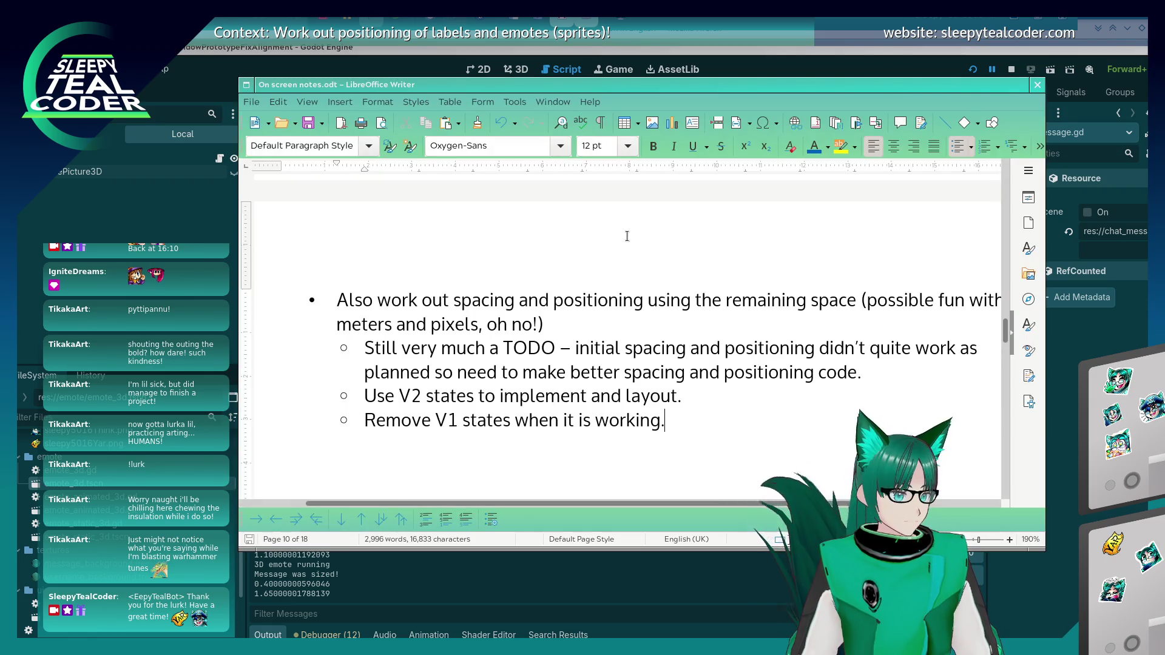
pyautogui.hotkey('alt', 'Tab')
pyautogui.click(783, 181)
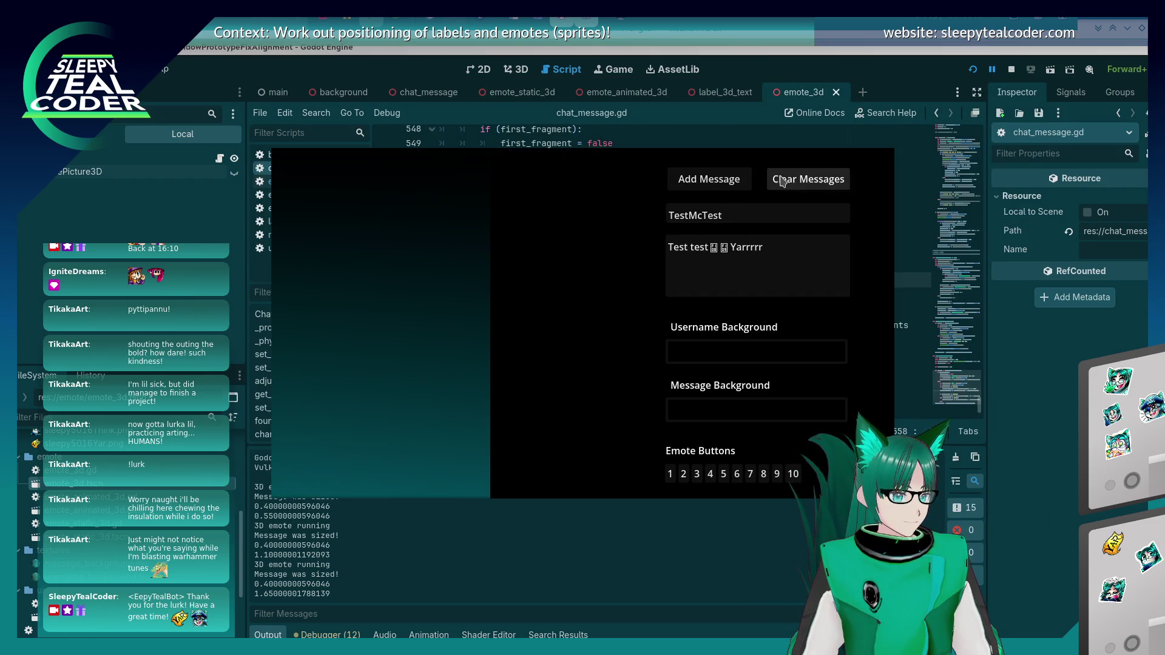
# Step: Add a test message, then wrap line 561's spacing as (spacing_between_fragments * 2) and run the game
pyautogui.click(727, 178)
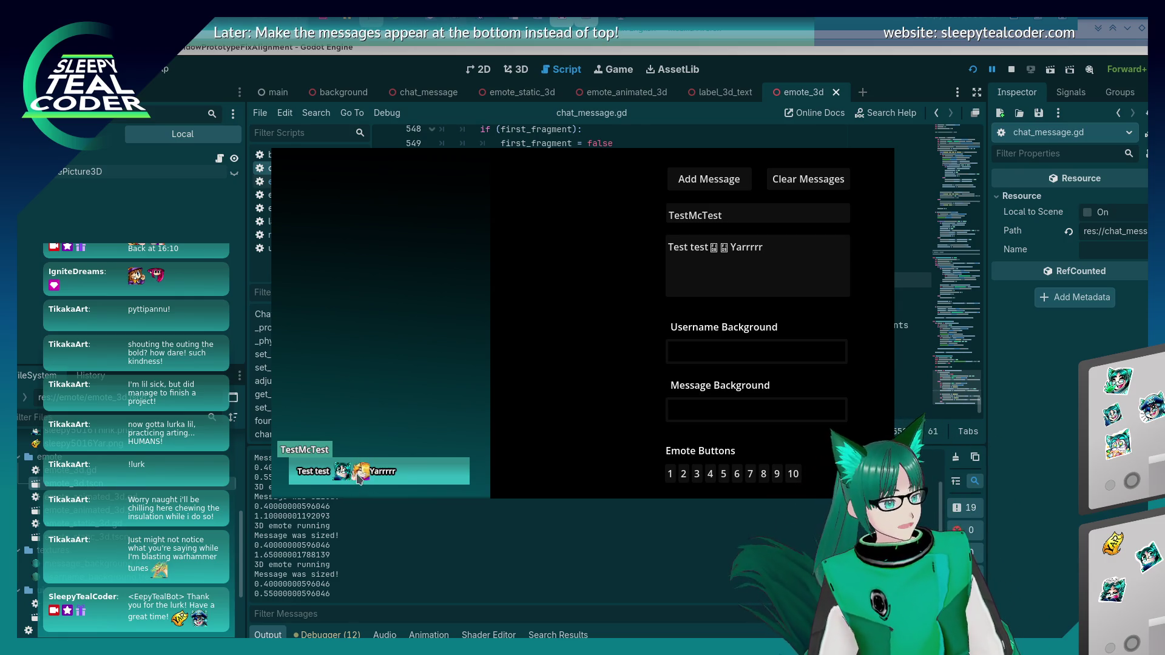
pyautogui.press('F8')
pyautogui.click(862, 341)
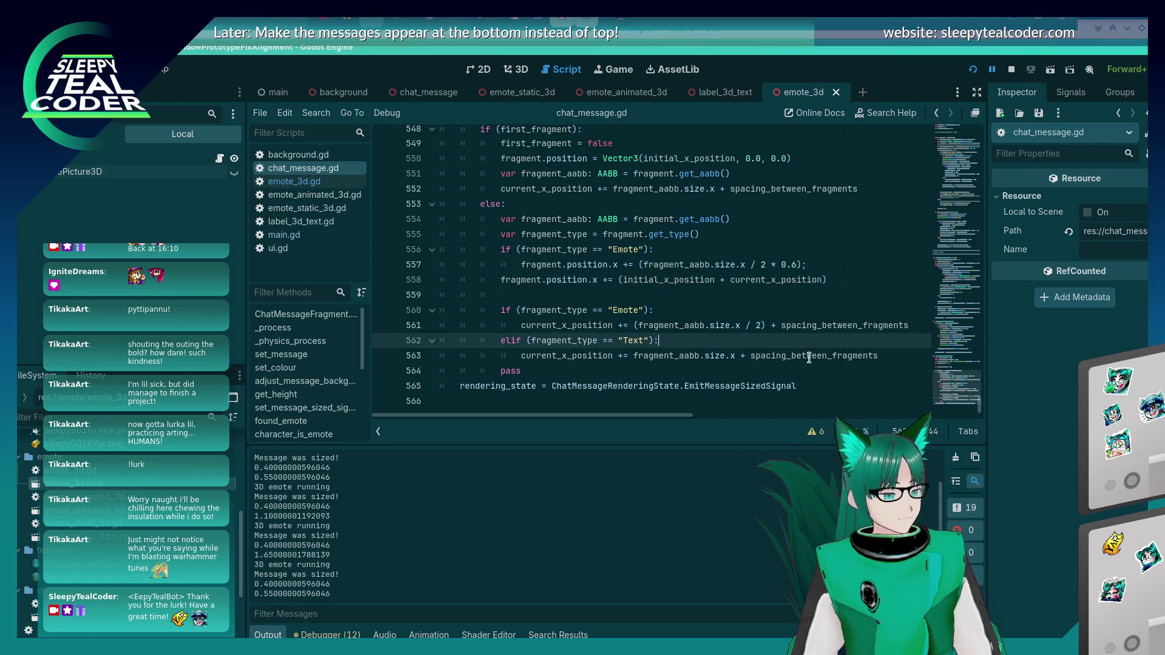
pyautogui.moveTo(831, 319)
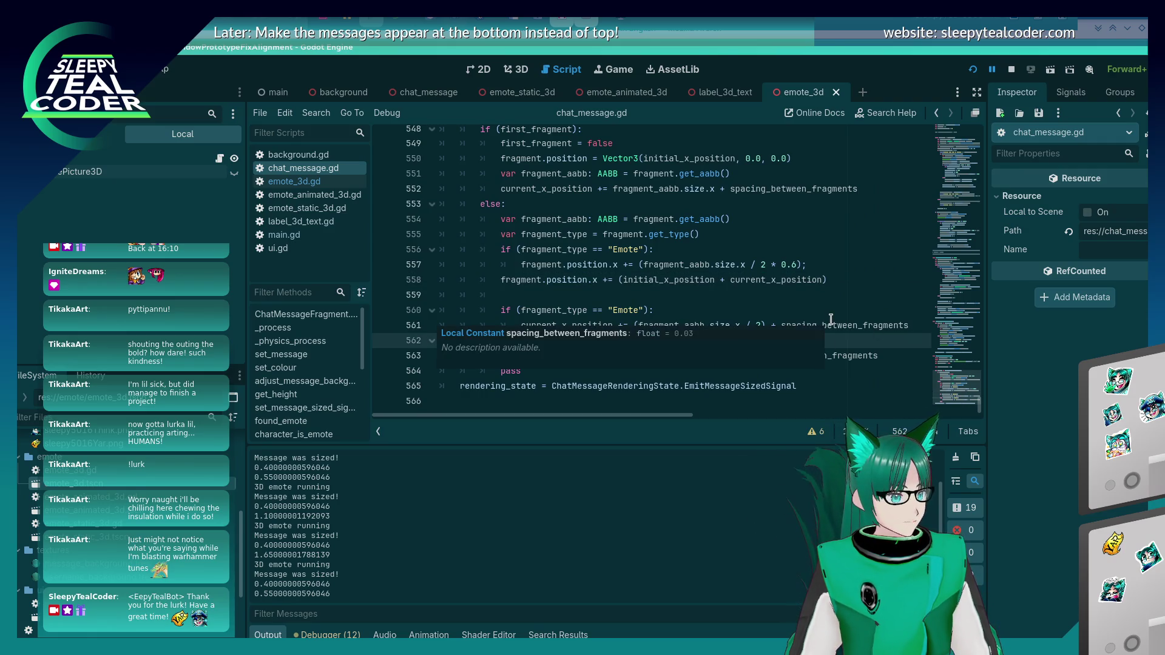
pyautogui.click(816, 294)
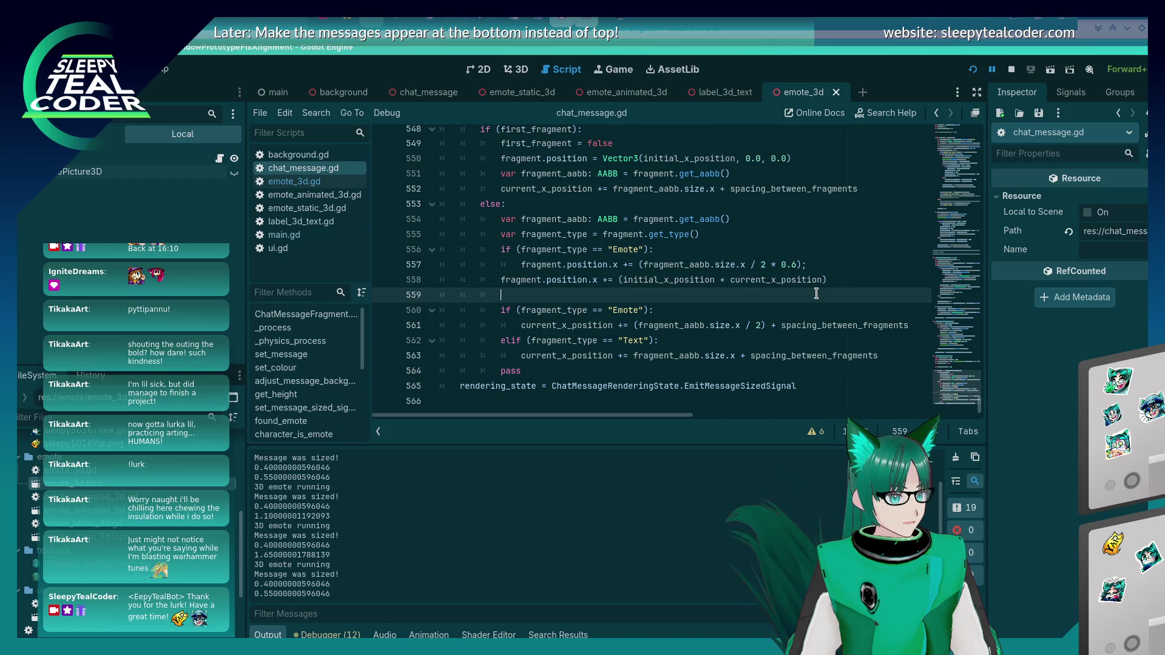
pyautogui.click(784, 326)
pyautogui.write('(')
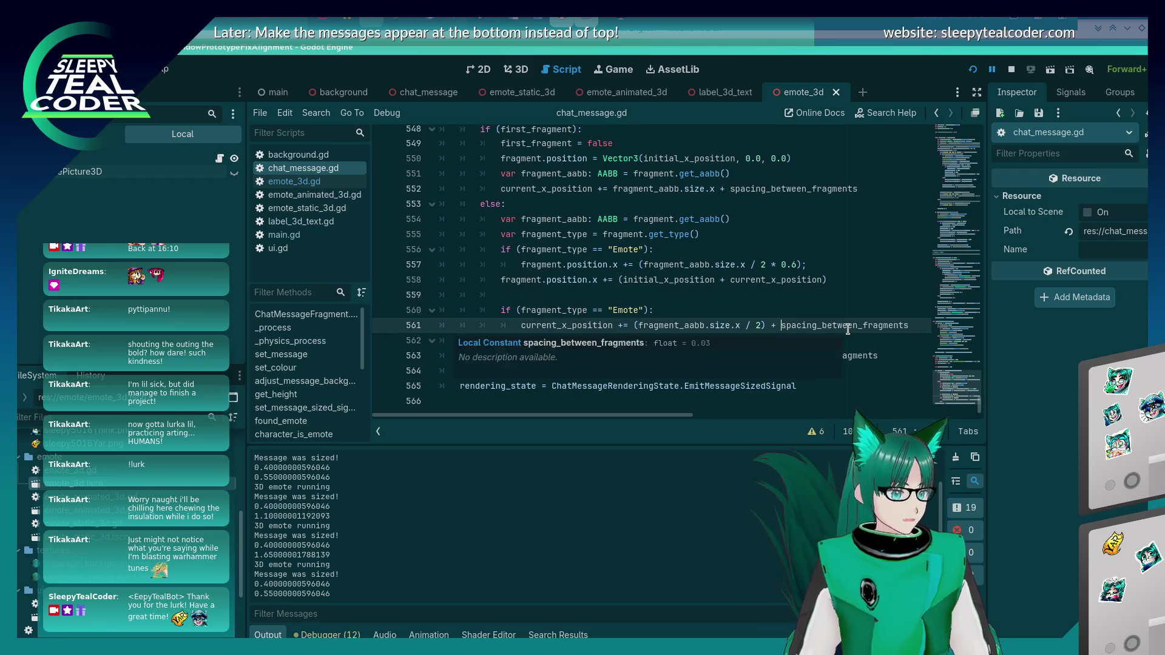
pyautogui.press('End')
pyautogui.write('* ')
pyautogui.write('2)')
pyautogui.press('F5')
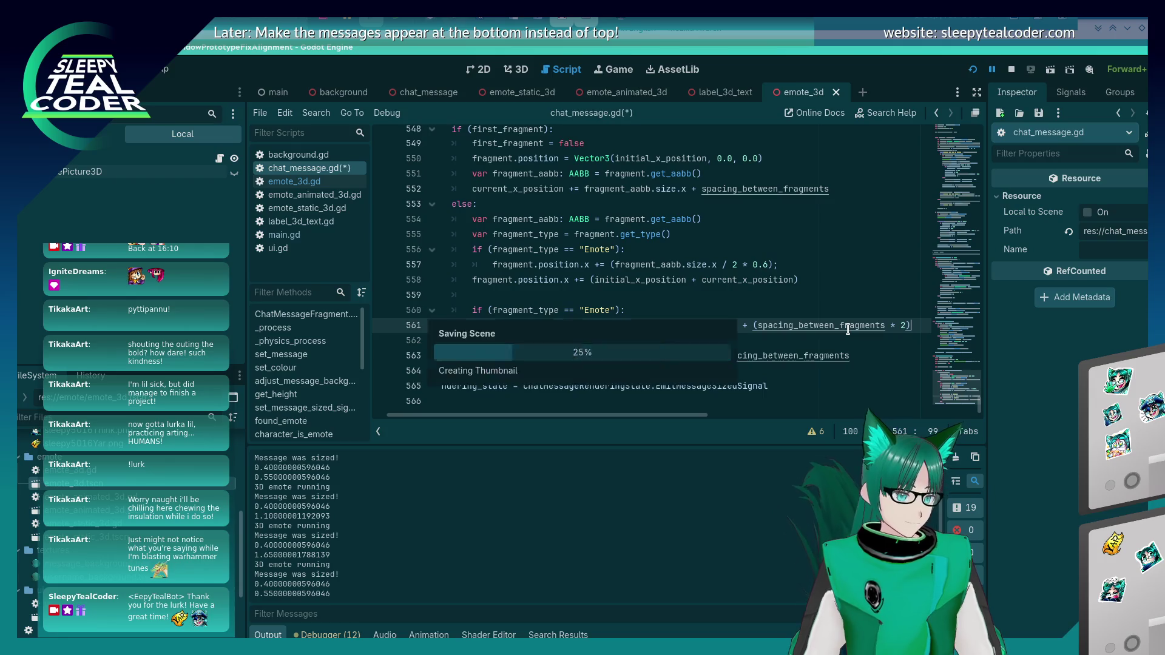
# Step: Post a test message with the doubled spacing, then revert the * 2 change on line 561
pyautogui.click(696, 180)
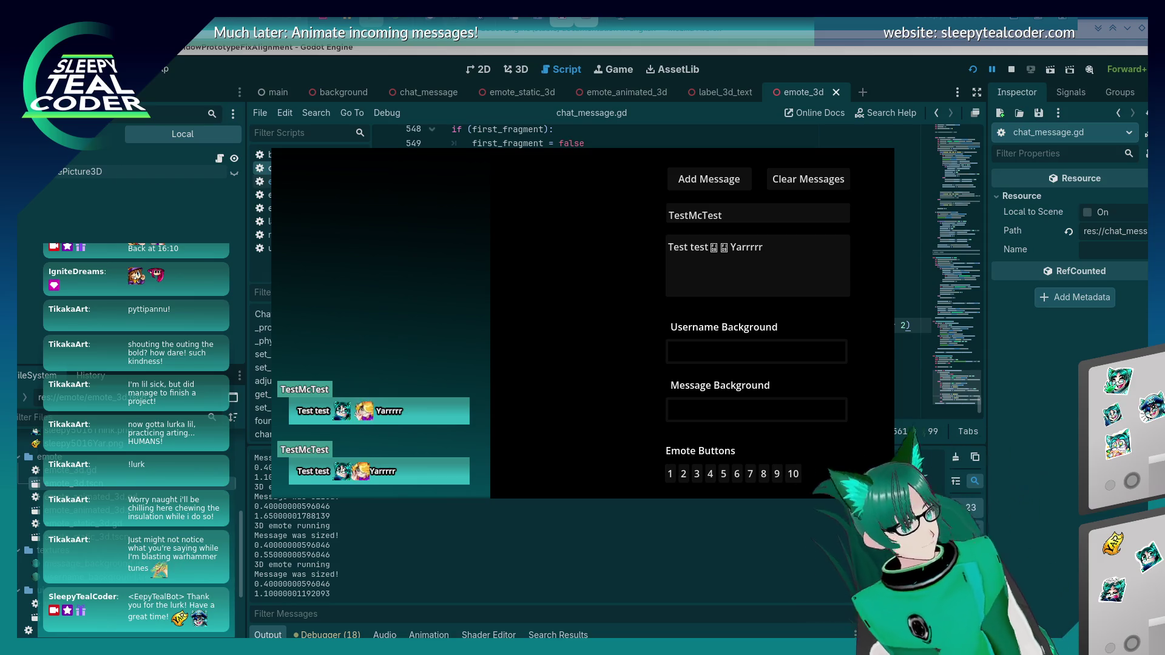
pyautogui.hotkey('alt', 'Tab')
pyautogui.click(859, 340)
pyautogui.click(759, 326)
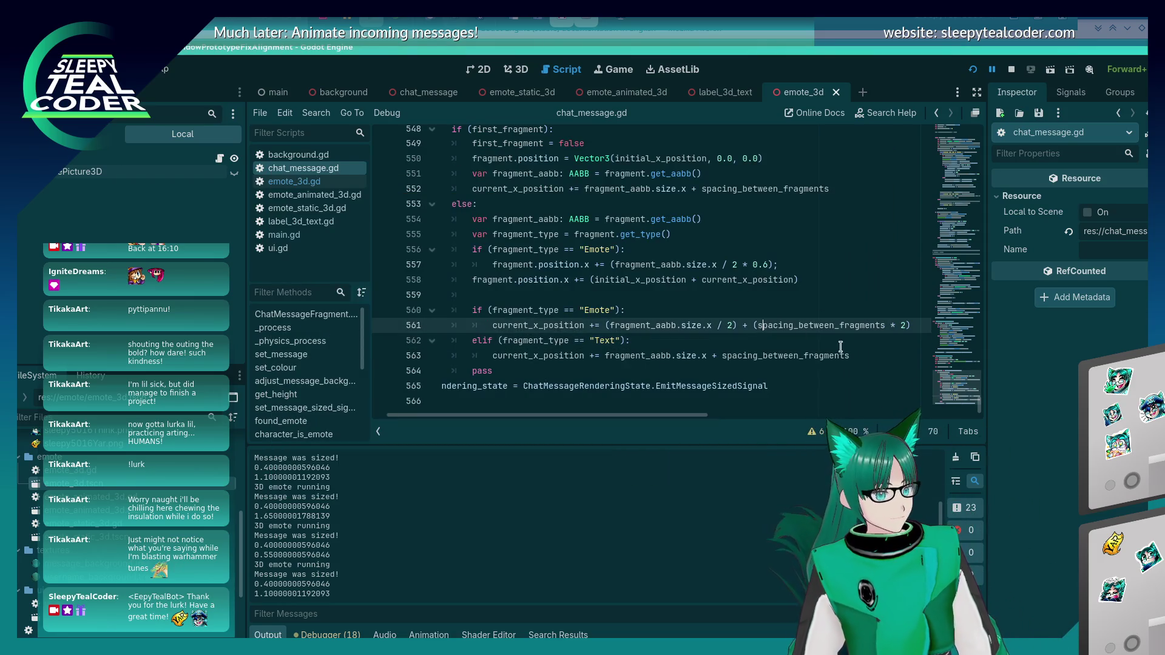
pyautogui.press('BackSpace')
pyautogui.press('End')
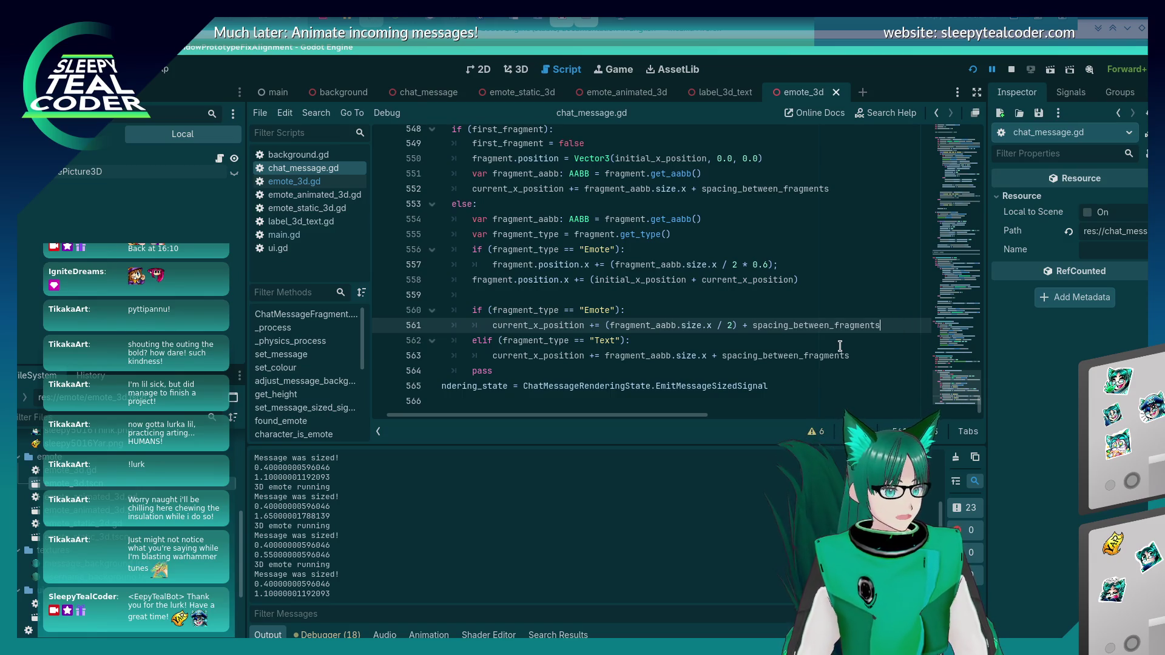
pyautogui.scroll(3, 469, 152)
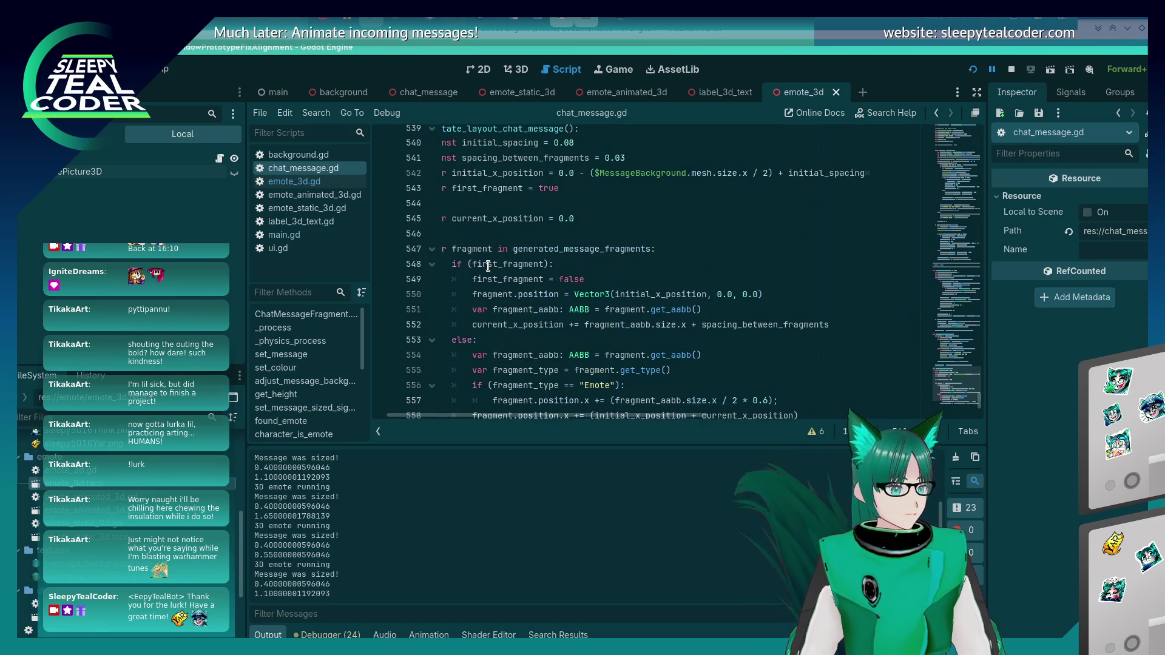
# Step: Tweak the spacing_between_fragments constant on line 541 and rerun the game to compare
pyautogui.hotkey('alt', 'Tab')
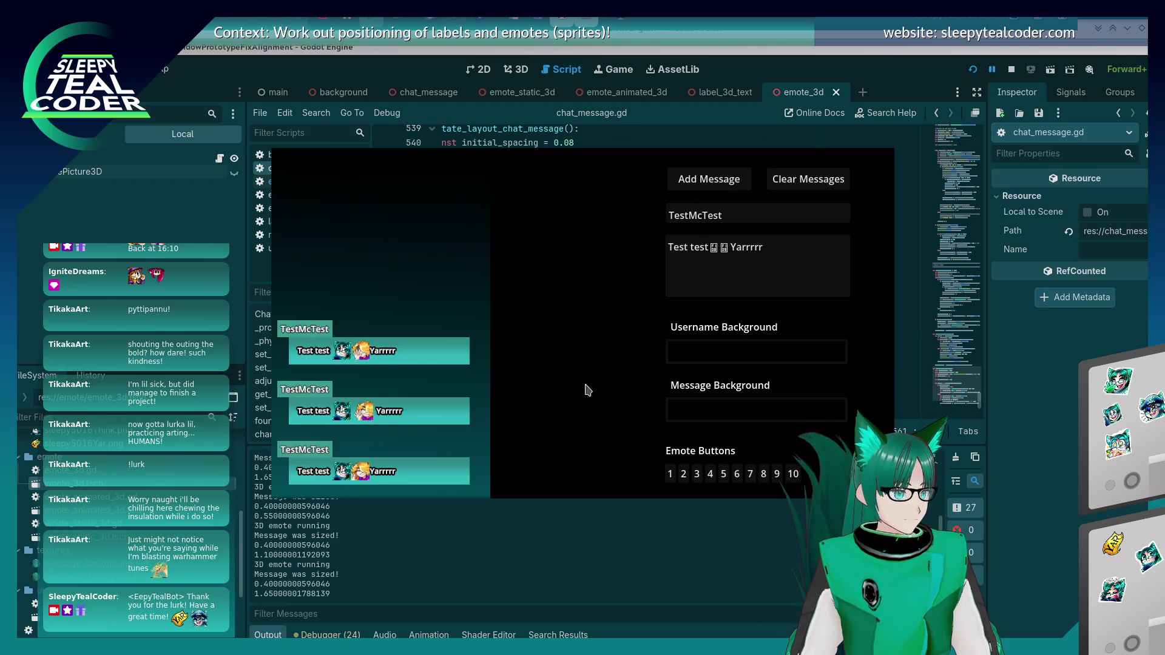
pyautogui.click(1029, 415)
pyautogui.scroll(-3, 782, 333)
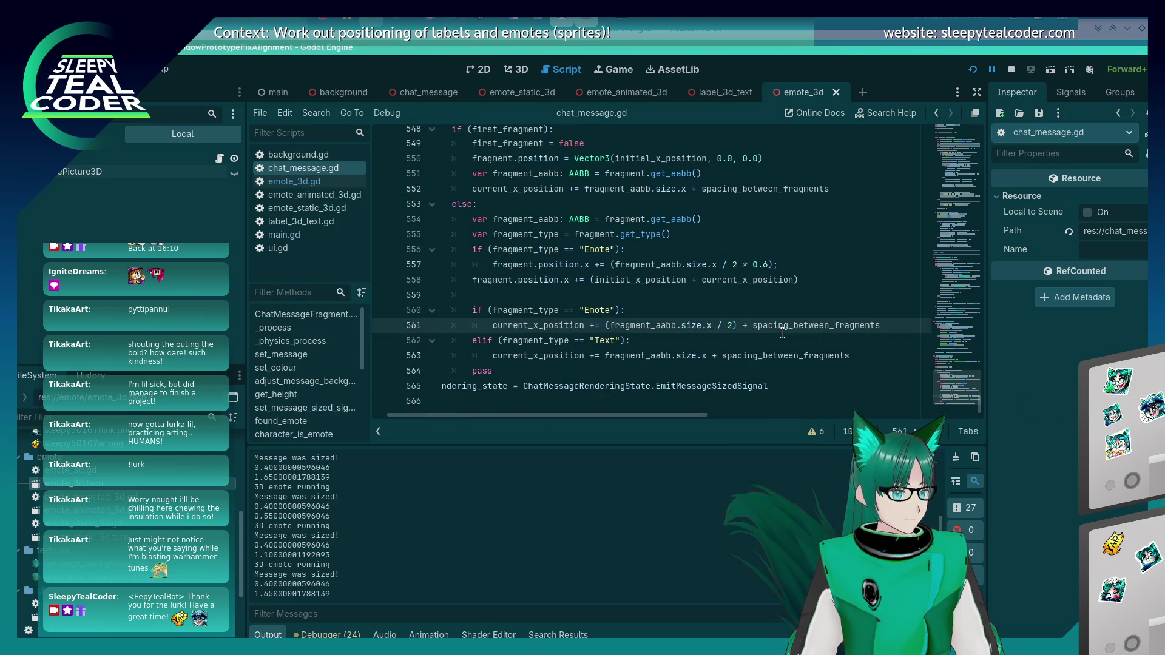
pyautogui.scroll(6, 738, 349)
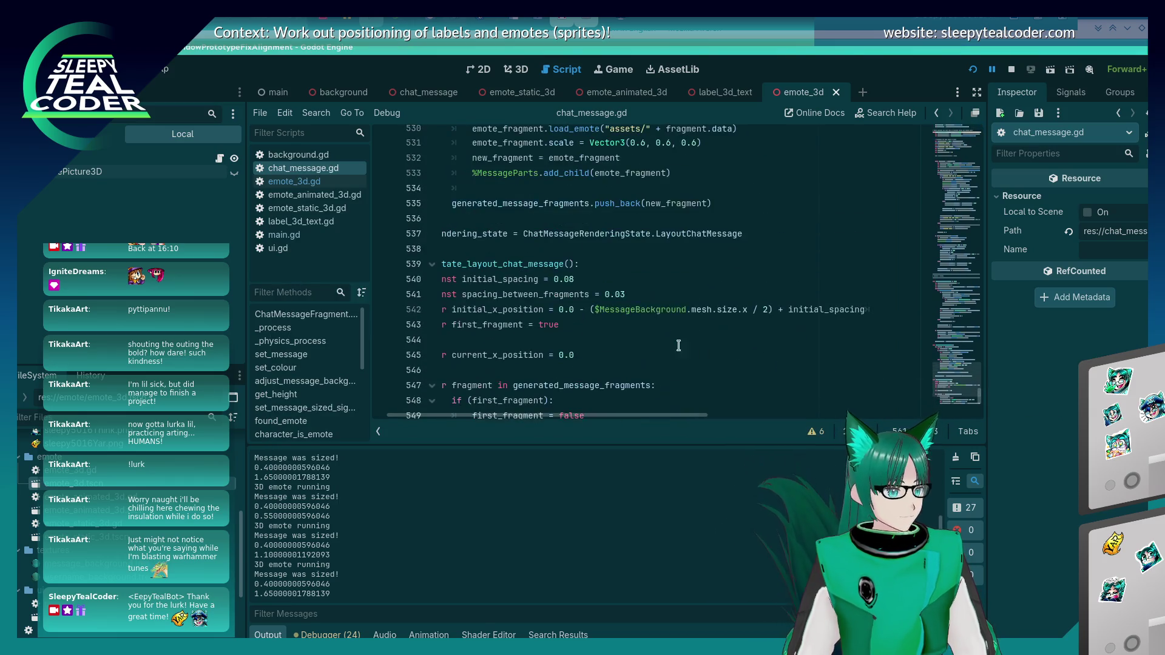
pyautogui.click(649, 297)
pyautogui.press('F5')
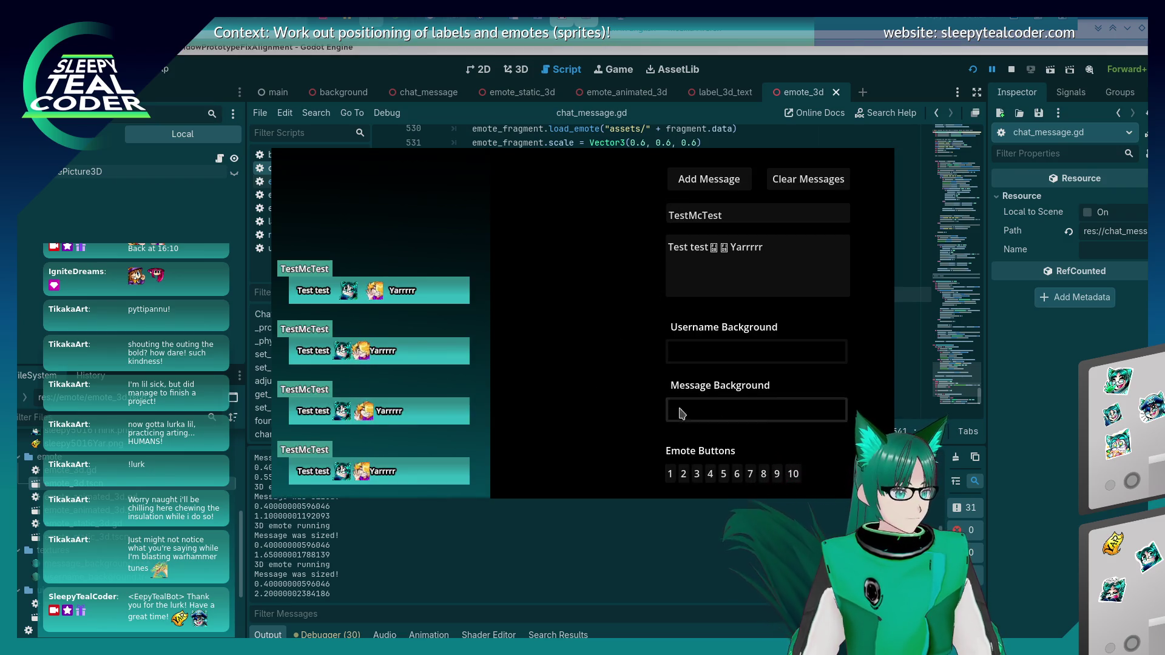
pyautogui.hotkey('alt', 'Tab')
pyautogui.press('BackSpace')
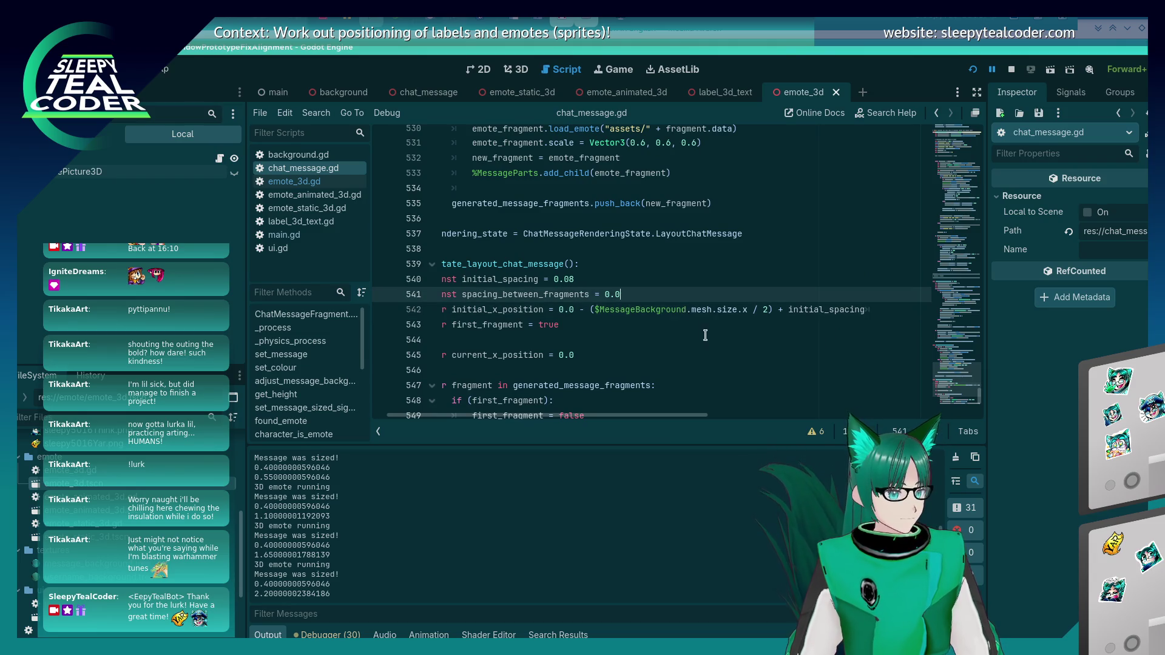
pyautogui.press('F5')
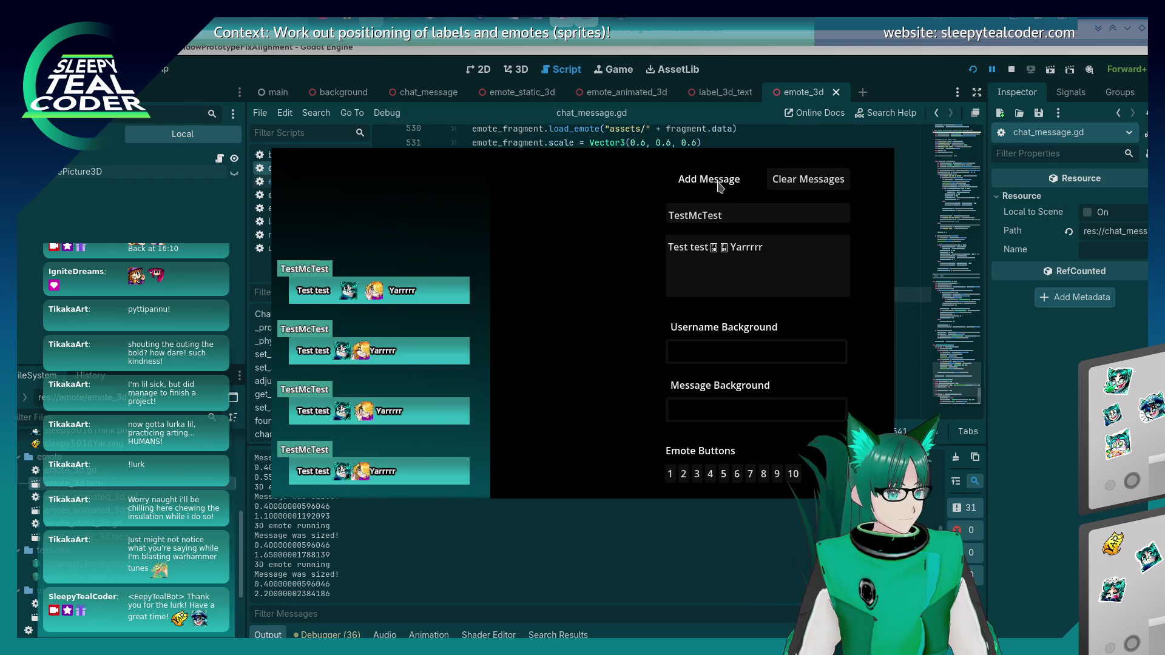
pyautogui.hotkey('alt', 'Tab')
pyautogui.scroll(-5, 754, 344)
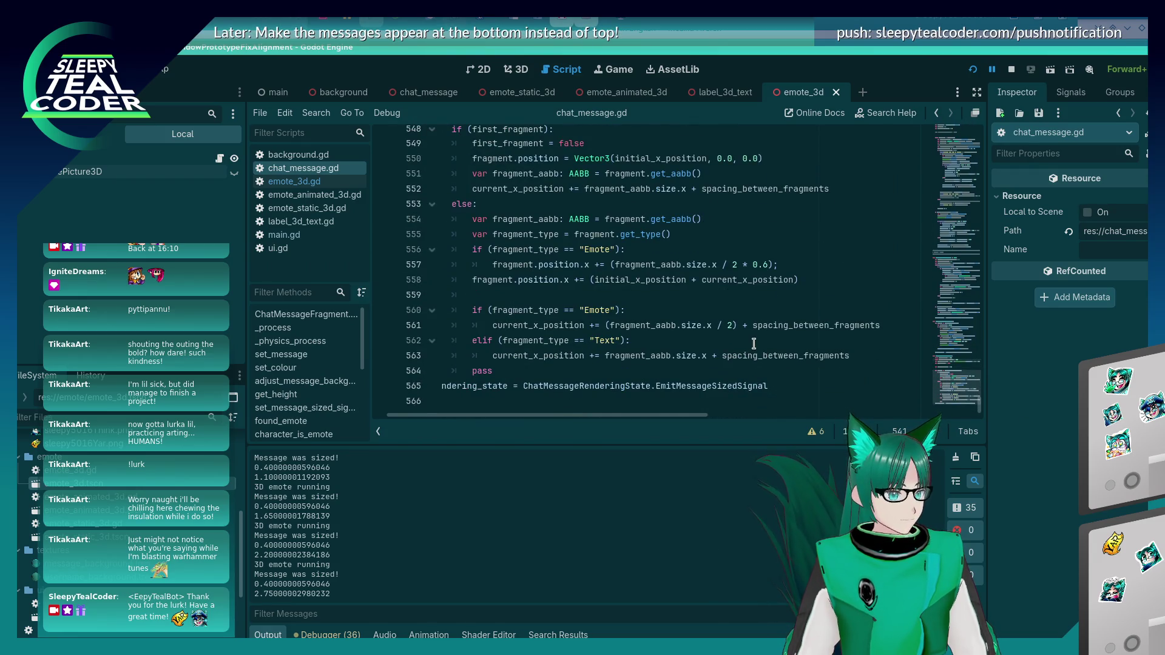
pyautogui.click(733, 327)
# Step: Make emotes advance by width * 0.6 on line 561, run, clear messages and add a fresh one
pyautogui.write('* 0.6')
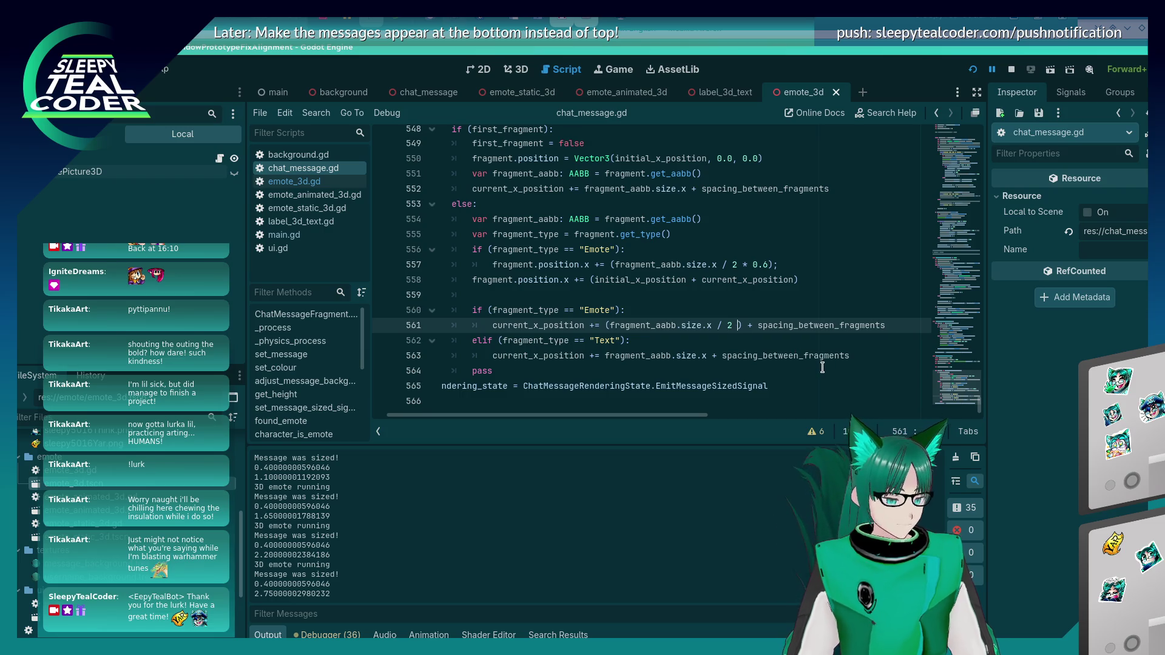
pyautogui.press('F5')
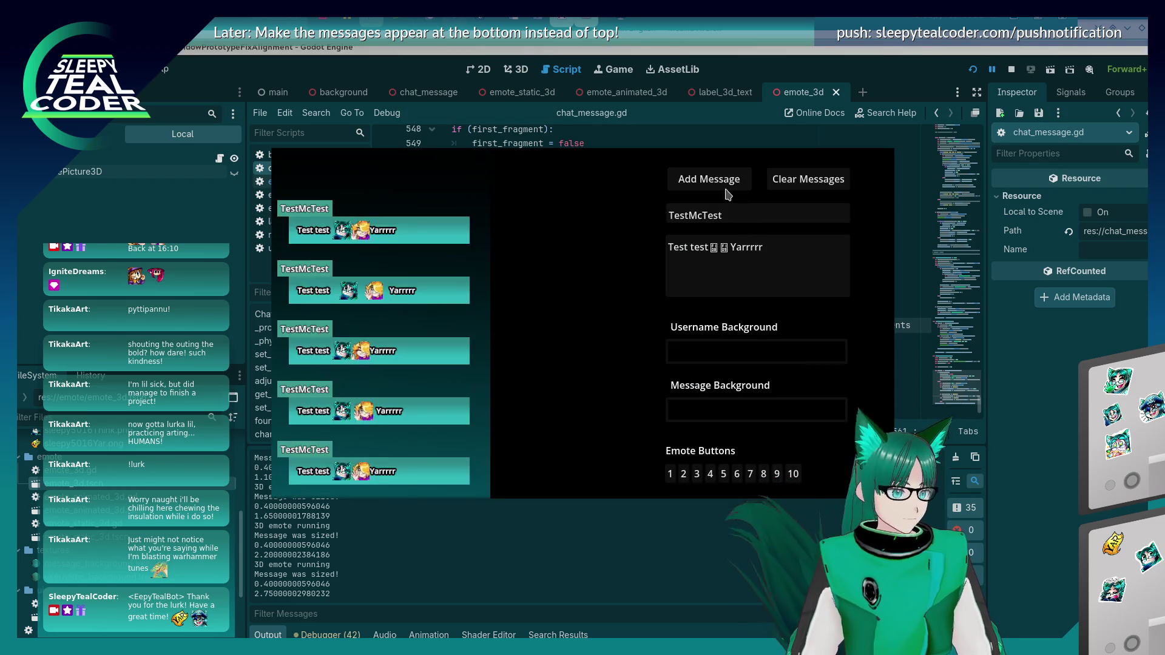
pyautogui.hotkey('alt', 'Tab')
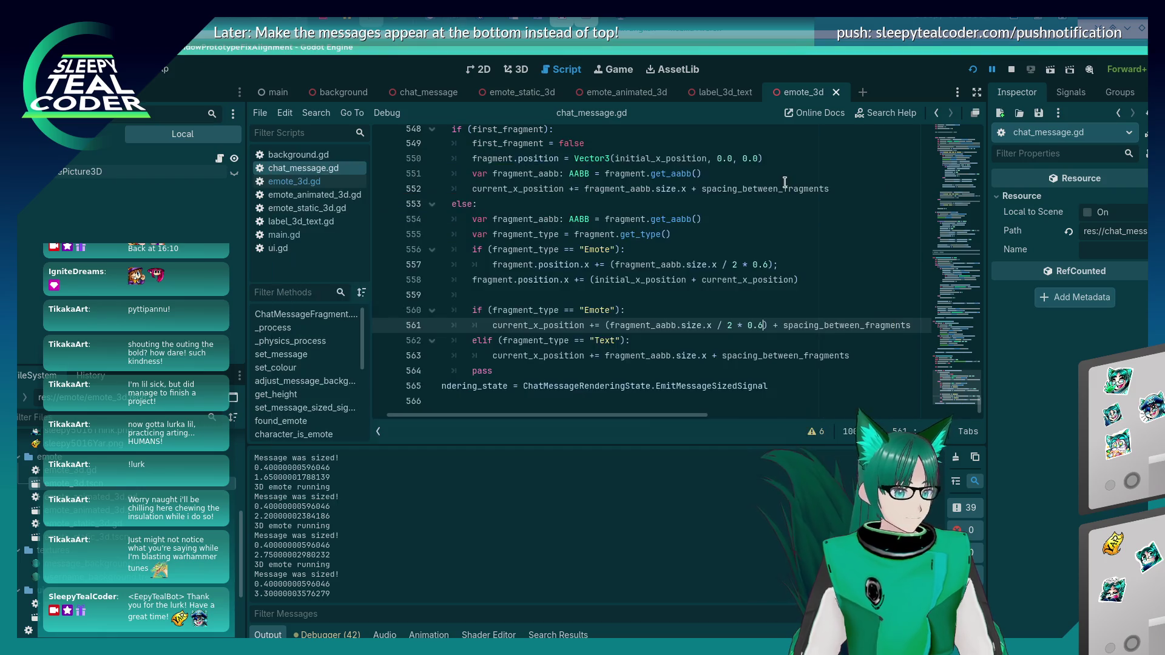
pyautogui.press('F5')
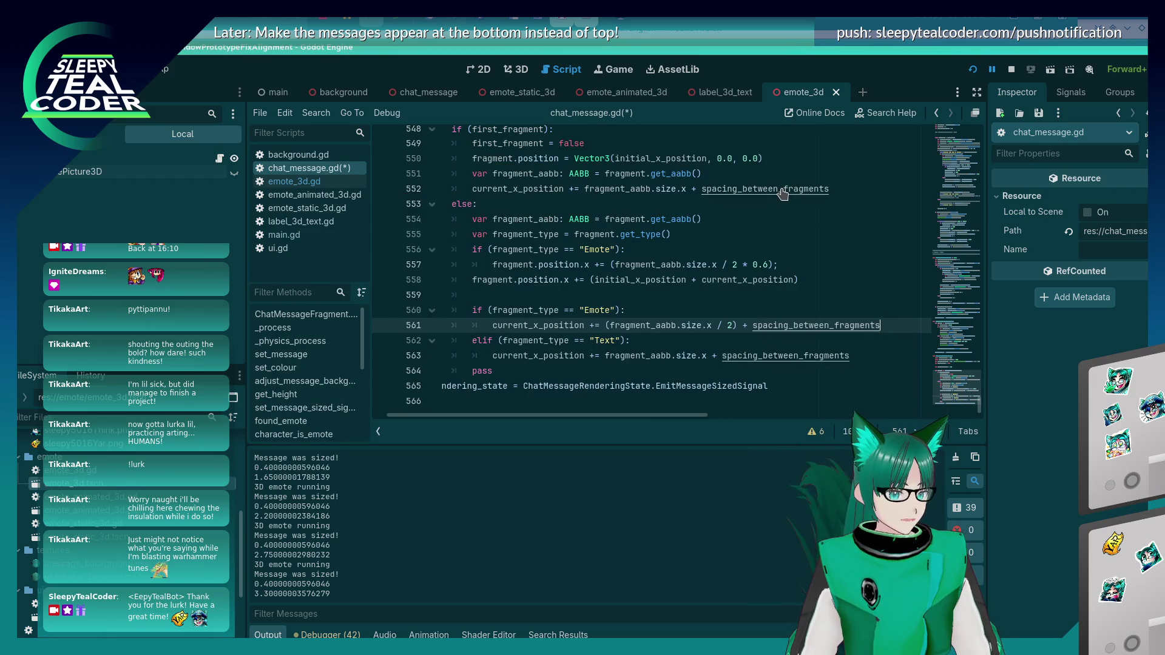
pyautogui.click(807, 179)
pyautogui.click(709, 179)
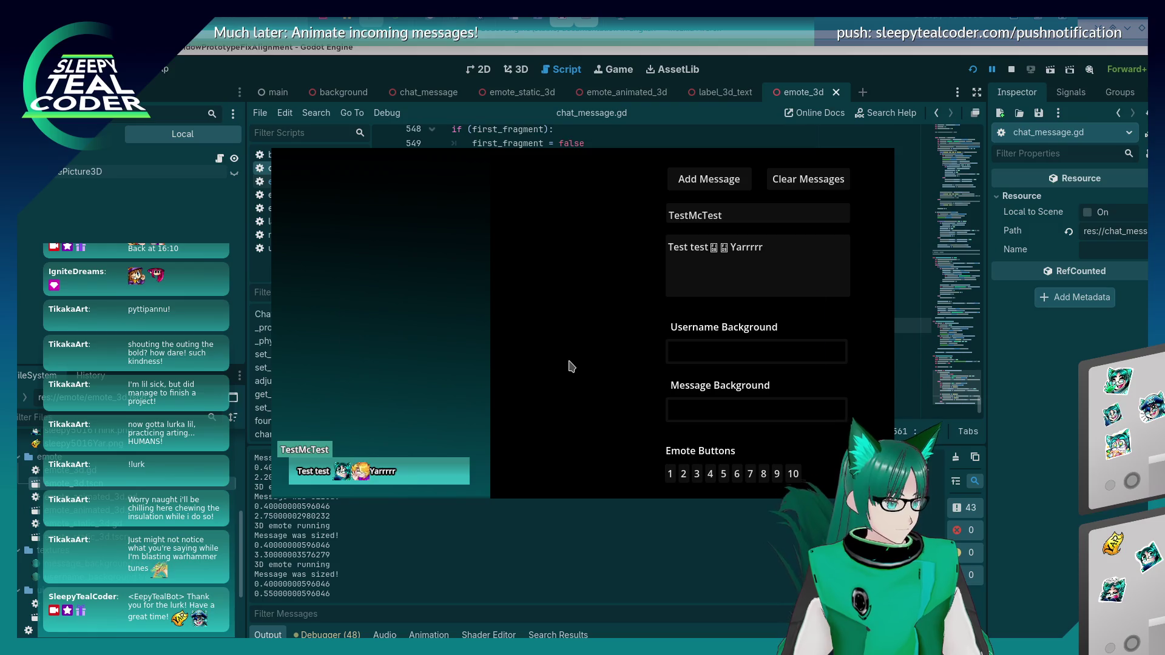
pyautogui.hotkey('alt', 'Tab')
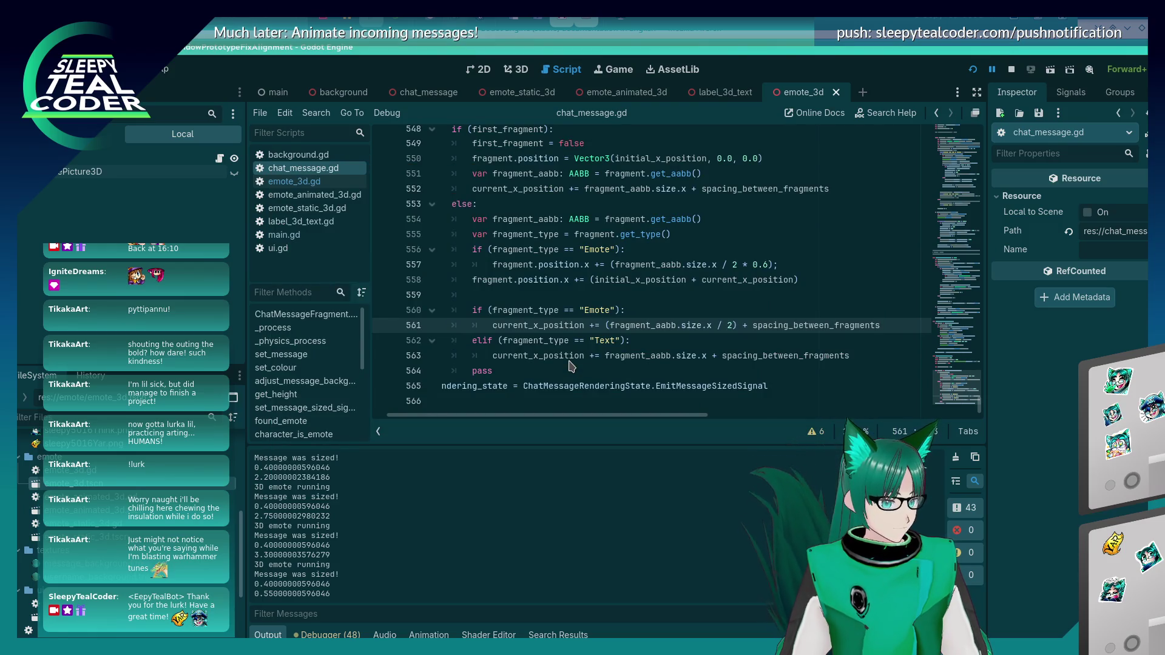
pyautogui.hotkey('alt', 'Tab')
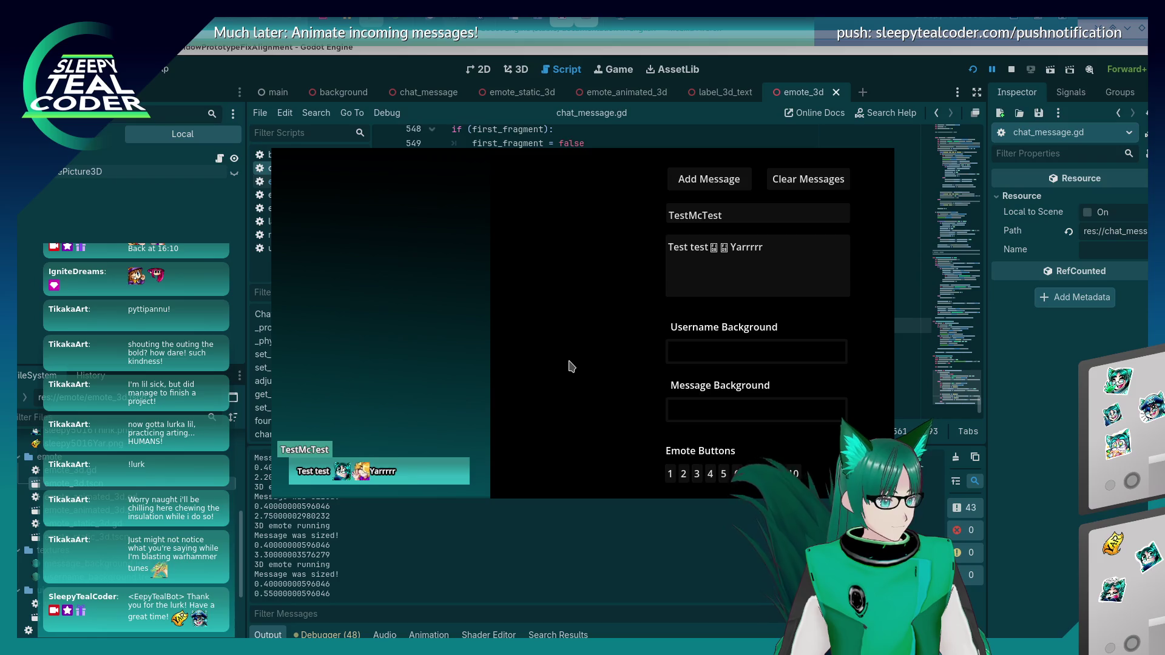
pyautogui.hotkey('alt', 'Tab')
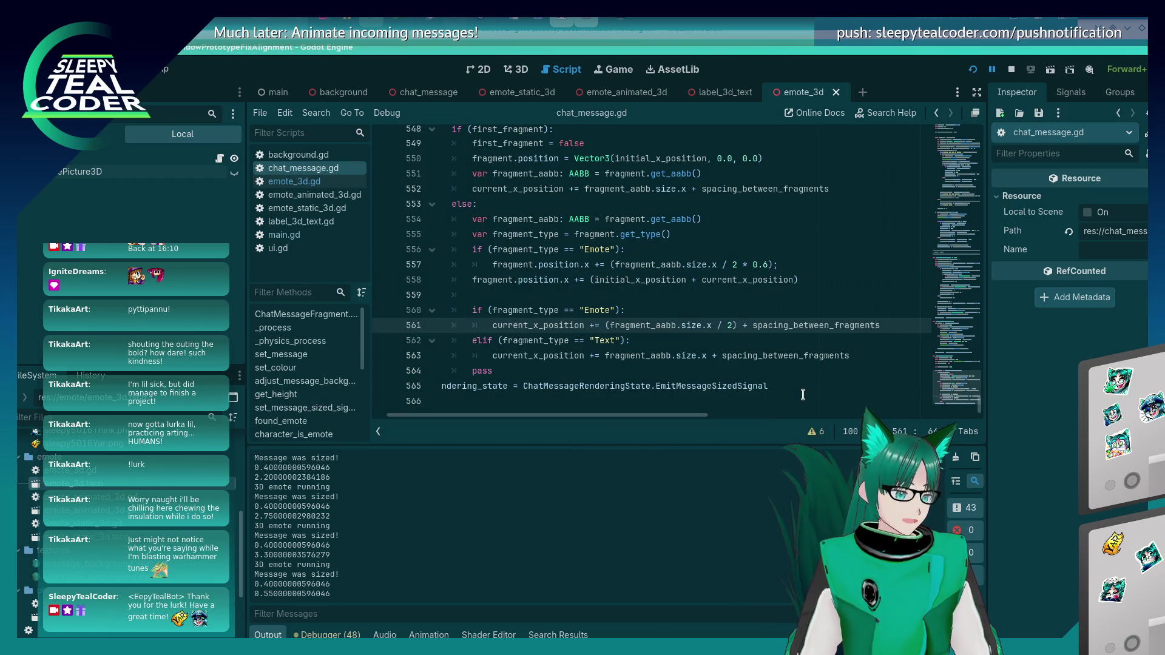
# Step: Replace the halving with * 0.6 on line 561 again, rerun and post another test message
pyautogui.press('BackSpace')
pyautogui.press('BackSpace')
pyautogui.press('BackSpace')
pyautogui.write('* 0.6')
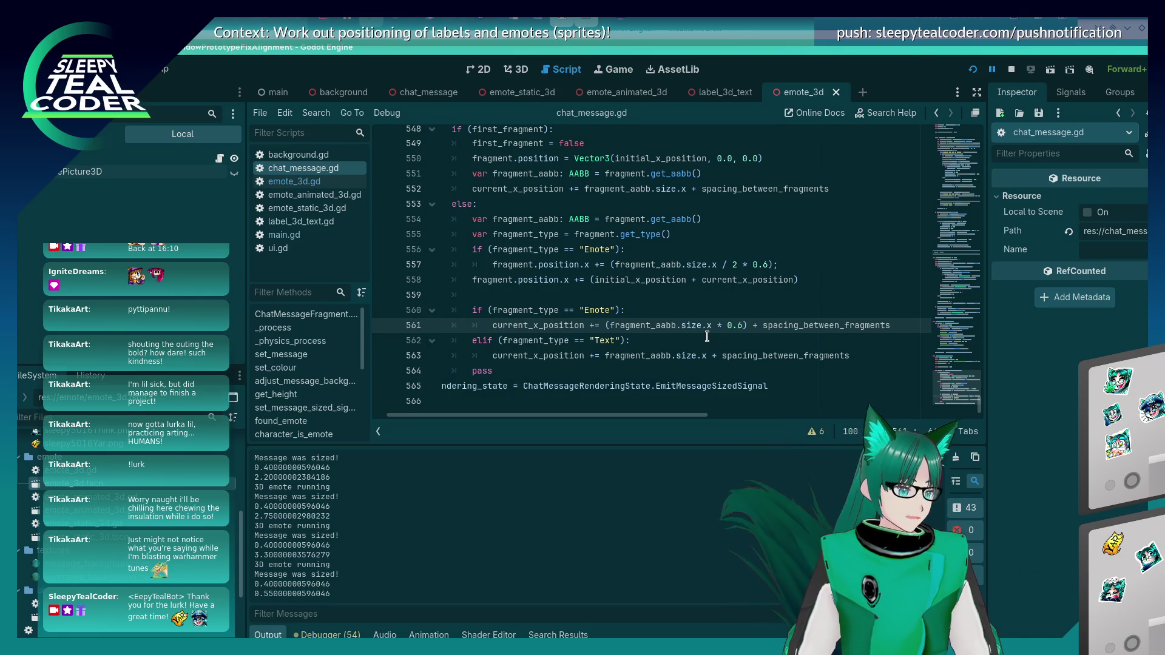
pyautogui.press('F5')
pyautogui.click(734, 188)
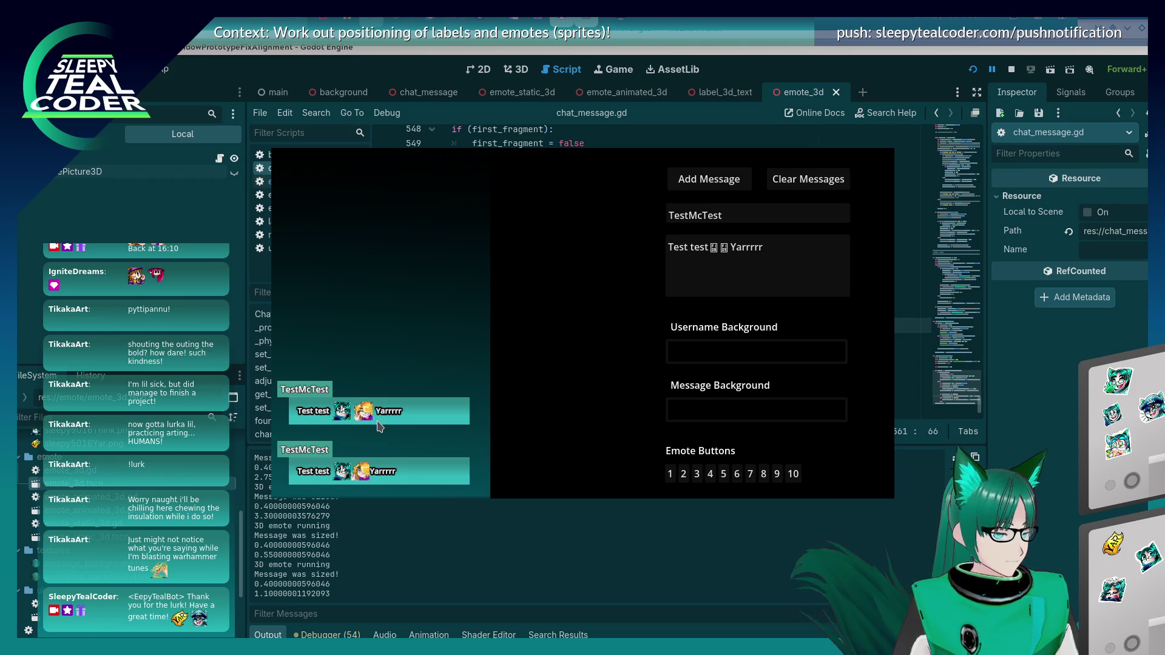
pyautogui.press('F8')
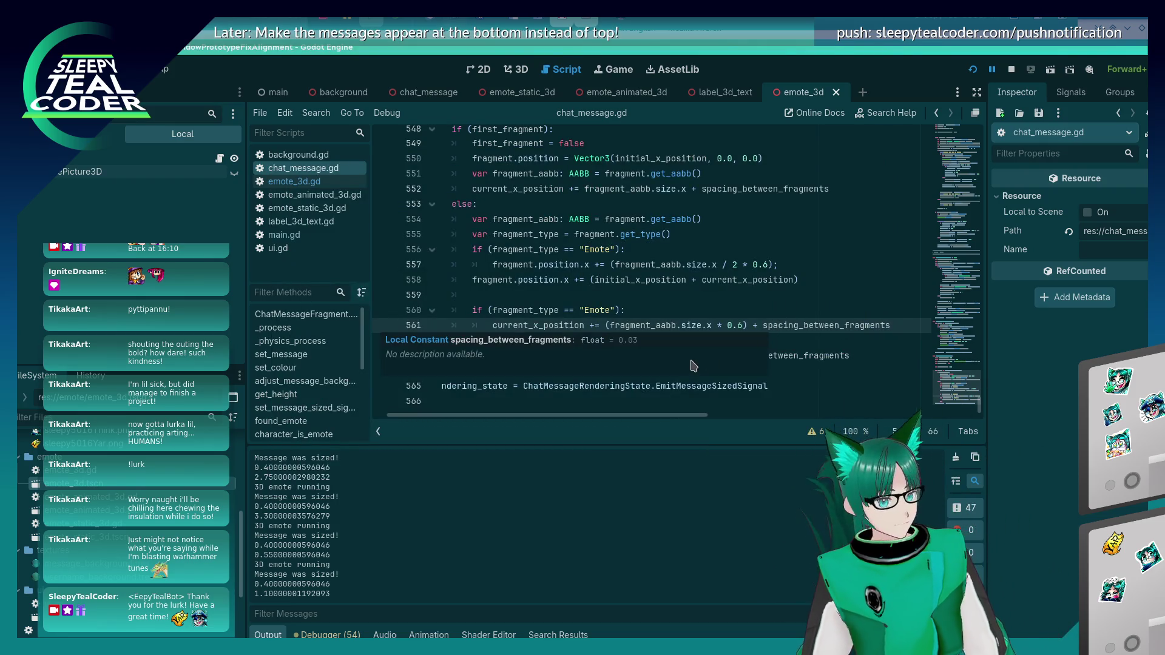
# Step: In the running game, replace 'Yarrrrr' with 'Test test' and post the message
pyautogui.hotkey('alt', 'Tab')
pyautogui.hotkey('alt', 'Tab')
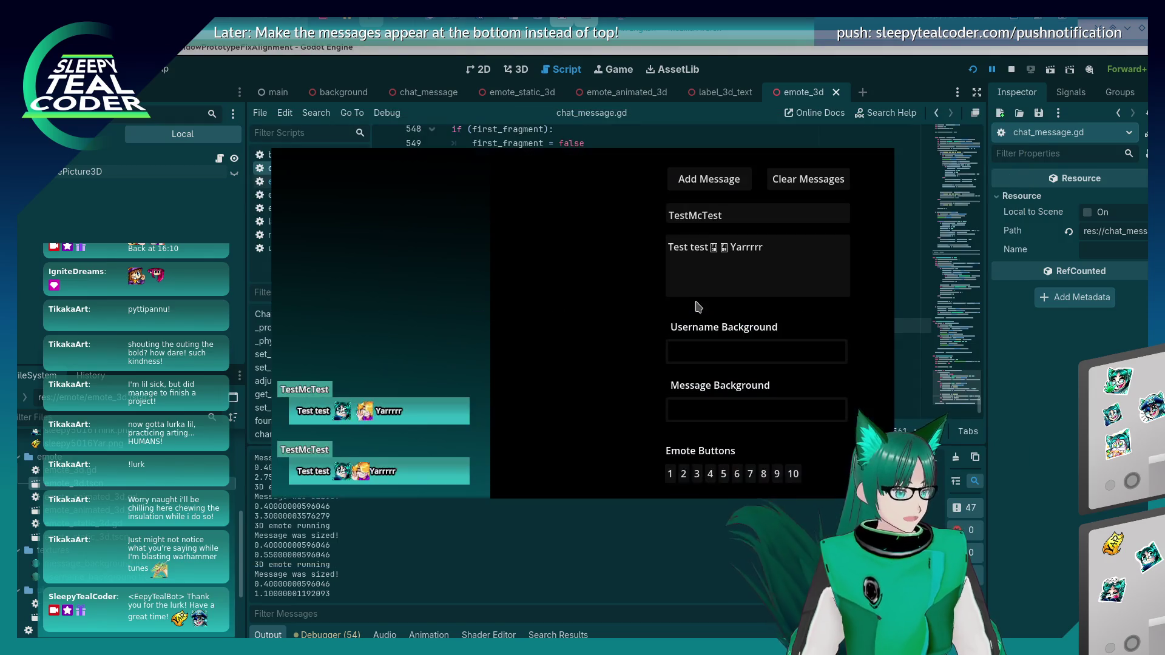
pyautogui.doubleClick(806, 253)
pyautogui.write('Test te')
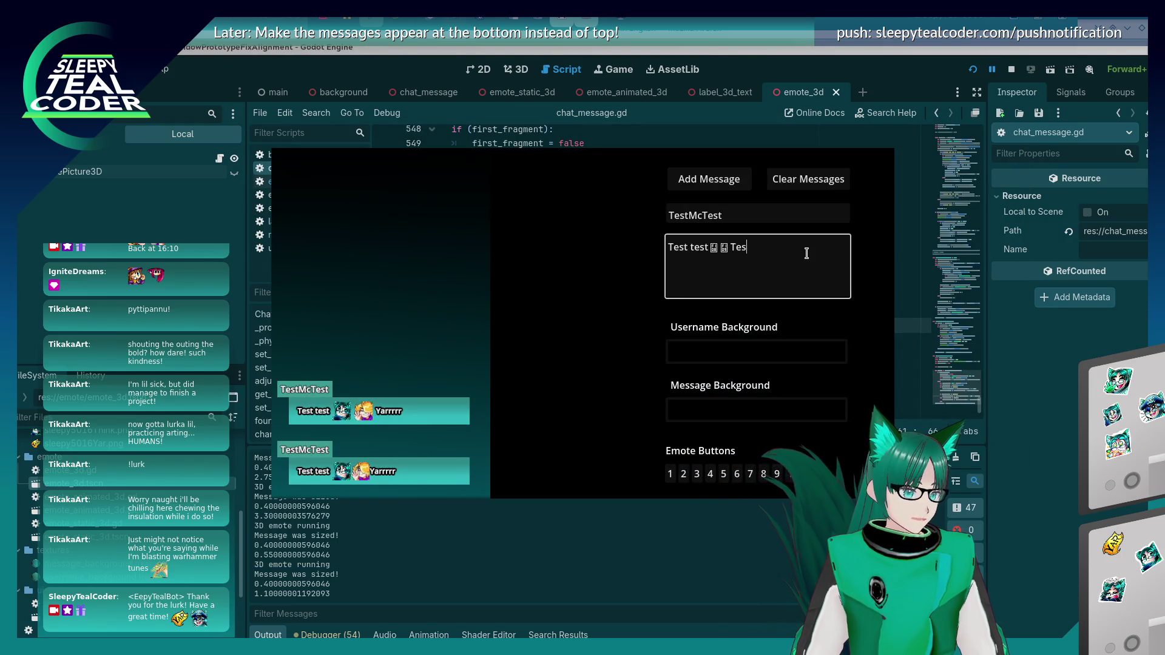
pyautogui.write('st')
pyautogui.click(724, 185)
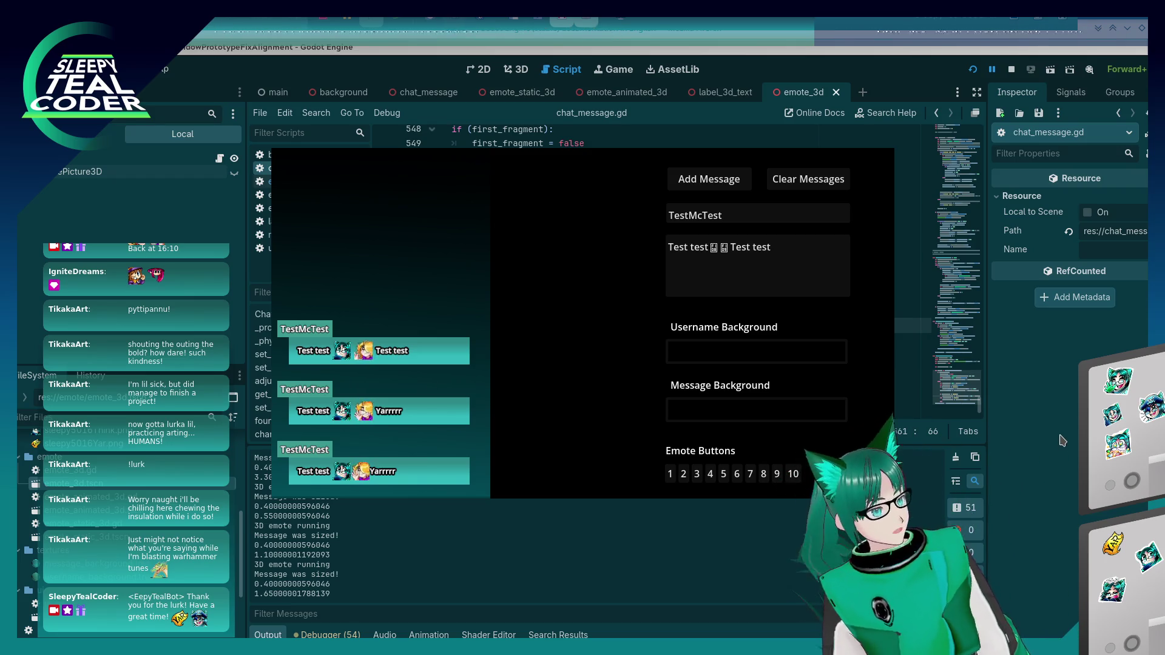
# Step: Rerun the game with 0.04 fragment spacing and add a new test message
pyautogui.click(1013, 412)
pyautogui.scroll(5, 644, 302)
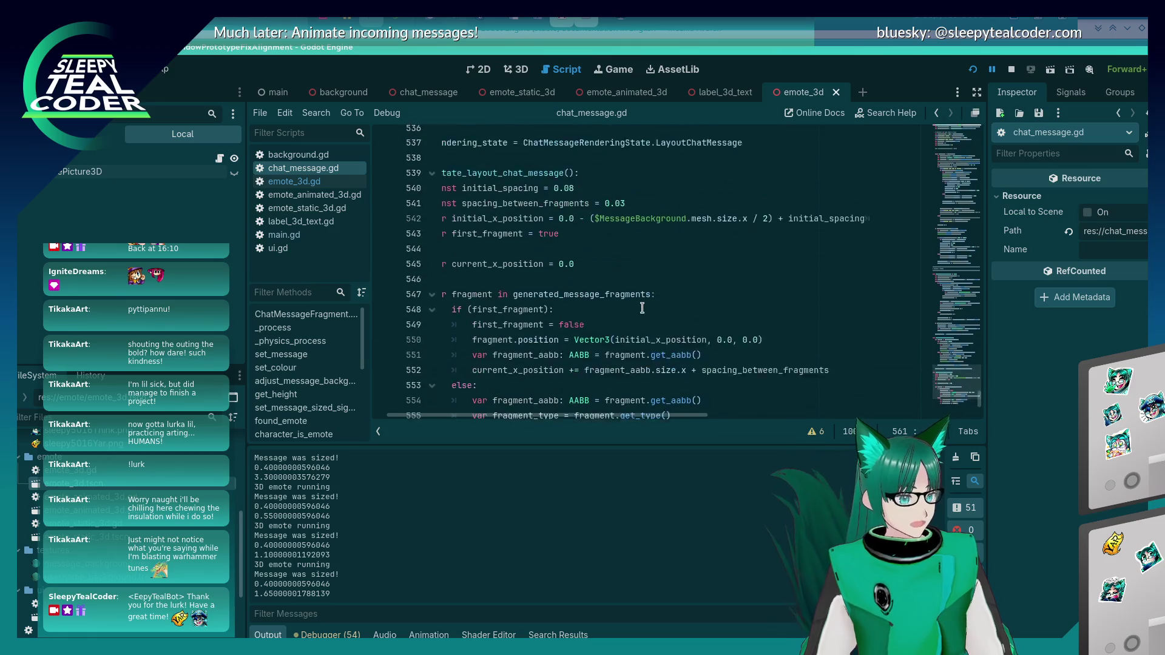
pyautogui.click(688, 248)
pyautogui.press('F5')
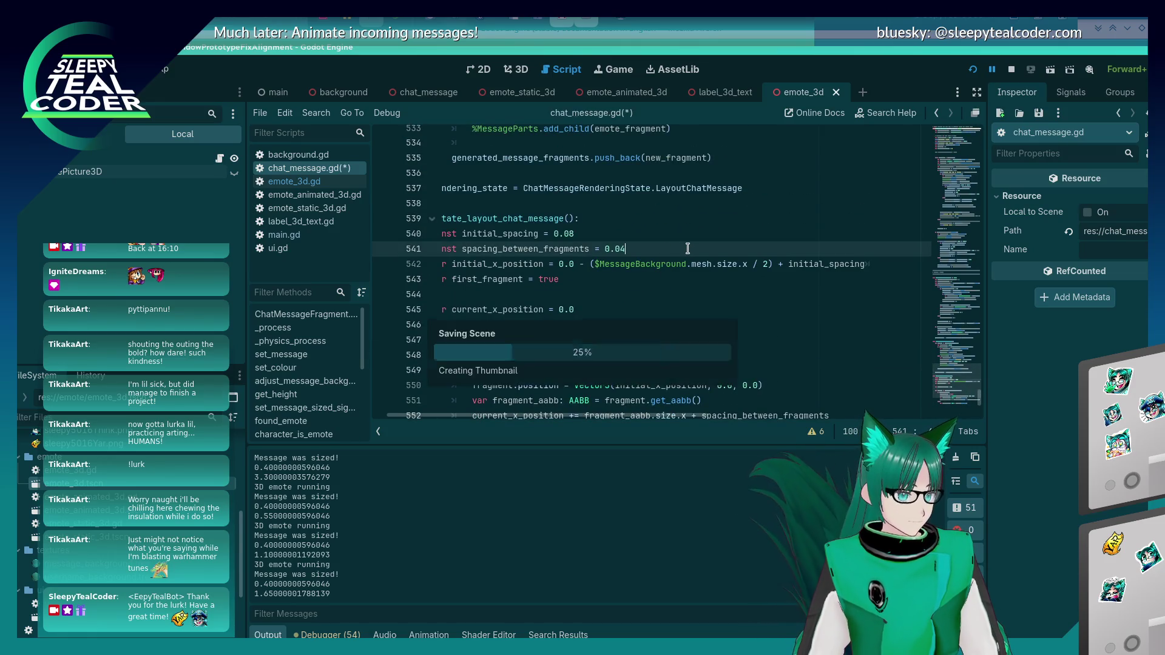
pyautogui.click(704, 182)
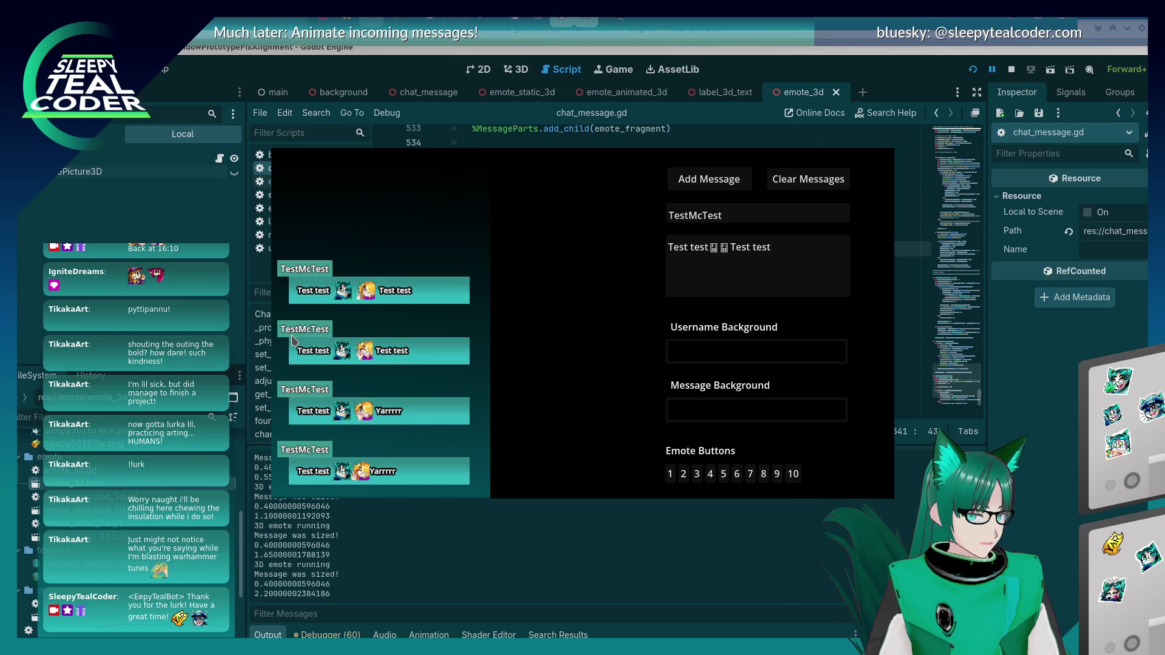
# Step: Change spacing_between_fragments on line 541 to 0.02 and check it in the running game
pyautogui.click(1025, 430)
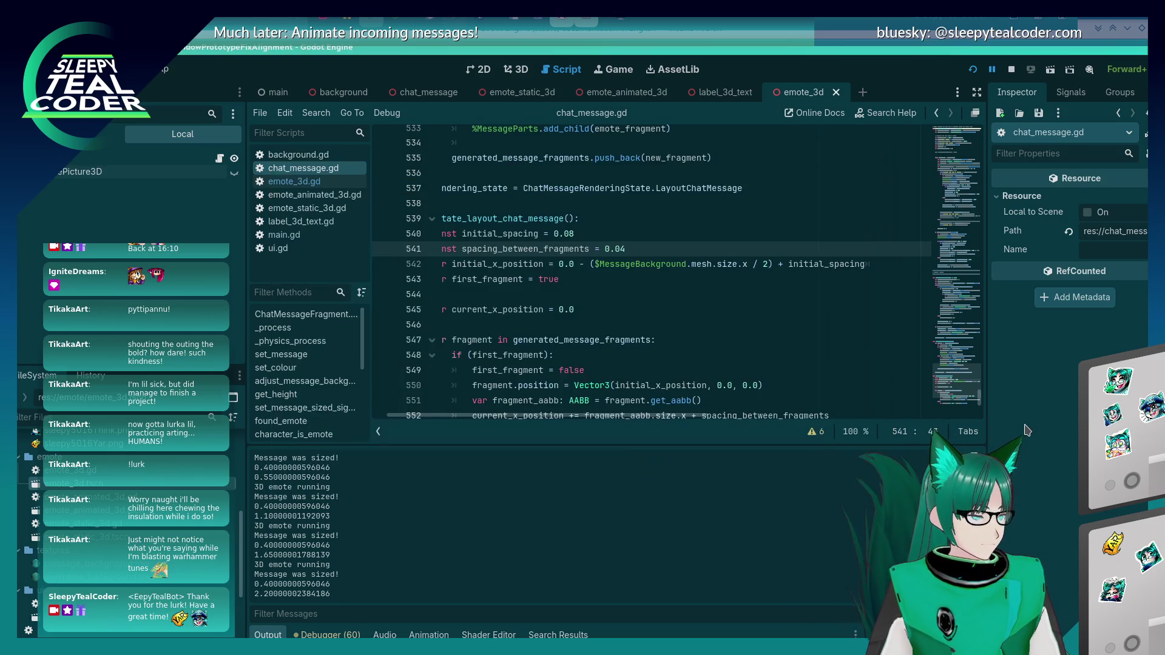
pyautogui.click(670, 252)
pyautogui.press('BackSpace')
pyautogui.write('25')
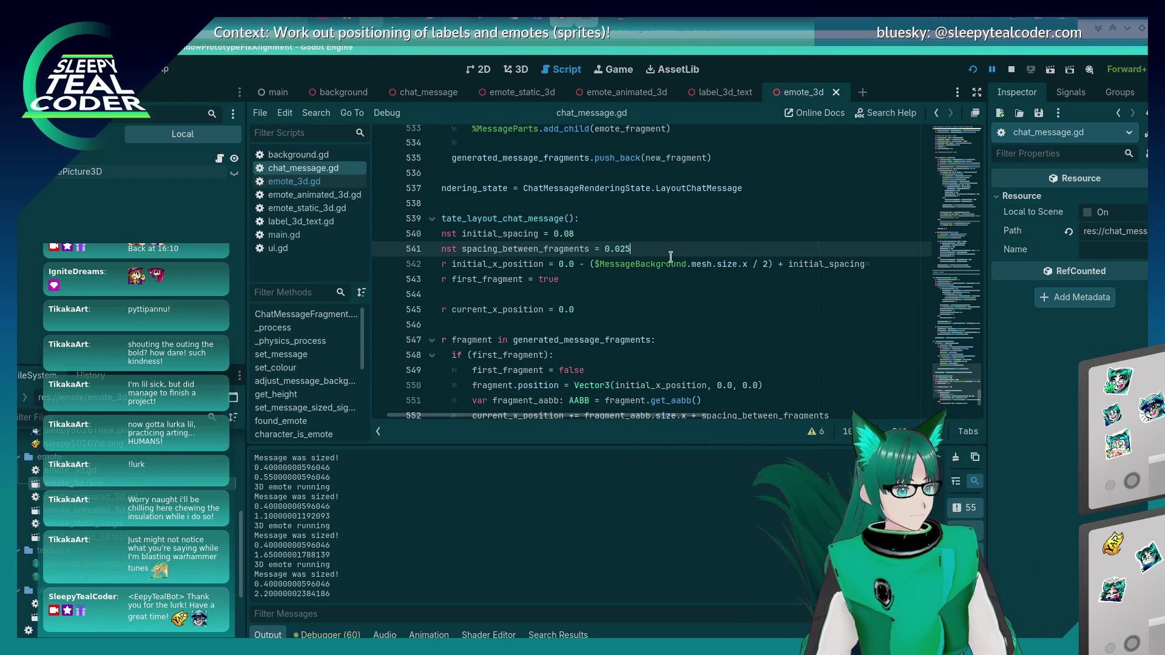
pyautogui.hotkey('alt', 'Tab')
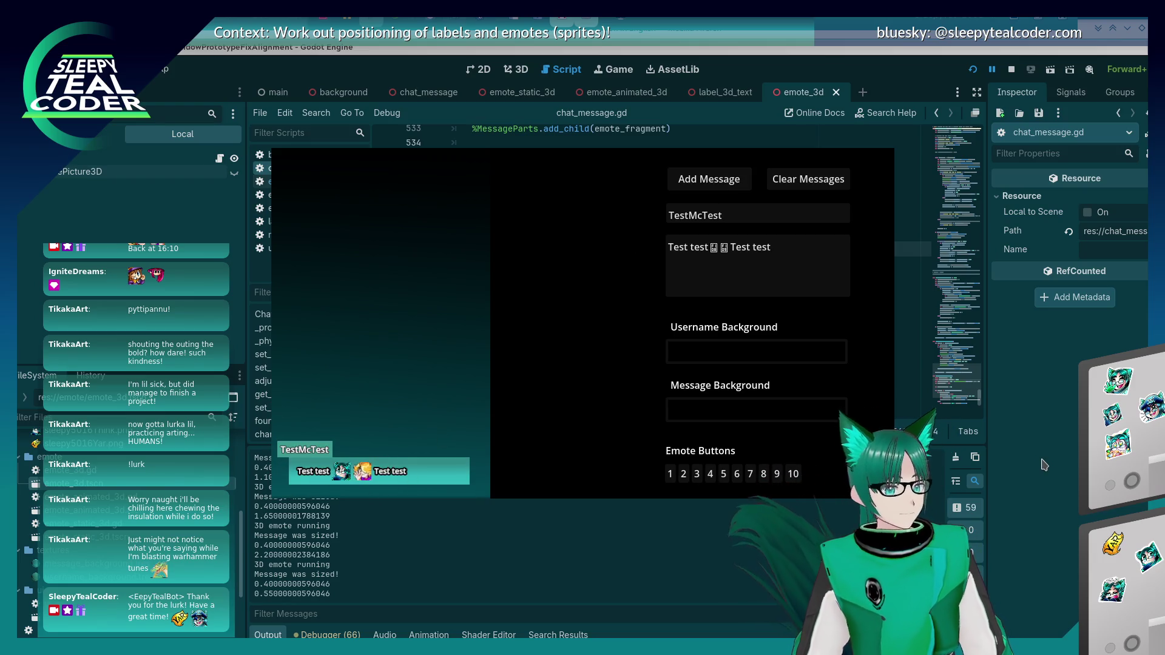
pyautogui.hotkey('alt', 'Tab')
pyautogui.scroll(-5, 767, 326)
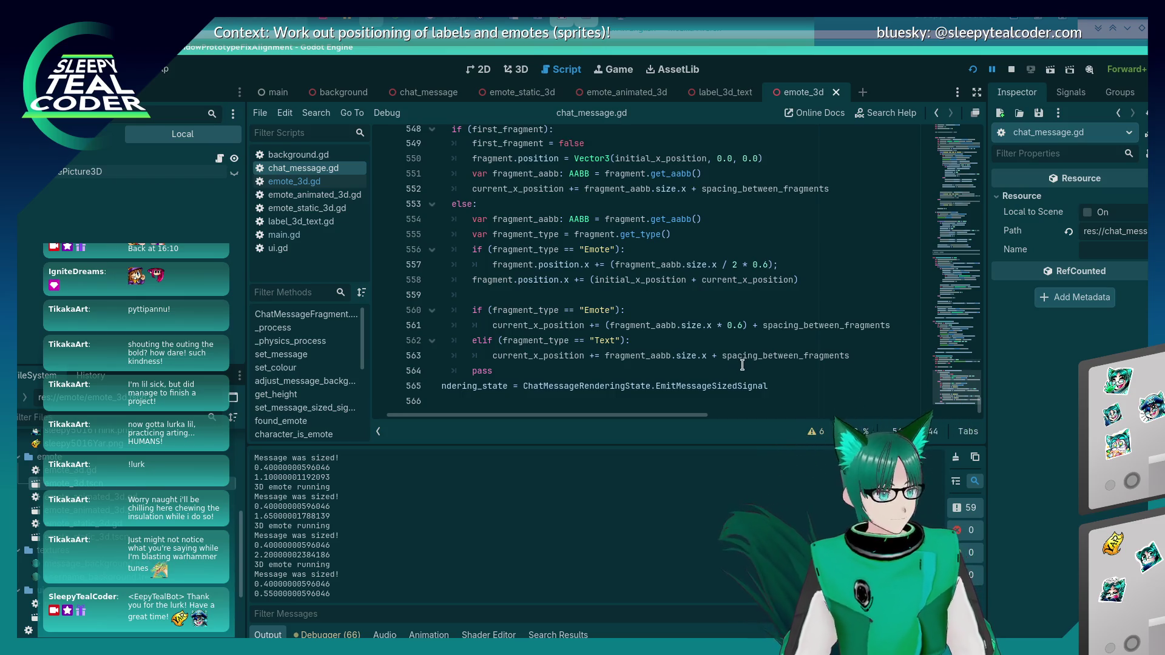
# Step: Start an elif branch for Text fragments below the emote offset, then delete the half-written line
pyautogui.moveTo(742, 361)
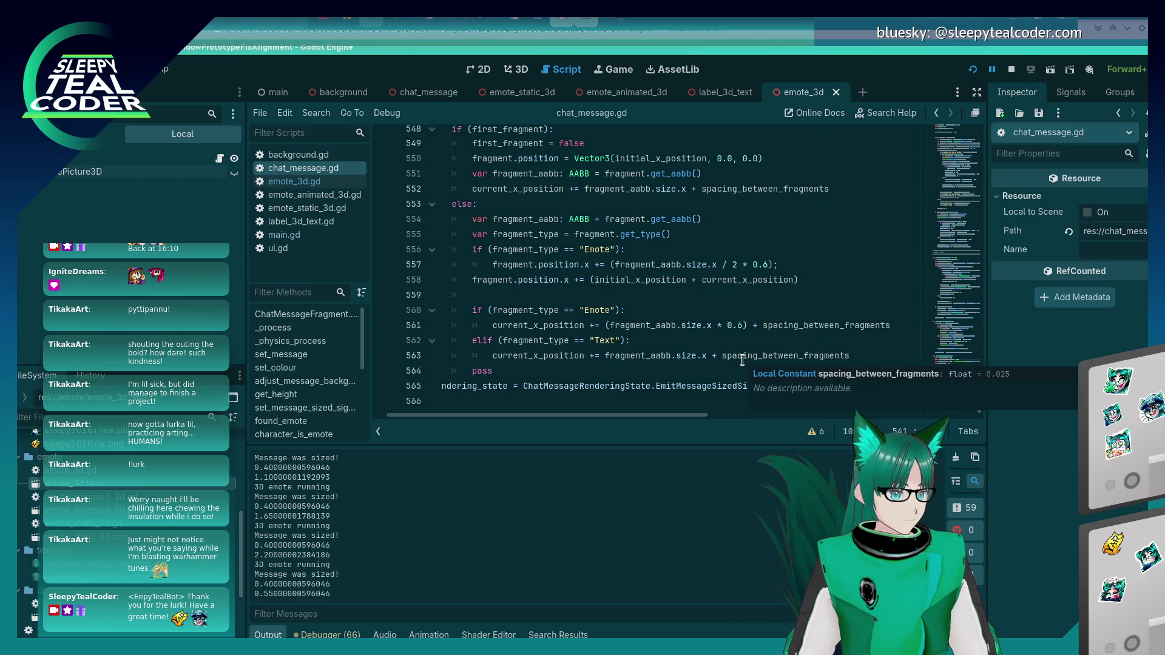
pyautogui.click(792, 263)
pyautogui.press('Return')
pyautogui.press('BackSpace')
pyautogui.write('elif (')
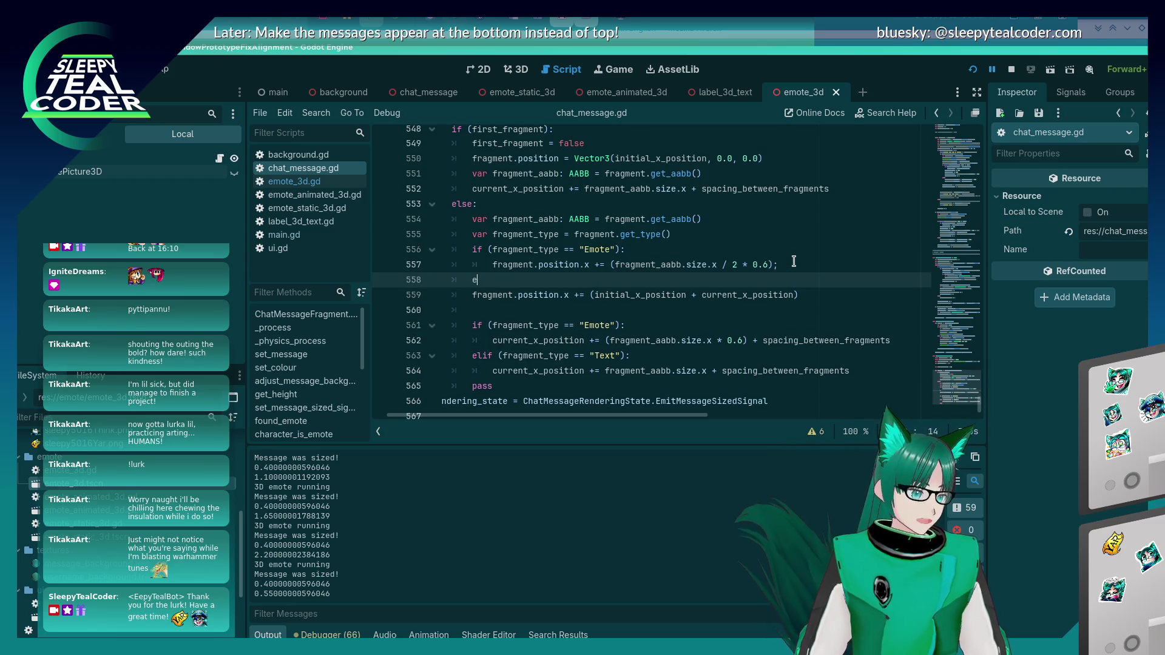
pyautogui.write('fragment_type ')
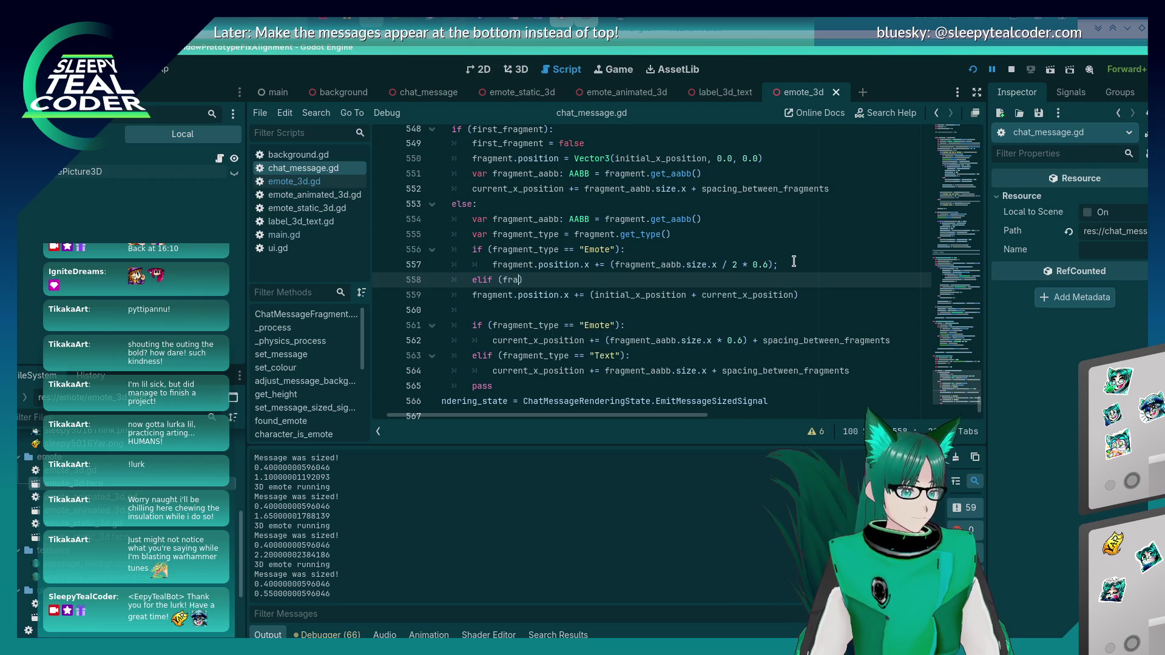
pyautogui.write('== "Te')
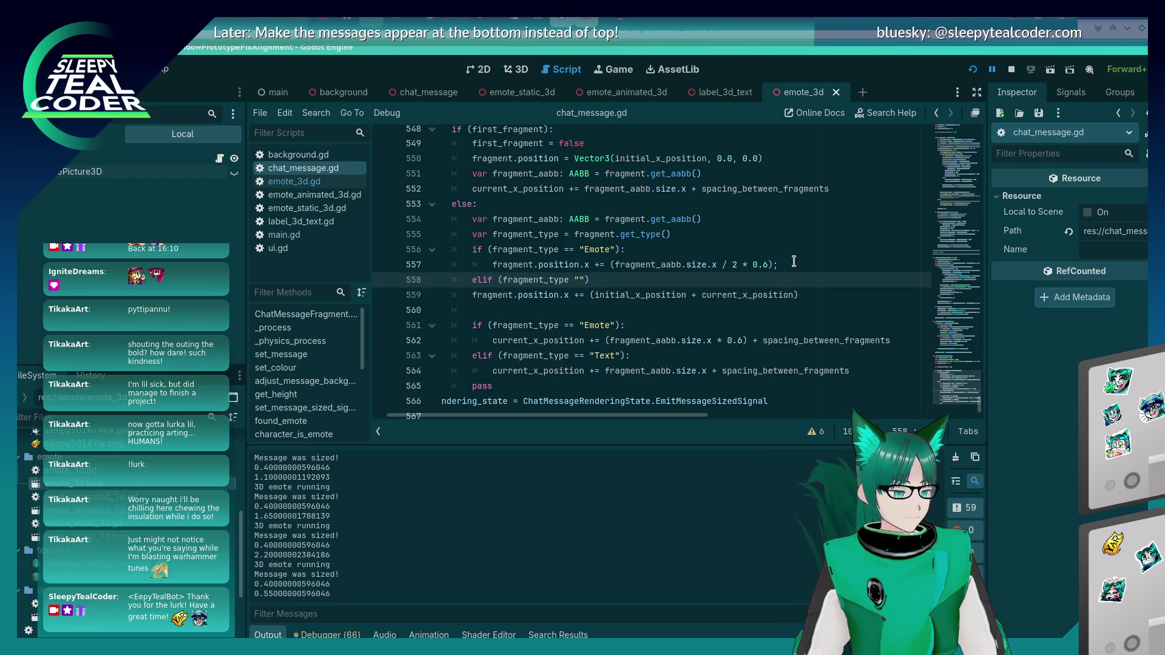
pyautogui.write('xt')
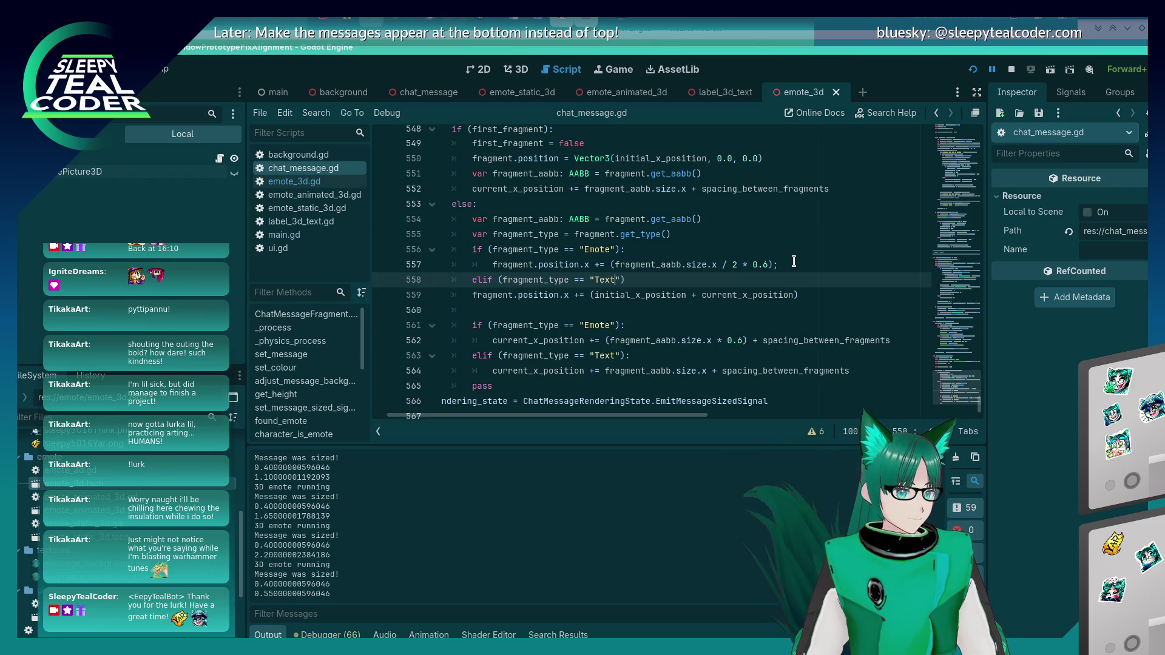
pyautogui.press('End')
pyautogui.hotkey('shift', 'Home')
pyautogui.press('BackSpace')
pyautogui.press('BackSpace')
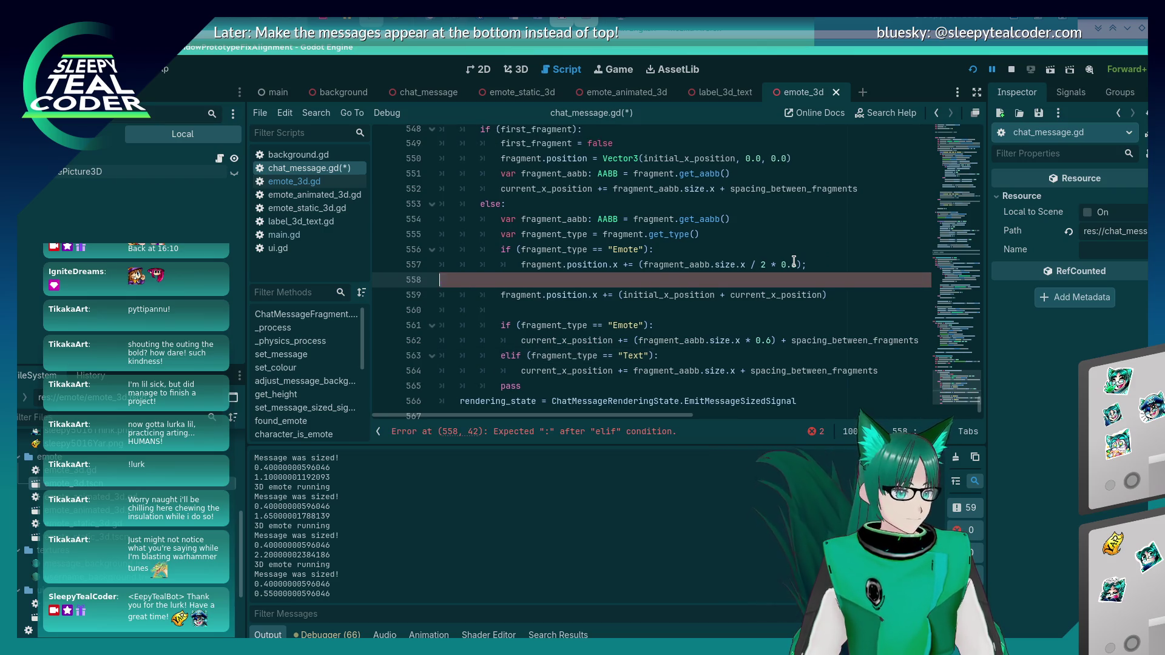
pyautogui.click(751, 358)
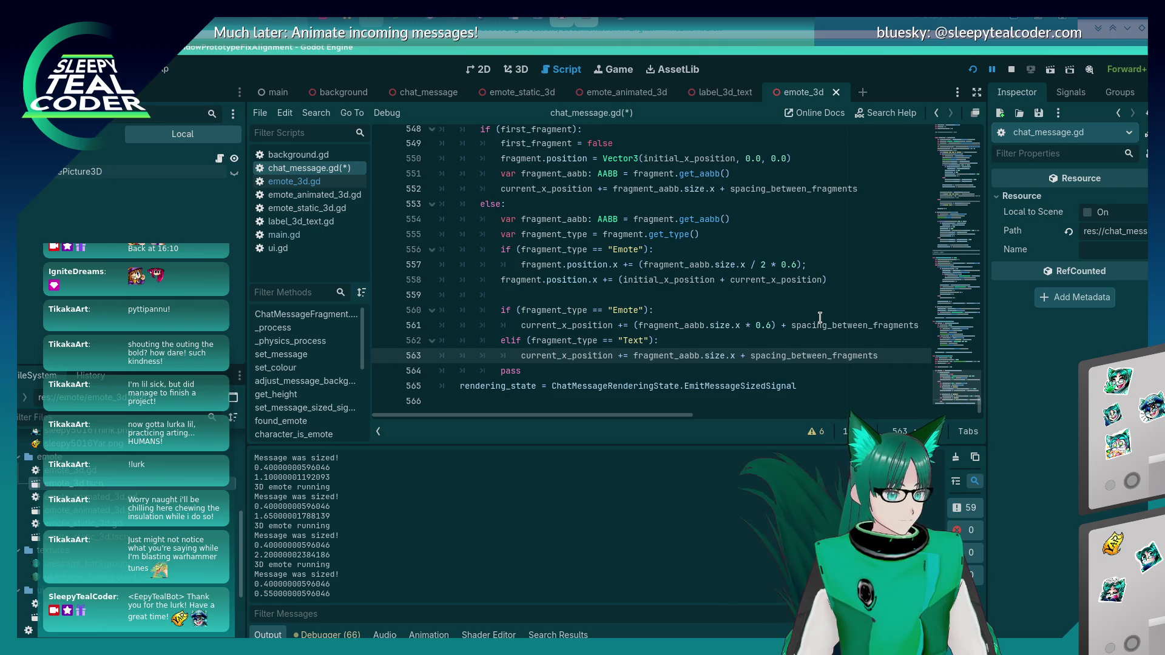
# Step: Add `elif (fragment_type == "Text"):` with `fragment.position.x += 0.01` below the emote offset and save
pyautogui.press('Up')
pyautogui.press('Up')
pyautogui.press('Up')
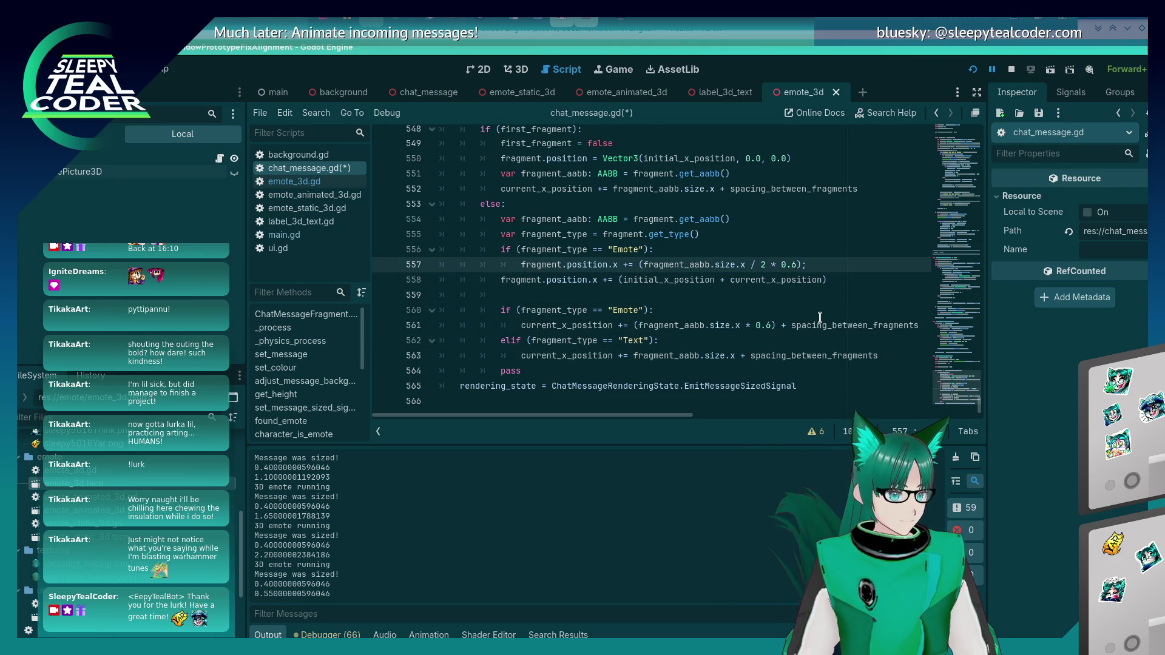
pyautogui.press('Return')
pyautogui.press('BackSpace')
pyautogui.write('elif (fragment')
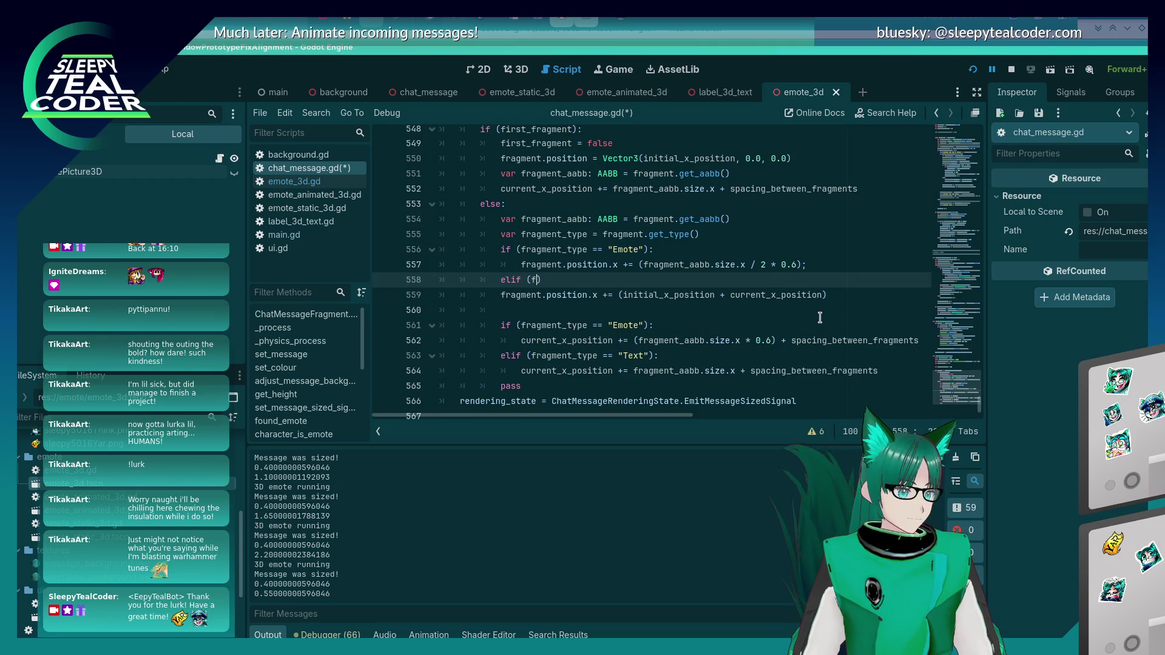
pyautogui.write('_type == "Tex')
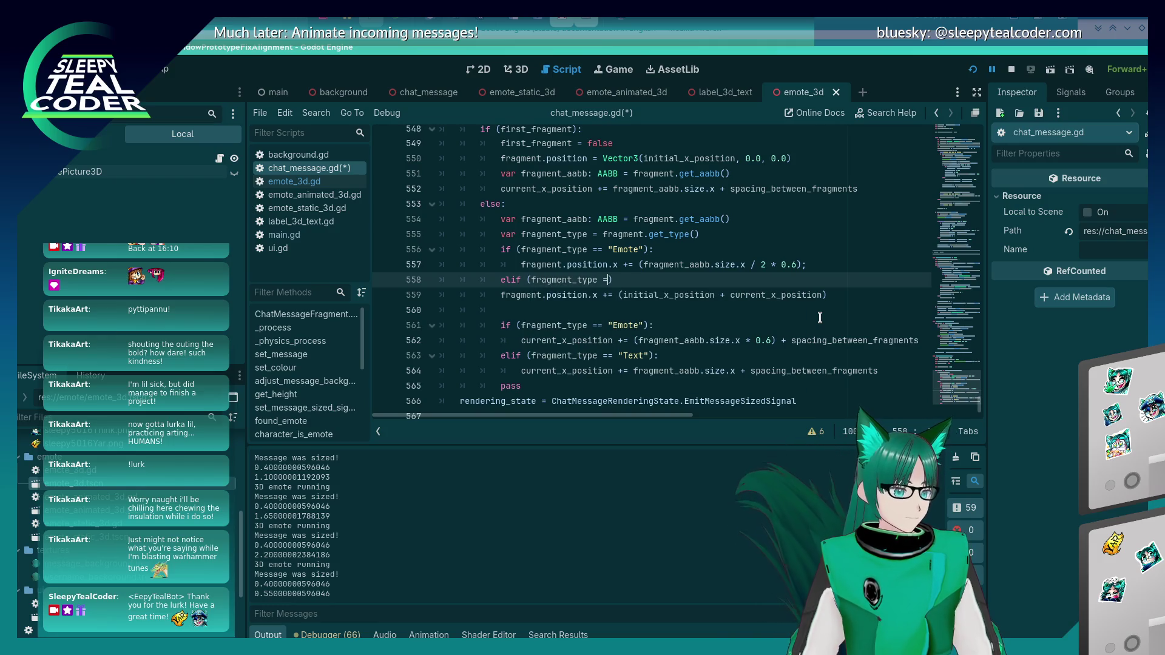
pyautogui.write('t"):')
pyautogui.press('Return')
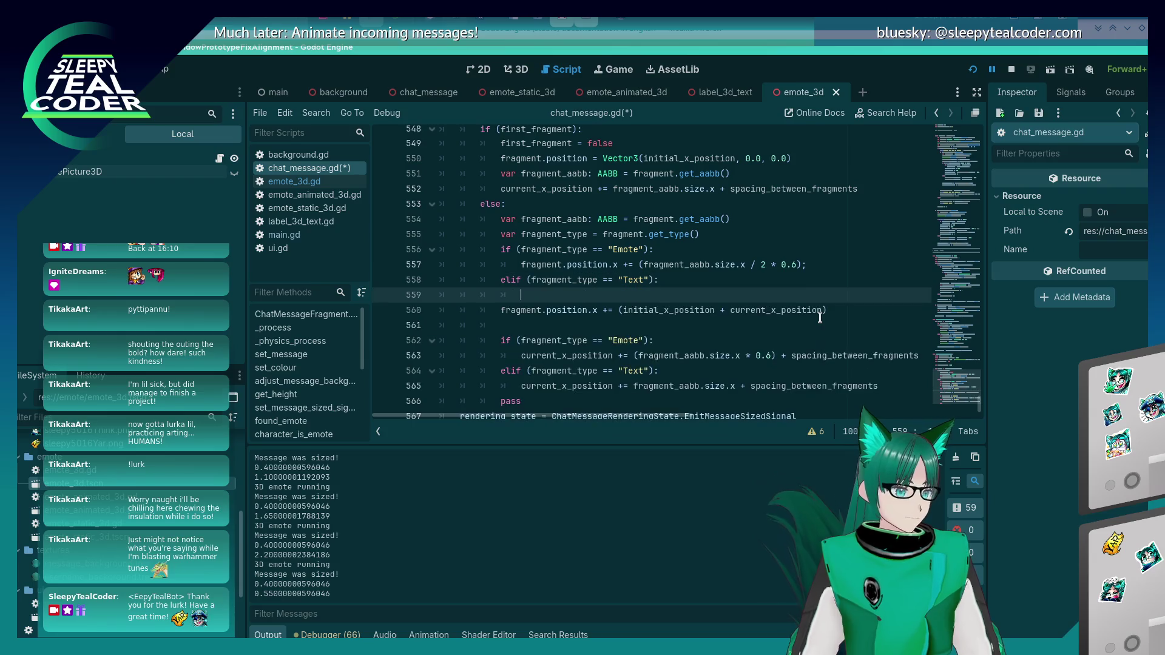
pyautogui.write('fragmen')
pyautogui.write('t.position.')
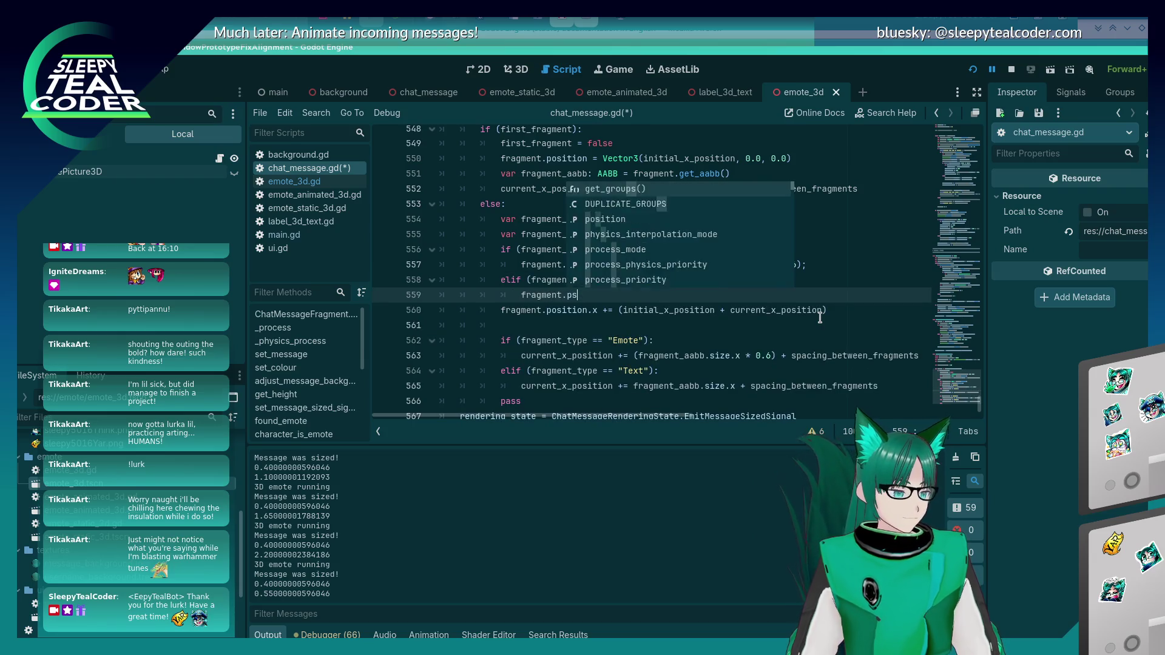
pyautogui.write('x +=')
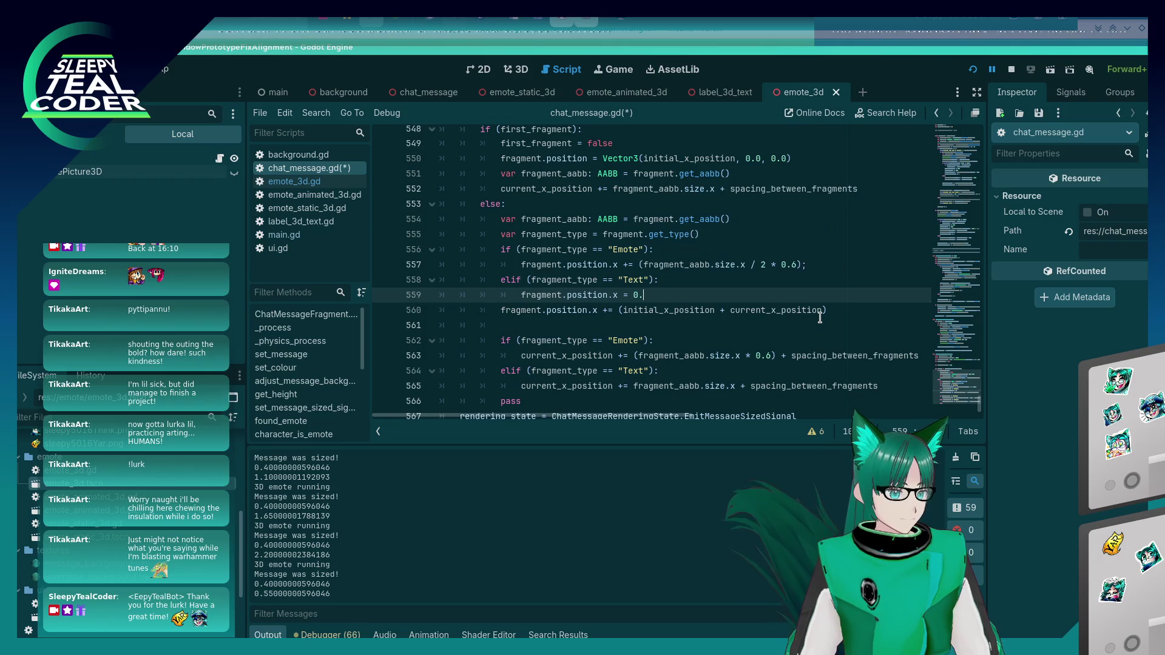
pyautogui.write(' 0.01')
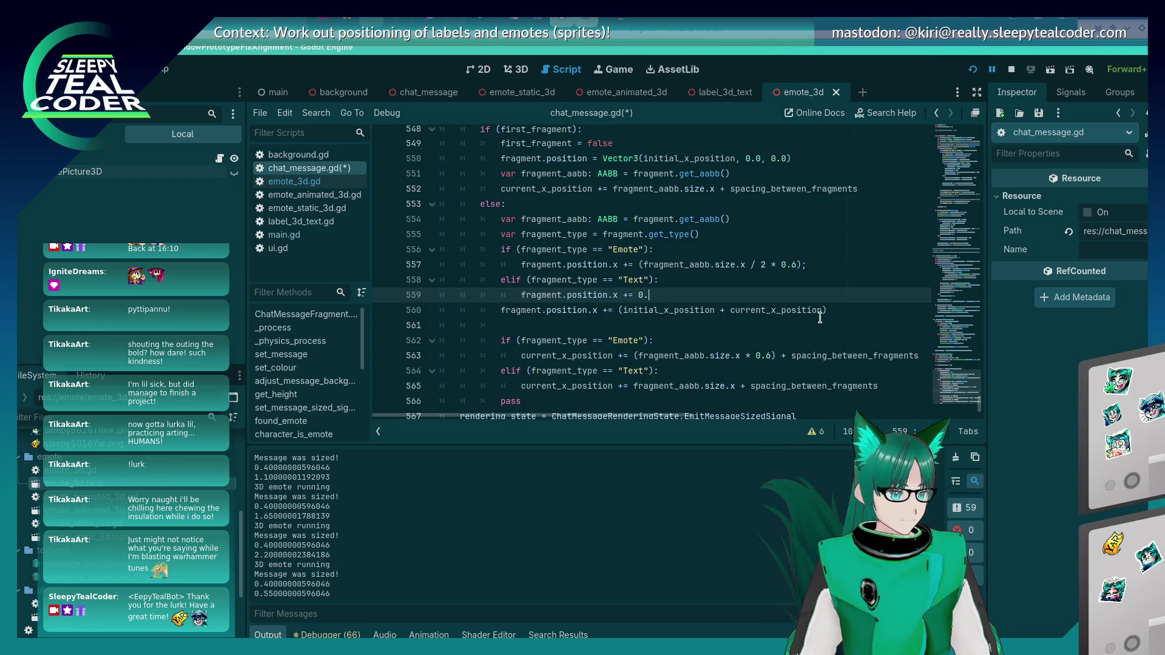
pyautogui.hotkey('ctrl', 's')
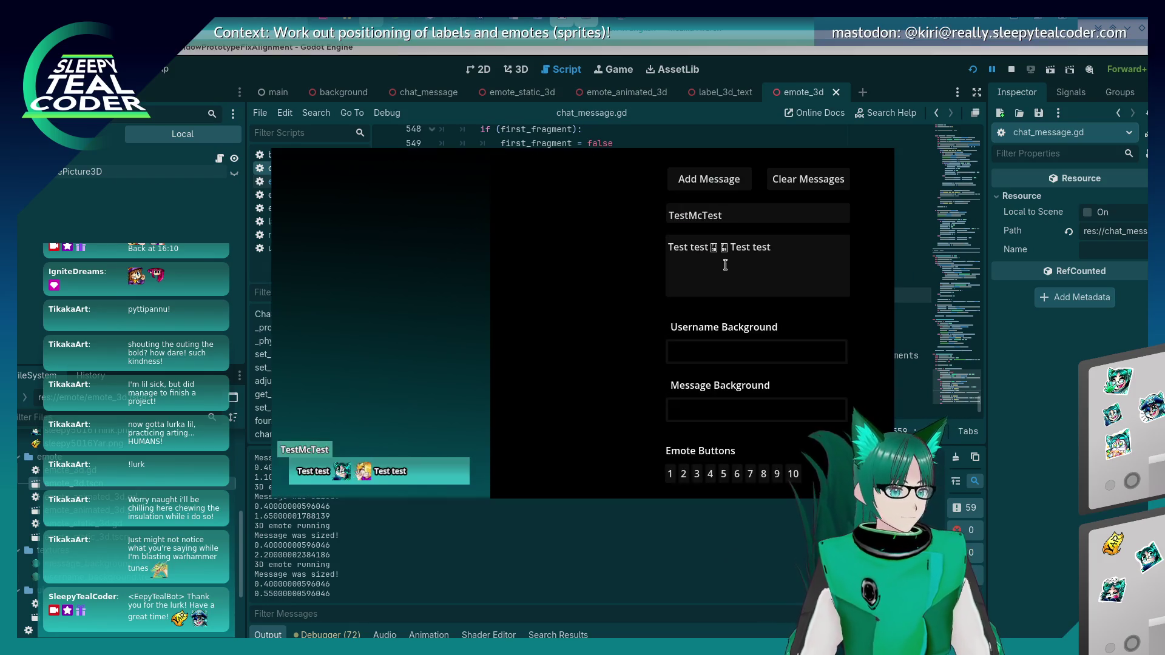
# Step: Post a test message, then append two emotes to the text and post it
pyautogui.click(721, 182)
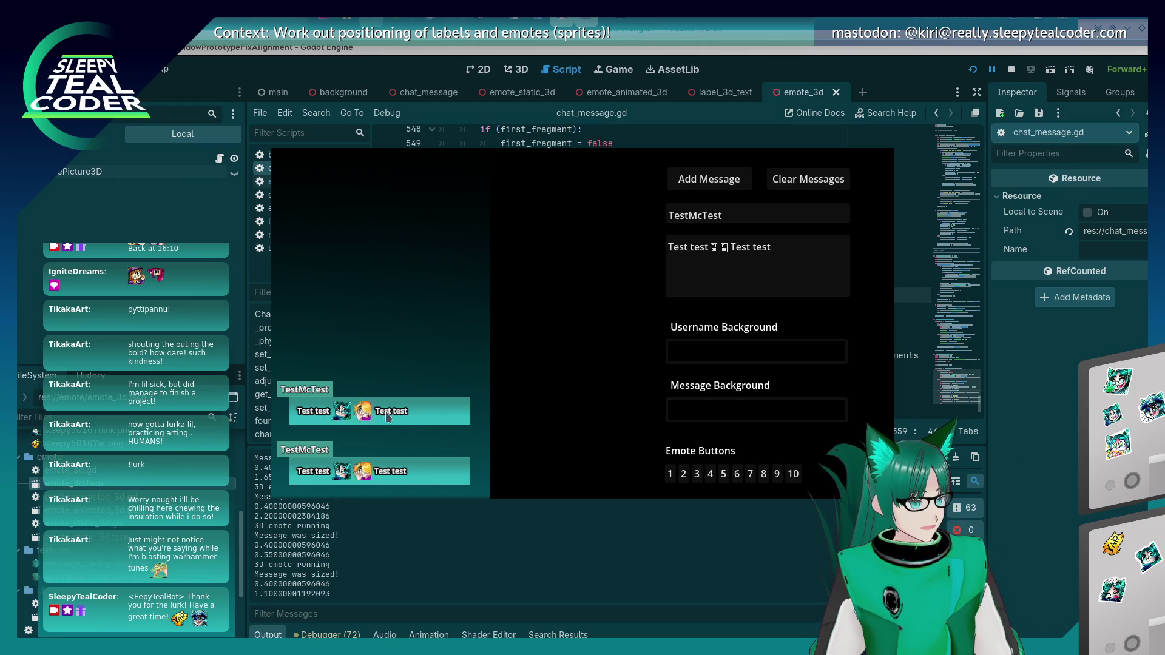
pyautogui.click(808, 276)
pyautogui.click(763, 473)
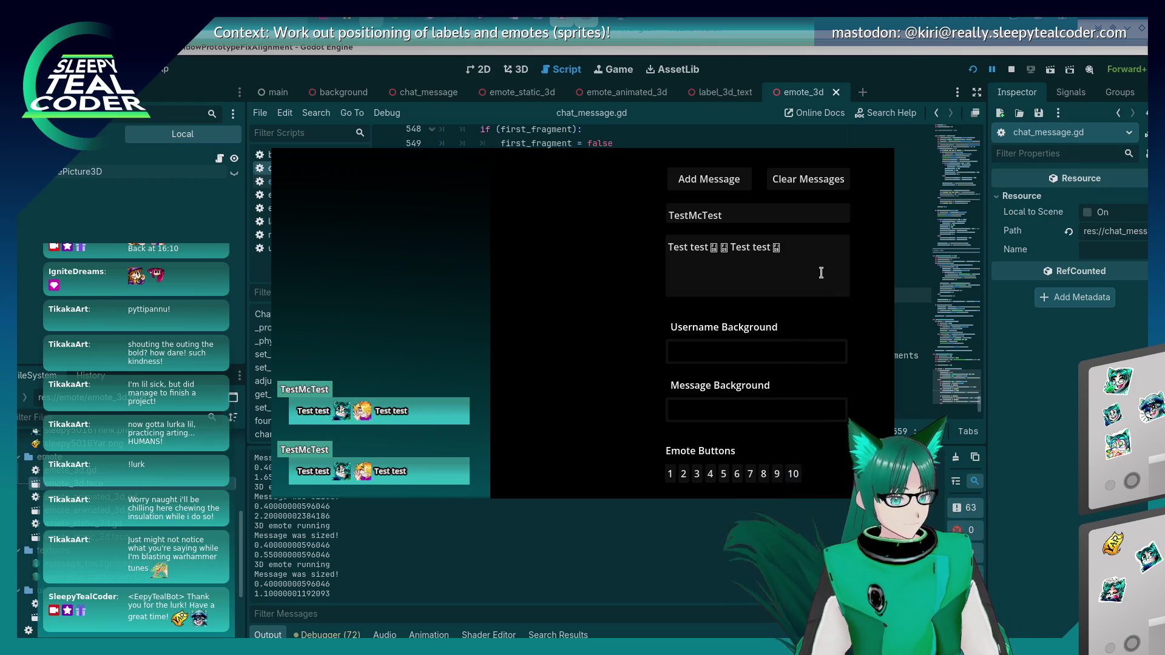
pyautogui.click(776, 473)
pyautogui.click(722, 177)
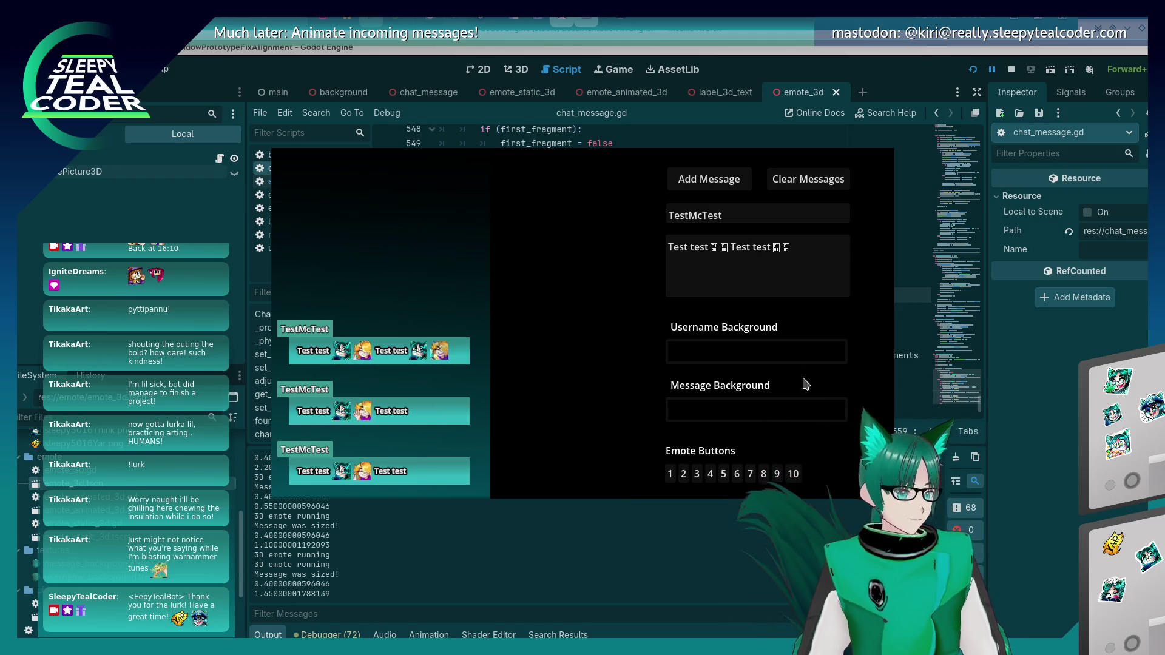
# Step: Replace the last emote with 'Aaaaaaaaaaa' and post the message
pyautogui.click(789, 279)
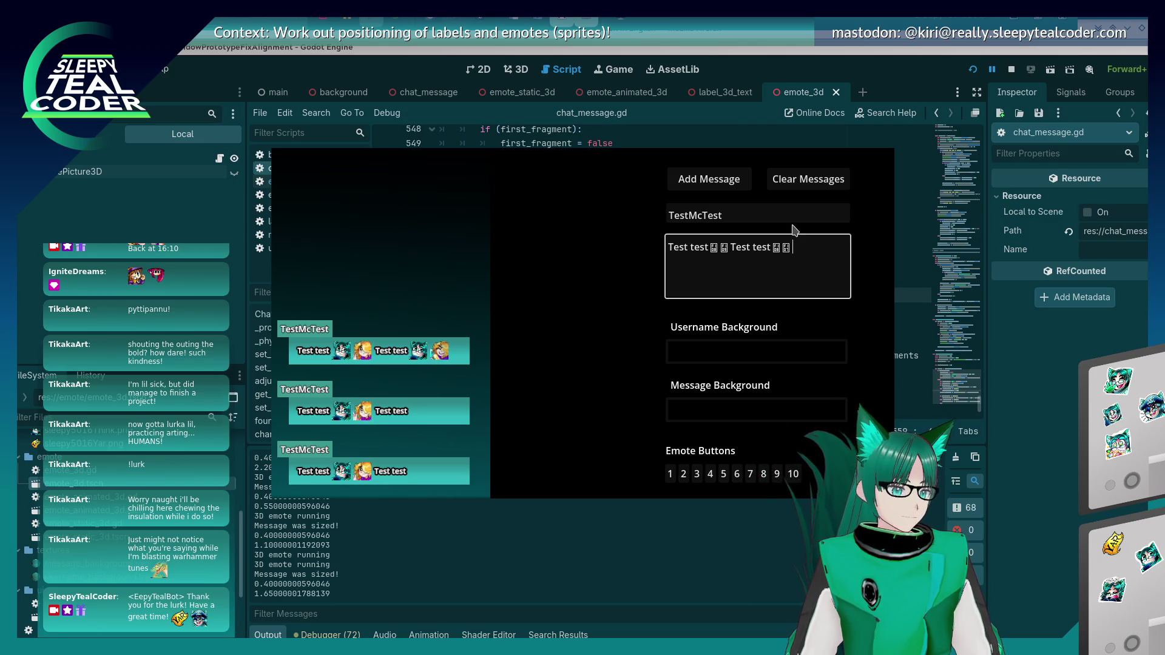
pyautogui.press('BackSpace')
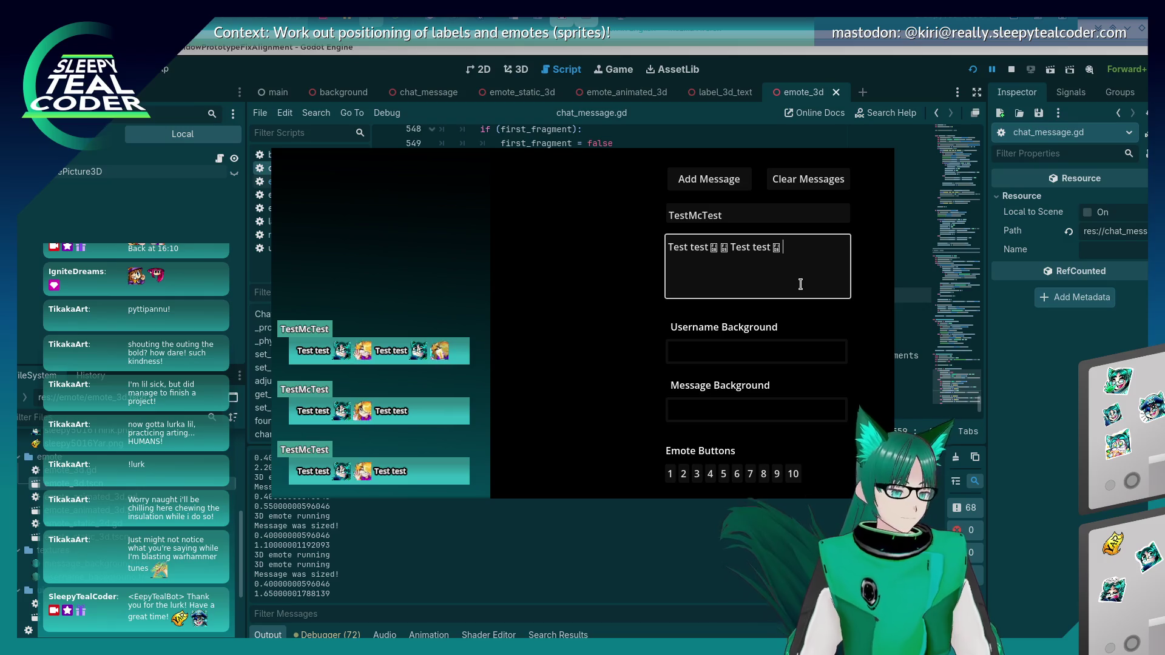
pyautogui.write('Aaaaaaaaaaa')
pyautogui.click(709, 179)
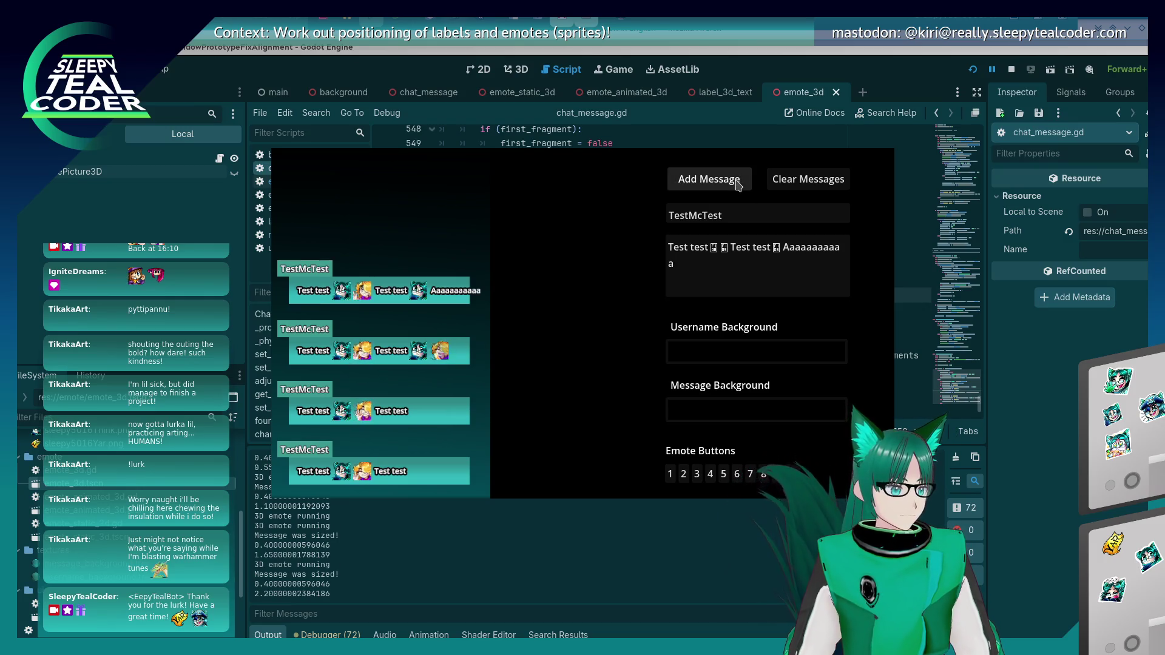
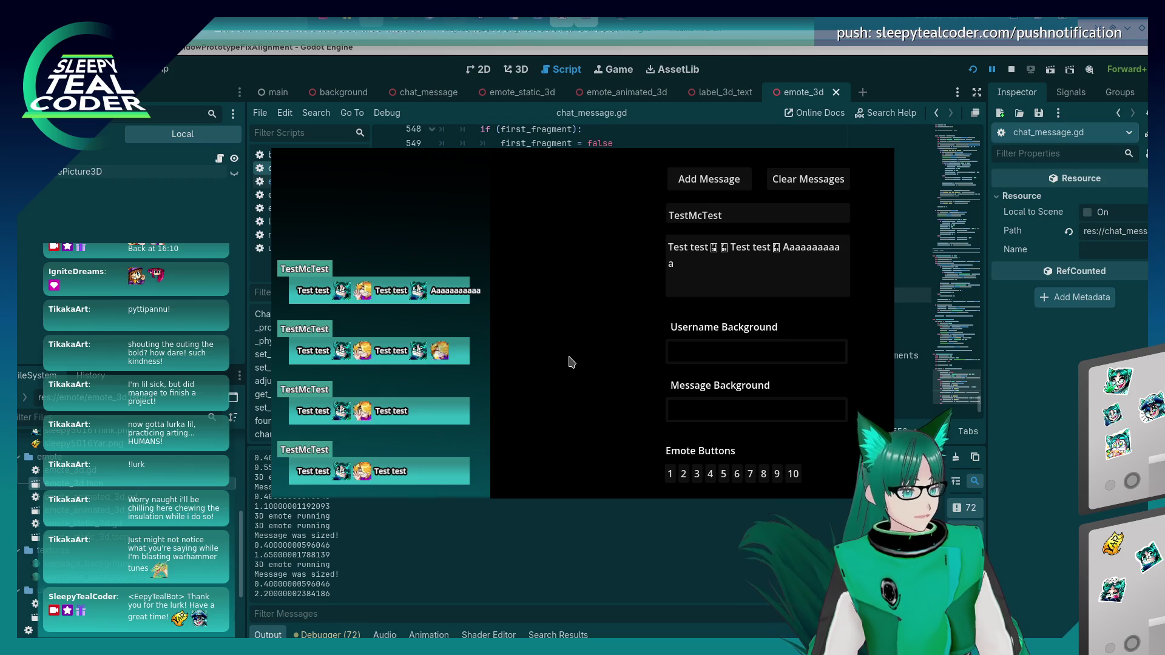
# Step: Bring the running SleepyTealCoderChatWindowPrototypeFixAlignment (DEBUG) window forward and enable Camera Override
pyautogui.hotkey('alt', 'Tab')
pyautogui.hotkey('alt', 'Tab')
pyautogui.hotkey('alt', 'shift', 'Tab')
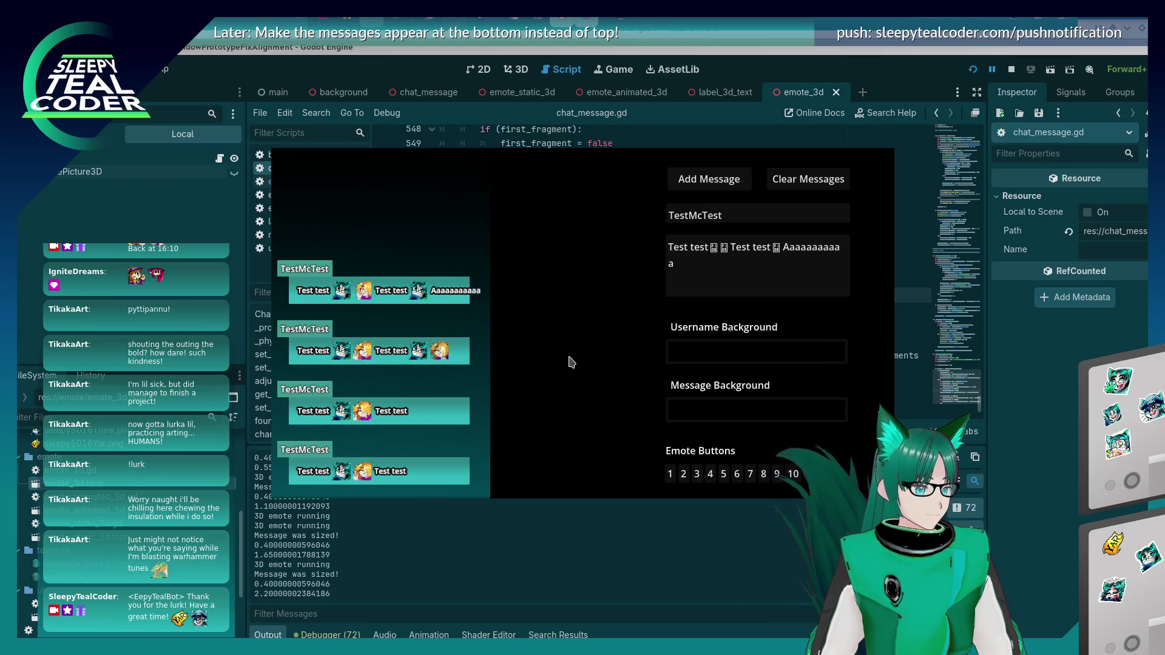
pyautogui.hotkey('alt', 'Tab')
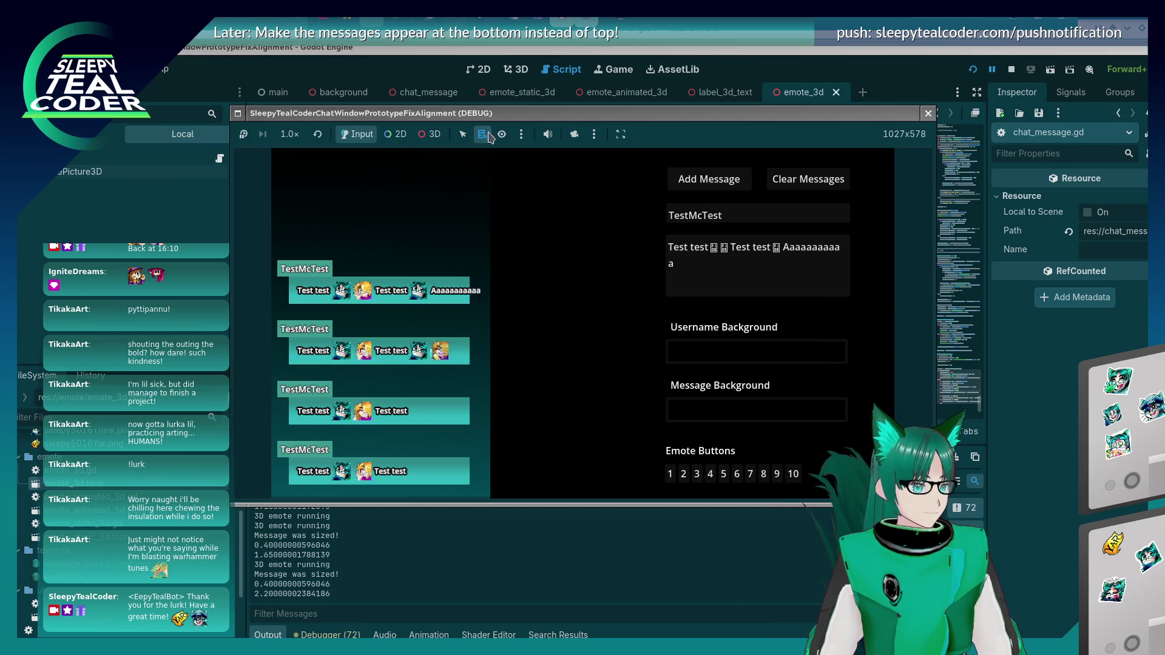
pyautogui.click(572, 136)
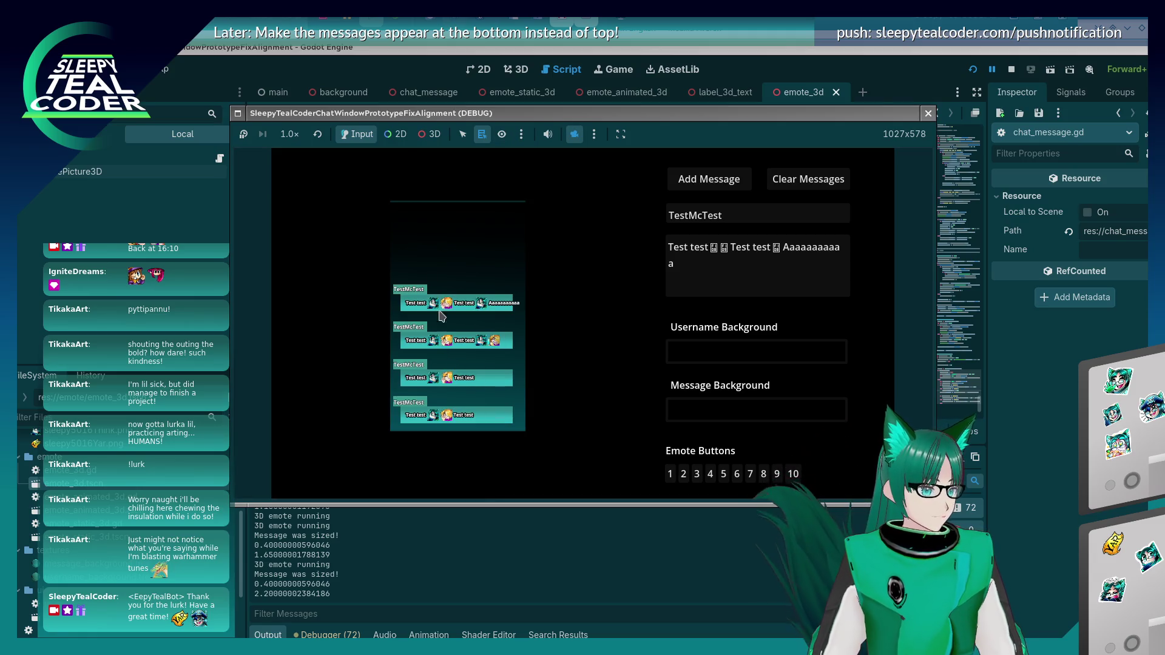
# Step: Switch to 3D, reset the 3D camera to a front view and zoom onto the messages
pyautogui.click(418, 135)
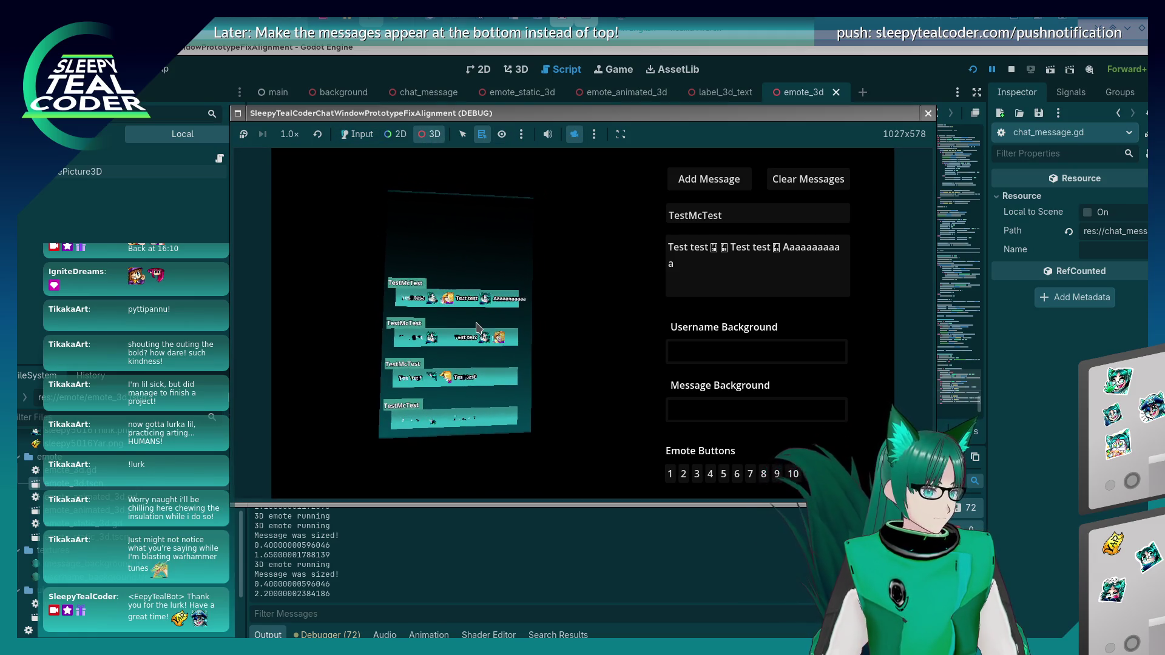
pyautogui.click(594, 134)
pyautogui.click(595, 169)
pyautogui.scroll(2, 467, 328)
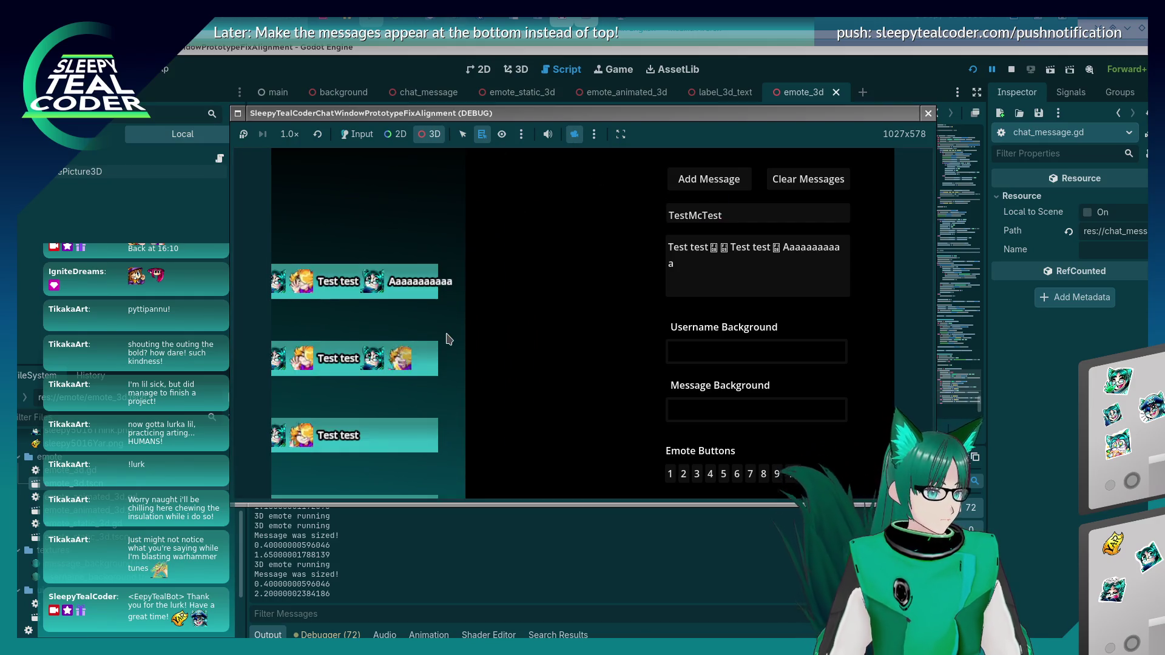
pyautogui.scroll(2, 529, 328)
pyautogui.moveTo(530, 329); pyautogui.dragTo(449, 335)
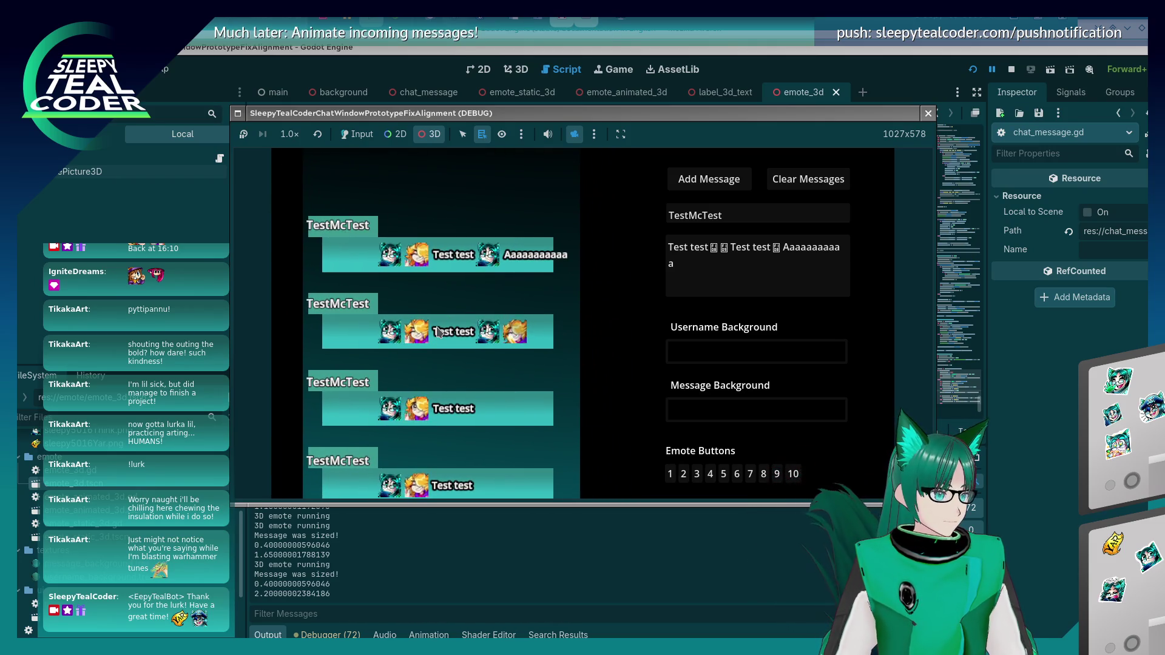
pyautogui.scroll(2, 431, 341)
# Step: Reveal the McTest username labels and lay the pixel ruler beneath the second message
pyautogui.moveTo(427, 346); pyautogui.dragTo(465, 346)
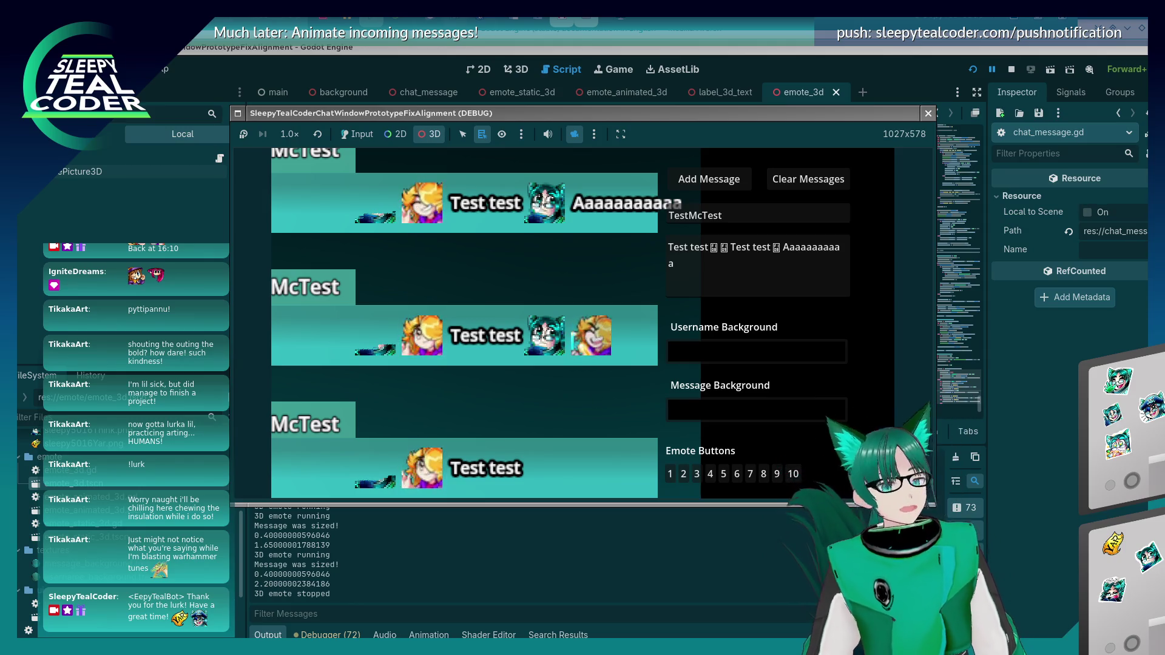
pyautogui.moveTo(1125, 173)
pyautogui.mouseDown()
pyautogui.moveTo(884, 239)
pyautogui.moveTo(793, 369)
pyautogui.moveTo(534, 390)
pyautogui.moveTo(518, 380)
pyautogui.mouseUp()
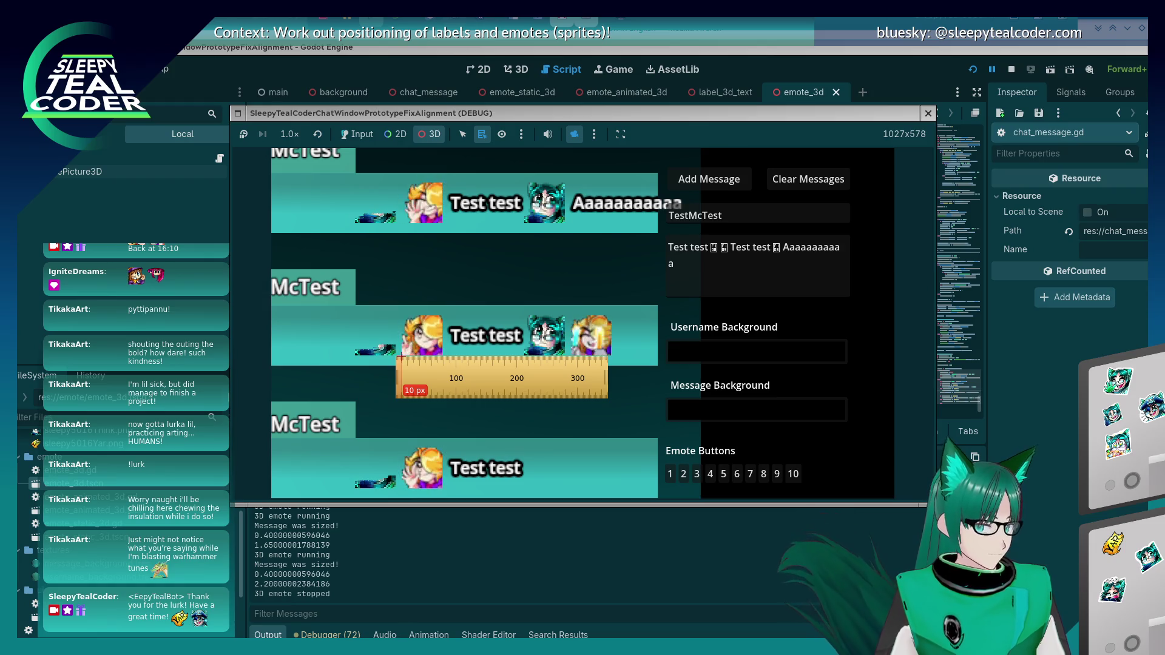
pyautogui.moveTo(463, 370); pyautogui.dragTo(628, 371)
# Step: Nudge the ruler pixel by pixel to measure the gaps between emotes and text
pyautogui.press('Right')
pyautogui.press('Right')
pyautogui.press('Right')
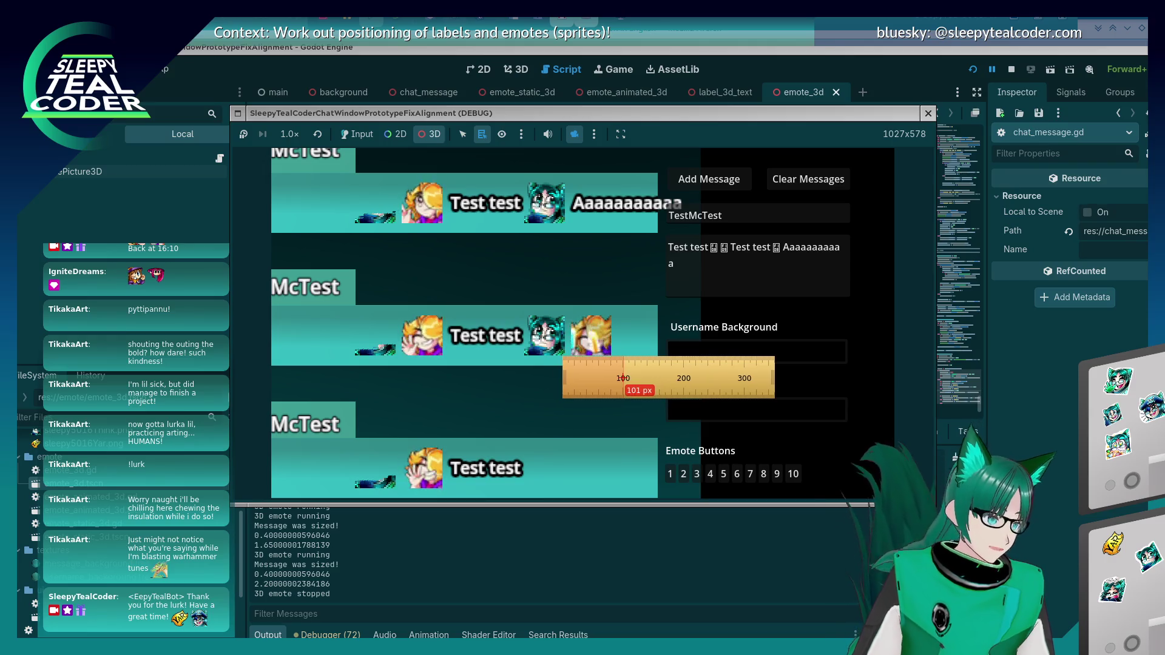
pyautogui.press('Right')
pyautogui.press('Right')
pyautogui.press('Right')
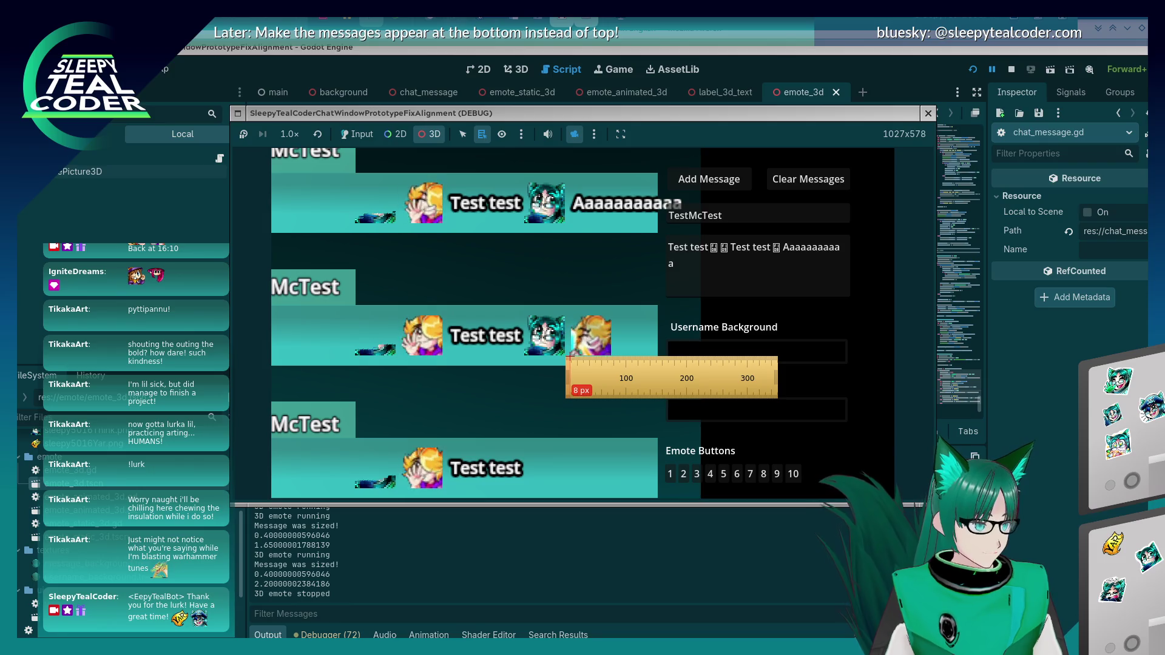
pyautogui.press('Left')
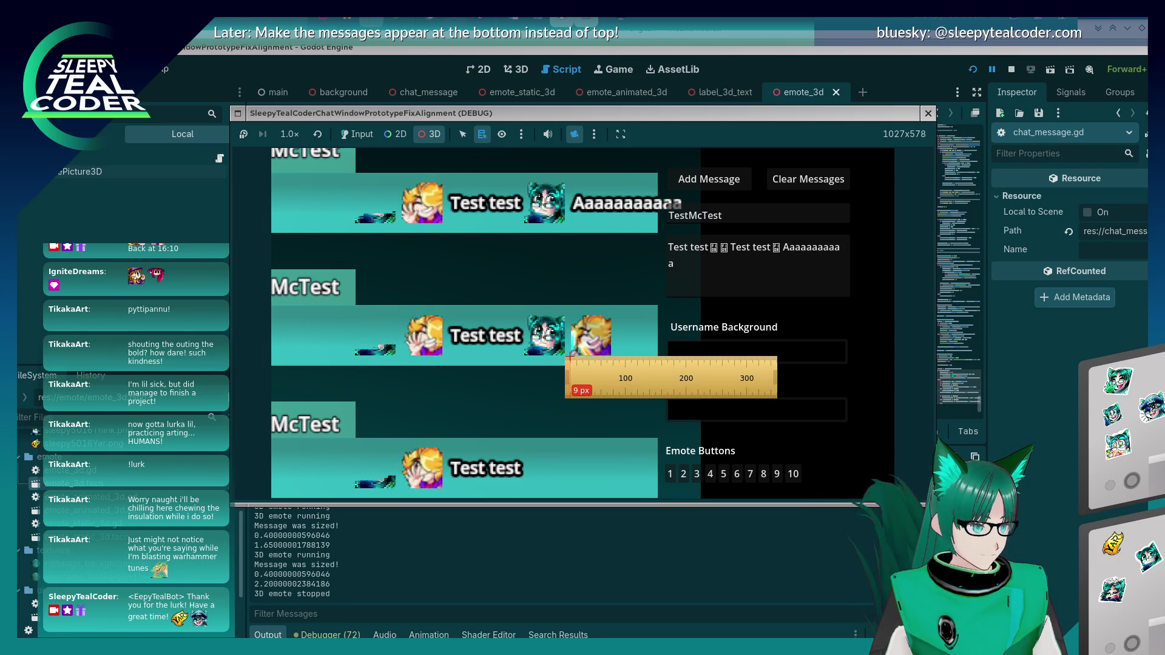
pyautogui.press('Right')
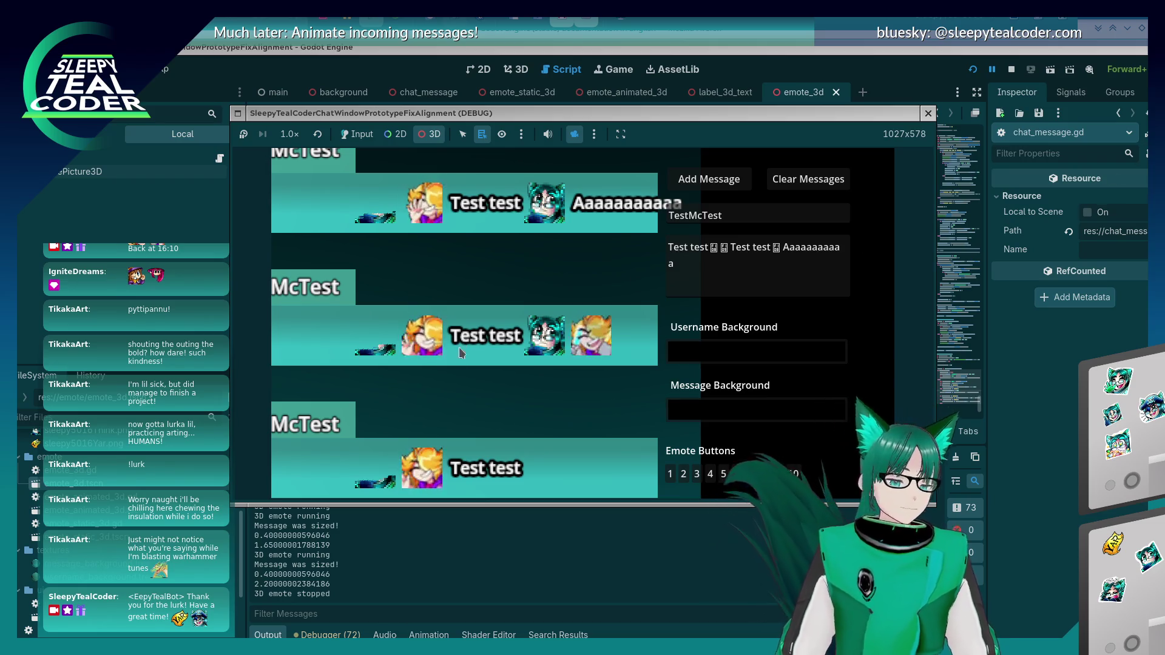
pyautogui.click(449, 366)
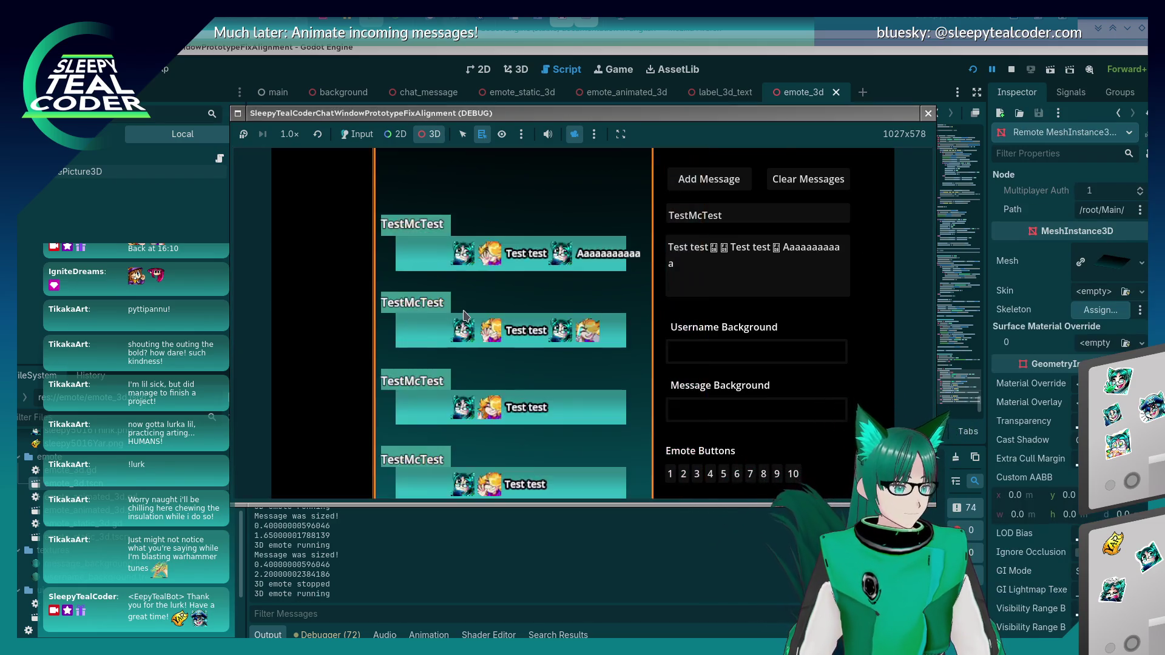
# Step: Turn off Camera Override so the game uses its own camera and accepts input
pyautogui.scroll(-3, 461, 328)
pyautogui.click(356, 134)
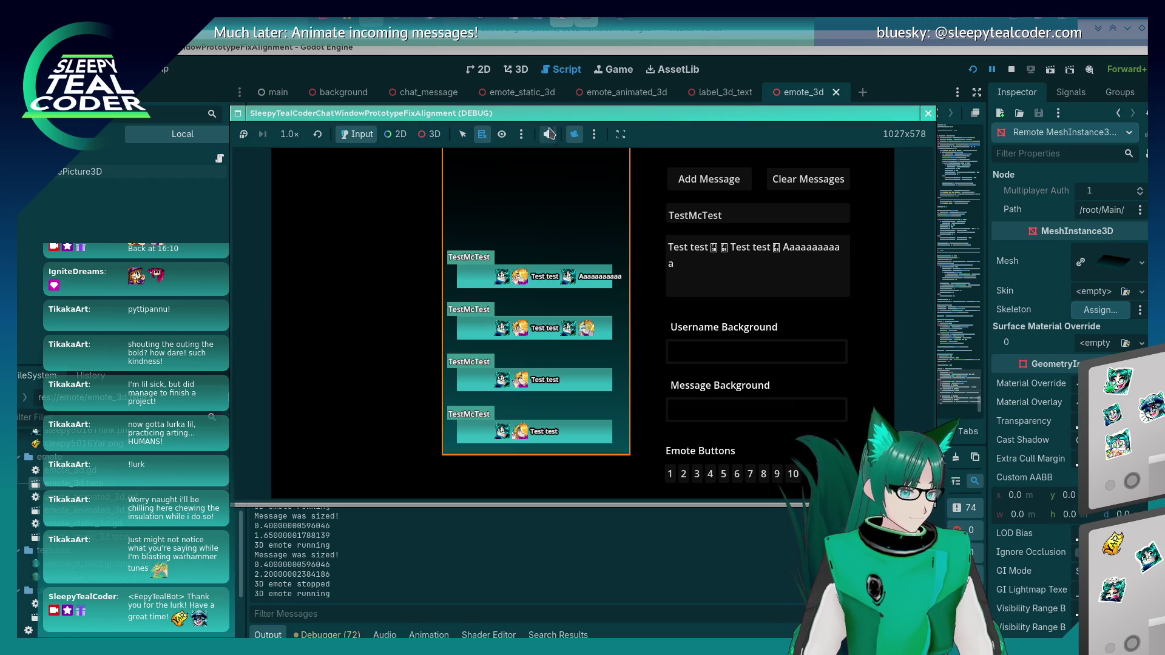
pyautogui.click(574, 134)
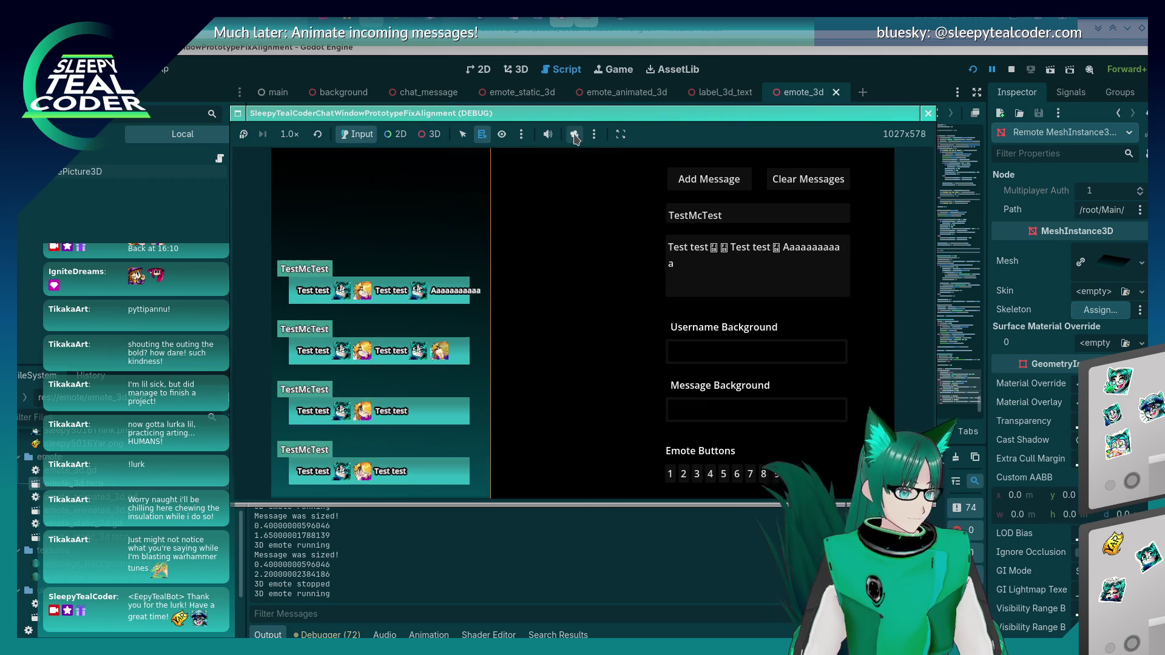
pyautogui.click(423, 139)
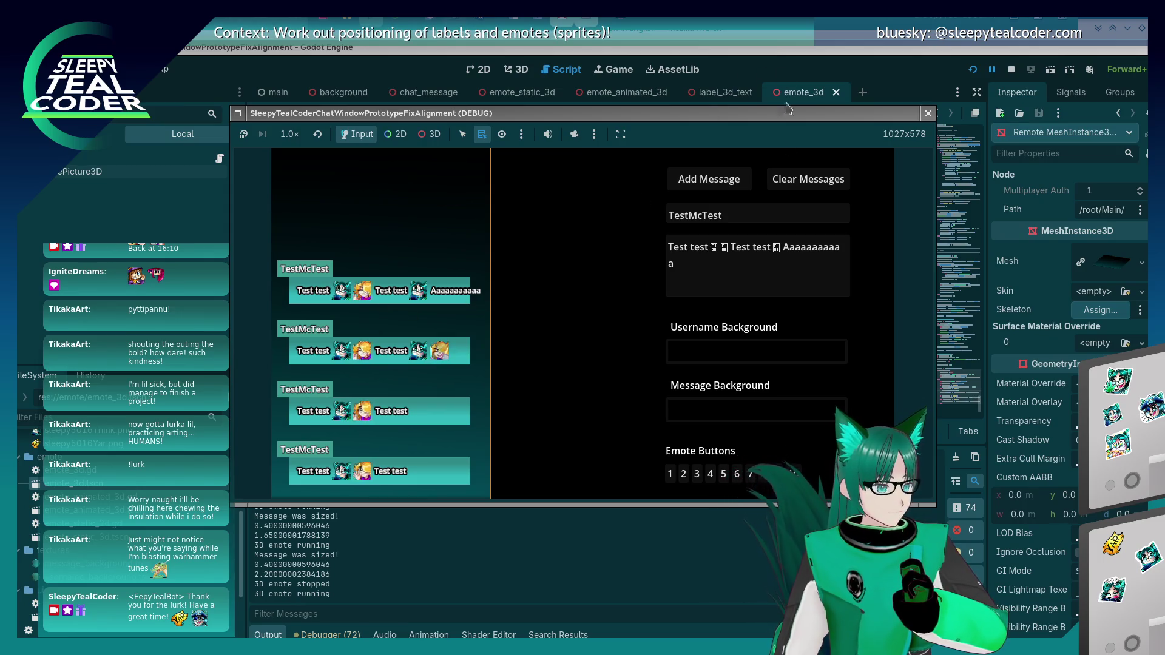
# Step: Append two more emotes, post the test message, and return to chat_message.gd
pyautogui.click(722, 475)
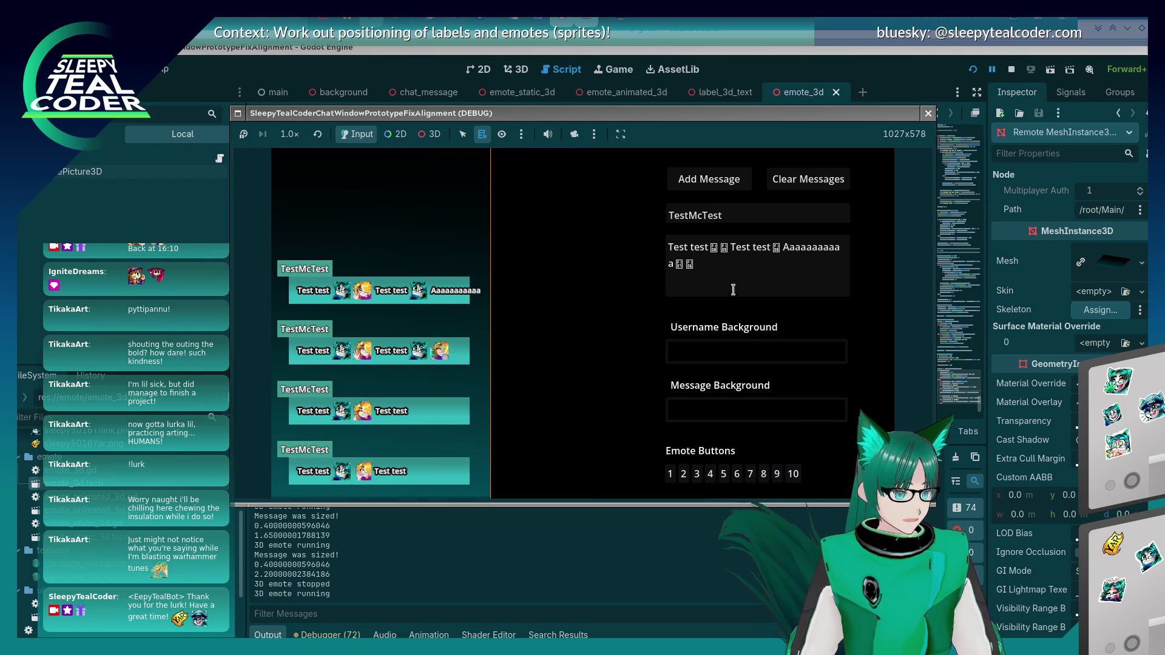
pyautogui.click(723, 476)
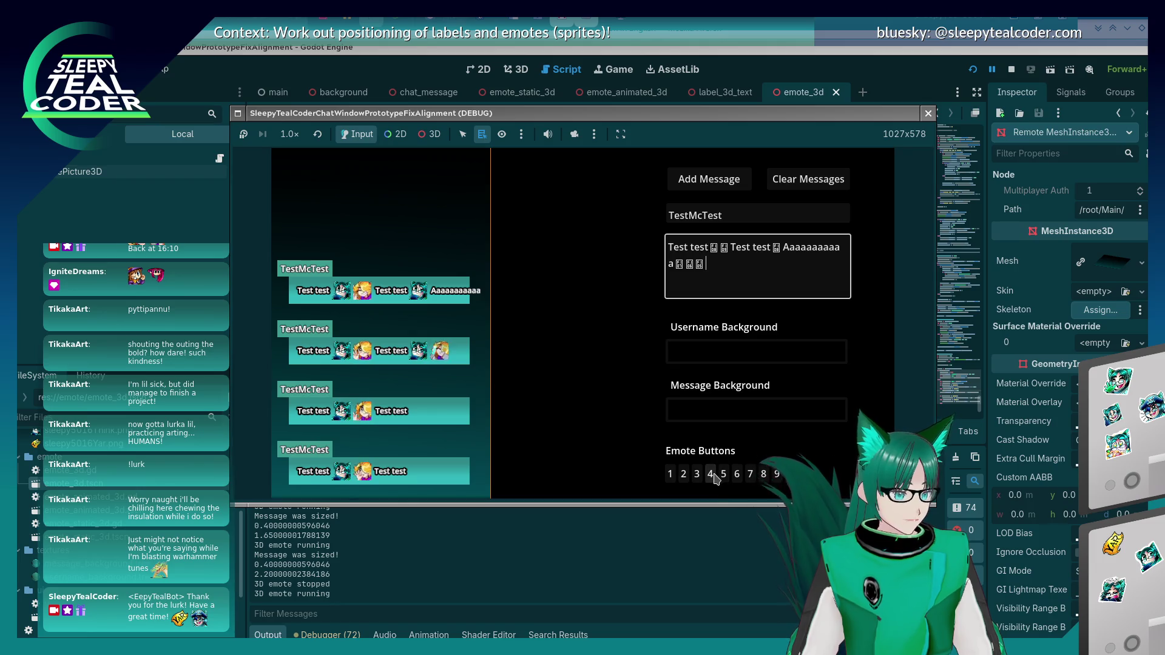
pyautogui.click(709, 179)
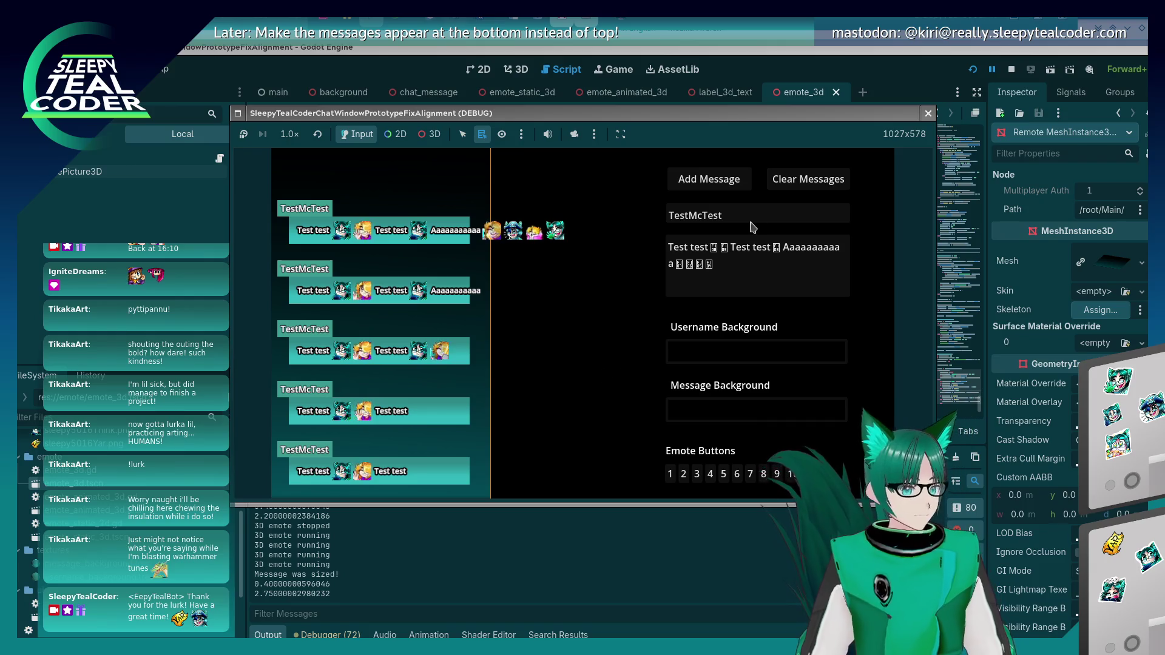
pyautogui.click(808, 179)
pyautogui.click(833, 54)
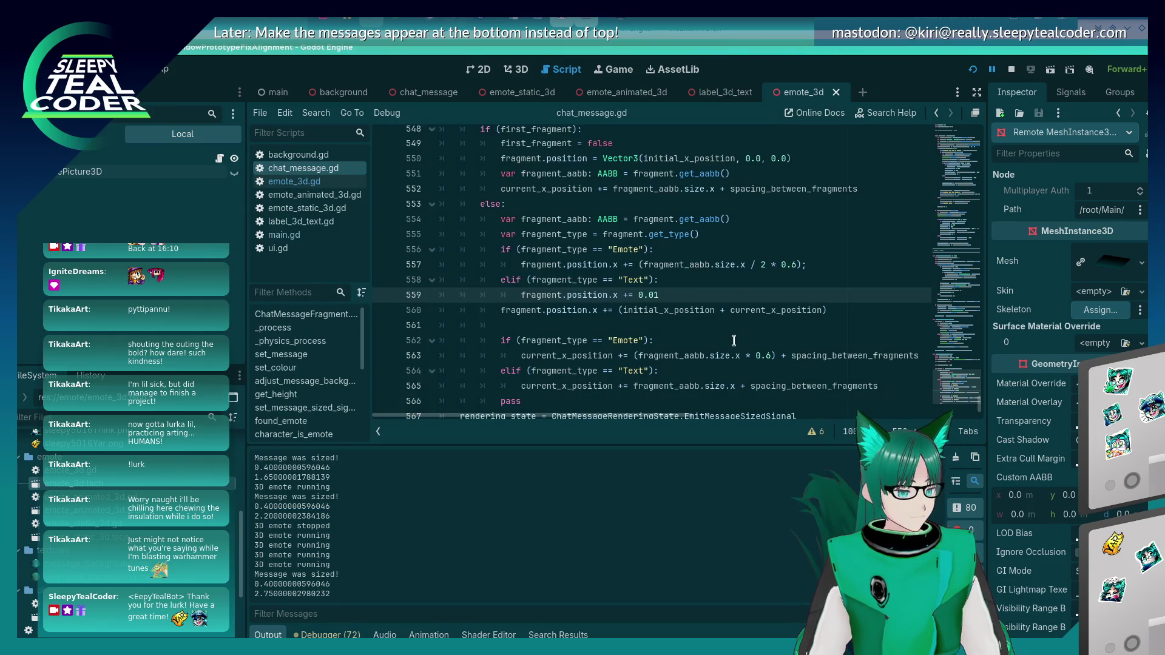
# Step: Review the text-fragment spacing code on line 565 of chat_message.gd
pyautogui.click(751, 385)
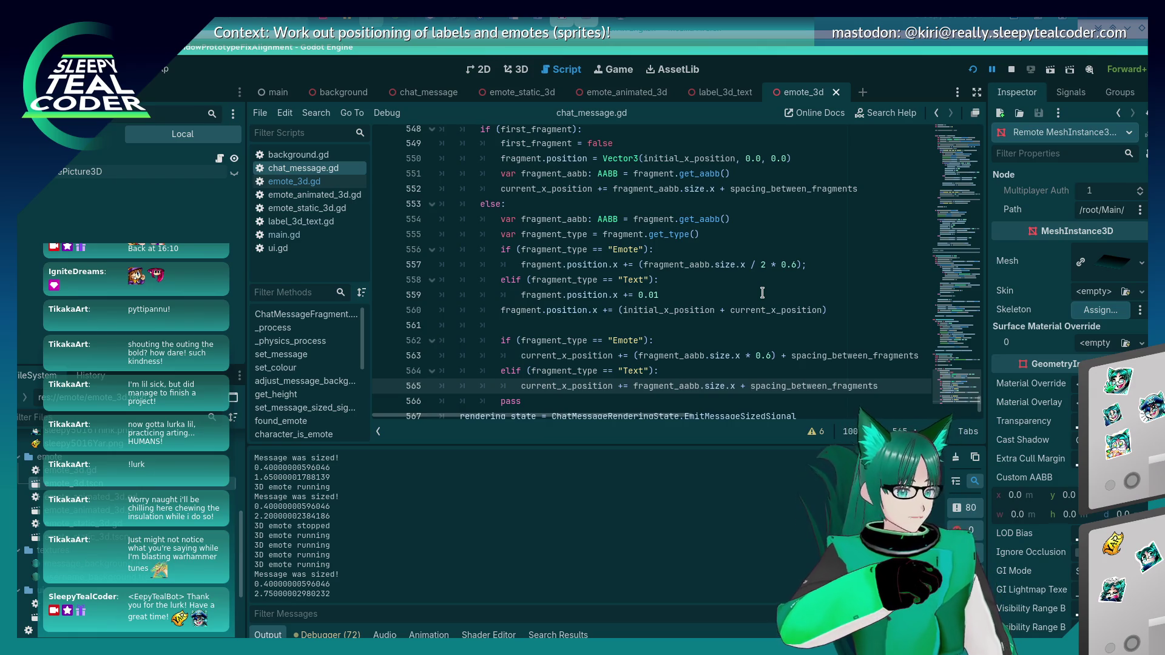
pyautogui.hotkey('alt', 'Tab')
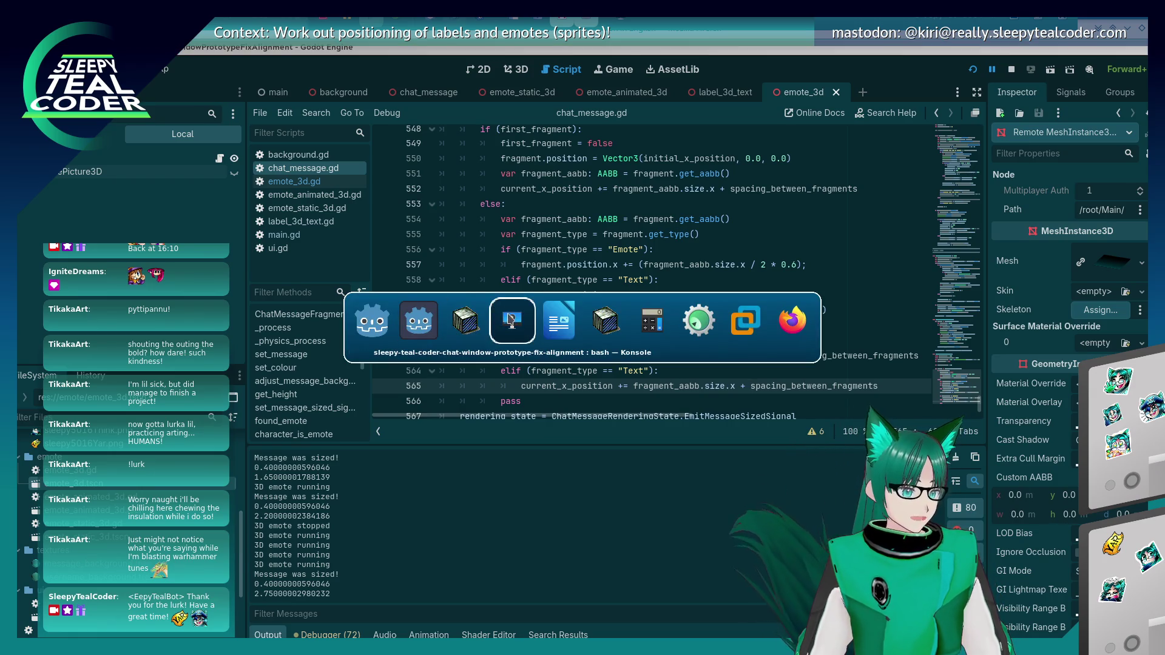
# Step: Rerun git add chat_message.gd and confirm it is staged with git status
pyautogui.press('Up')
pyautogui.press('Up')
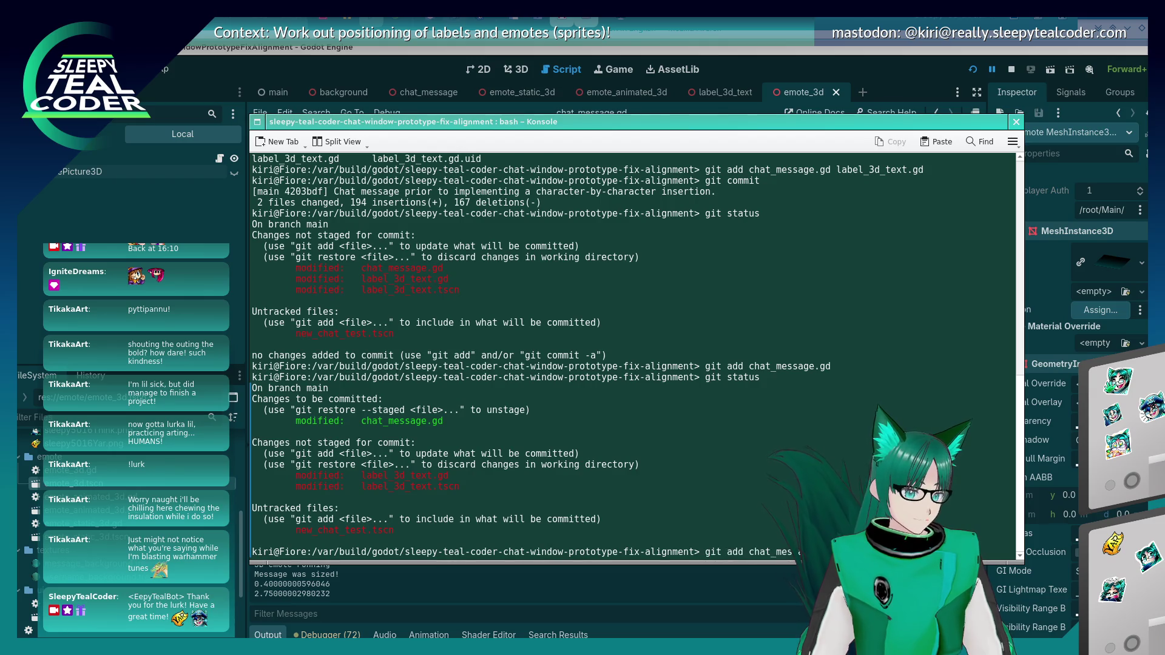
pyautogui.press('Return')
pyautogui.write('git s')
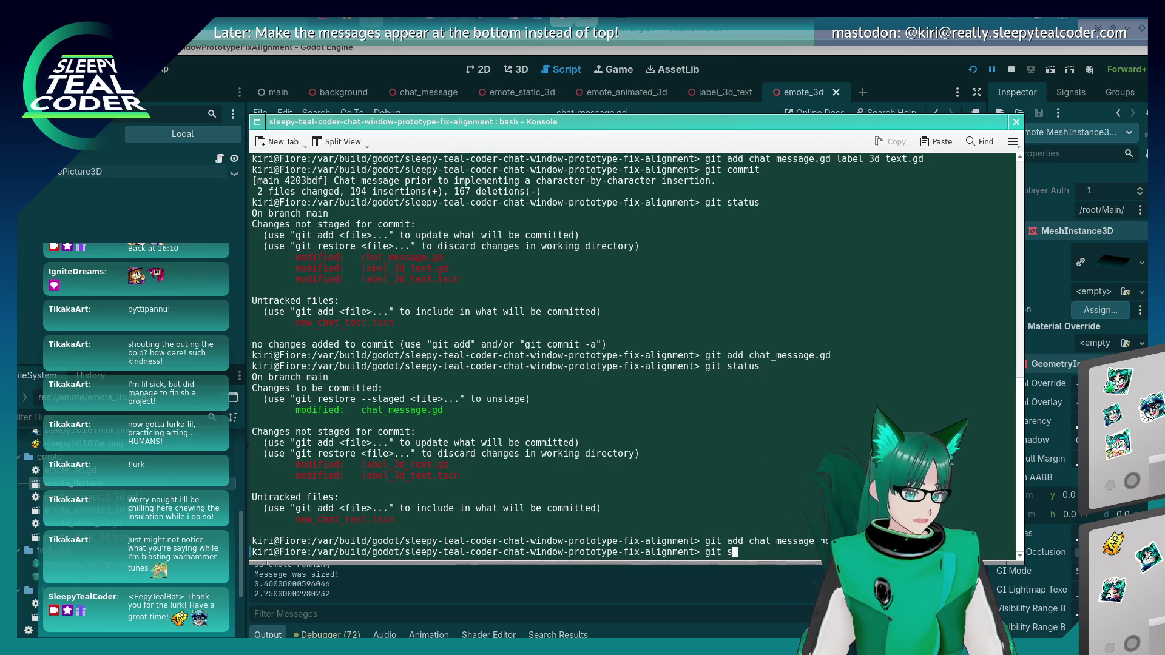
pyautogui.write('tatus')
pyautogui.press('Return')
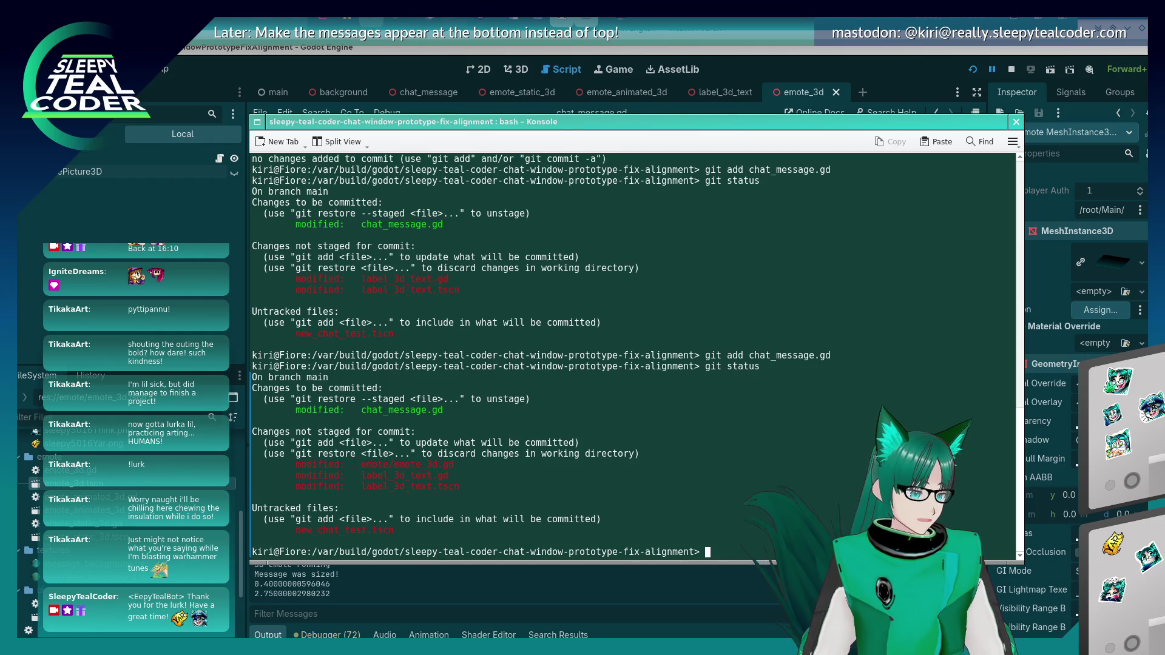
pyautogui.hotkey('alt', 'Tab')
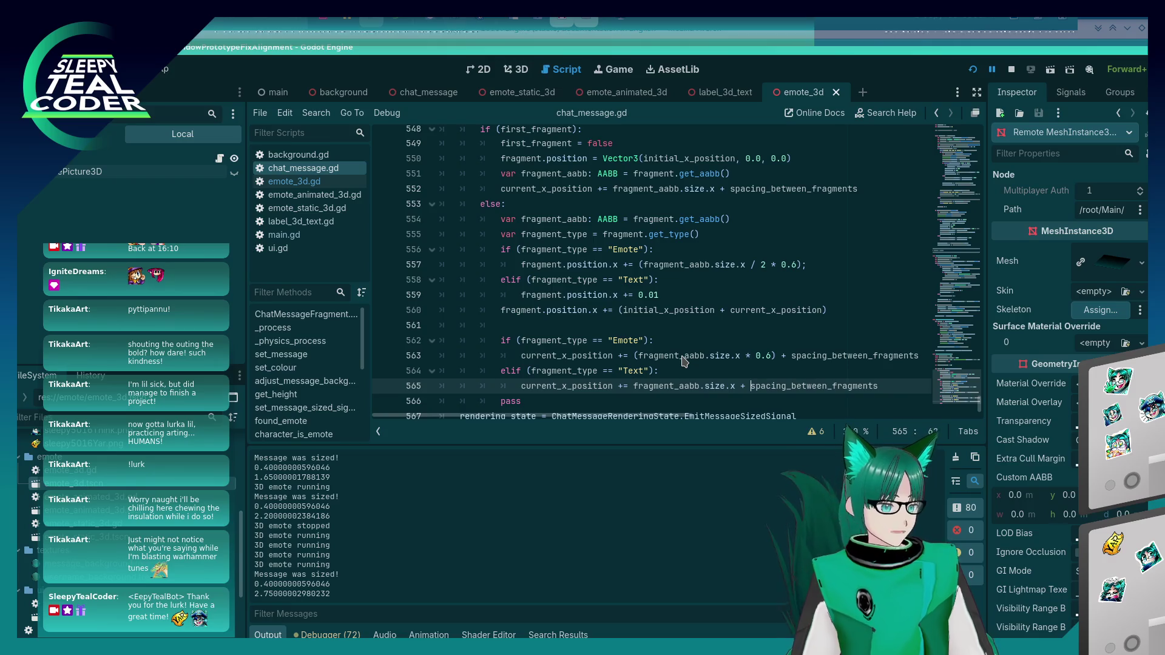
# Step: Below first_fragment, start var line_length = $MessageBackground.mesh.size.x on a new line
pyautogui.scroll(5, 648, 305)
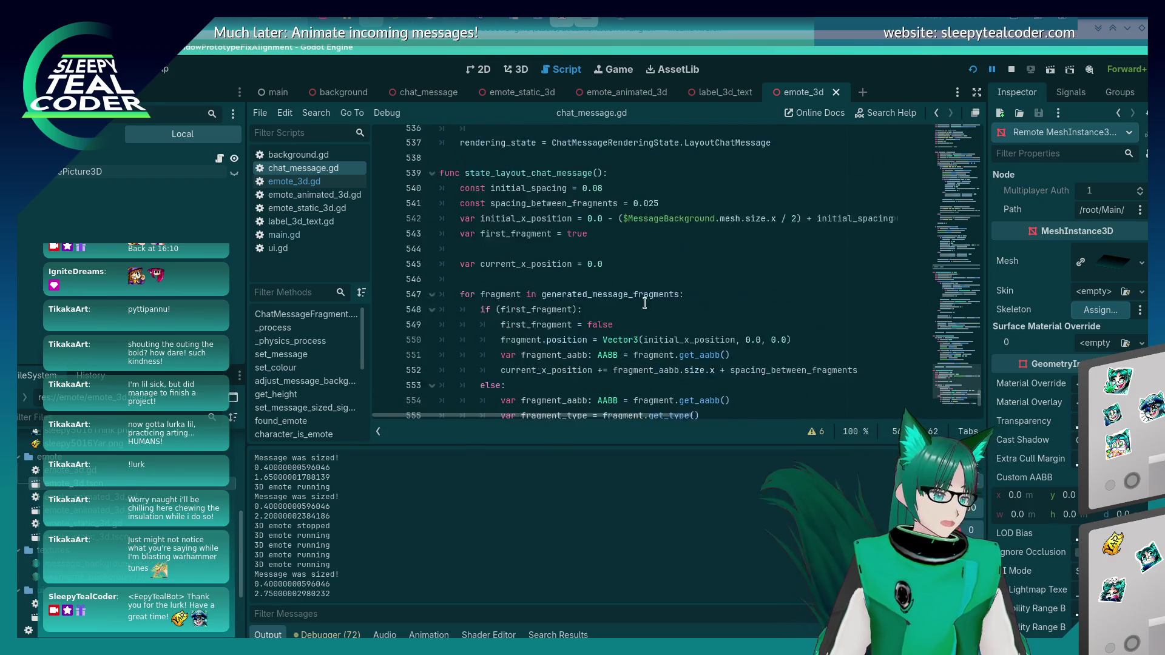
pyautogui.scroll(-4, 637, 307)
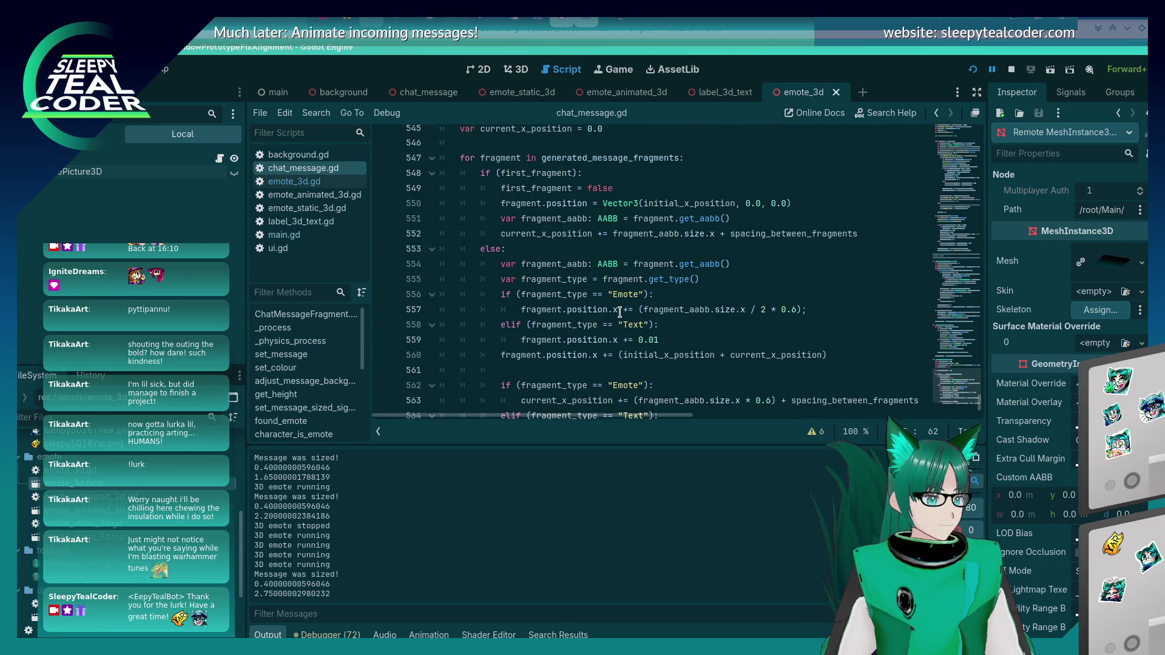
pyautogui.scroll(2, 620, 312)
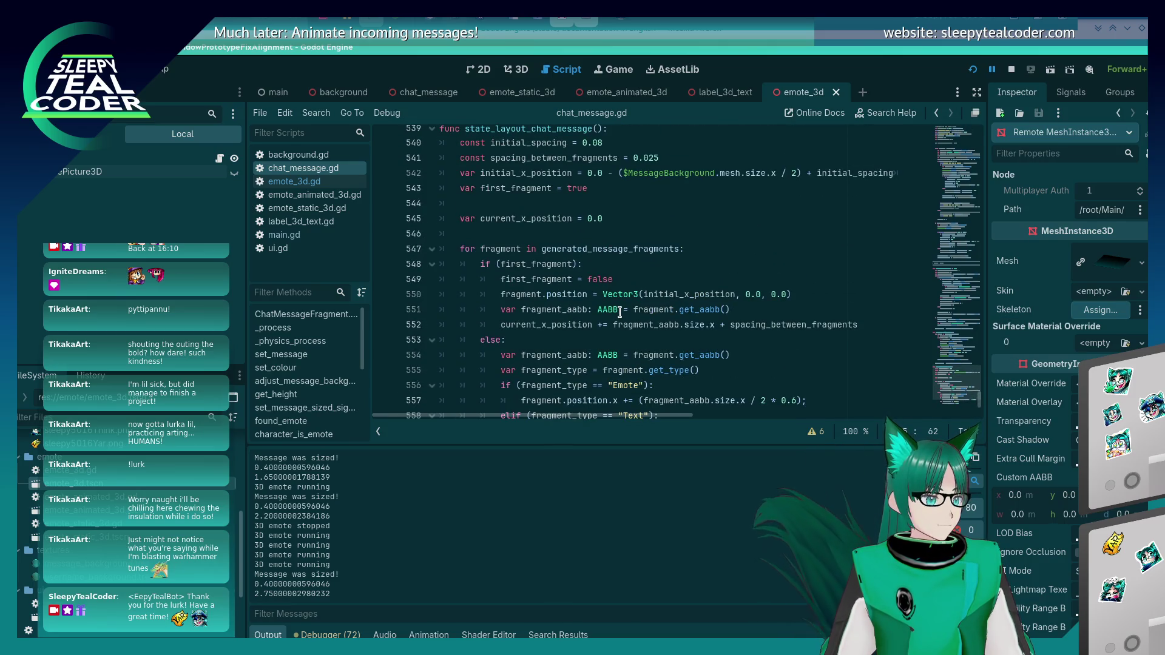
pyautogui.scroll(2, 619, 312)
pyautogui.scroll(-3, 620, 312)
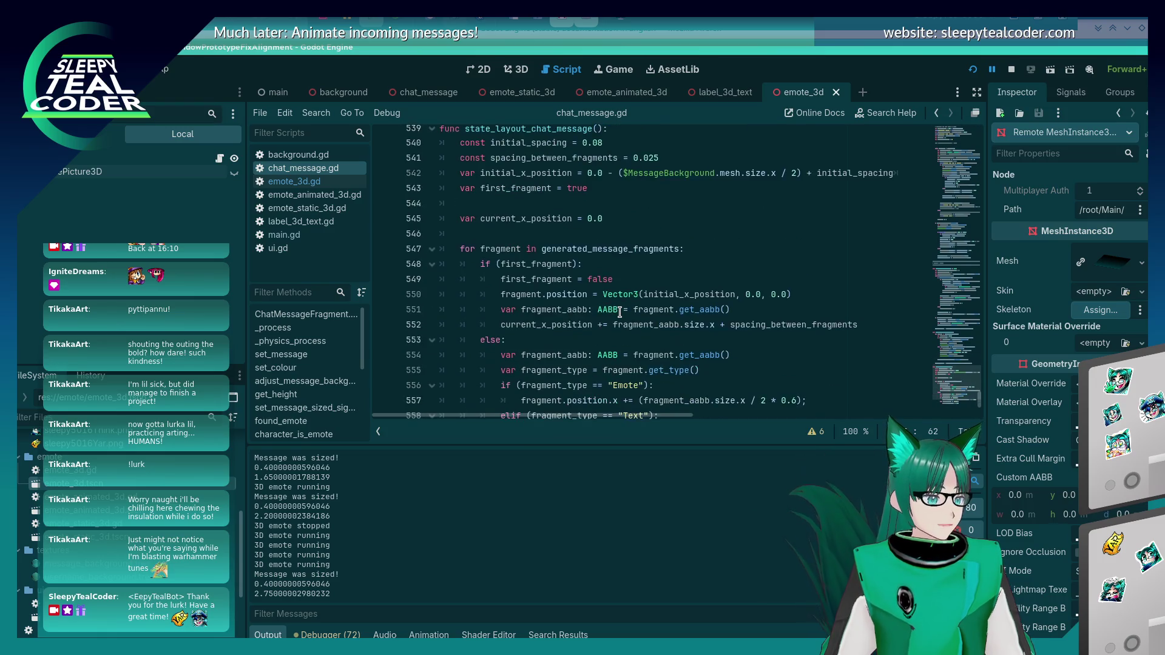
pyautogui.scroll(2, 619, 312)
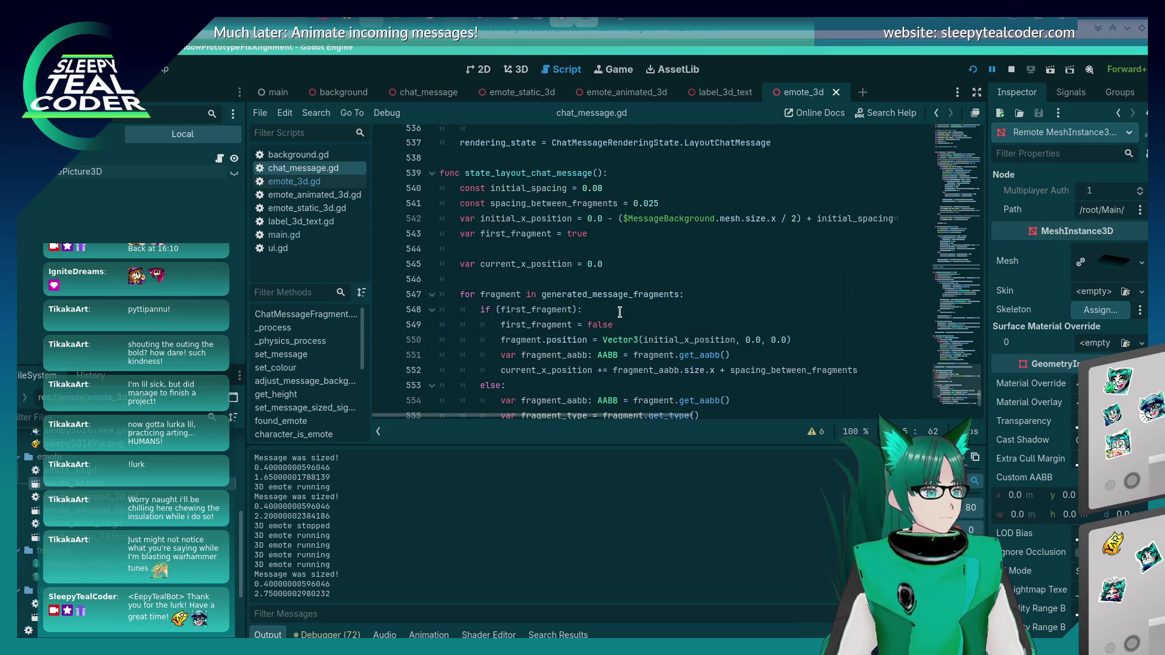
pyautogui.click(634, 237)
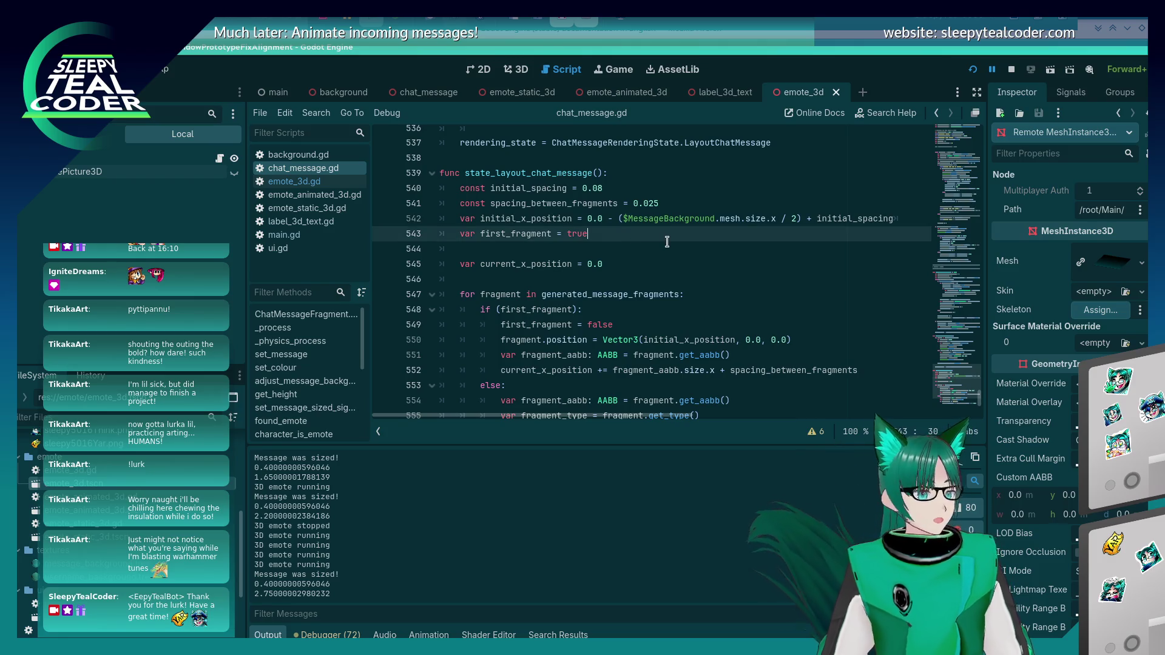
pyautogui.press('Return')
pyautogui.write('var rema')
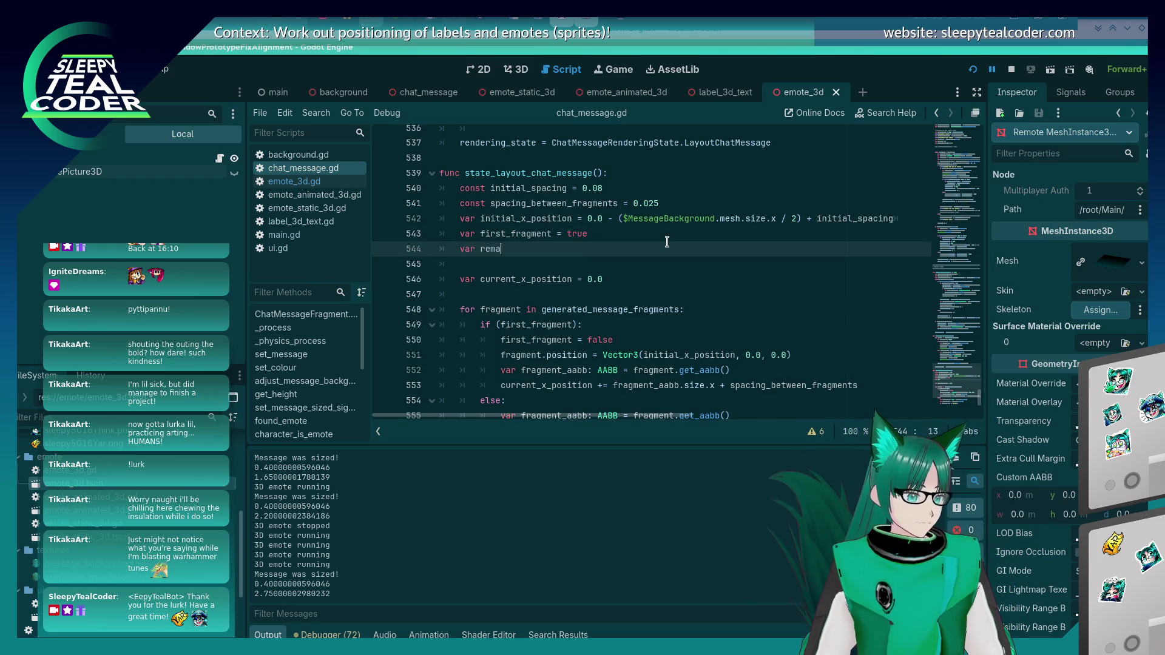
pyautogui.write('ining')
pyautogui.press('BackSpace')
pyautogui.press('BackSpace')
pyautogui.press('BackSpace')
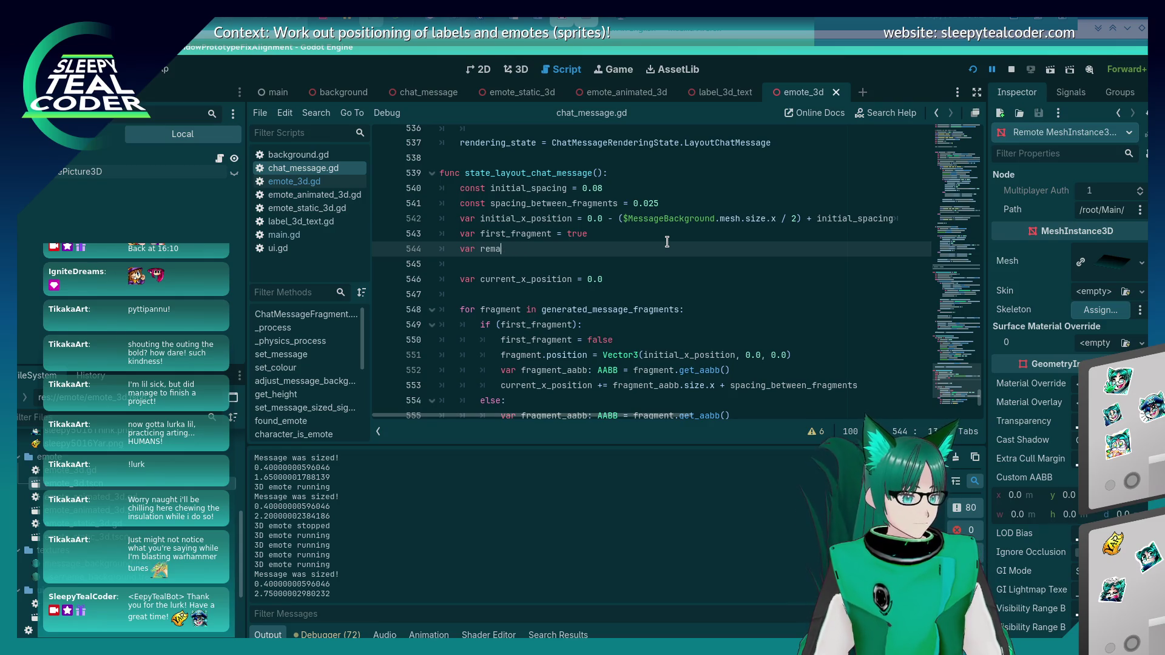
pyautogui.write('in')
pyautogui.press('BackSpace')
pyautogui.press('BackSpace')
pyautogui.press('BackSpace')
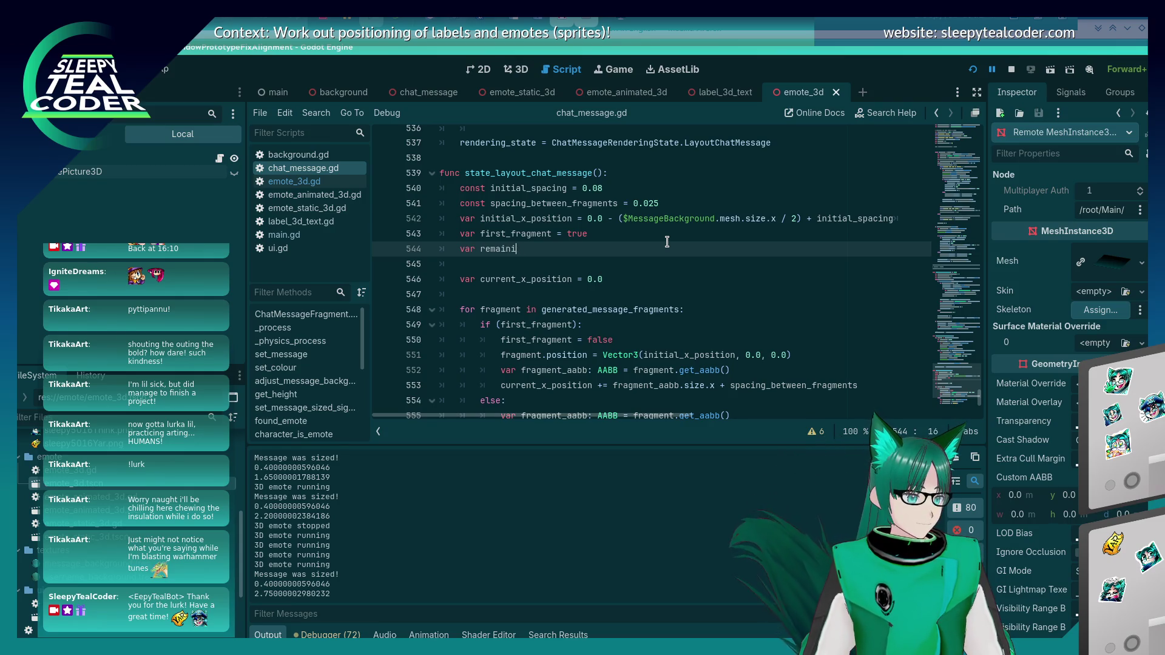
pyautogui.write('inin')
pyautogui.write('line')
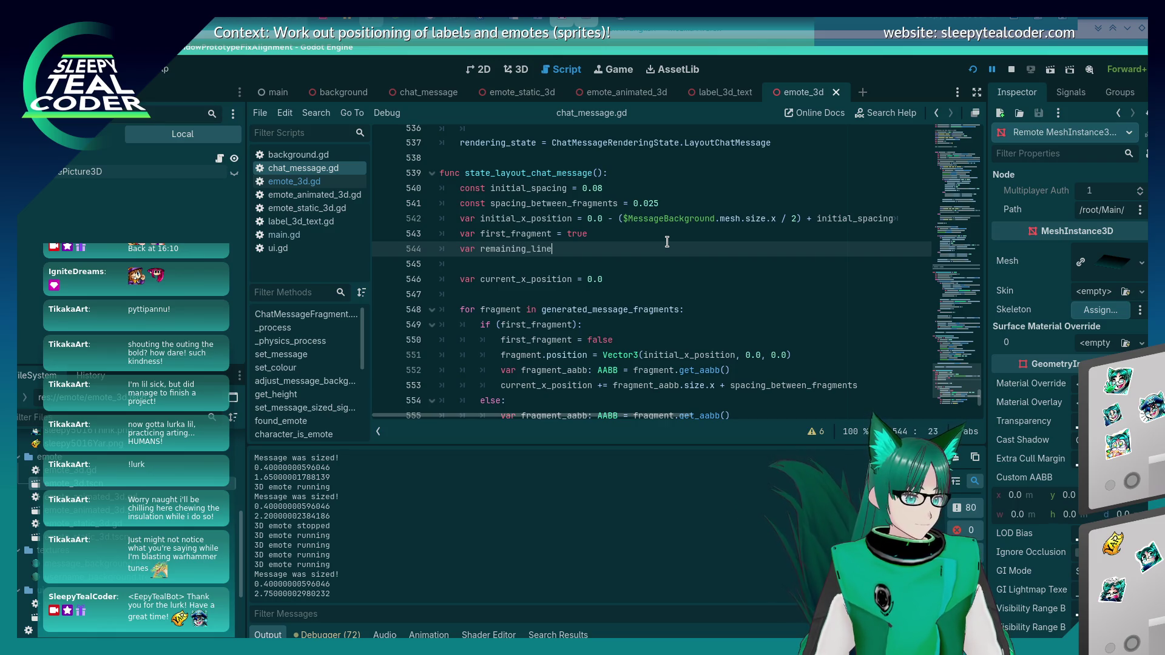
pyautogui.write('_length $Messa')
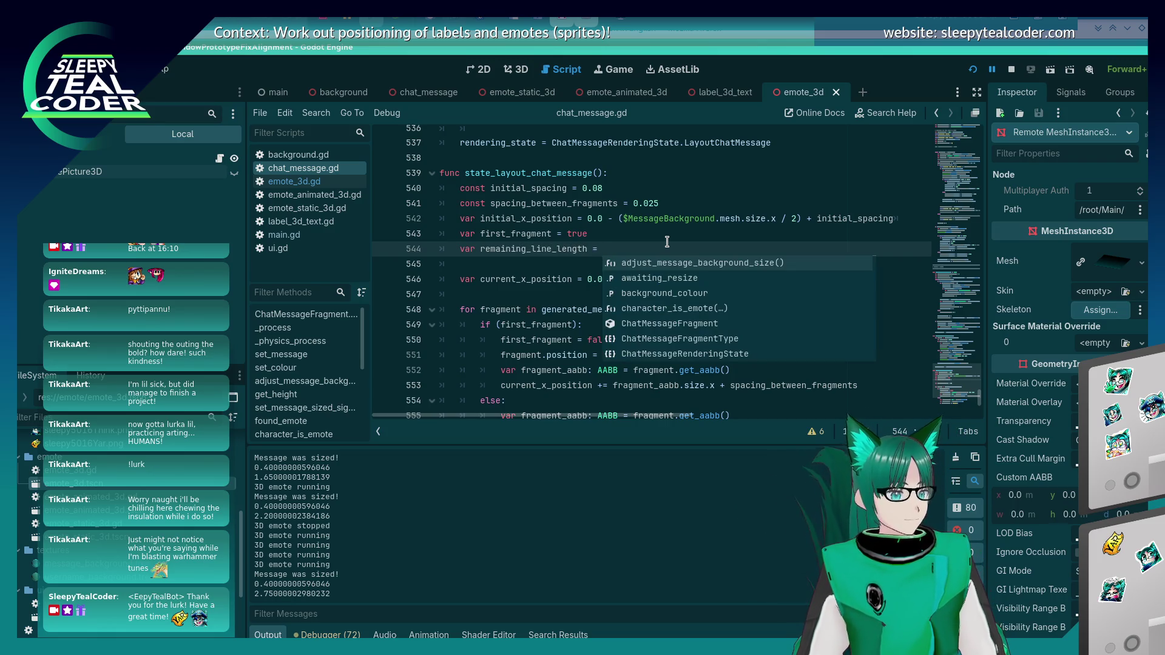
pyautogui.write('geB')
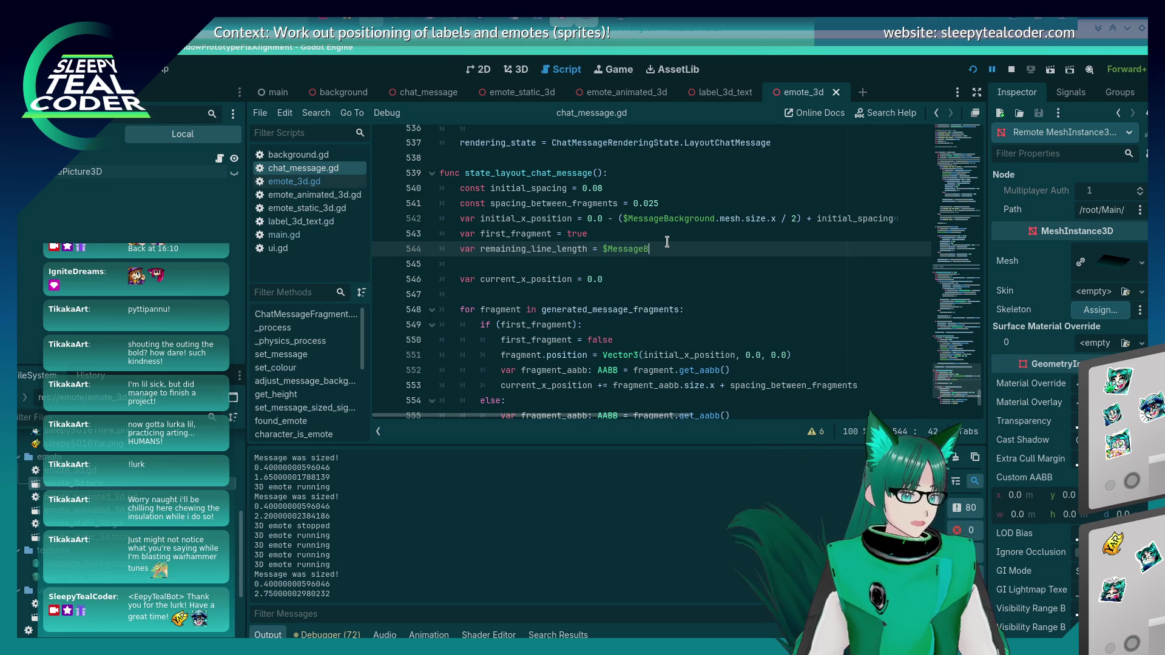
pyautogui.write('ackgrounmeshg')
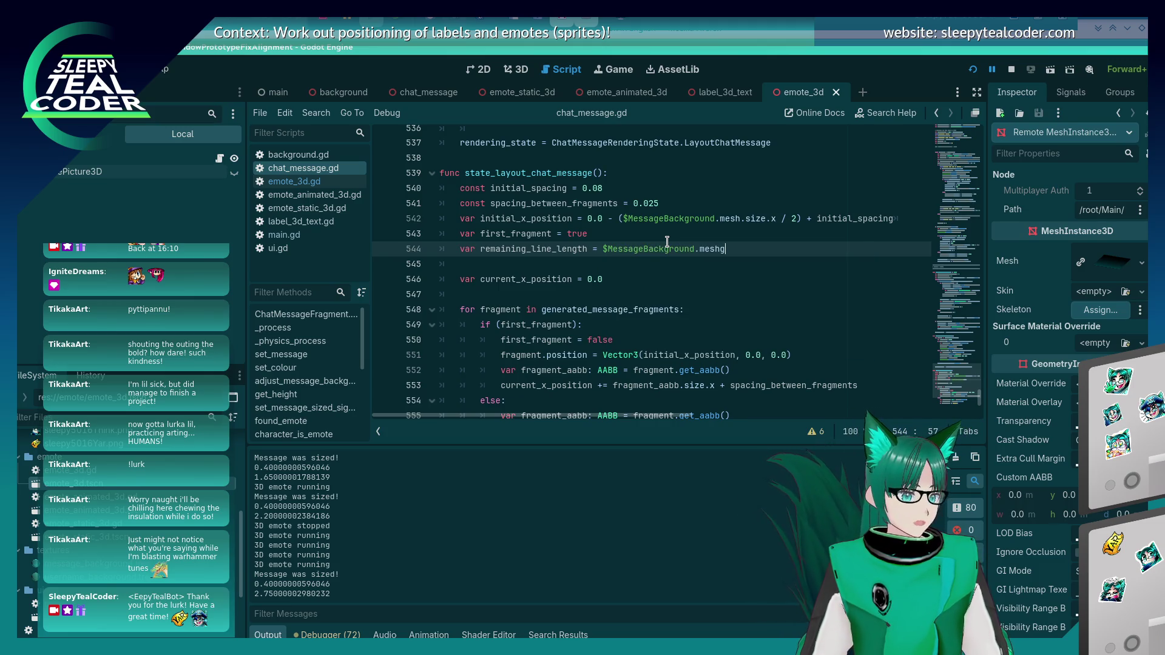
pyautogui.write('size')
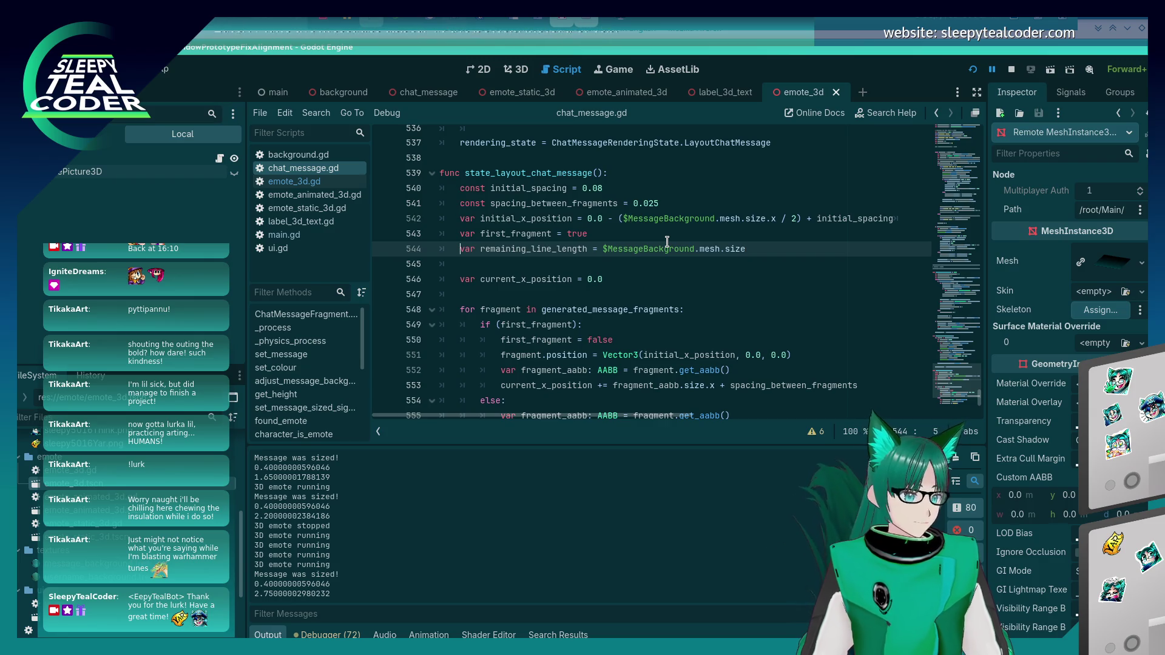
pyautogui.press('Right')
pyautogui.press('Delete')
pyautogui.press('Delete')
pyautogui.press('Delete')
pyautogui.press('Delete')
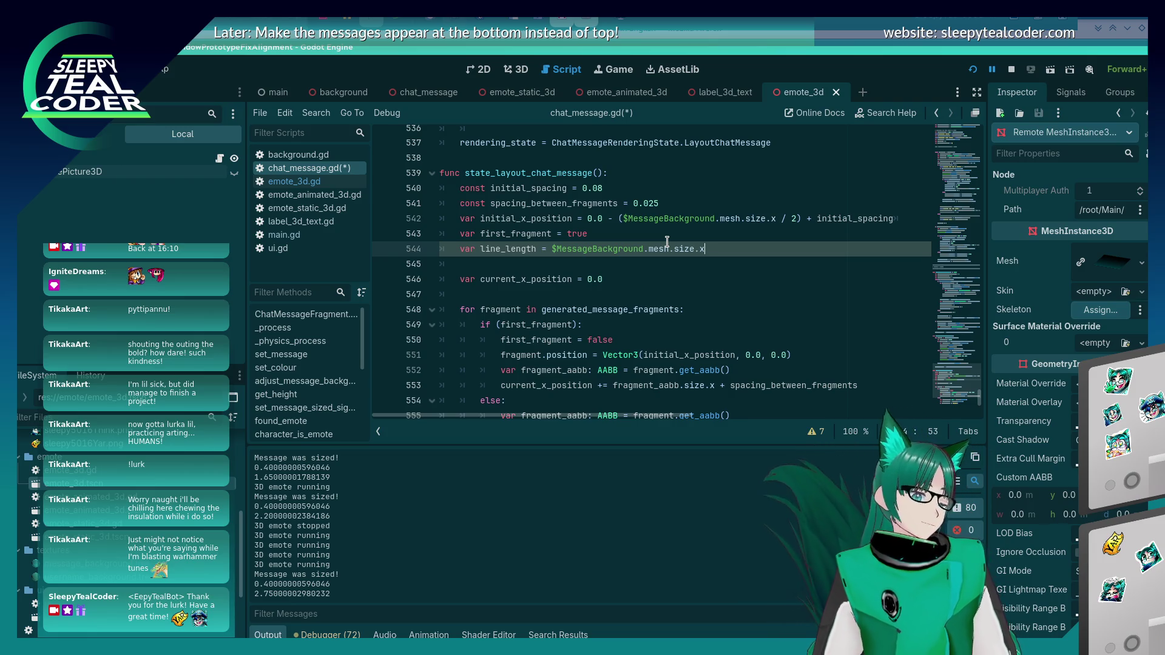
# Step: Finish the expression with - (initial_spacing * 2) and save chat_message.gd
pyautogui.write(' - (spac')
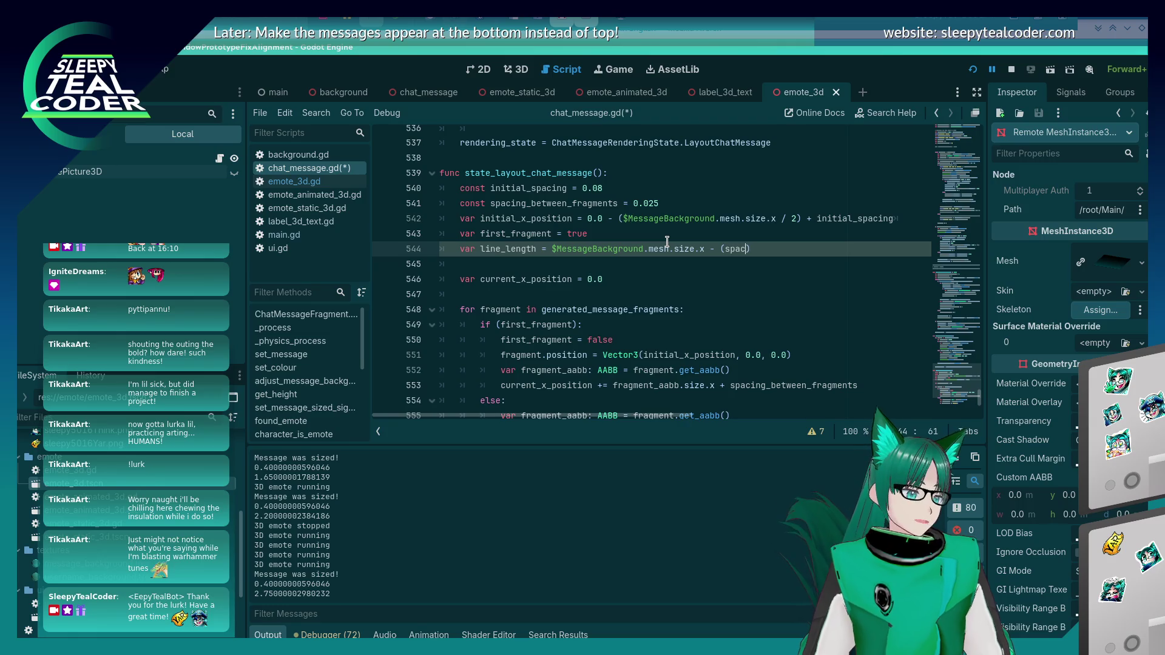
pyautogui.press('BackSpace')
pyautogui.press('BackSpace')
pyautogui.press('BackSpace')
pyautogui.write('initial')
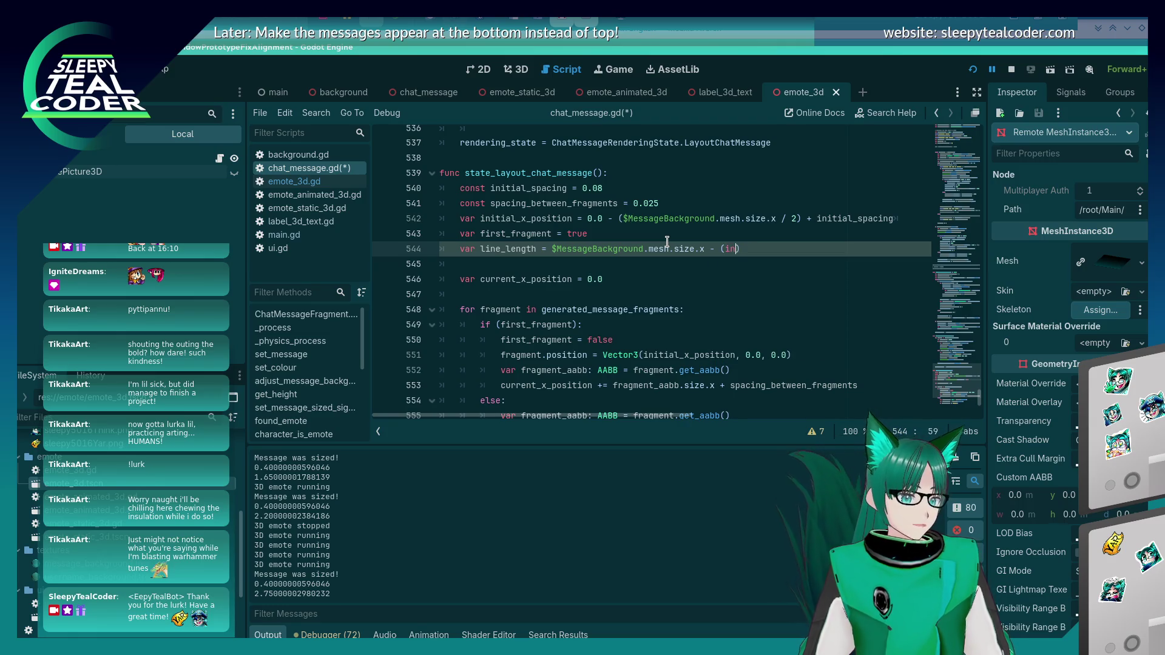
pyautogui.press('Return')
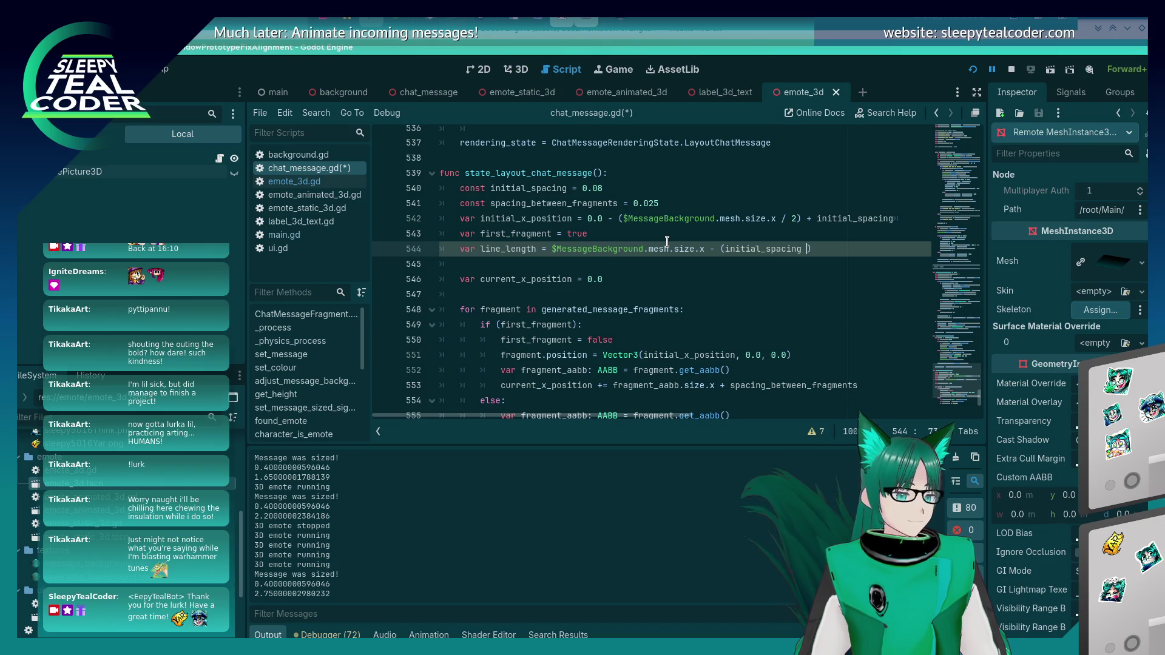
pyautogui.write('* 2')
pyautogui.hotkey('ctrl', 's')
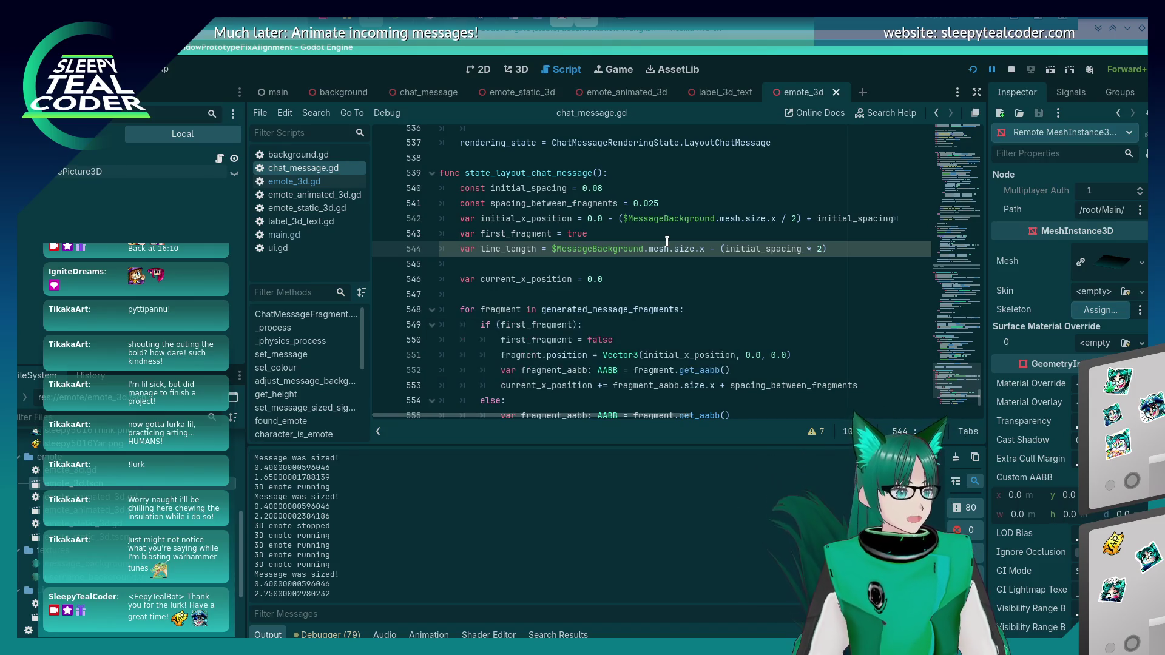
pyautogui.hotkey('alt', 'Tab')
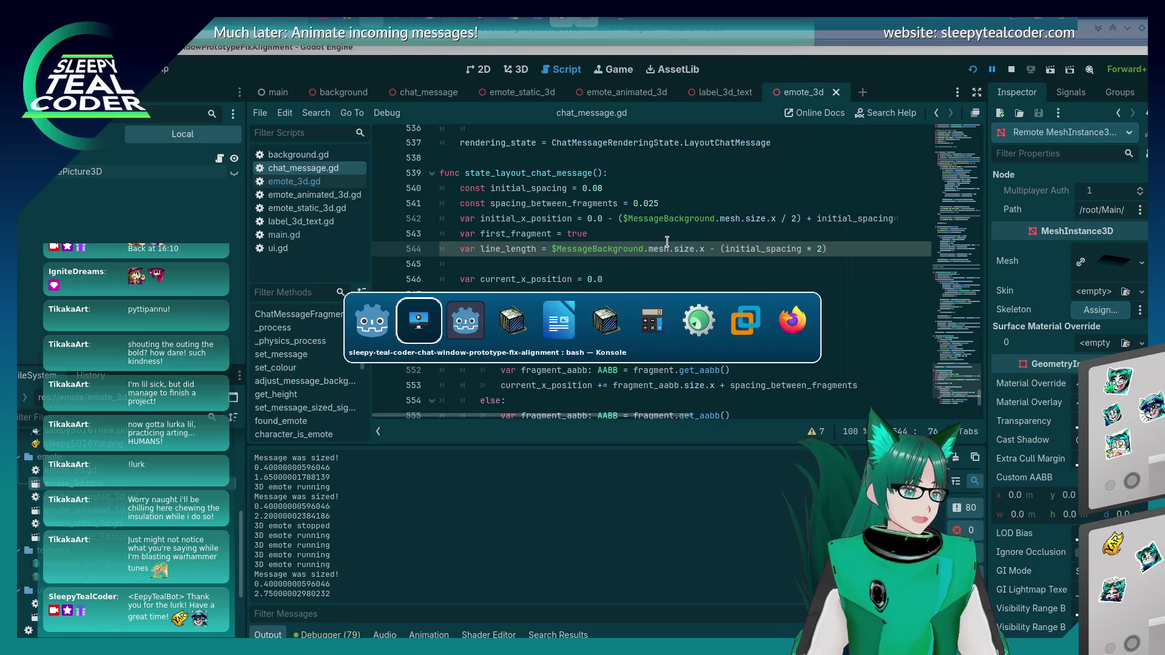
# Step: Post a new TestMcTest message with emotes in the running prototype
pyautogui.hotkey('alt', 'Tab')
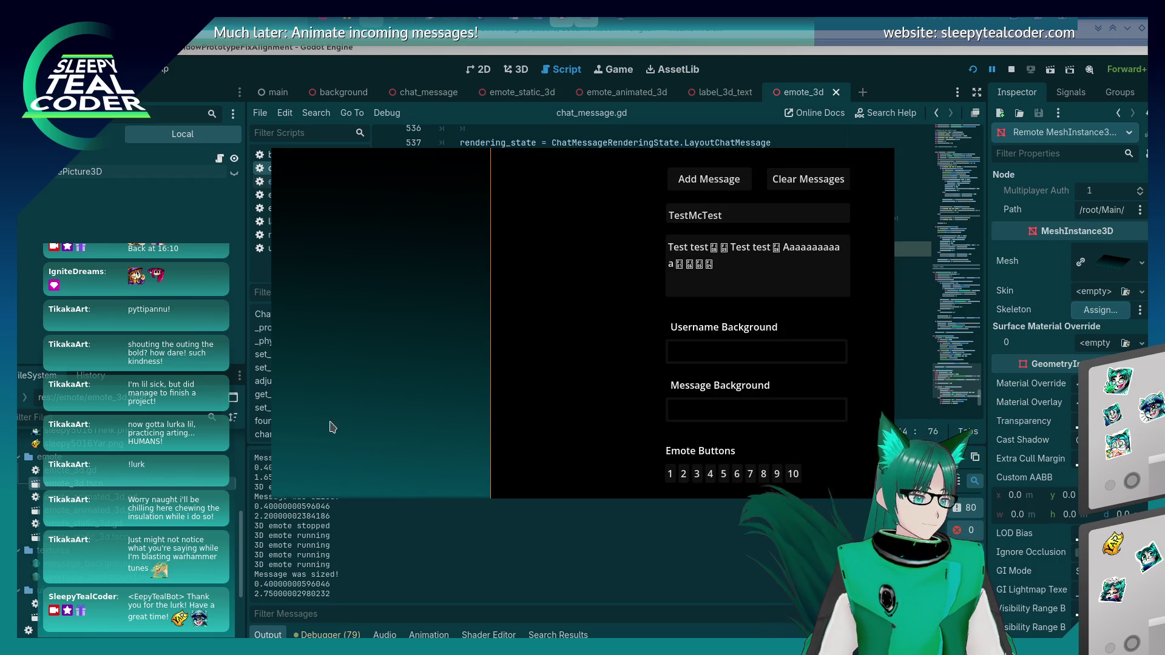
pyautogui.click(679, 173)
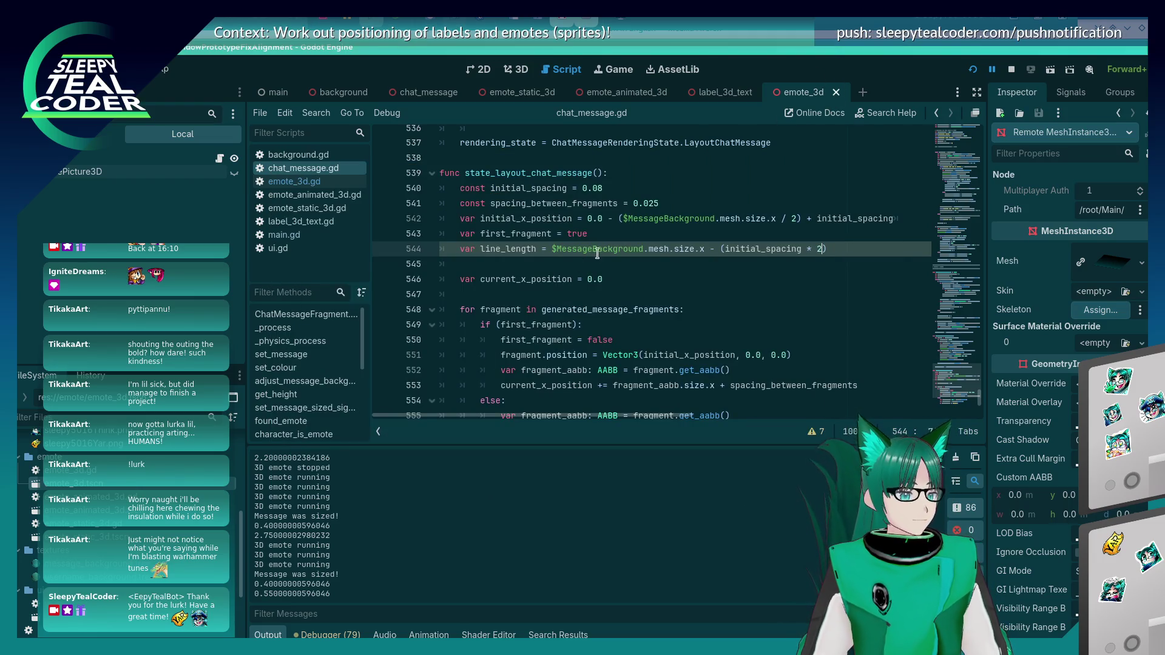
# Step: Add var remaining_line_length = line_length below line_length and save the script
pyautogui.click(596, 263)
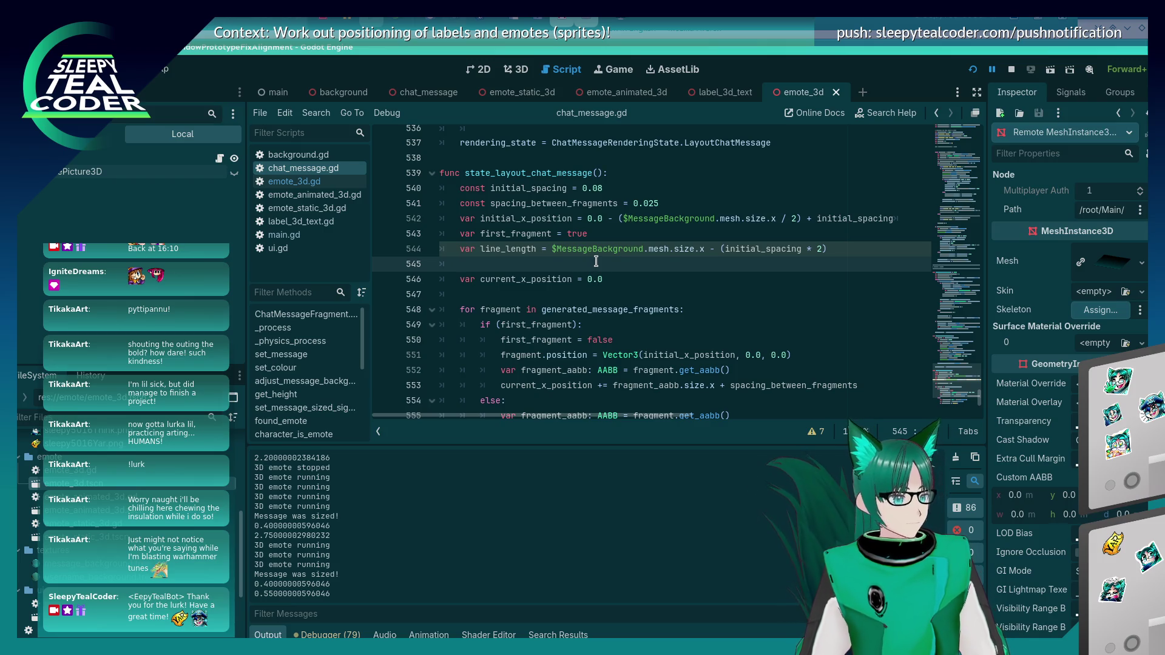
pyautogui.press('Return')
pyautogui.press('Up')
pyautogui.write('var remaining')
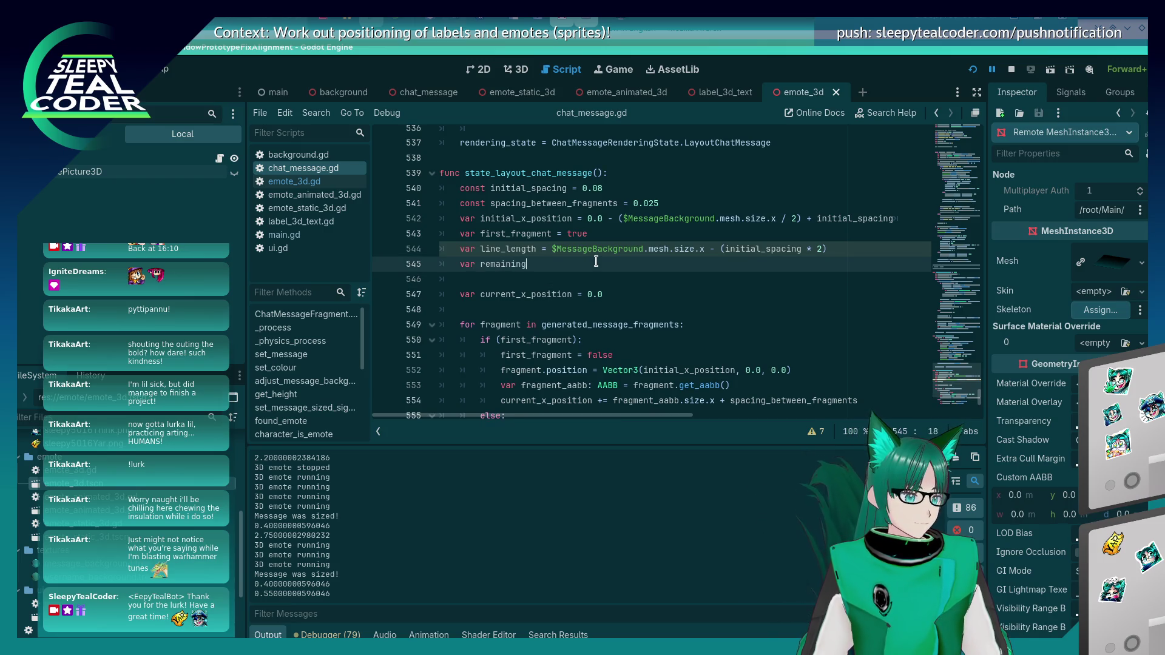
pyautogui.write('_line_length')
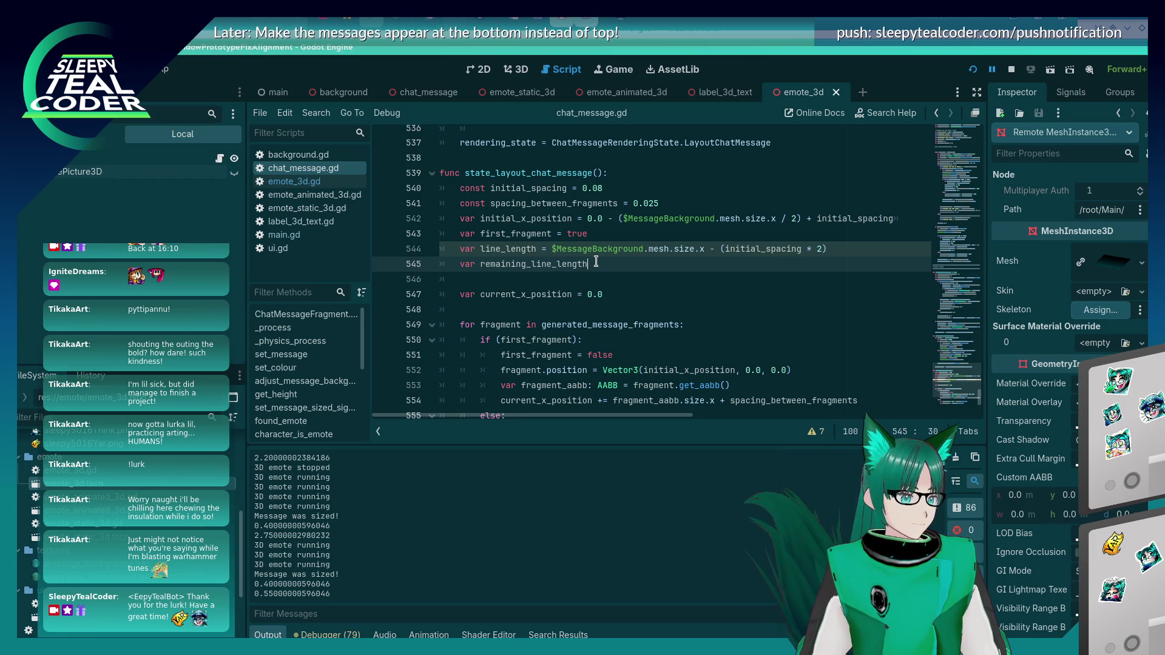
pyautogui.write(' = line_length')
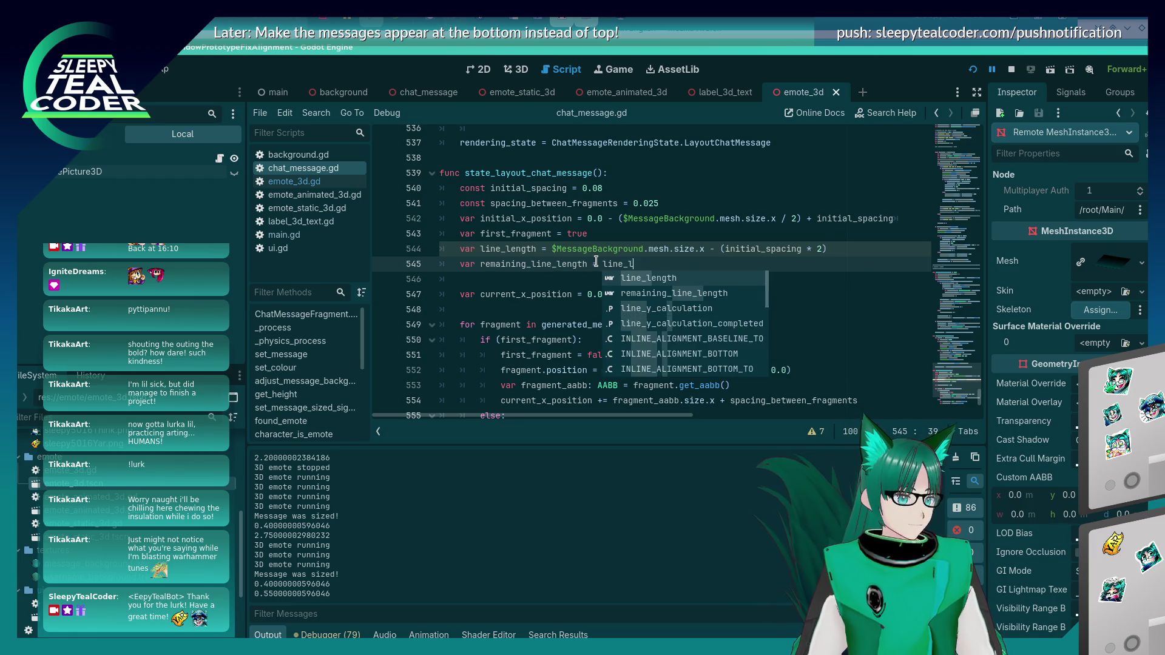
pyautogui.hotkey('ctrl', 's')
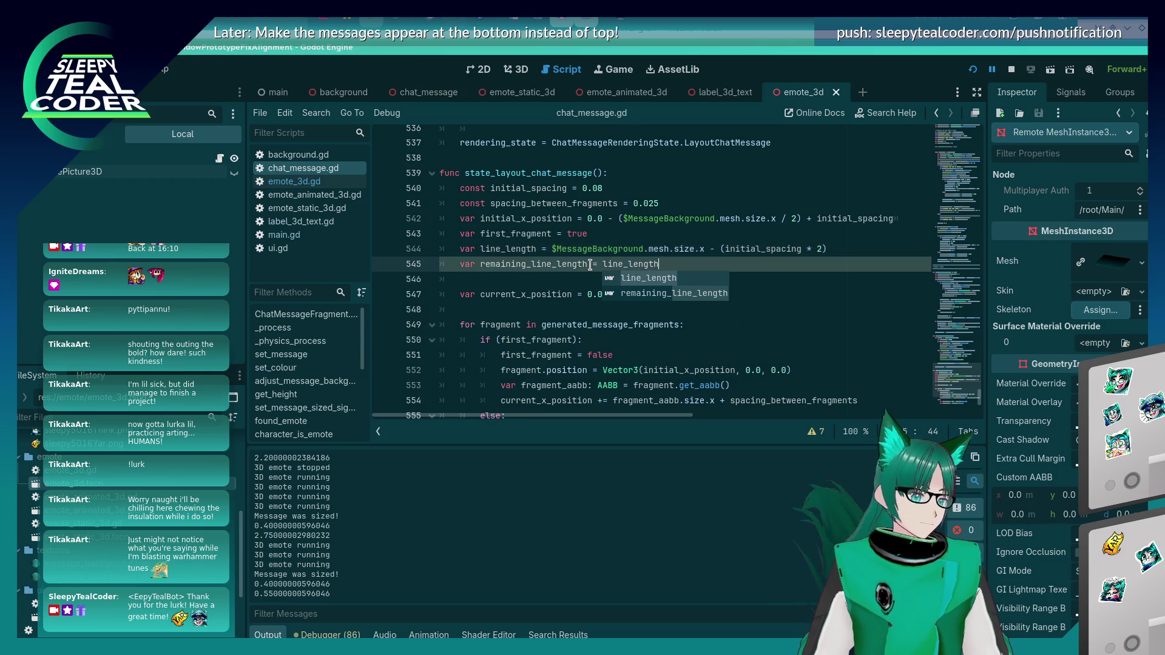
# Step: Select the remaining_line_length variable name for reuse near the fragment loop
pyautogui.click(573, 308)
pyautogui.scroll(-3, 573, 306)
pyautogui.scroll(1, 587, 302)
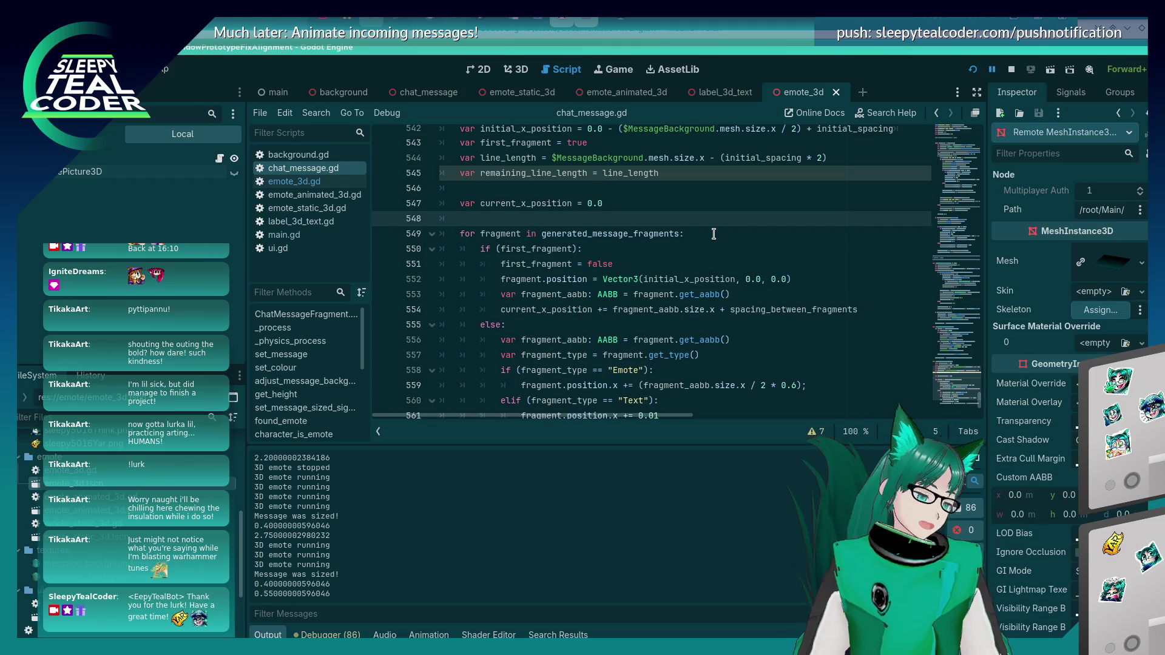
pyautogui.doubleClick(557, 174)
pyautogui.hotkey('ctrl', 'c')
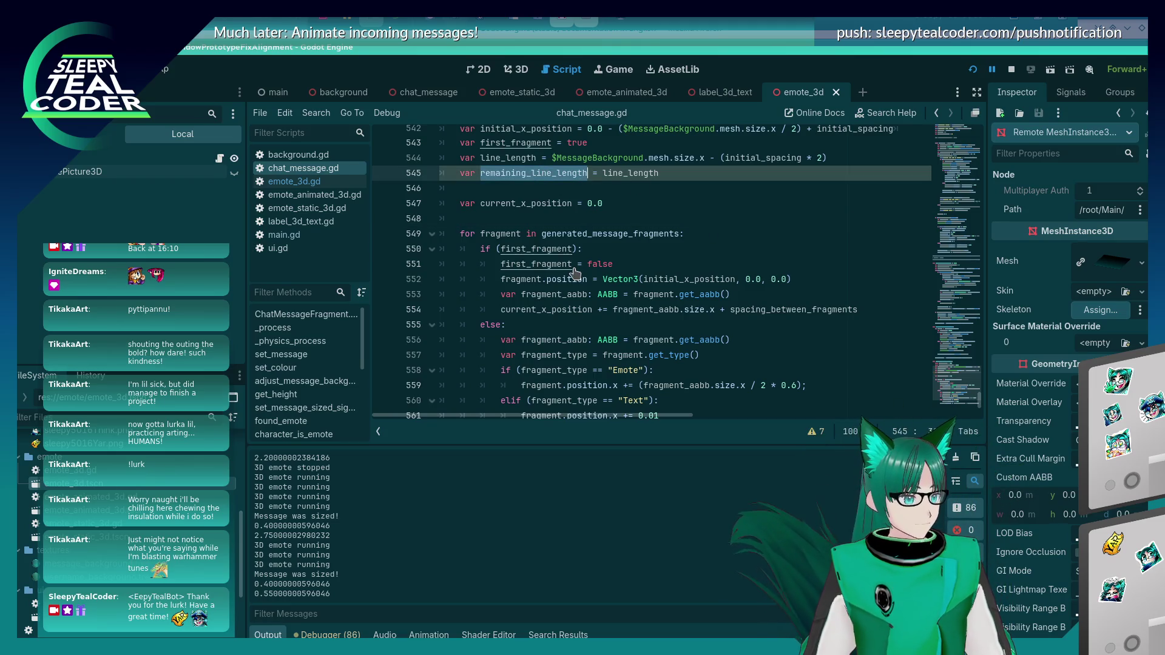
pyautogui.scroll(-2, 575, 267)
pyautogui.scroll(2, 574, 267)
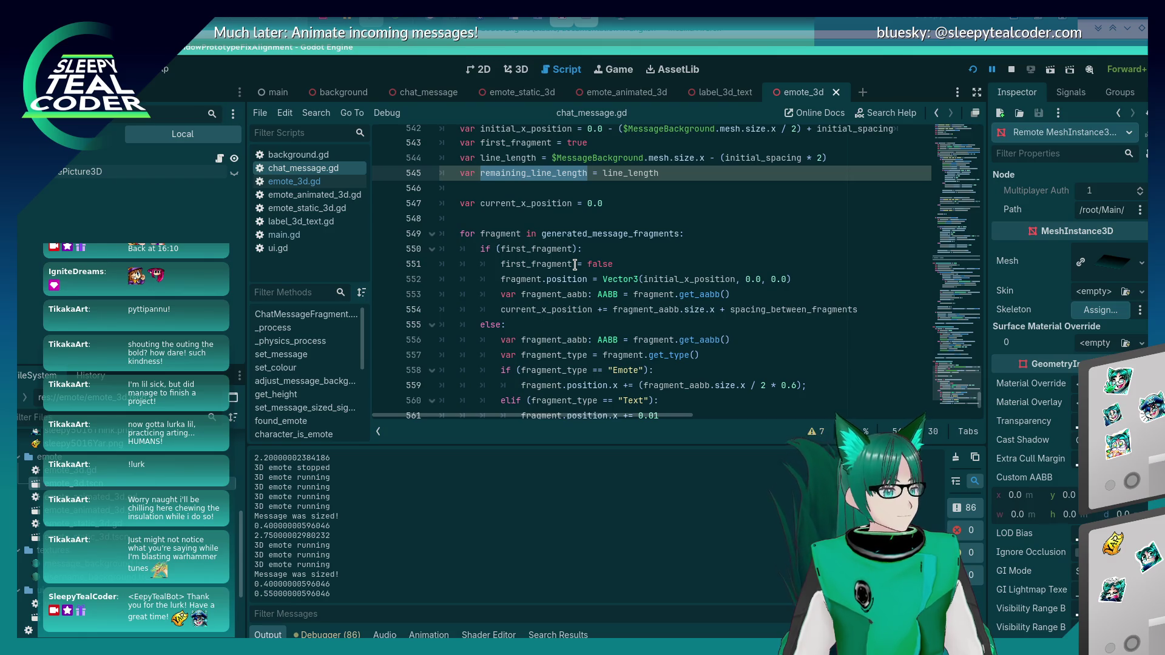
pyautogui.hotkey('ctrl', 'z')
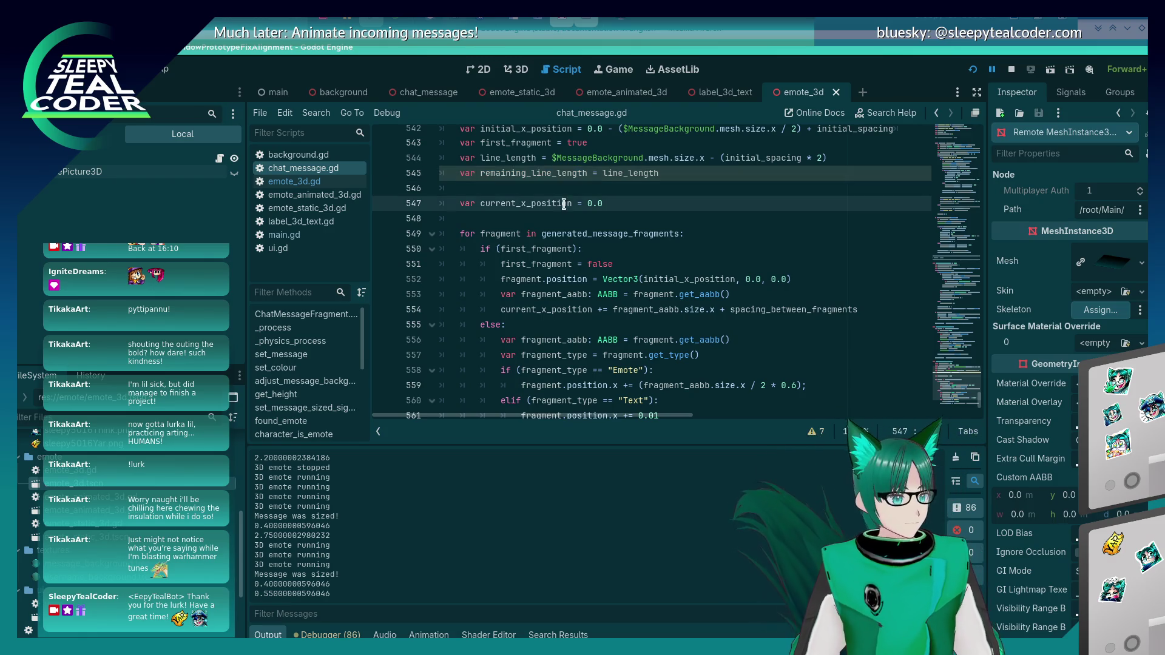
pyautogui.hotkey('ctrl', 'y')
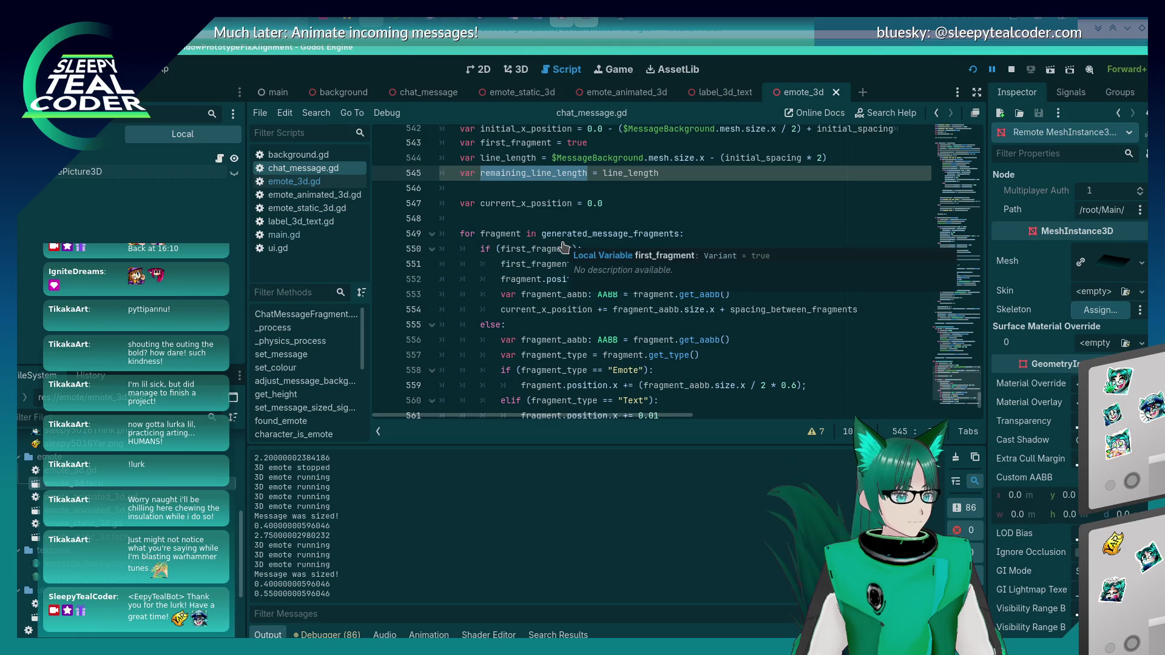
pyautogui.click(761, 232)
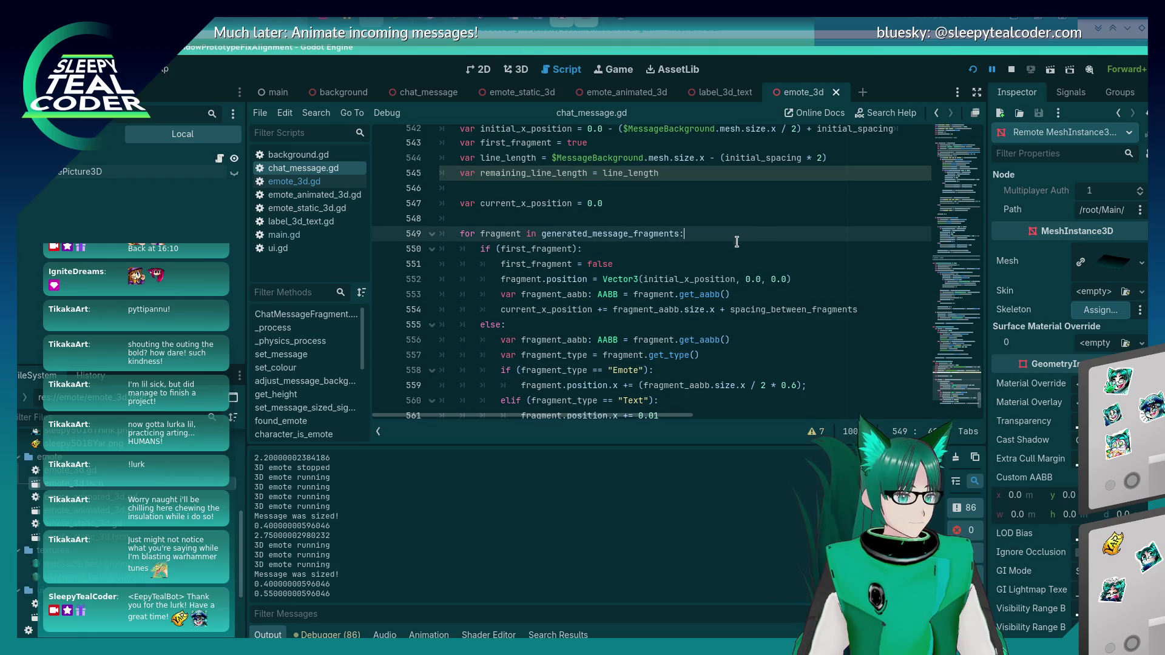
pyautogui.click(866, 315)
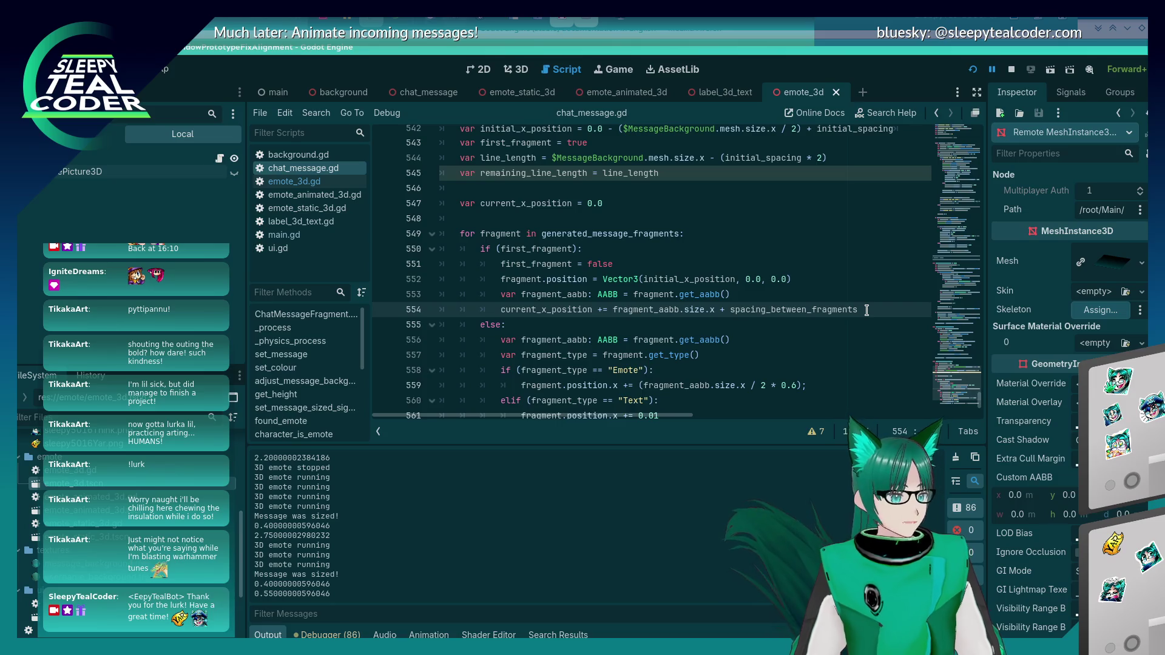
# Step: Draft a var fragment_length declaration above the position update, then delete it as misplaced
pyautogui.press('Return')
pyautogui.hotkey('ctrl', 'v')
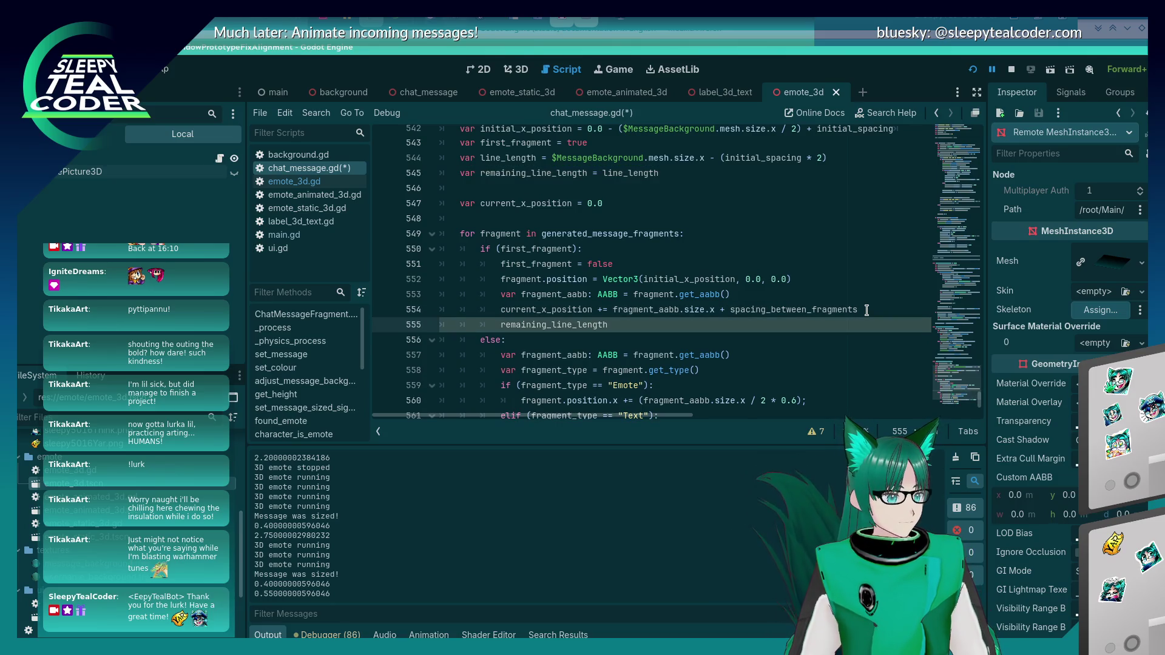
pyautogui.hotkey('ctrl', 'x')
pyautogui.press('Up')
pyautogui.hotkey('ctrl', 'shift', 'Return')
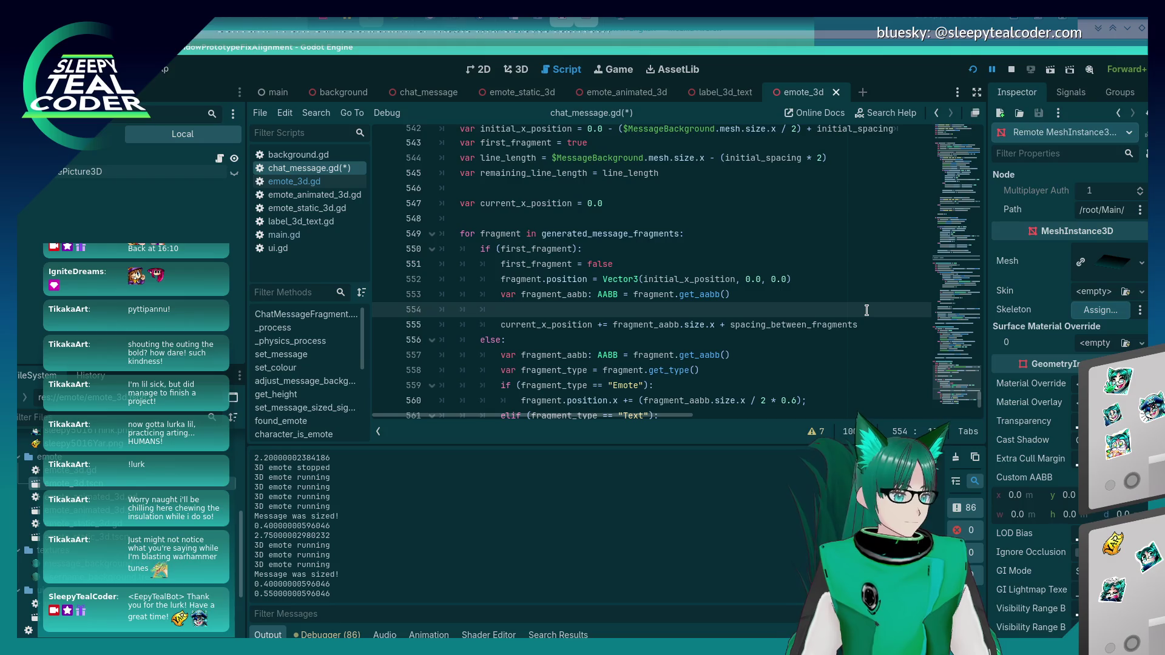
pyautogui.write('fragment')
pyautogui.press('Home')
pyautogui.write('var')
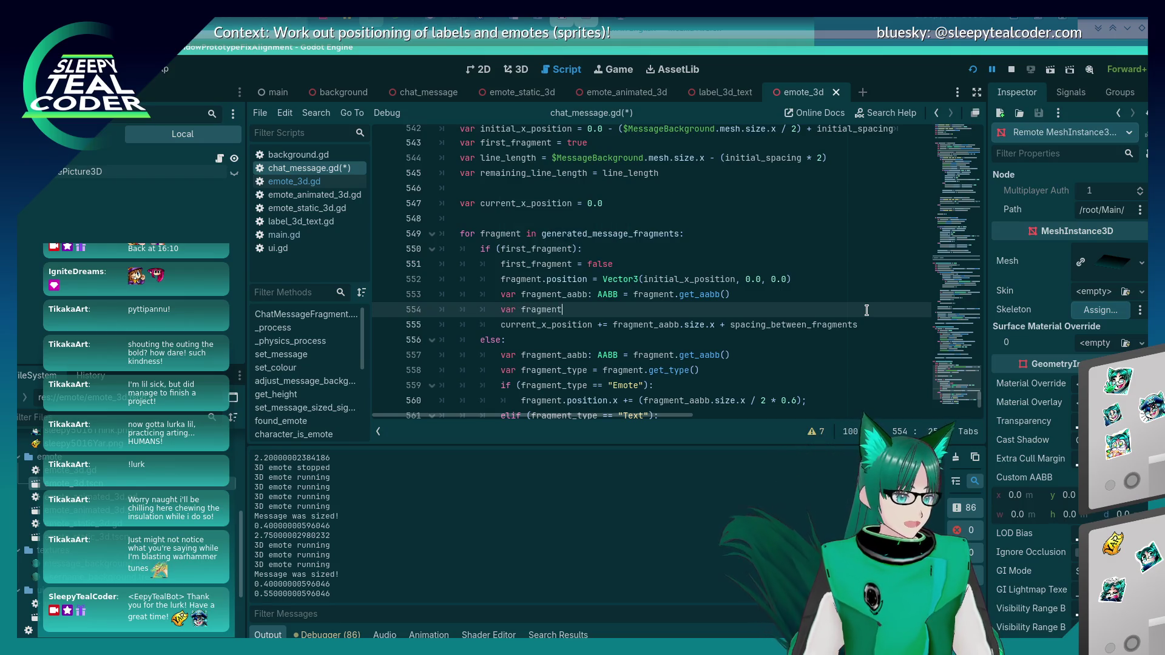
pyautogui.press('End')
pyautogui.write('_length')
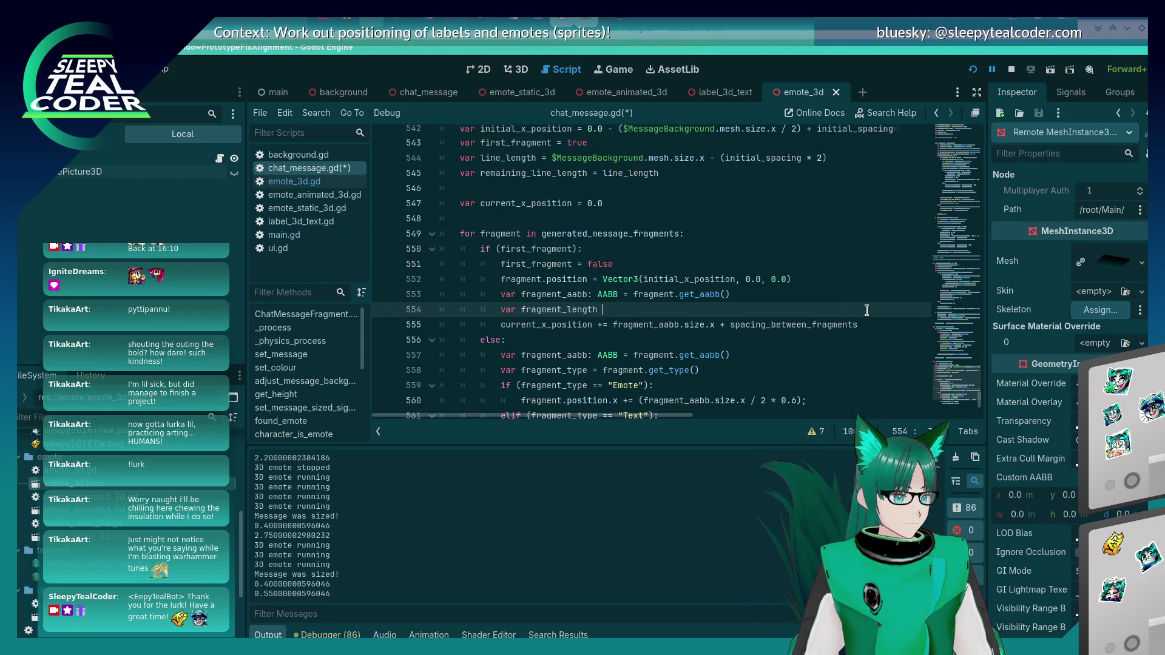
pyautogui.hotkey('shift', 'Home')
pyautogui.press('BackSpace')
# Step: Declare var fragment_length = 0.0 right after the current_x_position declaration
pyautogui.press('Up')
pyautogui.press('Up')
pyautogui.press('Up')
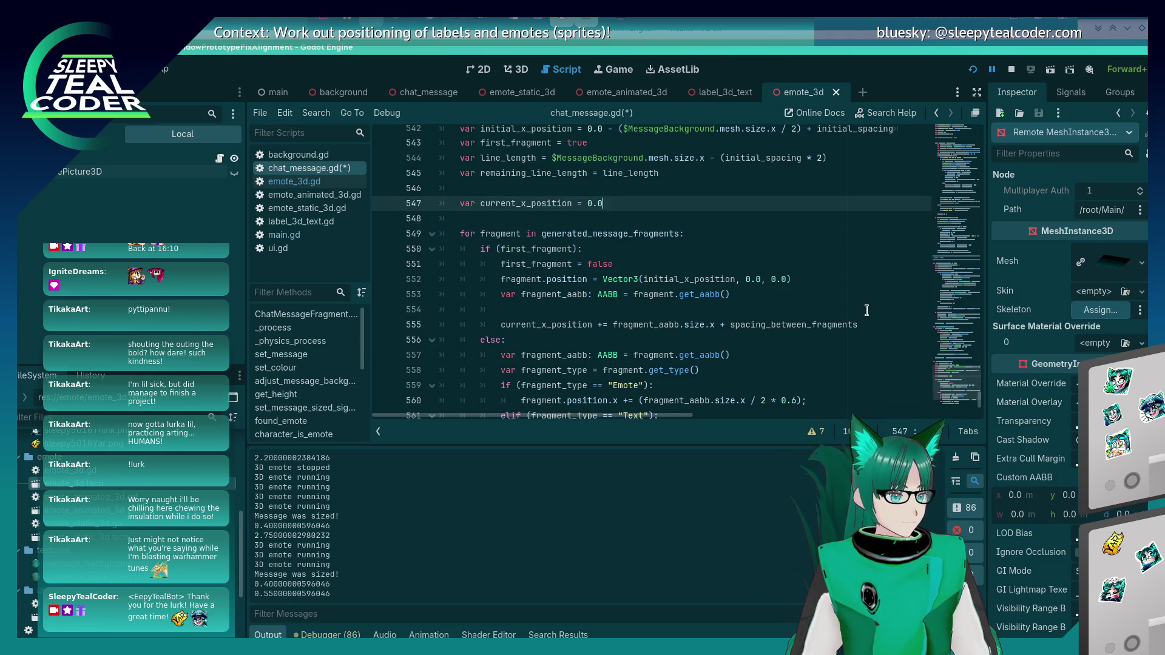
pyautogui.press('Return')
pyautogui.hotkey('ctrl', 'v')
pyautogui.write('= 0')
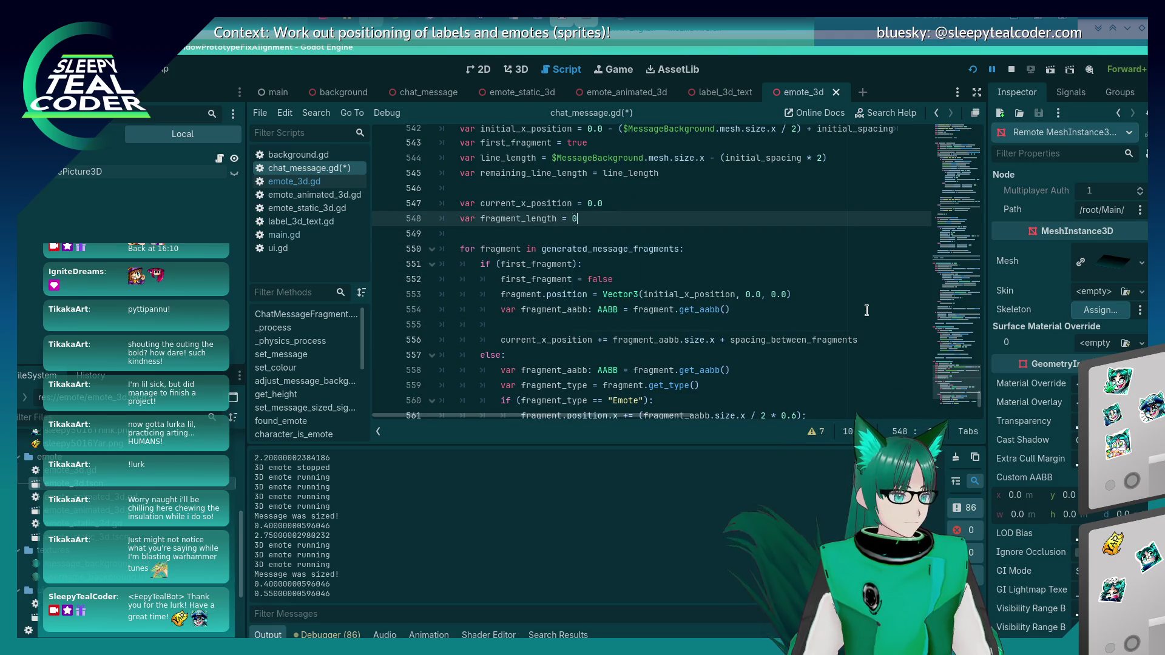
pyautogui.write('.0')
# Step: In the first-fragment branch, set fragment_length = fragment_aabb.size.x + spacing_between_fragments
pyautogui.press('Down')
pyautogui.press('Down')
pyautogui.press('Down')
pyautogui.write('fr')
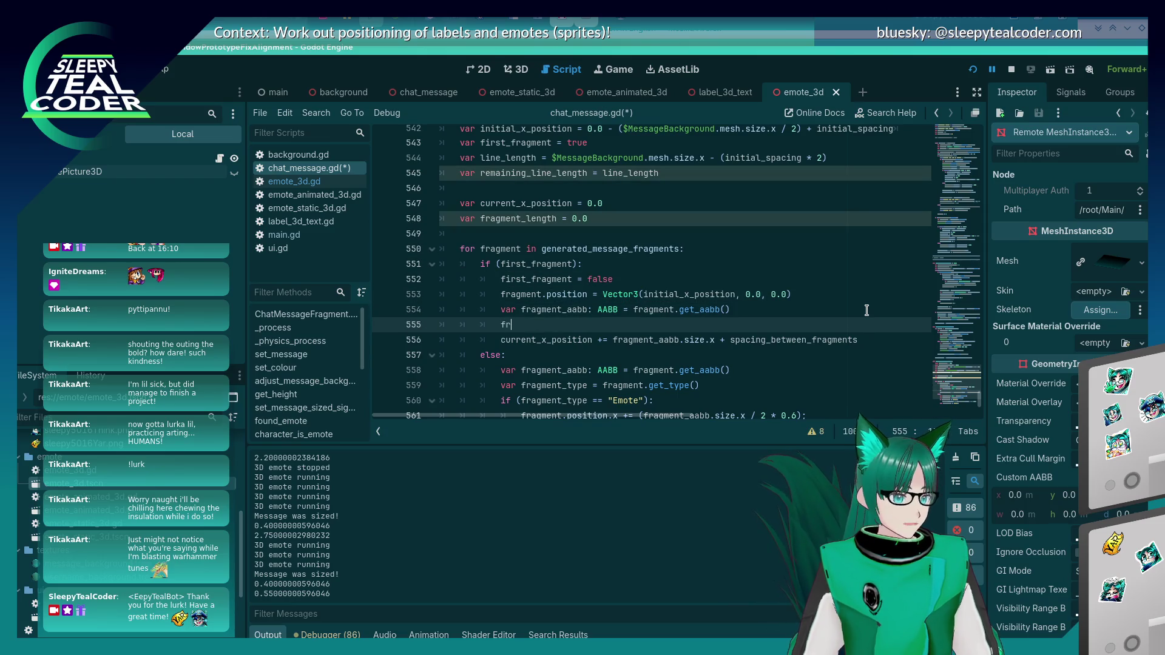
pyautogui.write('agment_l')
pyautogui.press('Return')
pyautogui.write('=')
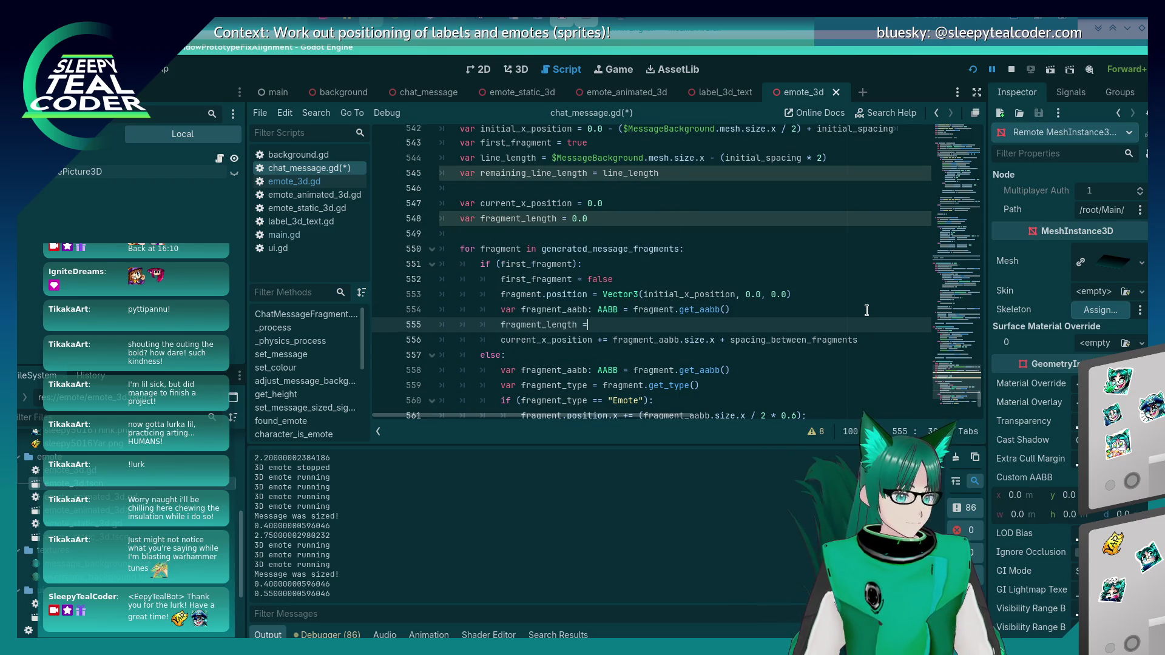
pyautogui.press('Escape')
pyautogui.press('Down')
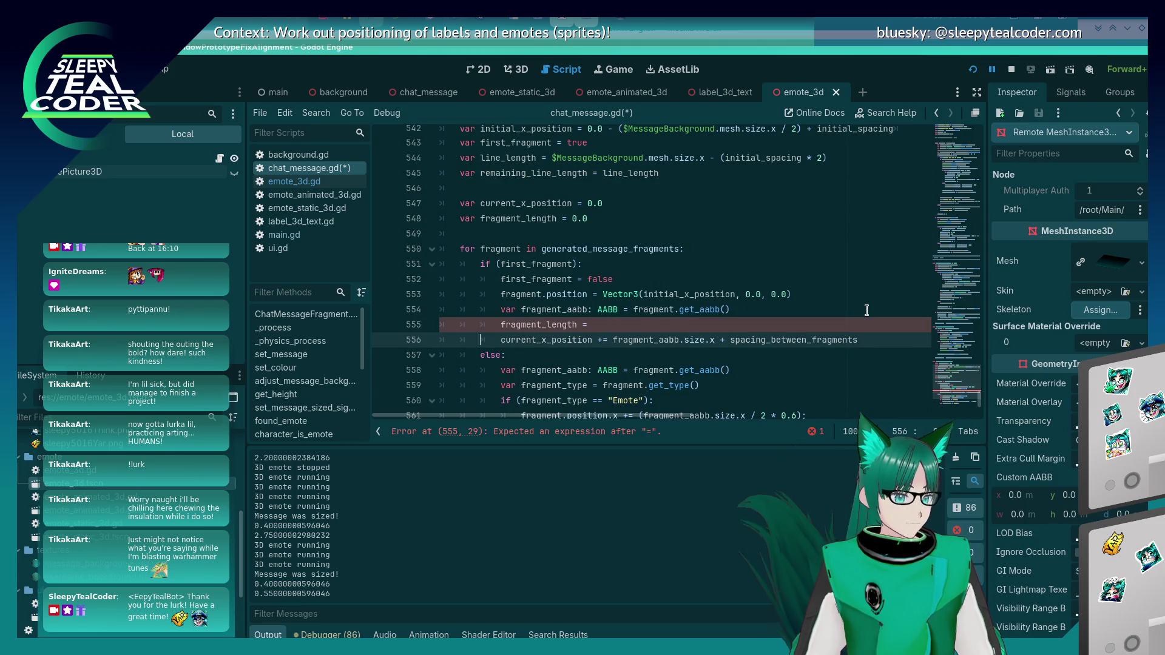
pyautogui.hotkey('ctrl', 'Right')
pyautogui.hotkey('ctrl', 'Right')
pyautogui.hotkey('shift', 'End')
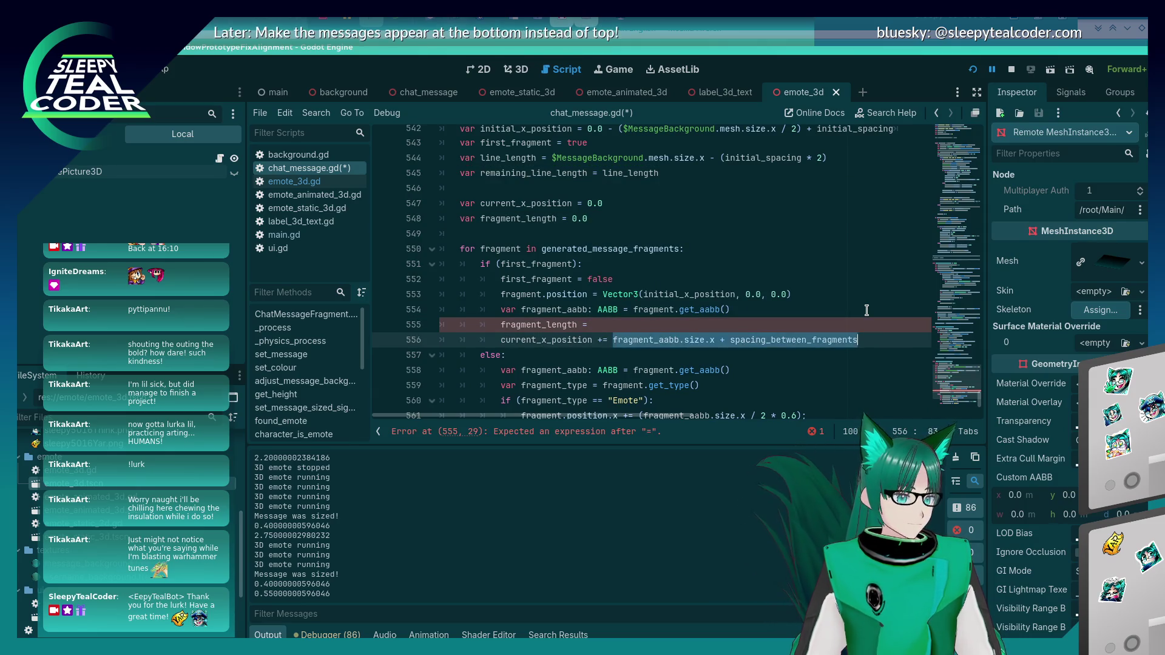
pyautogui.hotkey('ctrl', 'c')
pyautogui.press('Up')
pyautogui.press('End')
pyautogui.hotkey('ctrl', 'v')
pyautogui.hotkey('ctrl', 'Right')
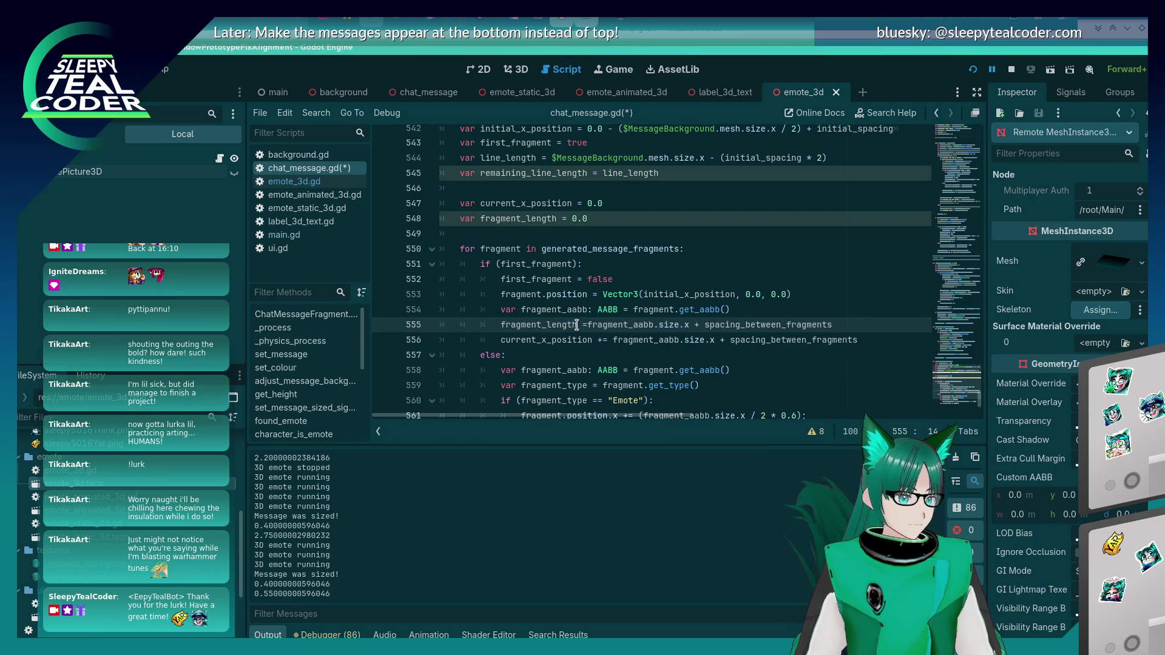
pyautogui.press('Right')
pyautogui.press('Right')
# Step: Change the current_x_position update to += fragment_length
pyautogui.press('Left')
pyautogui.press('Left')
pyautogui.press('Left')
pyautogui.hotkey('ctrl', 'c')
pyautogui.press('Down')
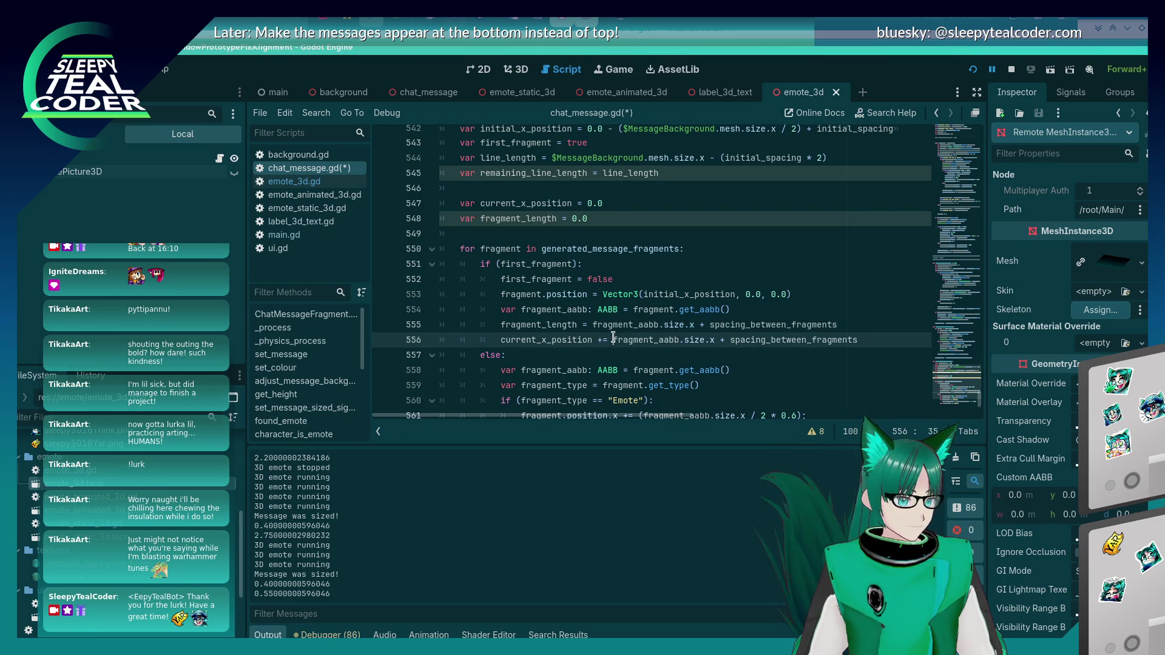
pyautogui.hotkey('ctrl', 'Right')
pyautogui.hotkey('shift', 'End')
pyautogui.write('+=')
pyautogui.hotkey('ctrl', 'v')
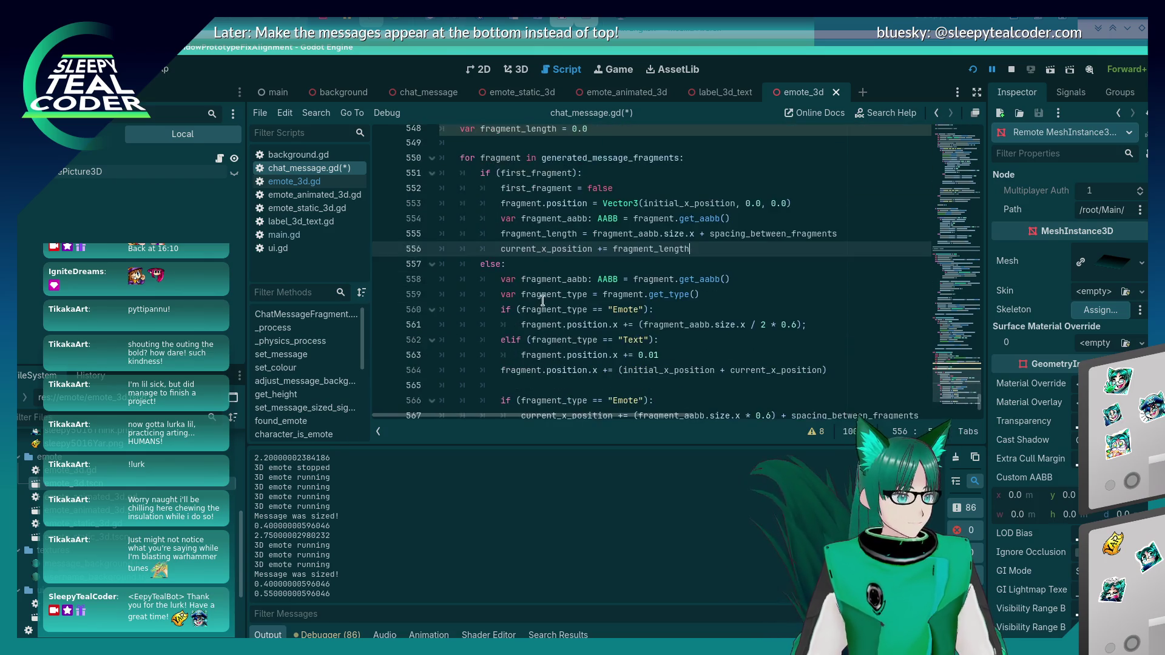
pyautogui.scroll(-1, 558, 298)
pyautogui.hotkey('ctrl', 'z')
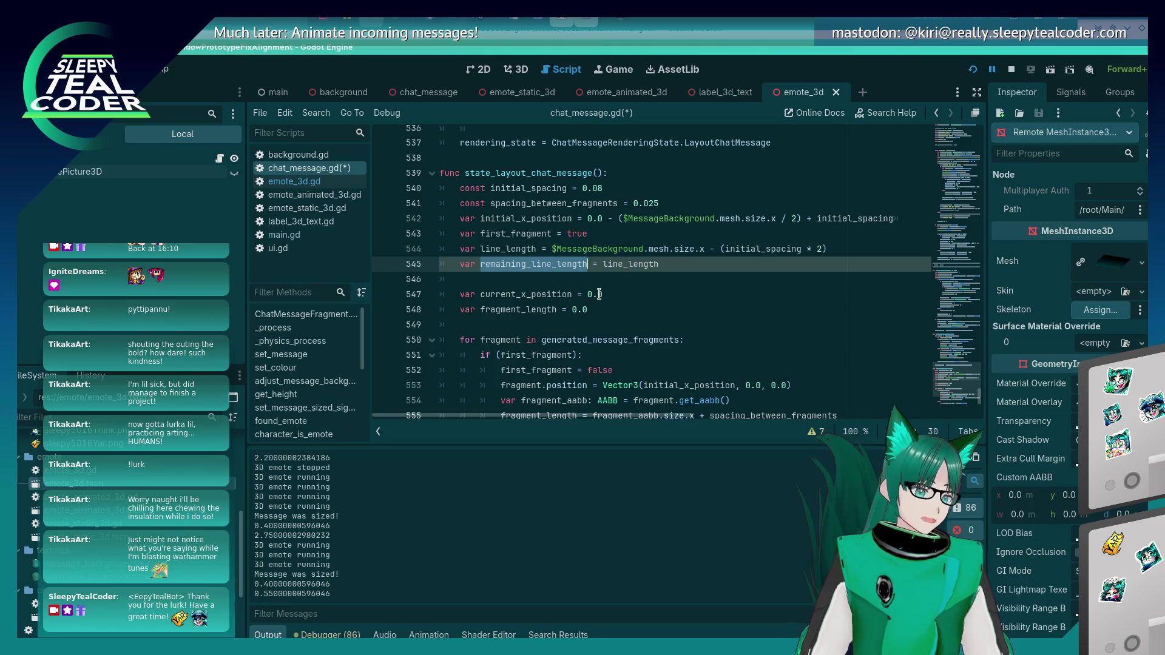
# Step: Review the fragment_length uses in the layout function and save chat_message.gd
pyautogui.scroll(-2, 622, 291)
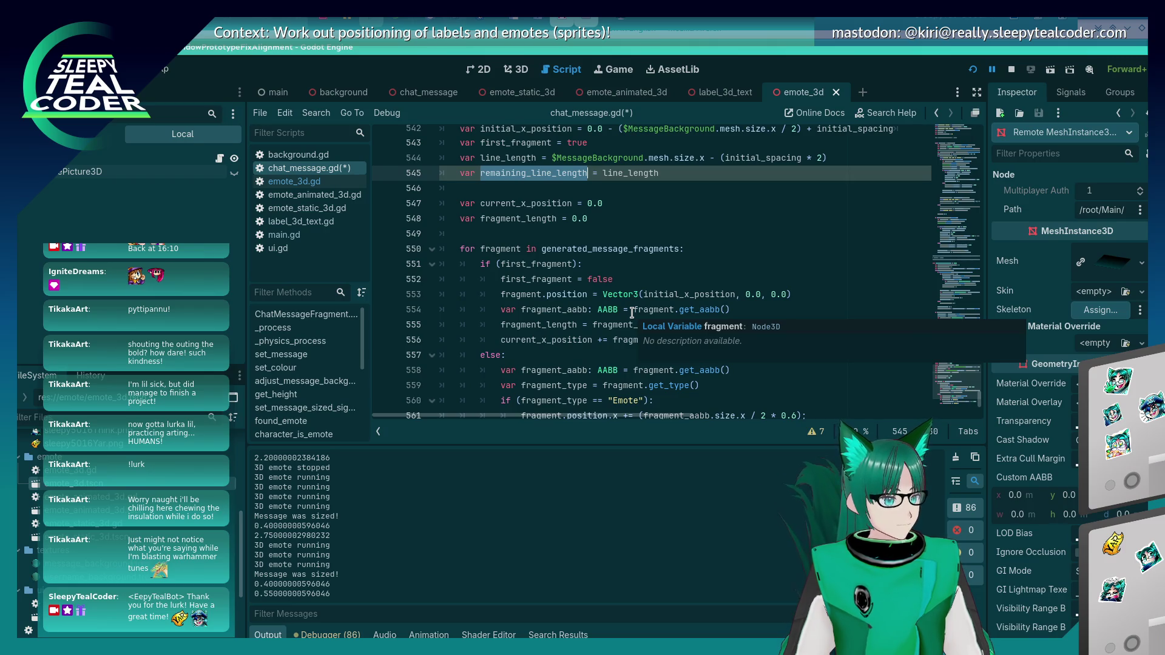
pyautogui.scroll(-3, 527, 290)
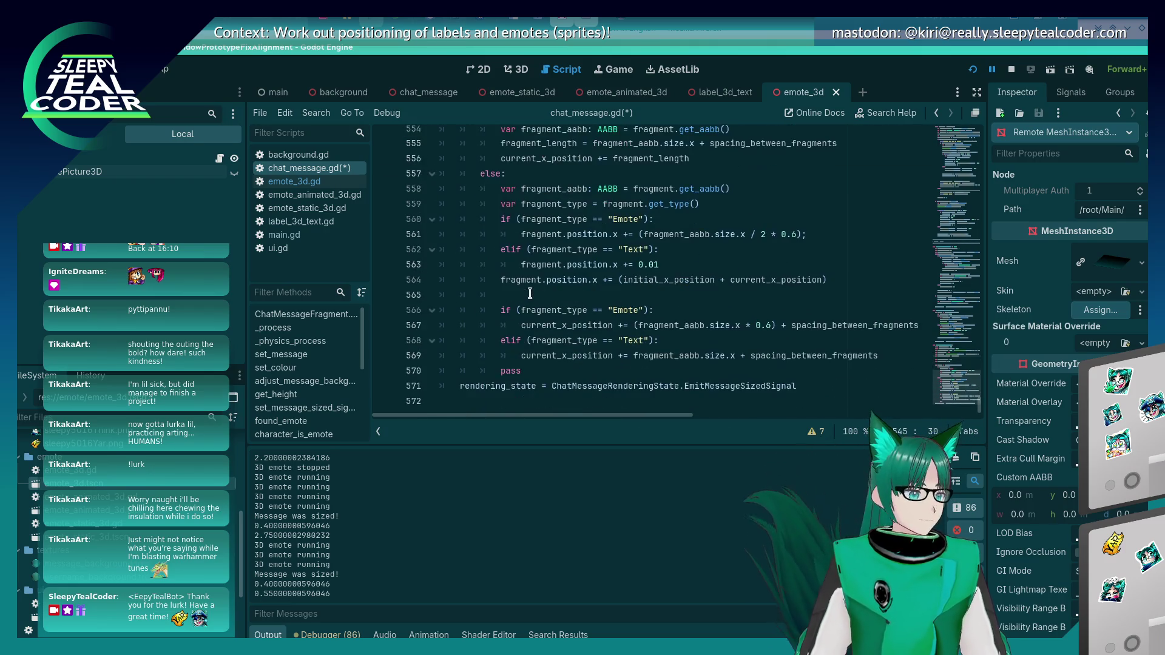
pyautogui.scroll(3, 528, 289)
pyautogui.scroll(-4, 523, 273)
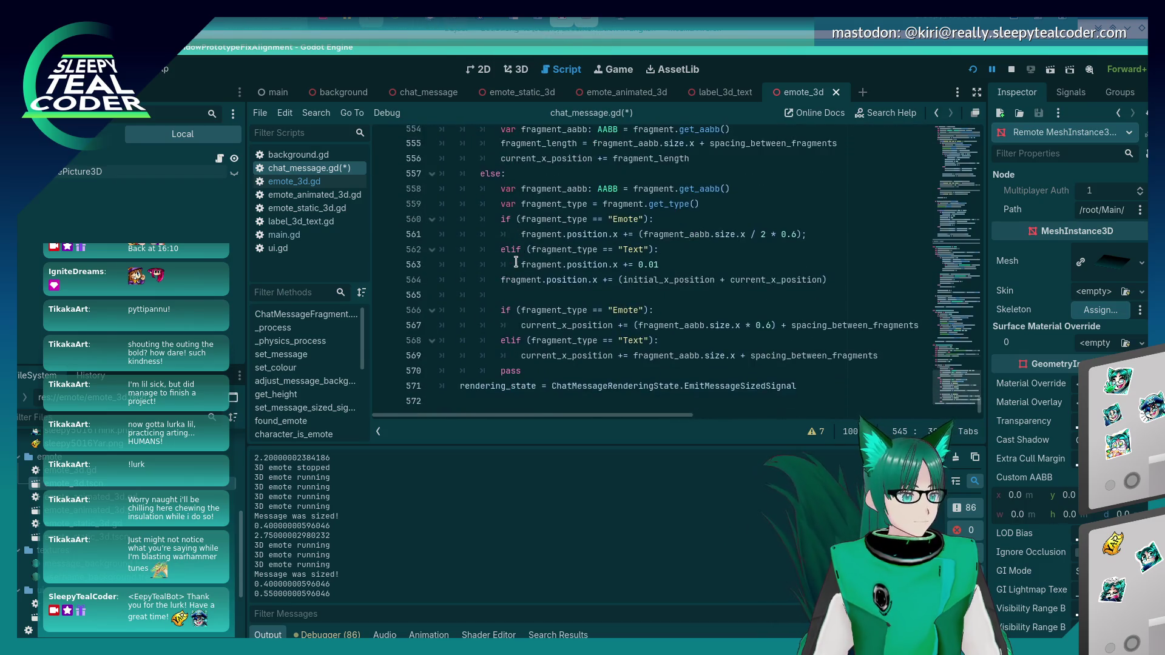
pyautogui.scroll(2, 519, 261)
pyautogui.doubleClick(540, 234)
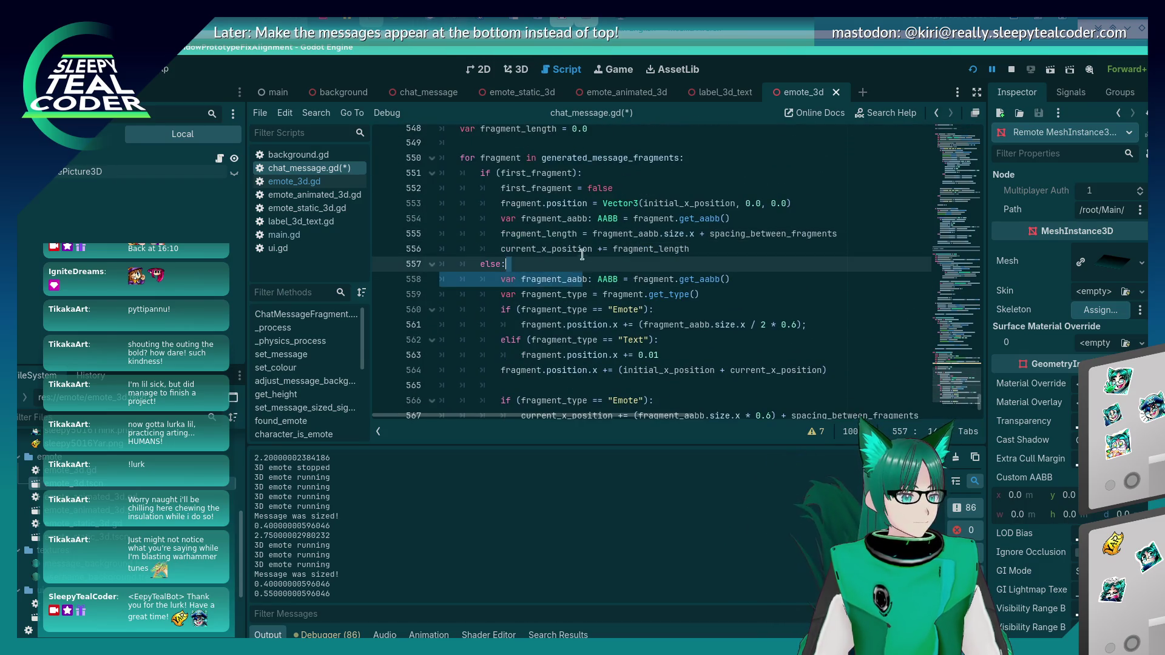
pyautogui.click(582, 249)
pyautogui.click(576, 265)
pyautogui.hotkey('ctrl', 's')
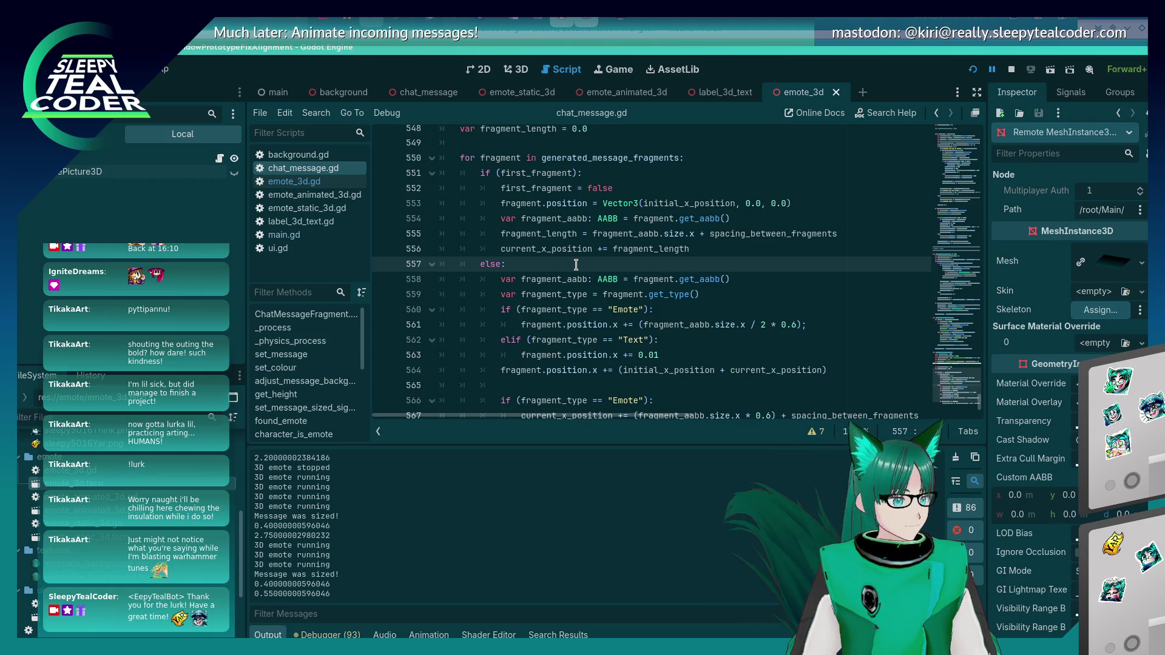
# Step: Recheck where fragment_length is used and put the caret at the end of the for-loop header
pyautogui.scroll(-2, 588, 283)
pyautogui.scroll(1, 582, 283)
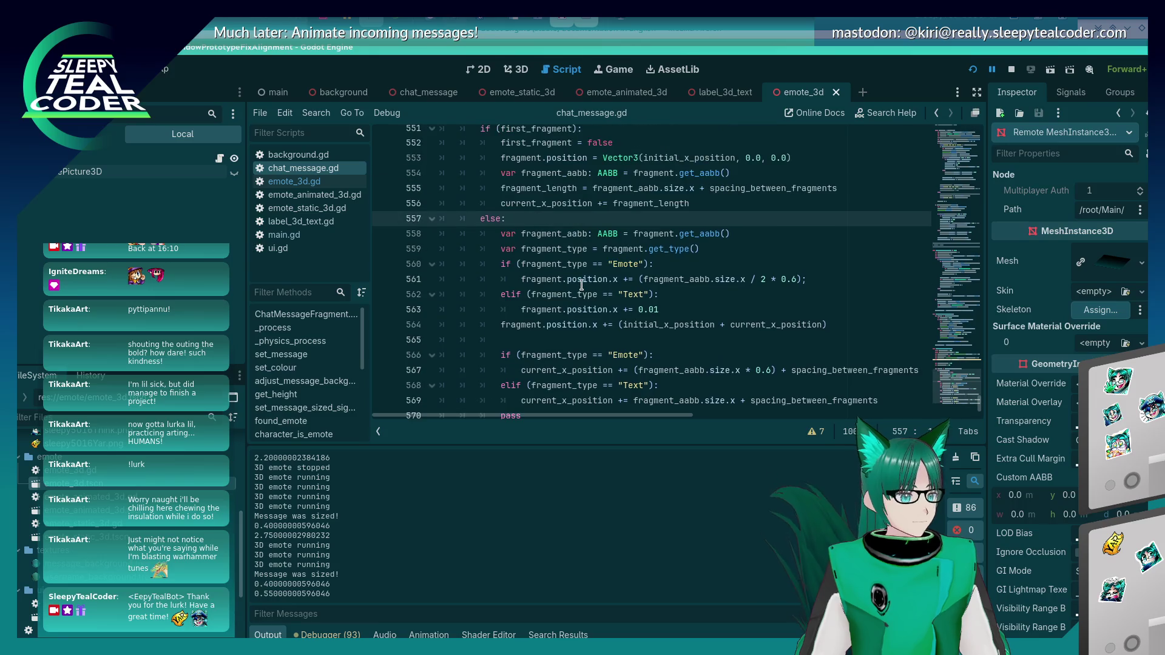
pyautogui.doubleClick(552, 187)
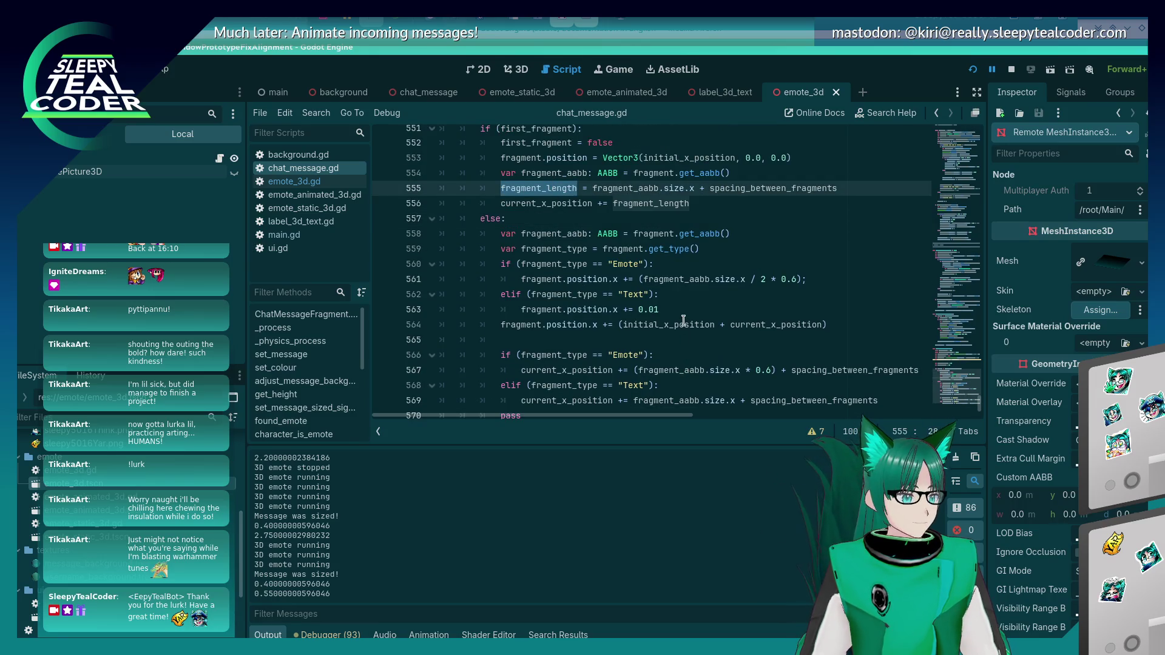
pyautogui.scroll(-1, 681, 325)
pyautogui.scroll(2, 680, 324)
pyautogui.scroll(1, 680, 325)
pyautogui.scroll(-1, 665, 364)
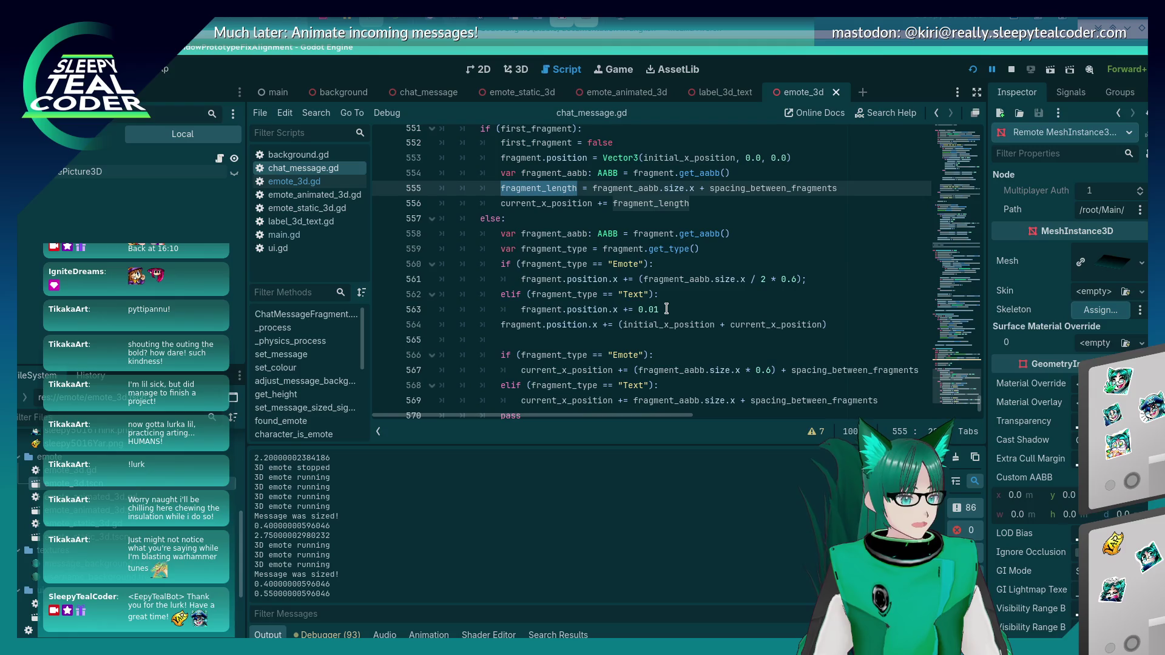
pyautogui.click(813, 279)
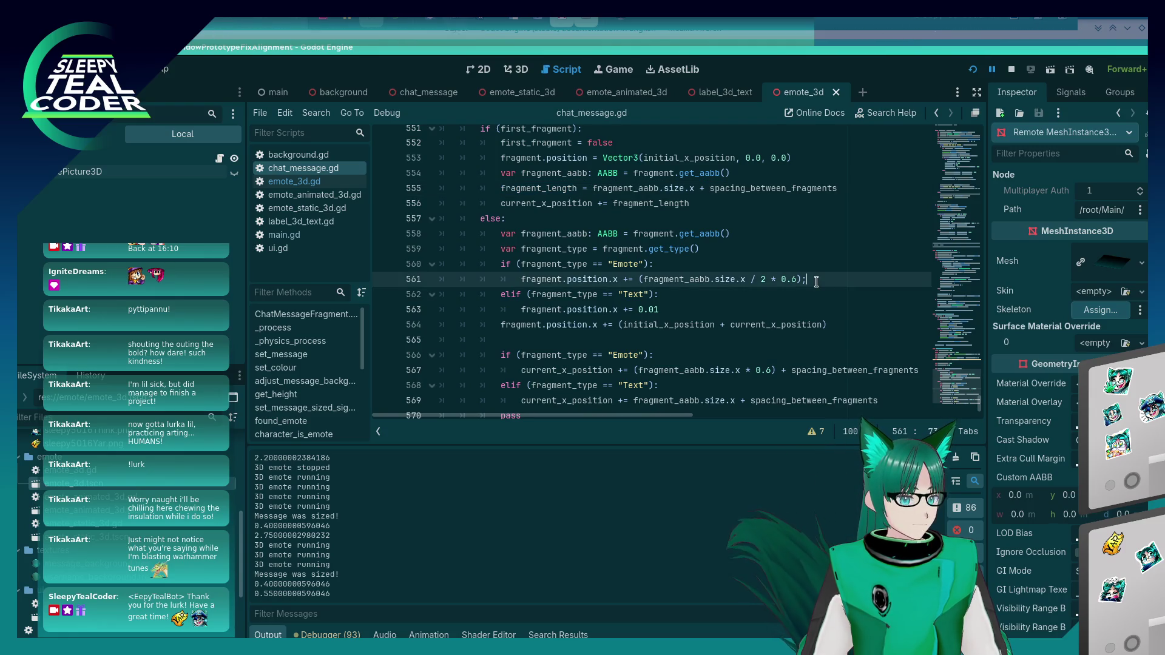
pyautogui.scroll(2, 599, 268)
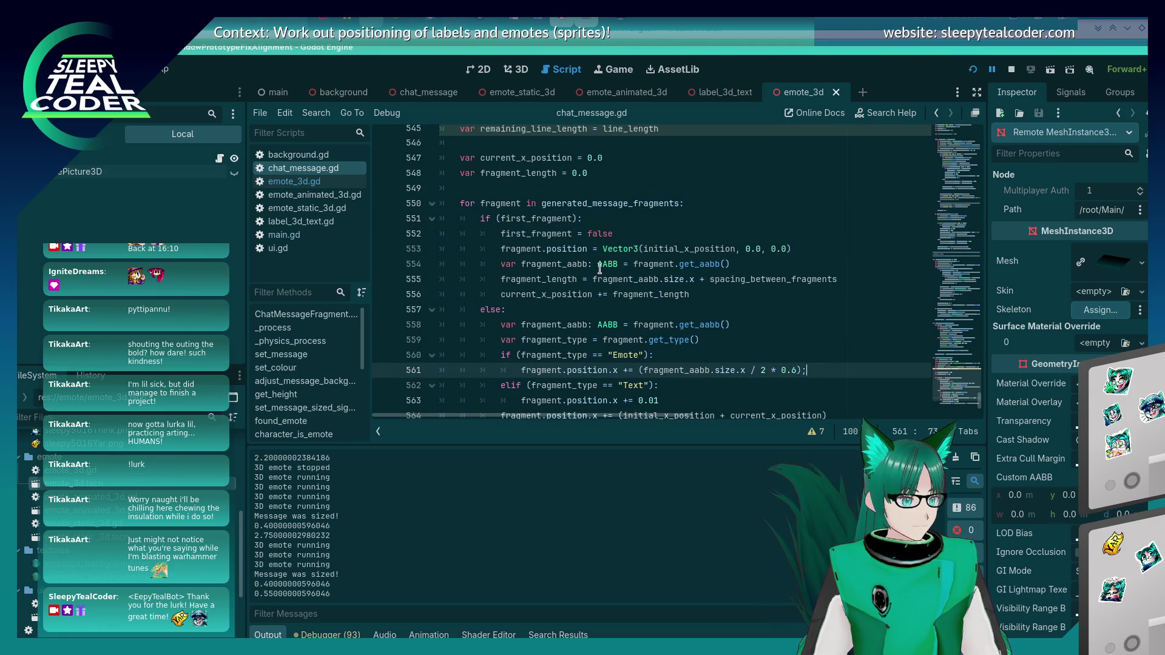
pyautogui.click(606, 173)
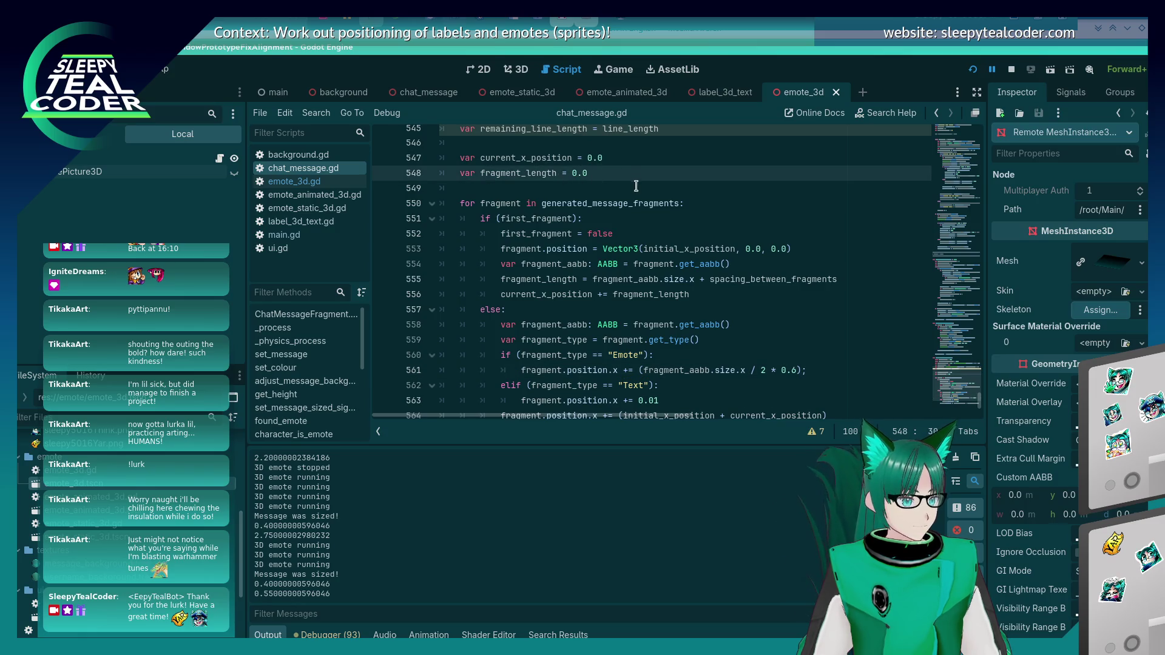
pyautogui.click(717, 205)
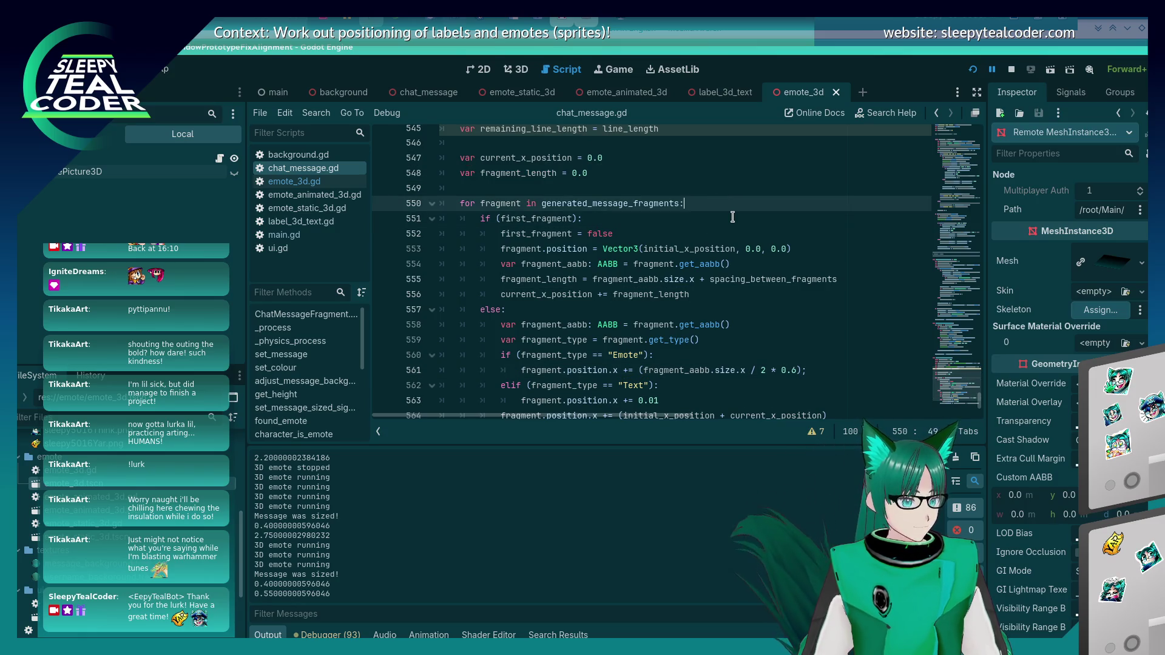
# Step: Declare fragment_length = 0.0 at the start of the fragment loop
pyautogui.press('Return')
pyautogui.write('fragment_length = 0.0')
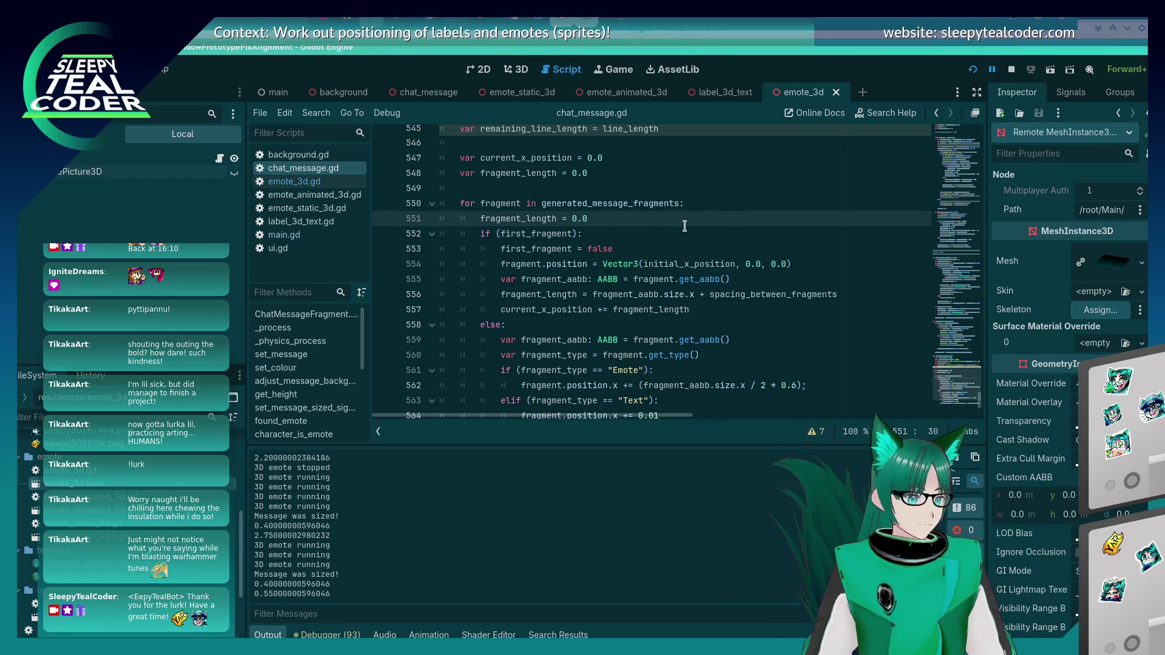
pyautogui.doubleClick(504, 218)
pyautogui.scroll(-2, 741, 329)
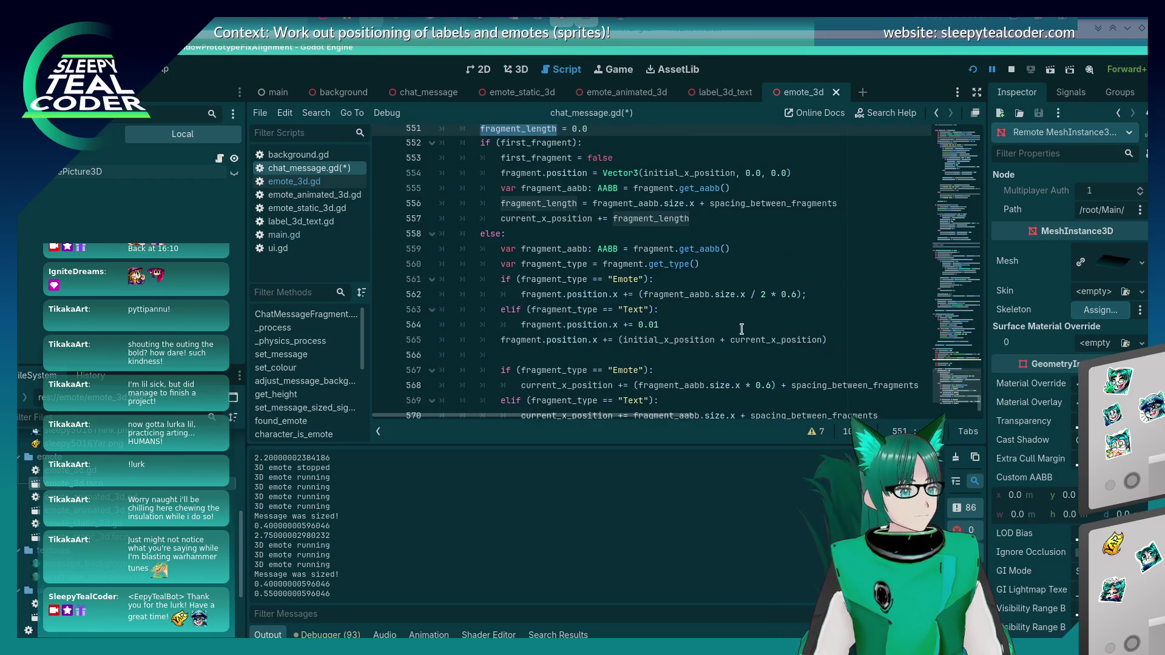
# Step: Start a new 'fragment_length =' assignment line in the Emote branch
pyautogui.click(819, 301)
pyautogui.hotkey('ctrl', 'shift', 'Return')
pyautogui.write('fragment_length')
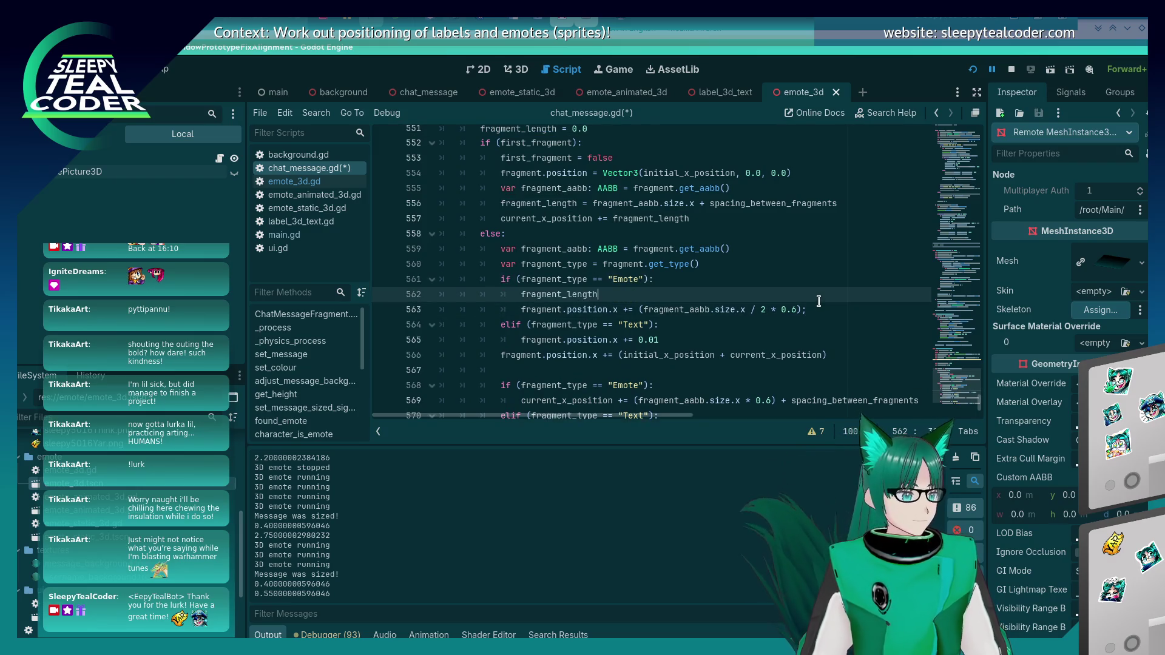
pyautogui.hotkey('ctrl', 'shift', 'Left')
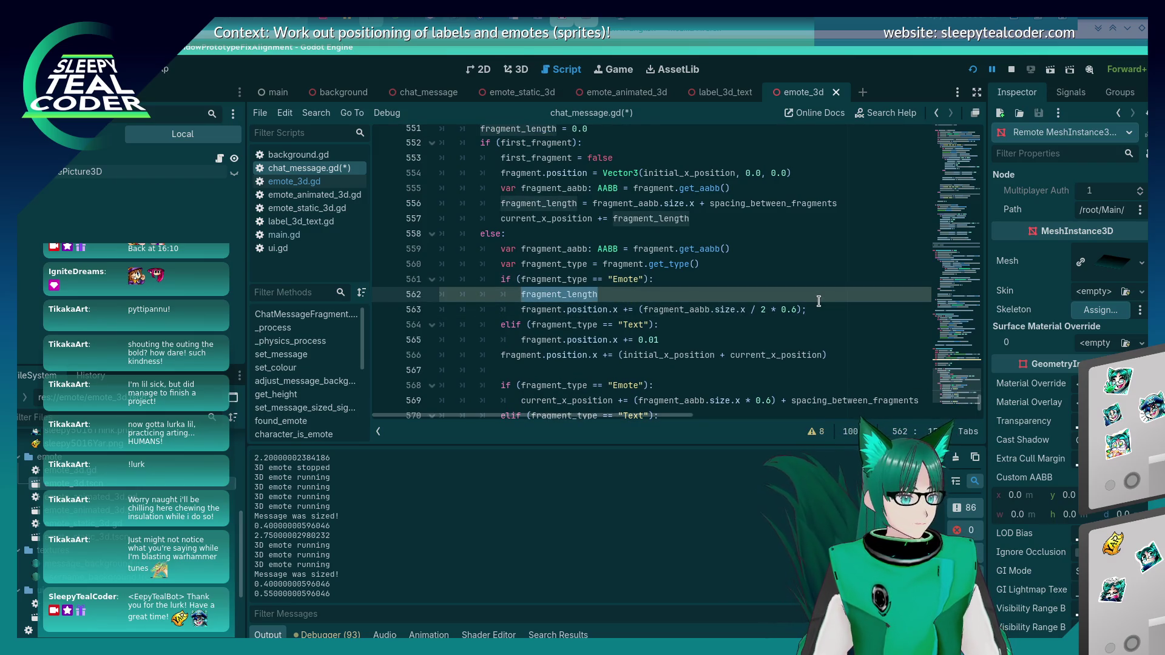
pyautogui.press('Right')
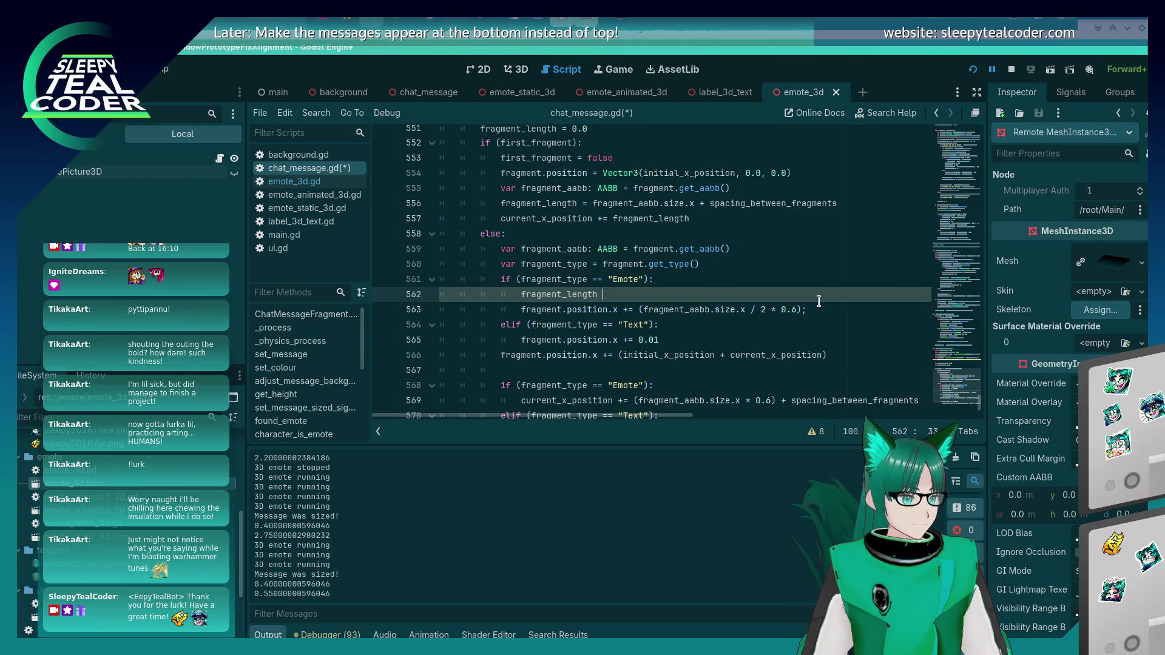
pyautogui.press('BackSpace')
pyautogui.press('BackSpace')
pyautogui.press('BackSpace')
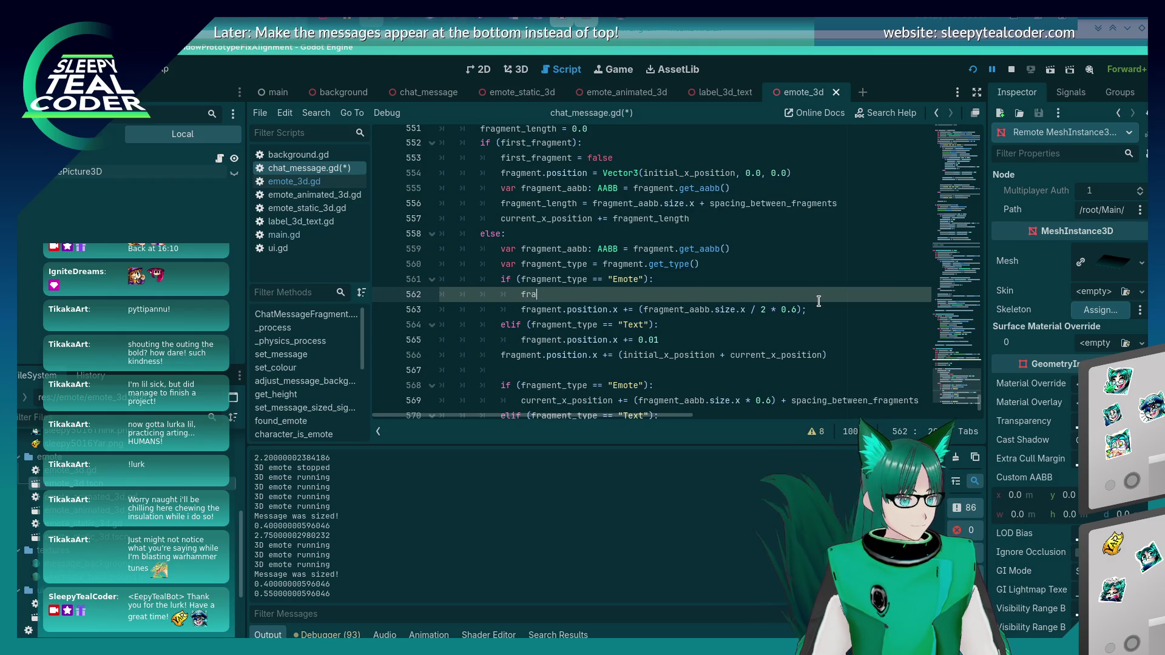
pyautogui.press('BackSpace')
pyautogui.press('BackSpace')
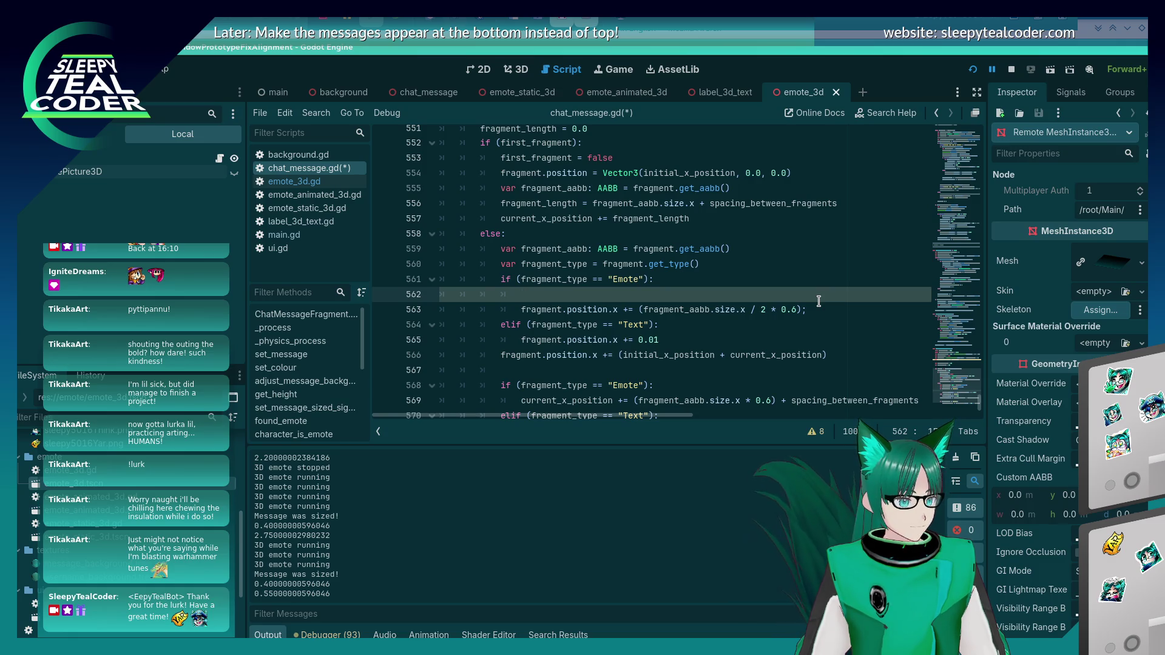
pyautogui.write('var')
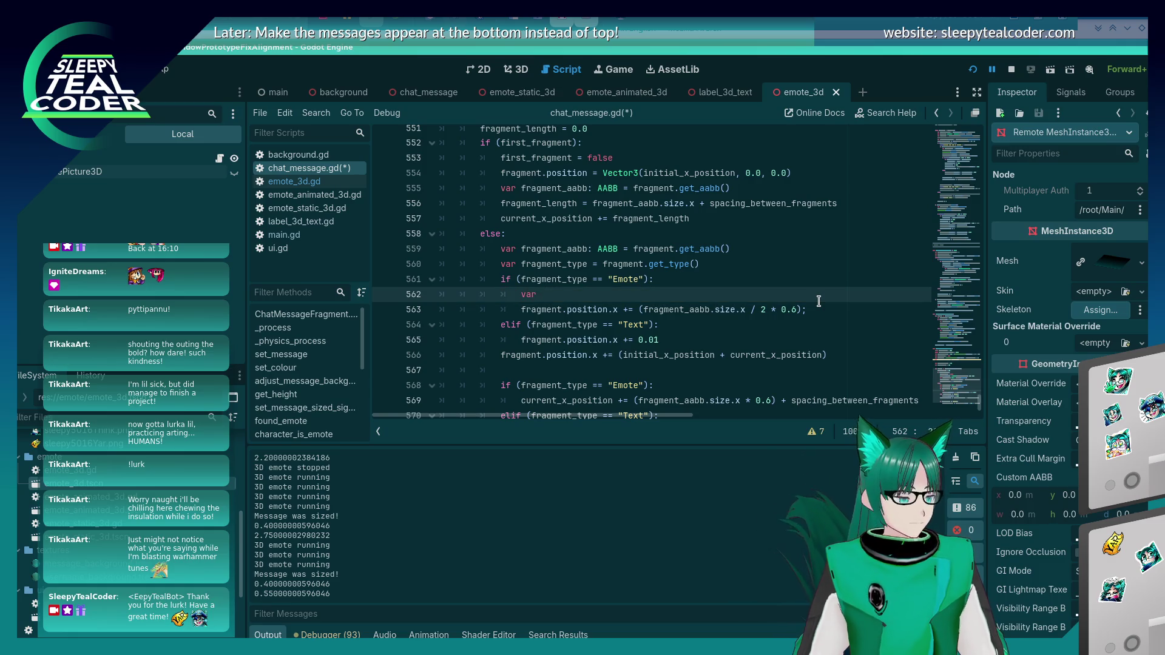
pyautogui.press('BackSpace')
pyautogui.press('BackSpace')
pyautogui.press('BackSpace')
pyautogui.write('fragment_')
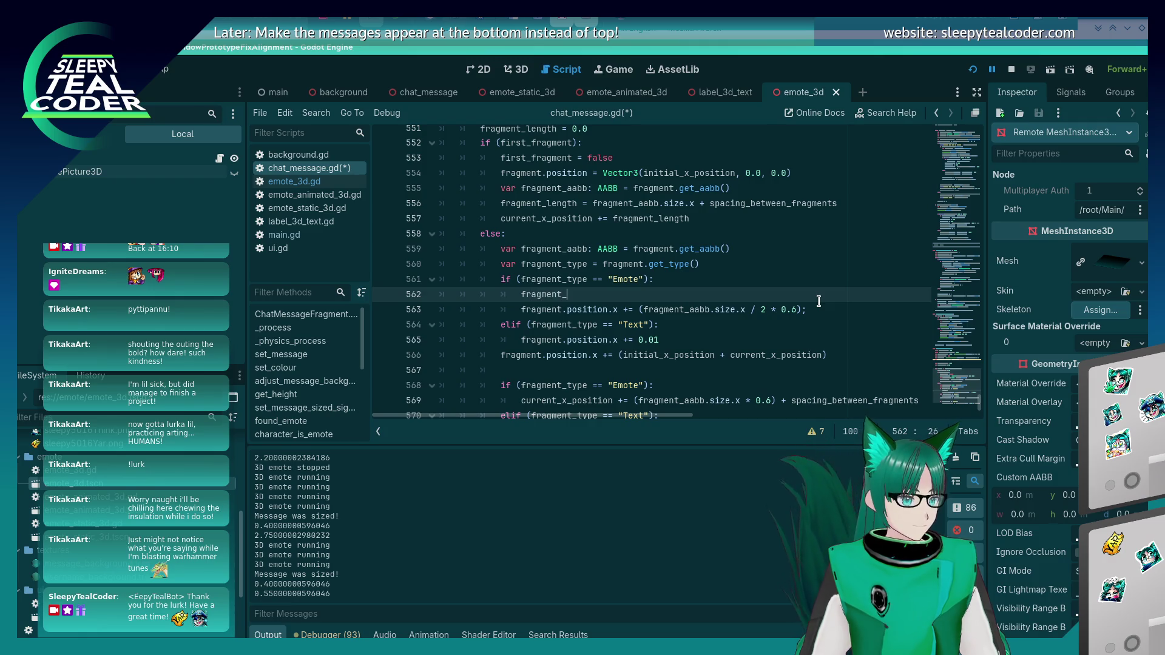
pyautogui.write('length =')
# Step: Move the half-width times 0.6 offset into fragment_length and shift the emote position by fragment_length
pyautogui.press('Down')
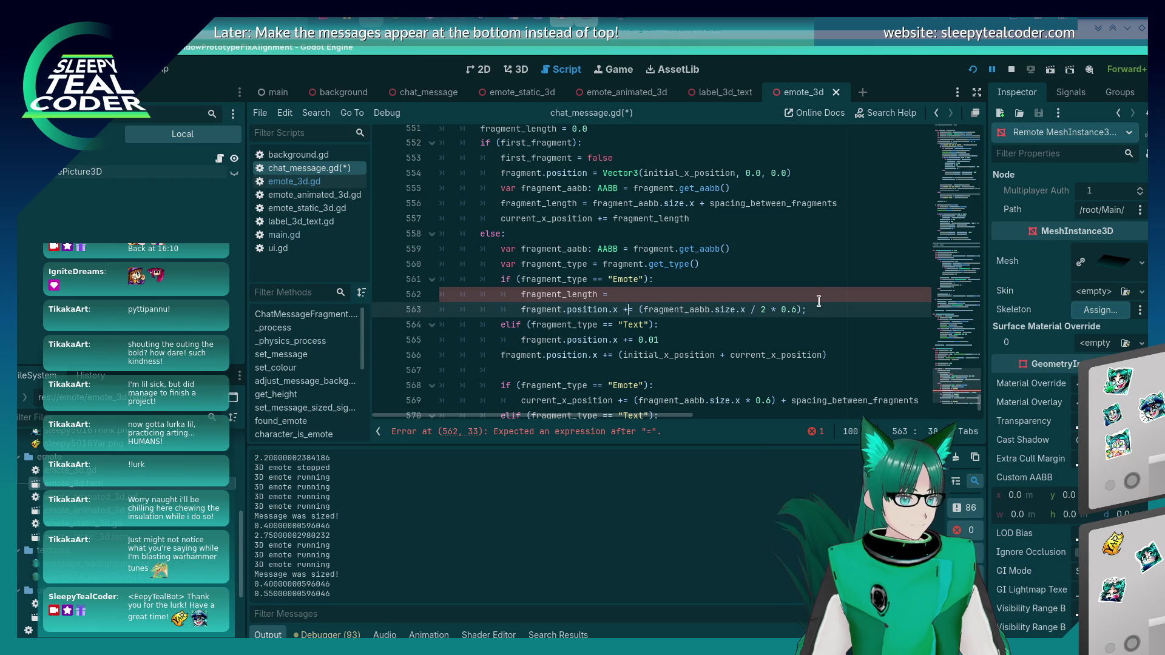
pyautogui.hotkey('shift', 'End')
pyautogui.hotkey('ctrl', 'x')
pyautogui.press('Up')
pyautogui.hotkey('ctrl', 'v')
pyautogui.press('Down')
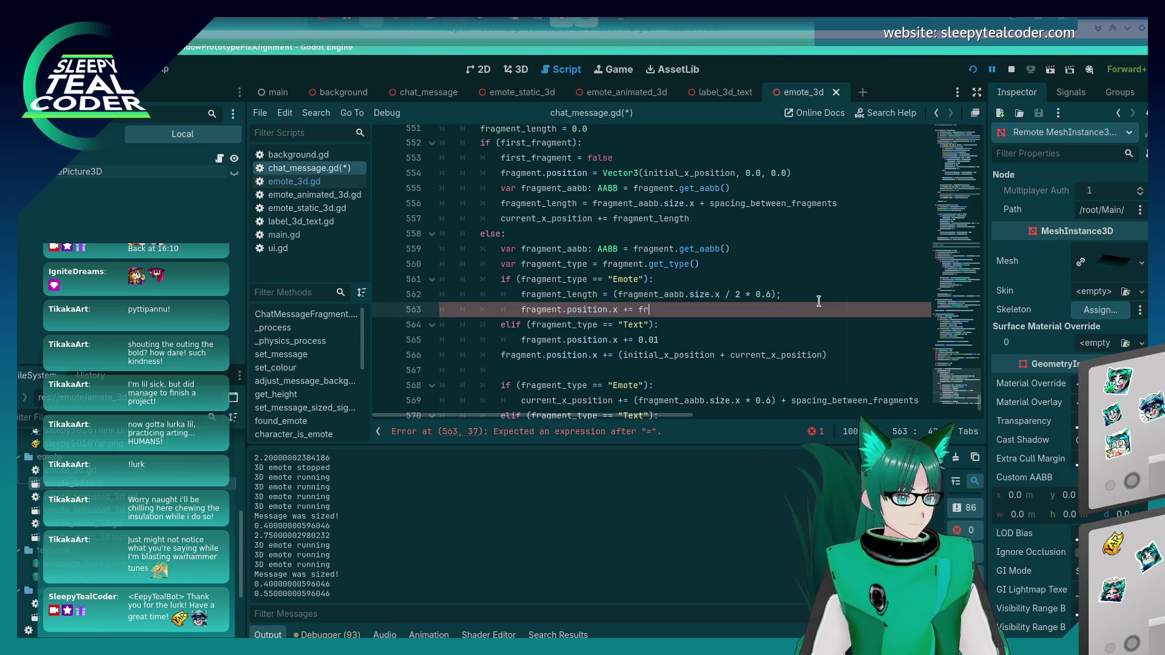
pyautogui.write('fragment_length')
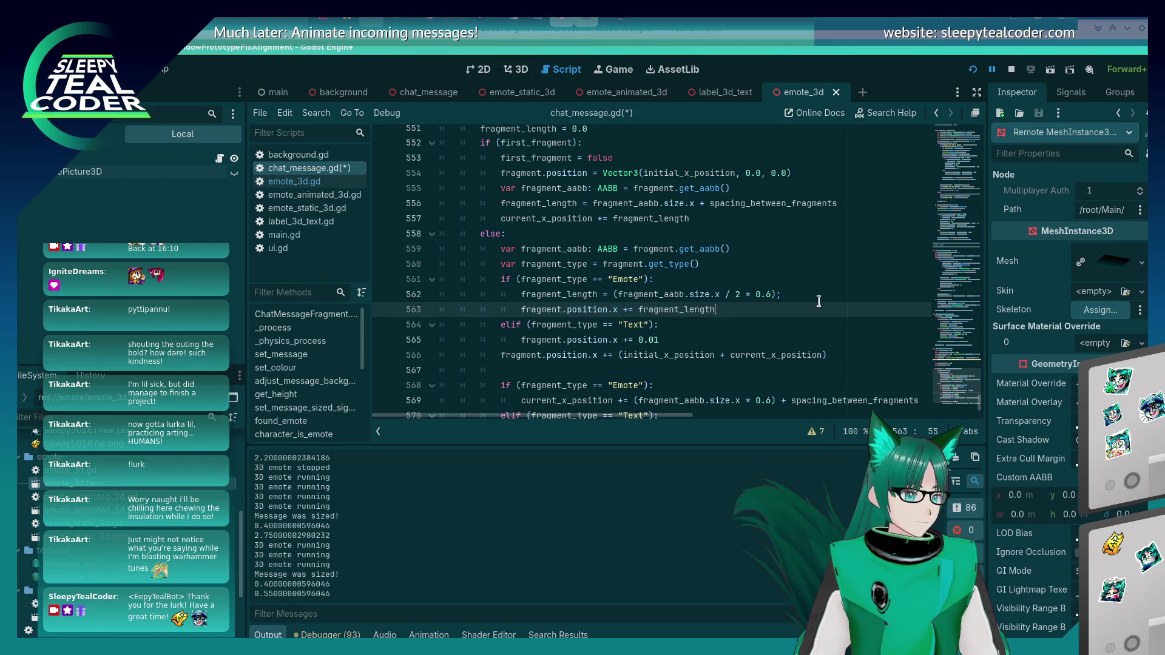
pyautogui.scroll(-2, 631, 304)
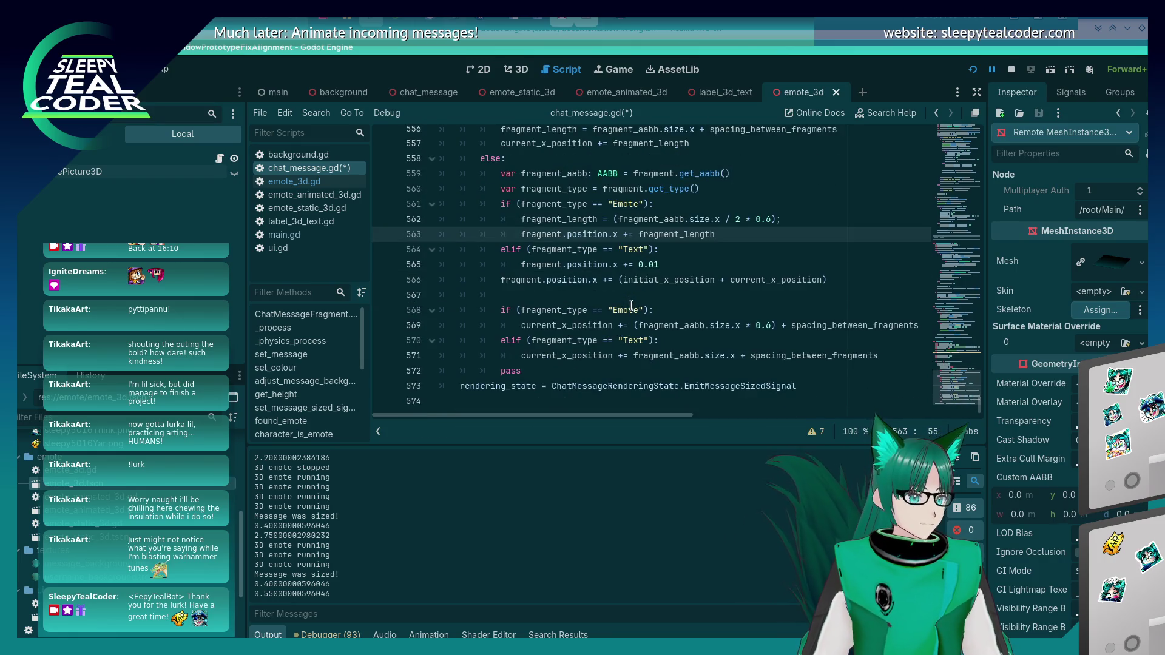
pyautogui.doubleClick(561, 219)
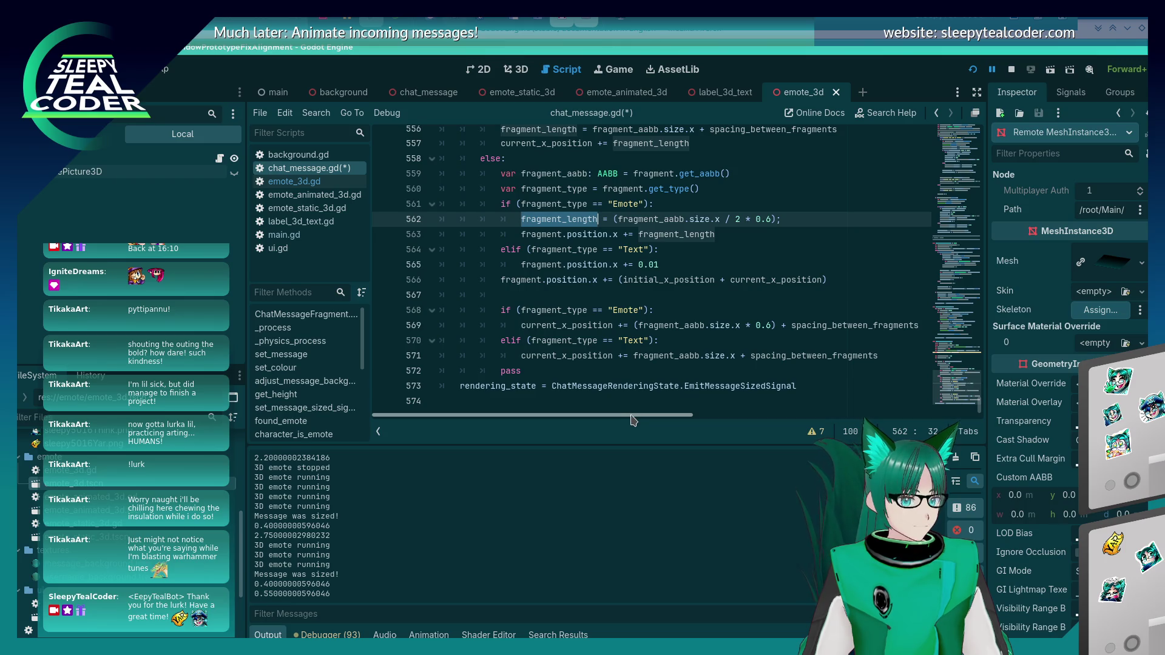
pyautogui.click(648, 311)
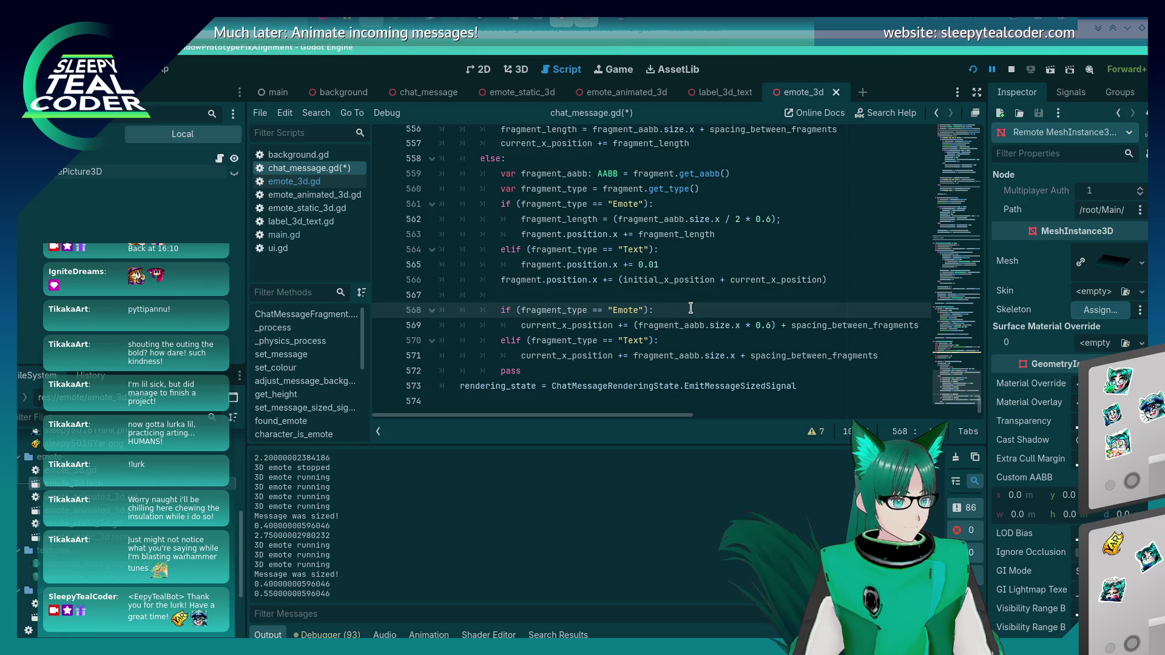
# Step: Add 'fragment_length += 0.01' to the Text branch and save
pyautogui.press('Up')
pyautogui.press('Up')
pyautogui.press('Up')
pyautogui.press('Up')
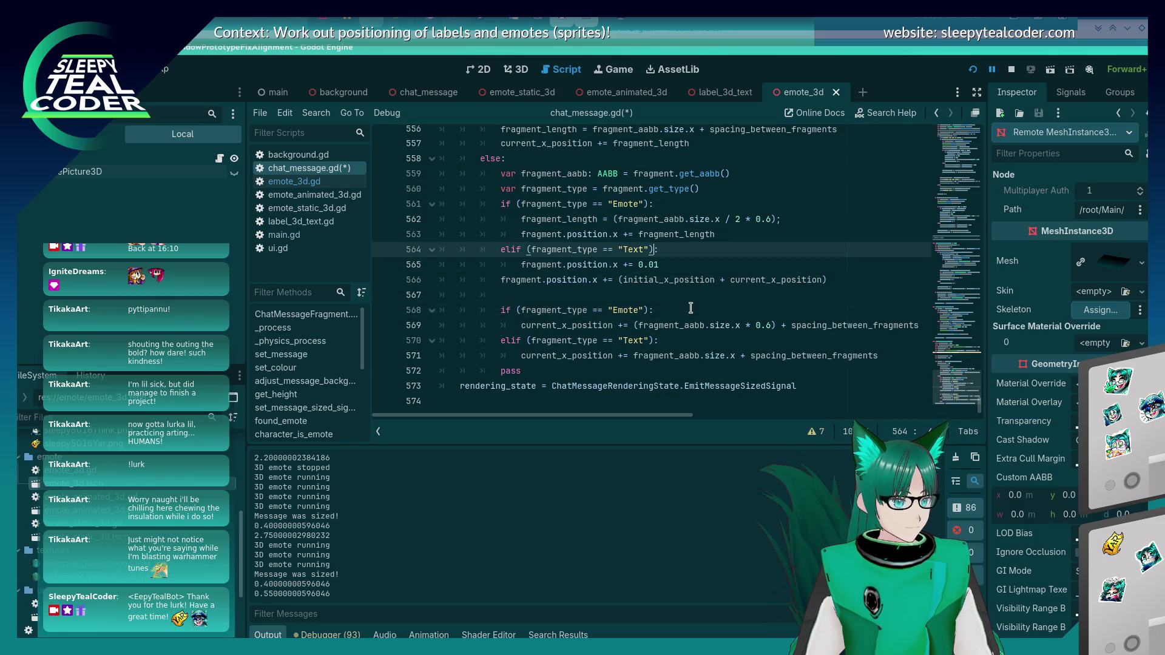
pyautogui.press('End')
pyautogui.press('Return')
pyautogui.write('fragment_length += ')
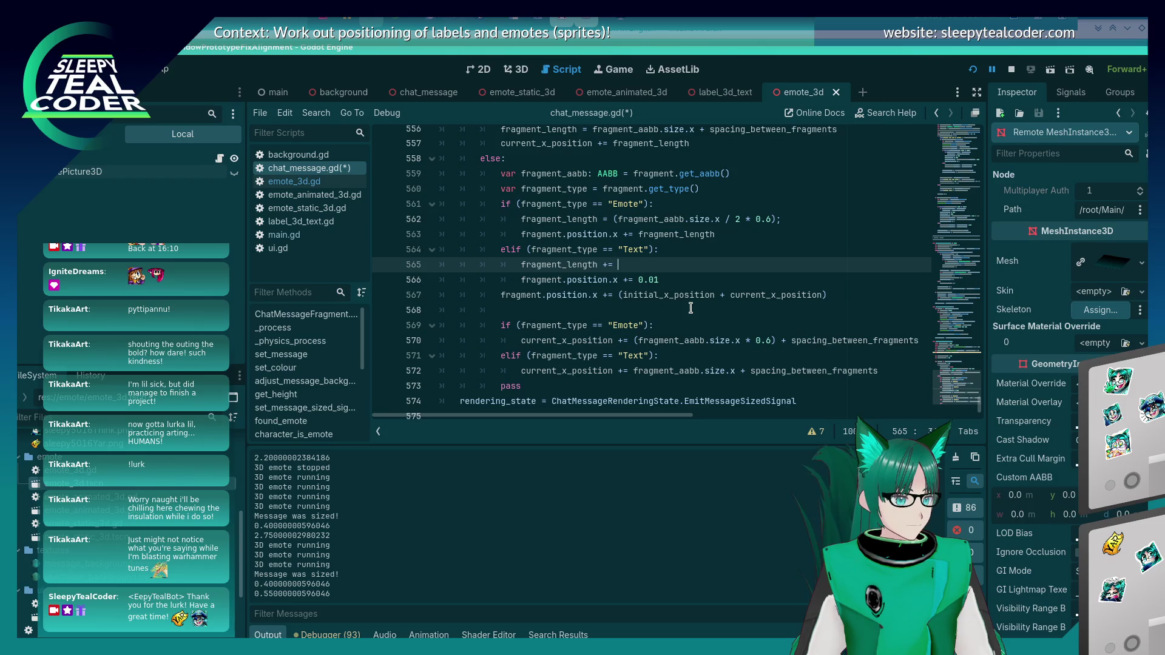
pyautogui.write('0.01')
pyautogui.hotkey('ctrl', 's')
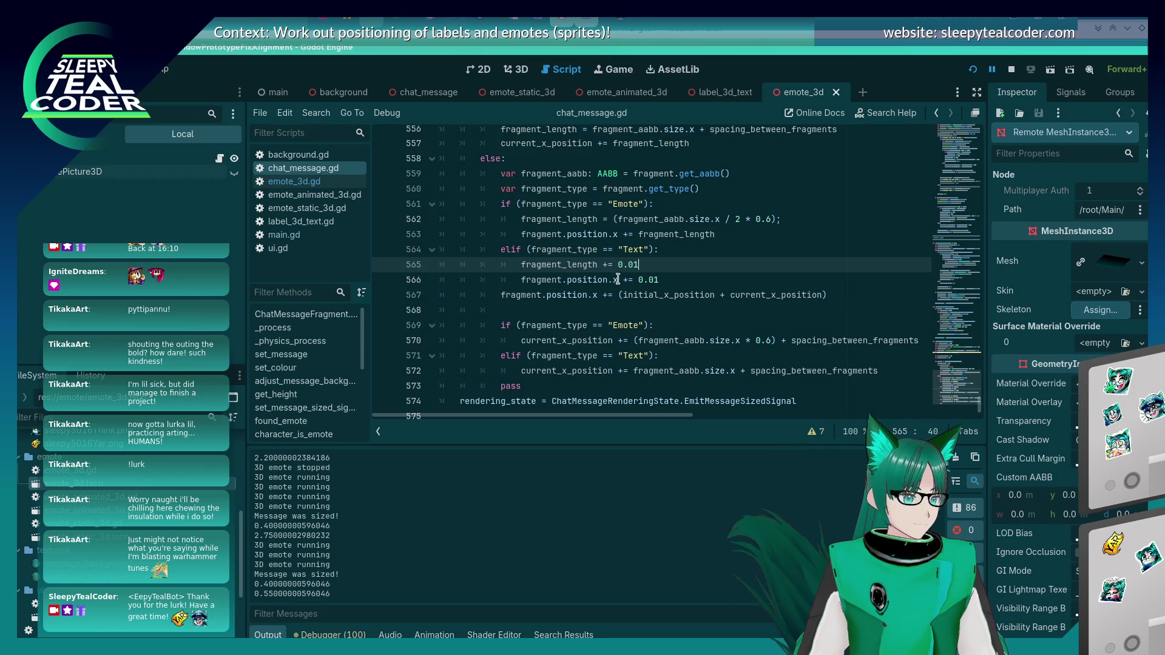
# Step: Make the Text branch offset the fragment by fragment_length and save the script
pyautogui.doubleClick(587, 265)
pyautogui.click(649, 280)
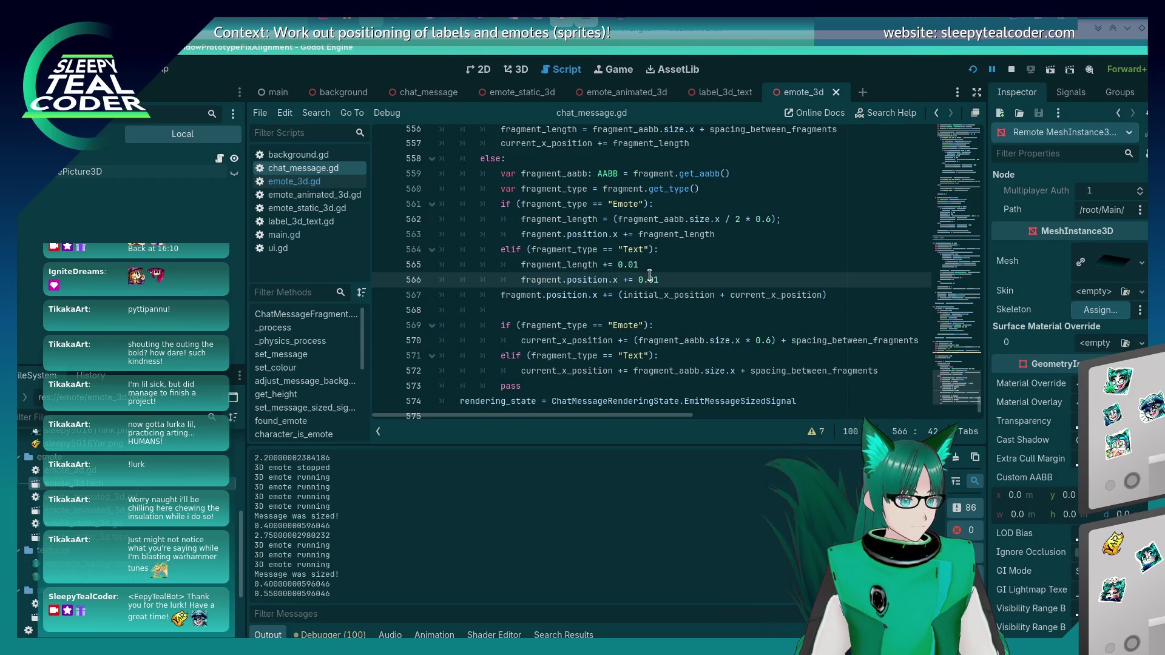
pyautogui.press('Delete')
pyautogui.press('Delete')
pyautogui.press('BackSpace')
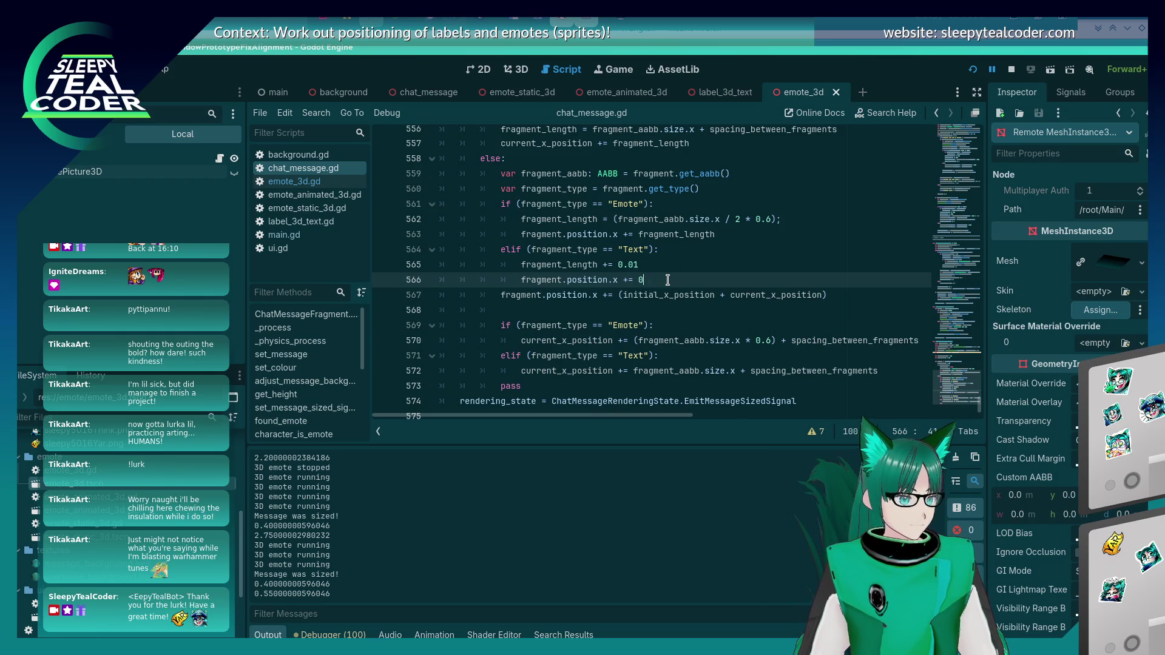
pyautogui.hotkey('ctrl', 'z')
pyautogui.hotkey('ctrl', 'z')
pyautogui.press('Delete')
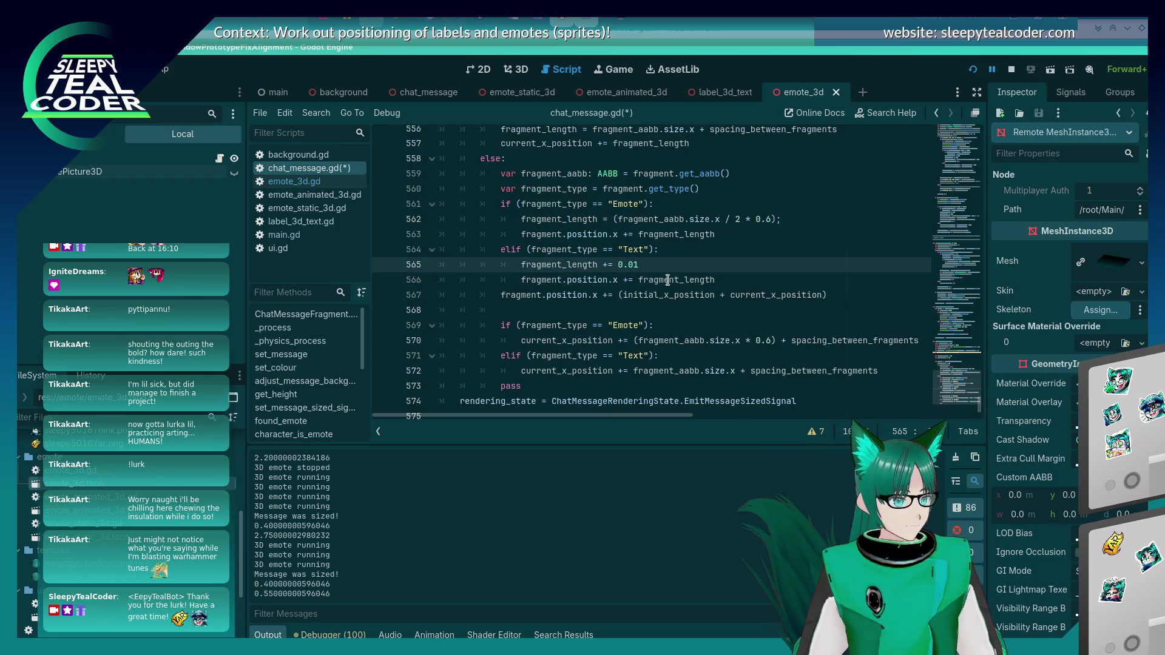
pyautogui.hotkey('ctrl', 's')
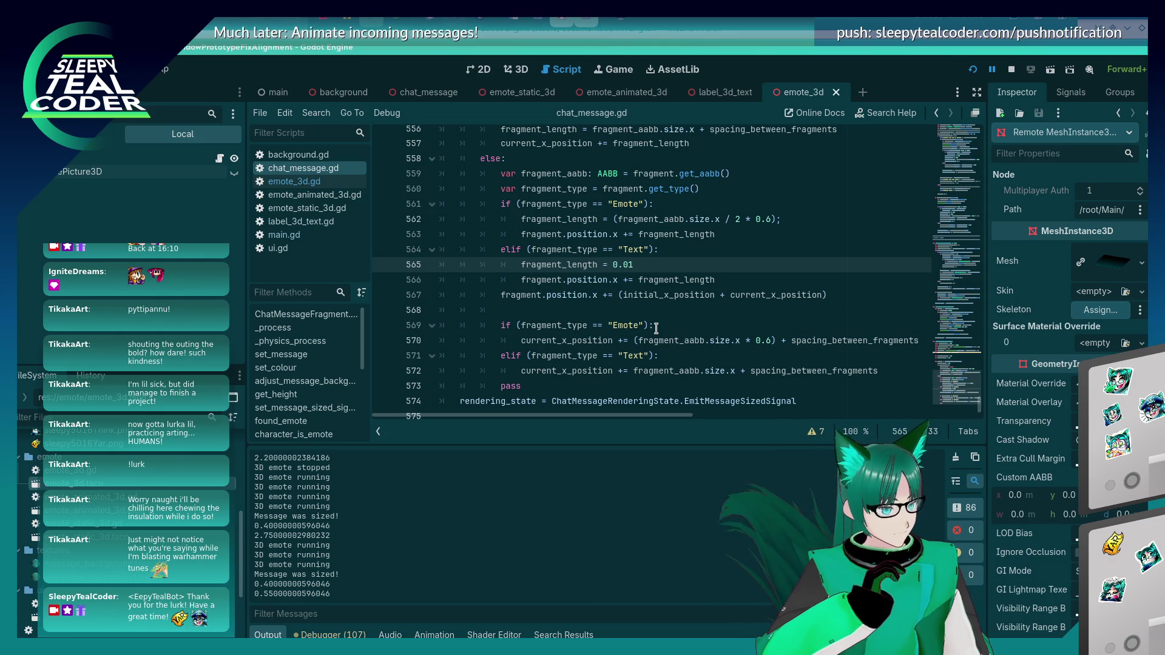
# Step: Undo the fragment_length edits in the Text and Emote branches
pyautogui.hotkey('ctrl', 'shift', 'Left')
pyautogui.hotkey('ctrl', 'c')
pyautogui.press('Down')
pyautogui.press('End')
pyautogui.hotkey('ctrl', 'shift', 'Left')
pyautogui.hotkey('ctrl', 'v')
pyautogui.press('Up')
pyautogui.hotkey('ctrl', 'shift', 'k')
pyautogui.press('Up')
pyautogui.press('Up')
pyautogui.press('End')
pyautogui.hotkey('ctrl', 'BackSpace')
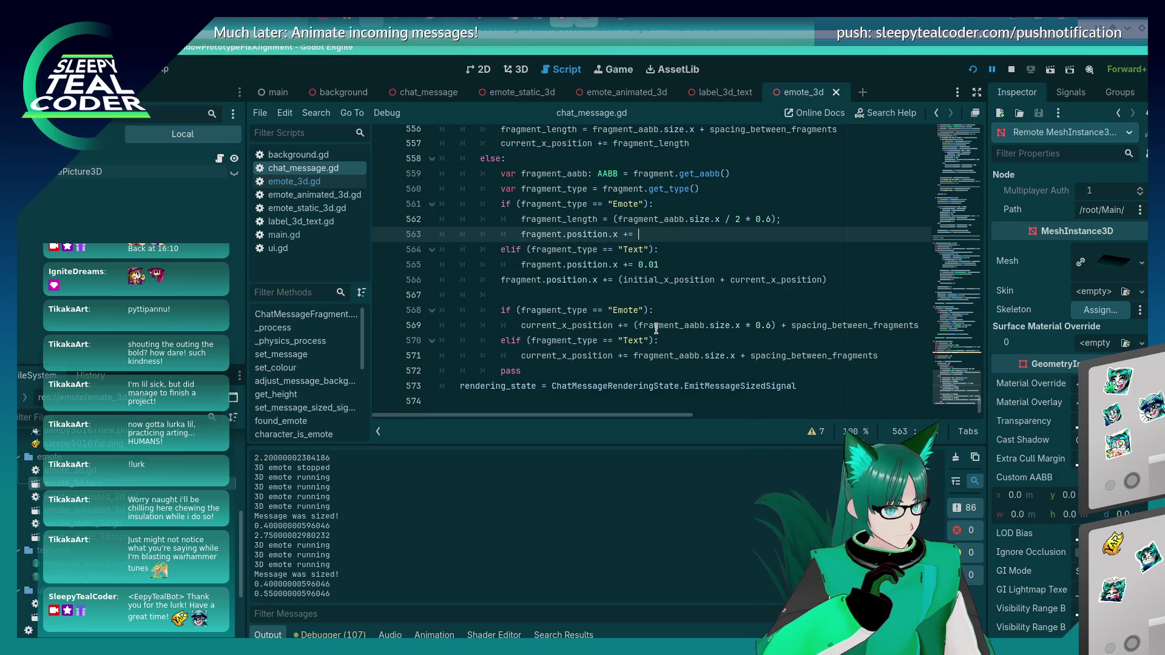
# Step: Restore the original emote half-width offset and delete the leftover partial fragment_length line
pyautogui.press('Up')
pyautogui.press('End')
pyautogui.hotkey('ctrl', 'shift', 'Left')
pyautogui.hotkey('ctrl', 'shift', 'Left')
pyautogui.hotkey('ctrl', 'shift', 'Left')
pyautogui.hotkey('ctrl', 'c')
pyautogui.press('Down')
pyautogui.press('End')
pyautogui.hotkey('ctrl', 'v')
pyautogui.press('Up')
pyautogui.press('End')
pyautogui.hotkey('shift', 'Home')
pyautogui.write('fragment_length +')
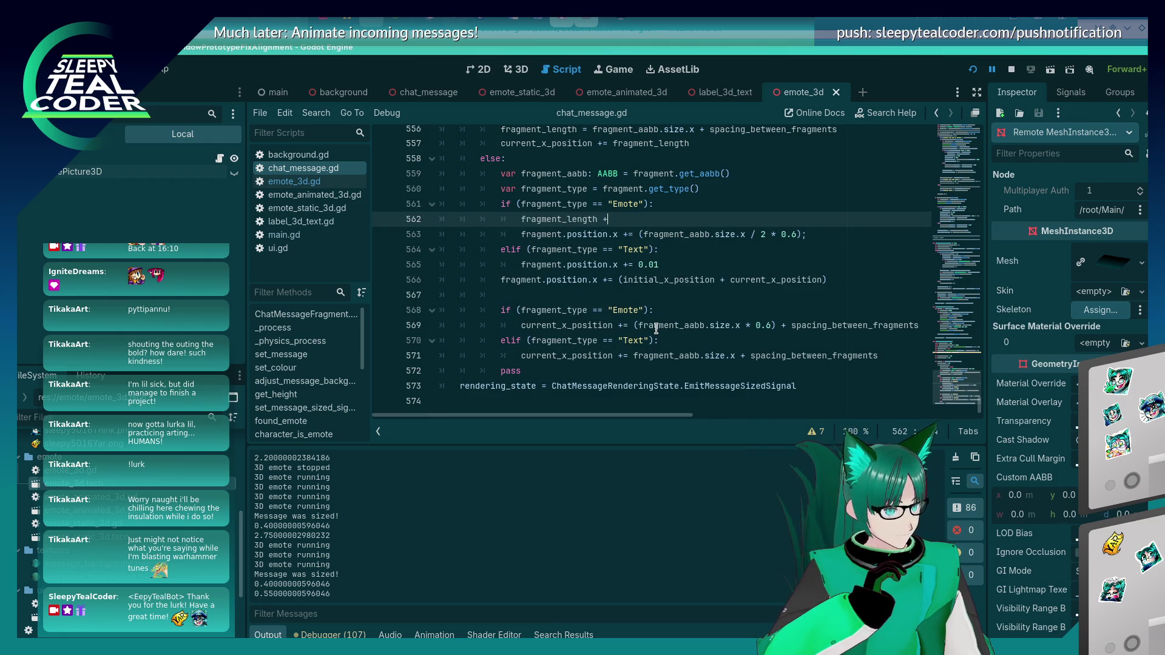
pyautogui.hotkey('ctrl', 'BackSpace')
pyautogui.hotkey('ctrl', 'BackSpace')
pyautogui.hotkey('ctrl', 'BackSpace')
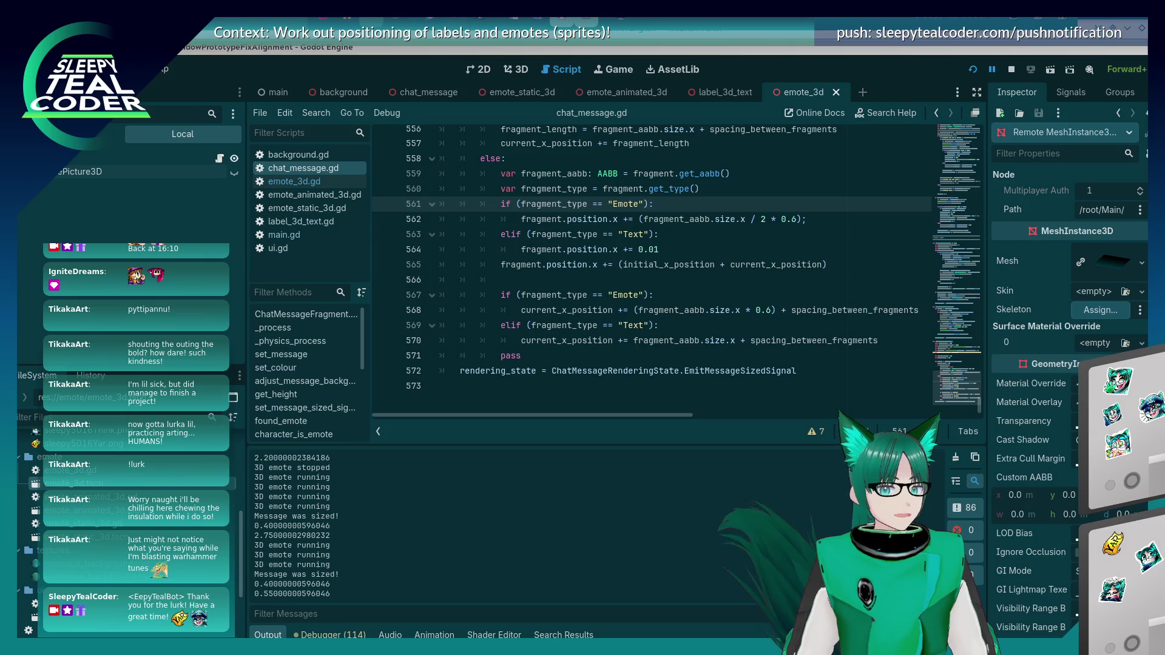
pyautogui.scroll(2, 538, 315)
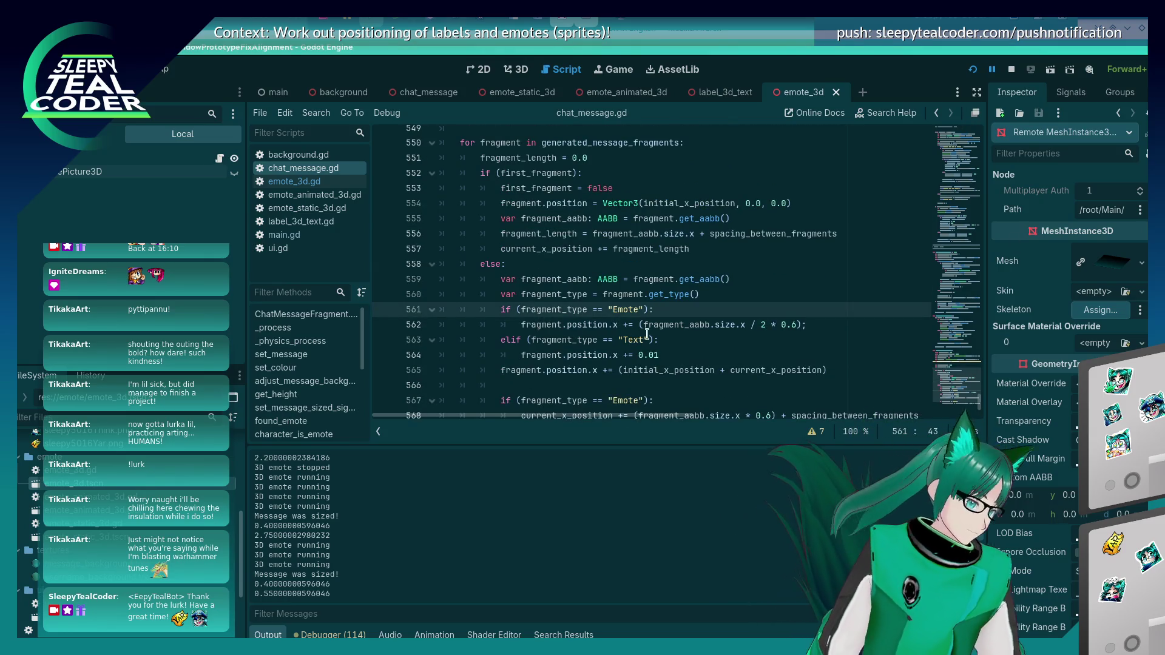
# Step: Insert an empty line under the Emote check and save the script
pyautogui.press('Return')
pyautogui.write('fragment_length')
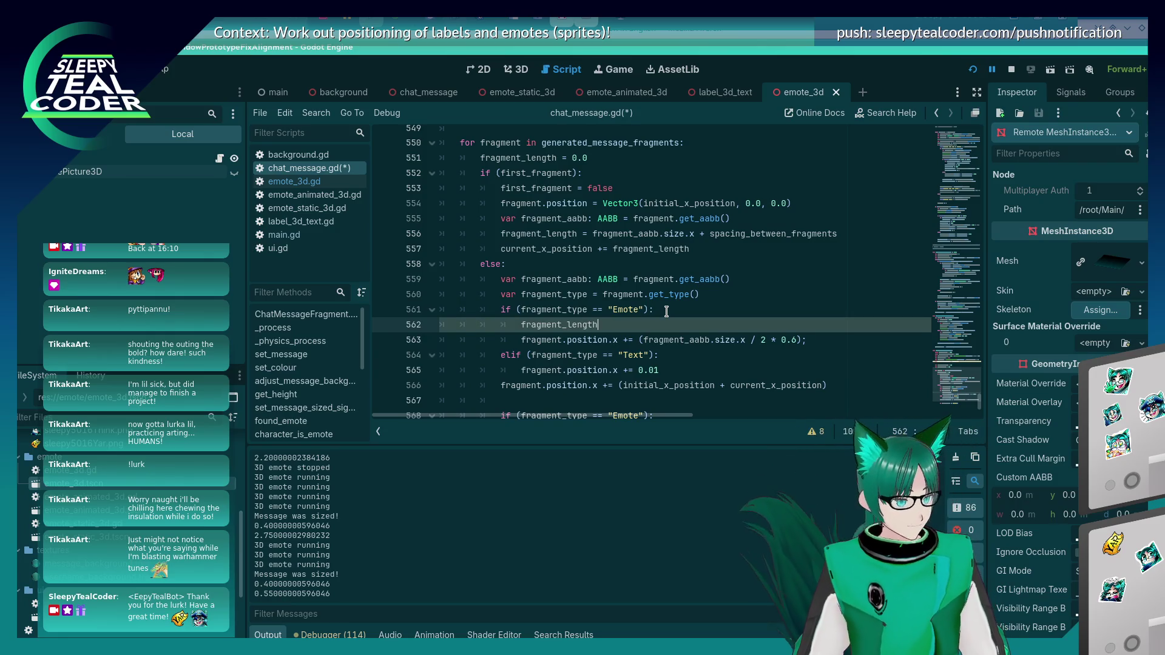
pyautogui.hotkey('ctrl', 'shift', 'Left')
pyautogui.press('BackSpace')
pyautogui.hotkey('ctrl', 's')
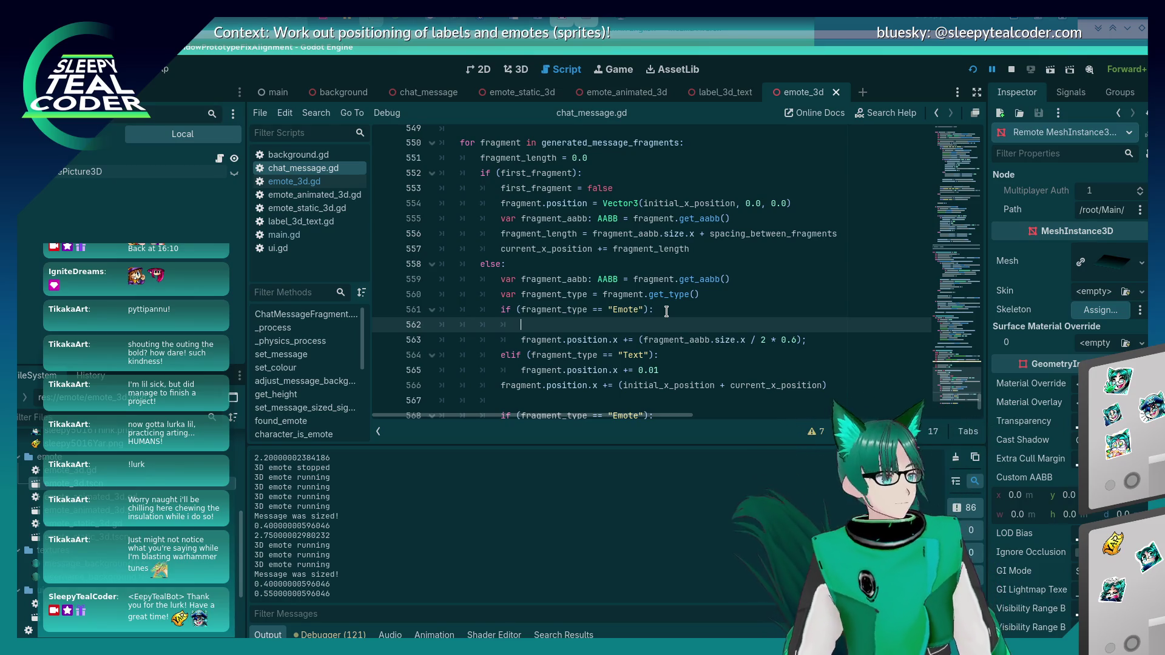
# Step: Set fragment_length = (fragment_aabb.size.x / 2 * 0.6) on line 562 and save
pyautogui.write('f')
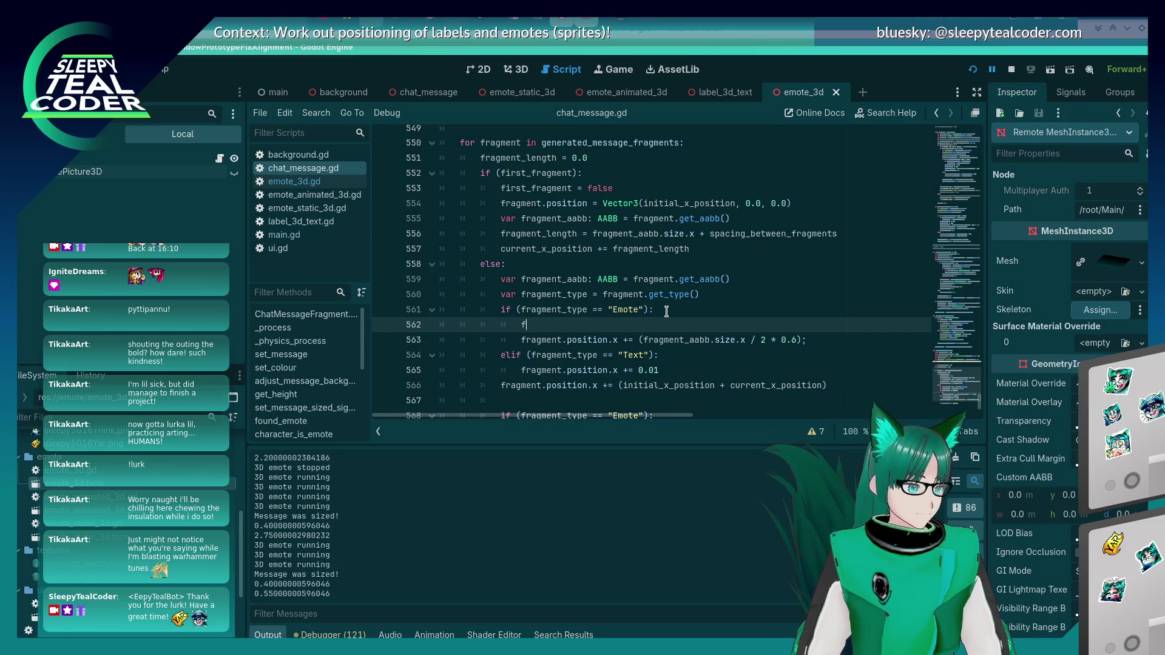
pyautogui.write('ragment_length')
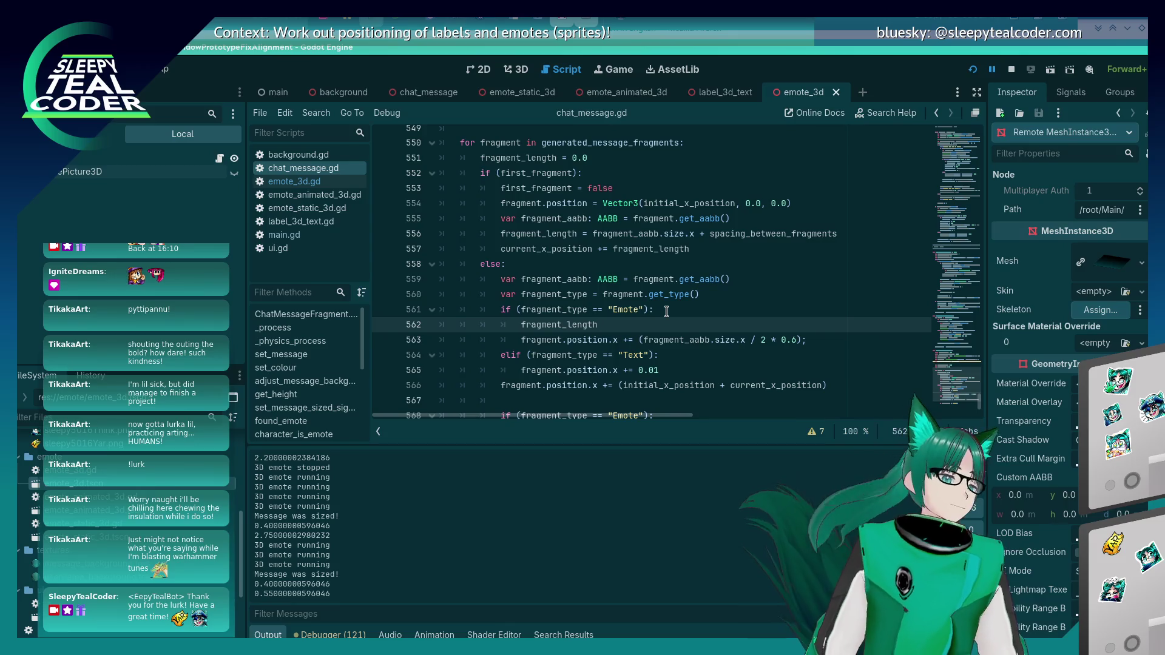
pyautogui.write(' =')
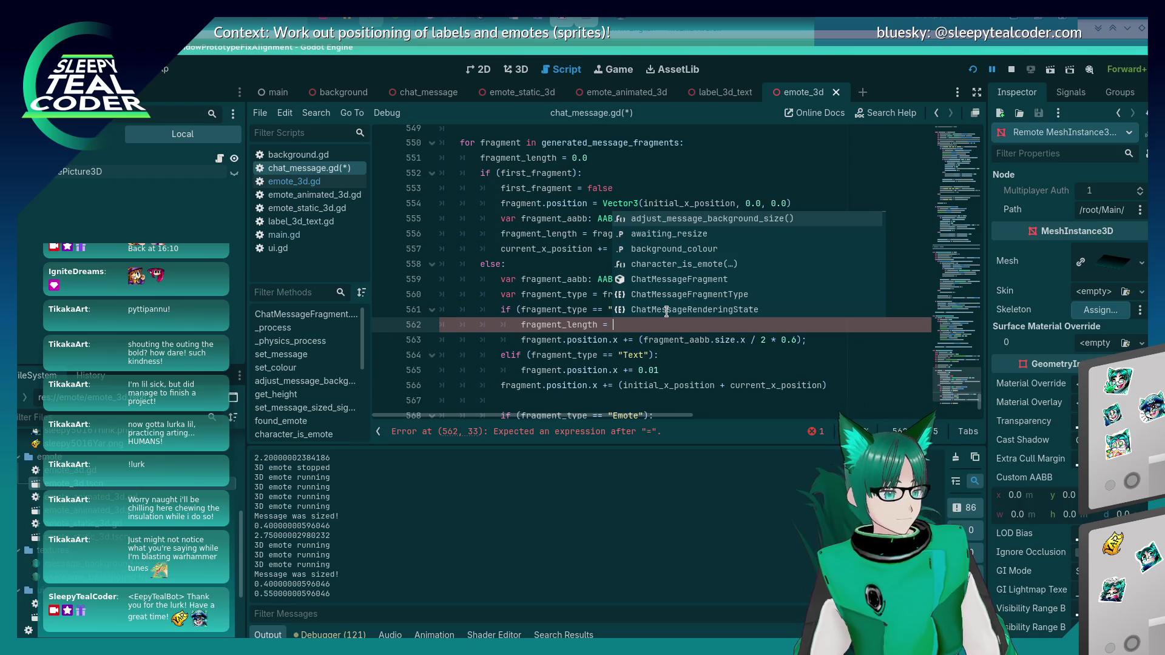
pyautogui.press('Escape')
pyautogui.press('Down')
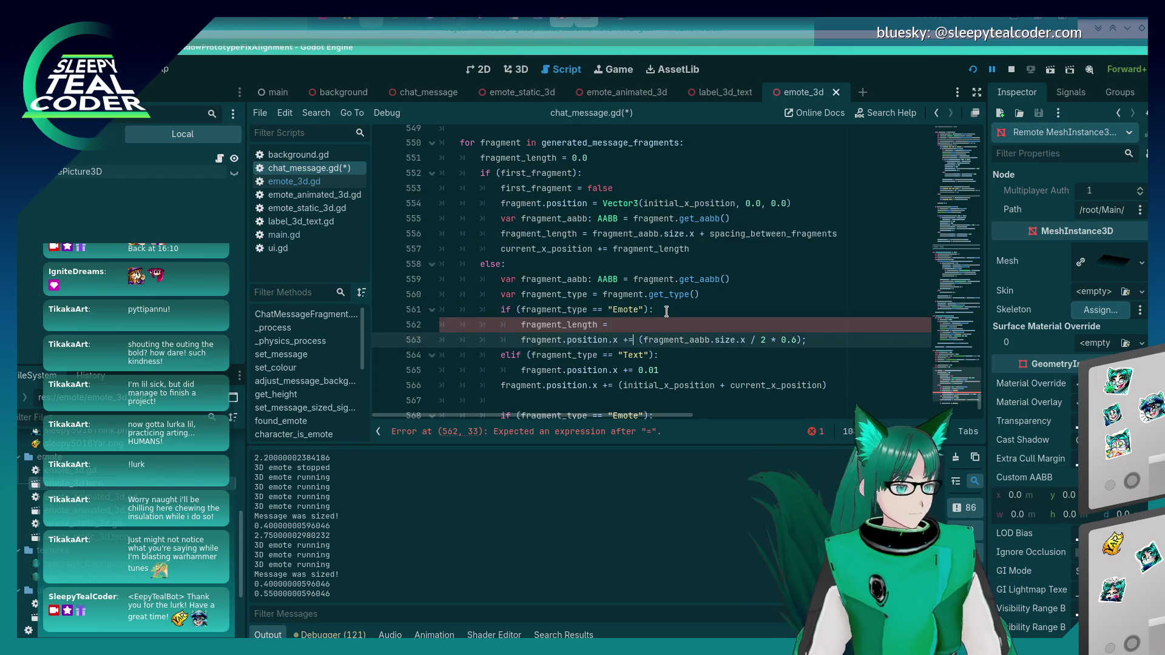
pyautogui.hotkey('shift', 'End')
pyautogui.hotkey('shift', 'Left')
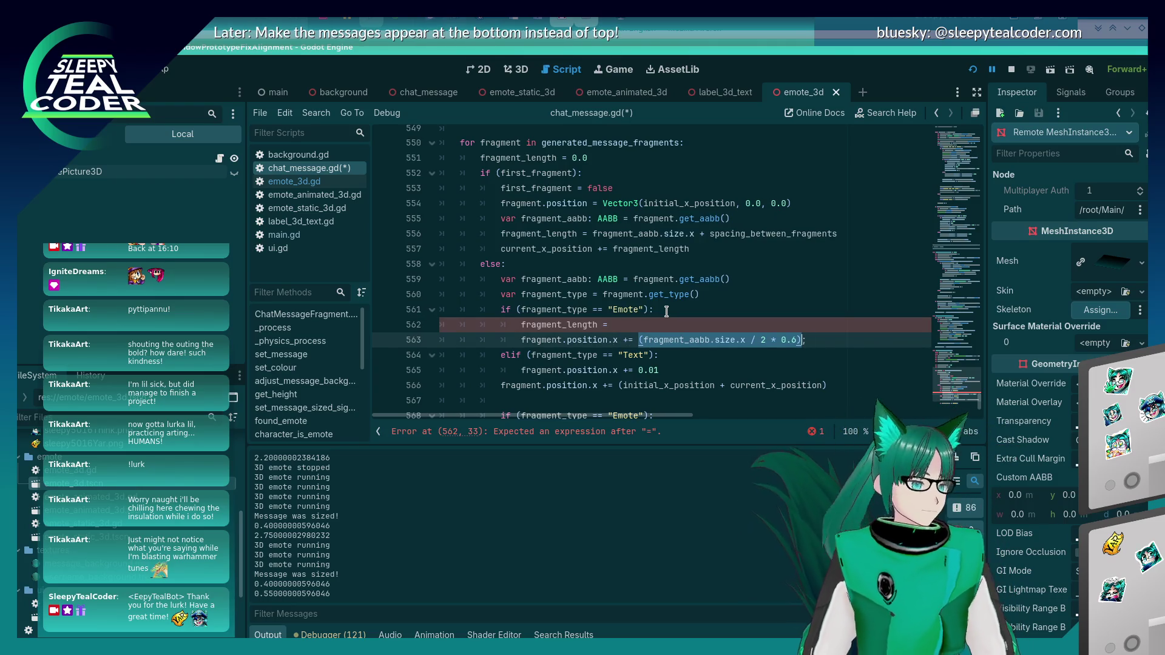
pyautogui.hotkey('ctrl', 'c')
pyautogui.press('Up')
pyautogui.hotkey('ctrl', 'v')
pyautogui.hotkey('ctrl', 's')
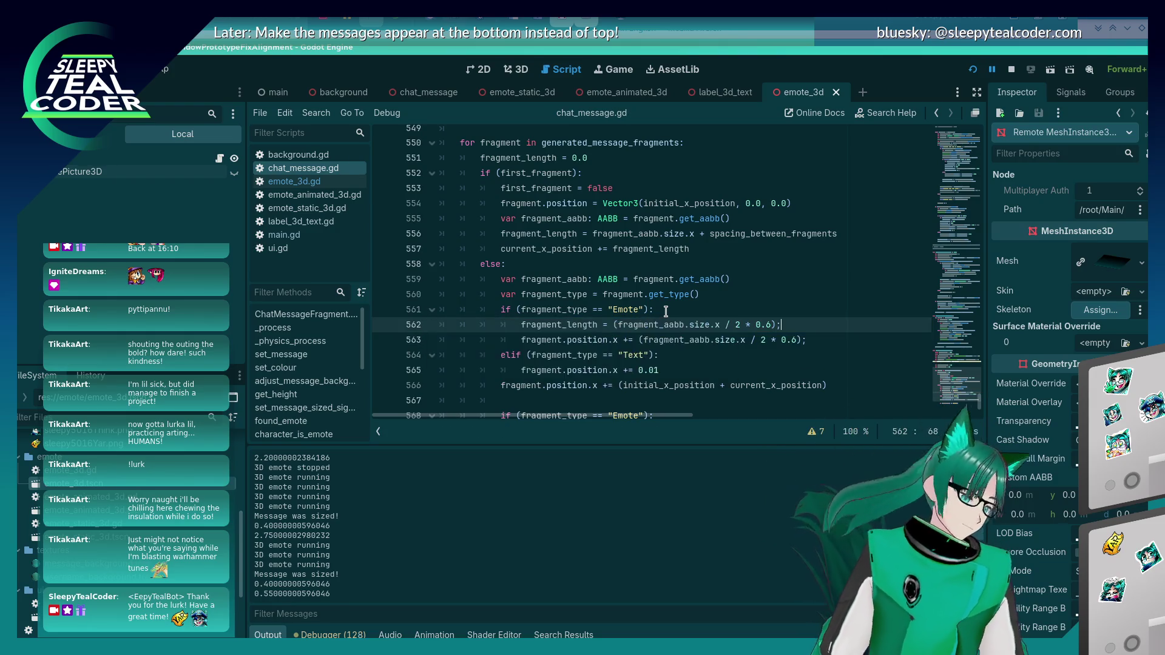
# Step: Replace line 563's emote position offset expression with fragment_length
pyautogui.click(562, 316)
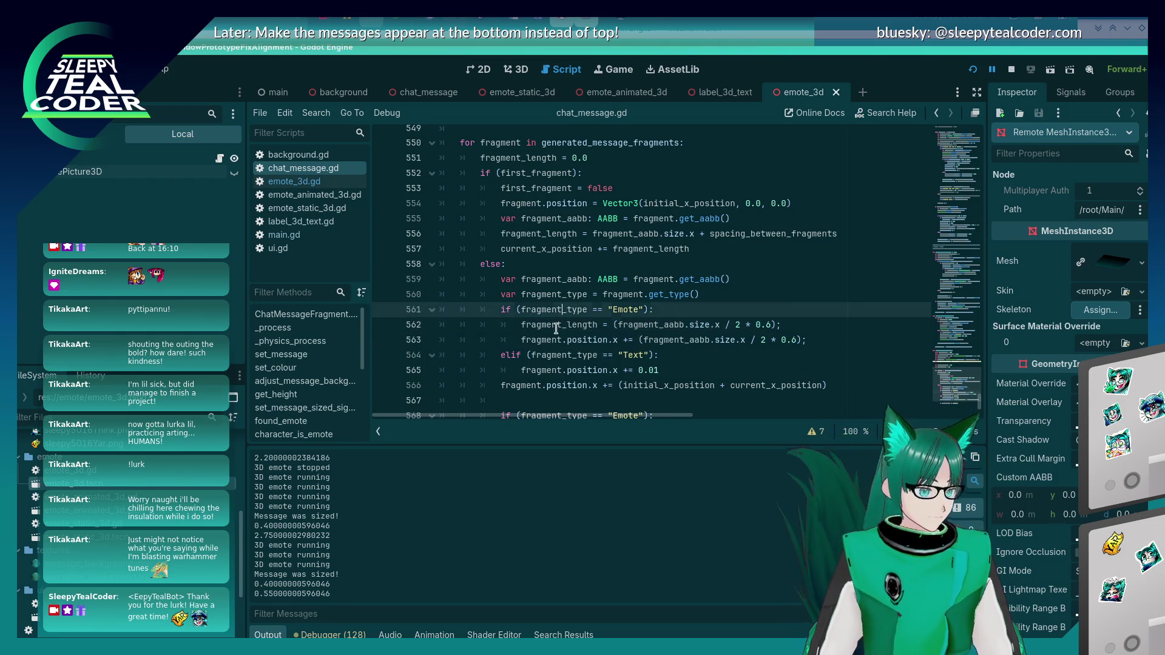
pyautogui.doubleClick(556, 326)
pyautogui.click(634, 339)
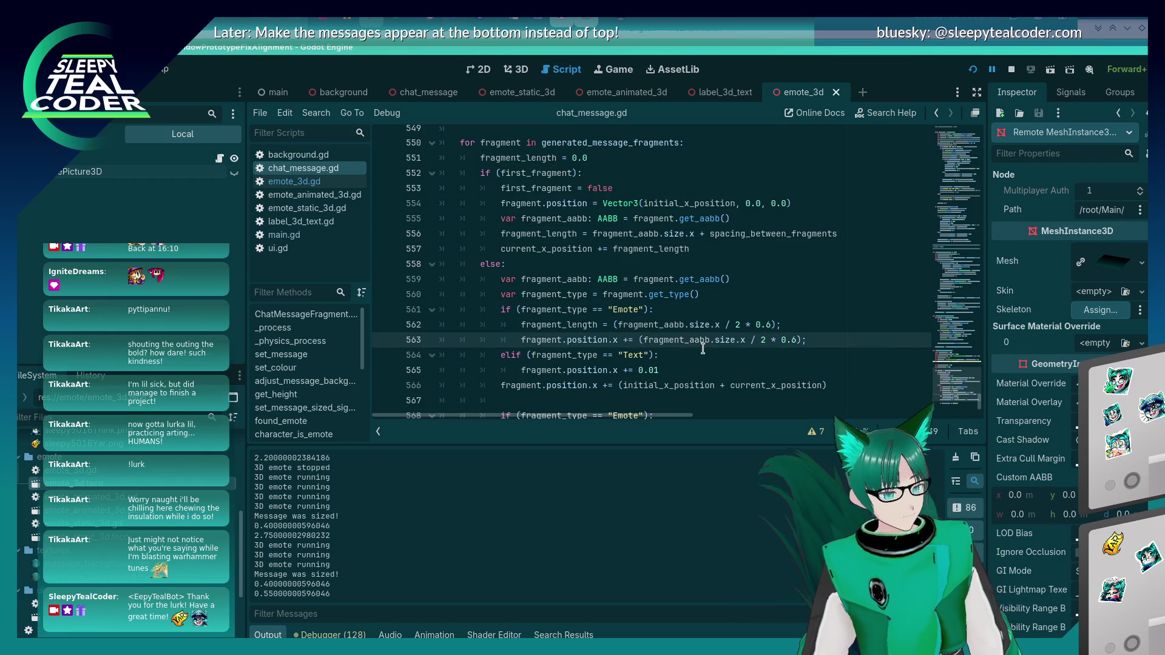
pyautogui.hotkey('shift', 'End')
pyautogui.hotkey('ctrl', 'v')
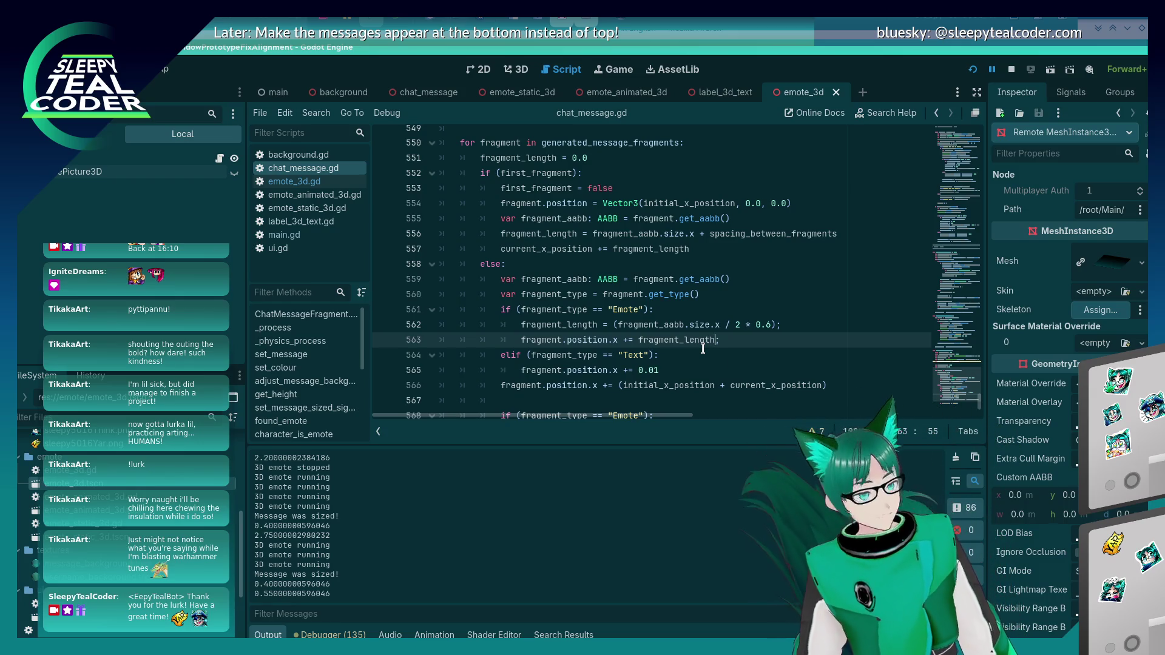
pyautogui.press('Up')
pyautogui.press('Down')
pyautogui.press('Down')
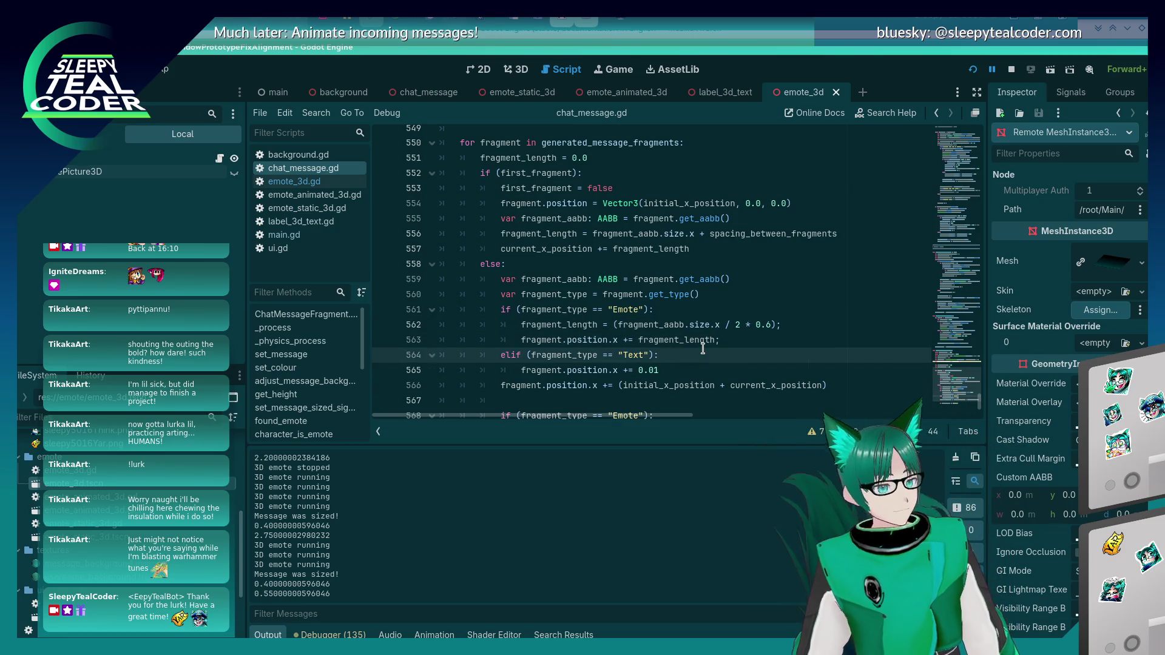
# Step: Add a 'fragment_length = 0.01' line after the elif Text check and save
pyautogui.press('Return')
pyautogui.write('fra')
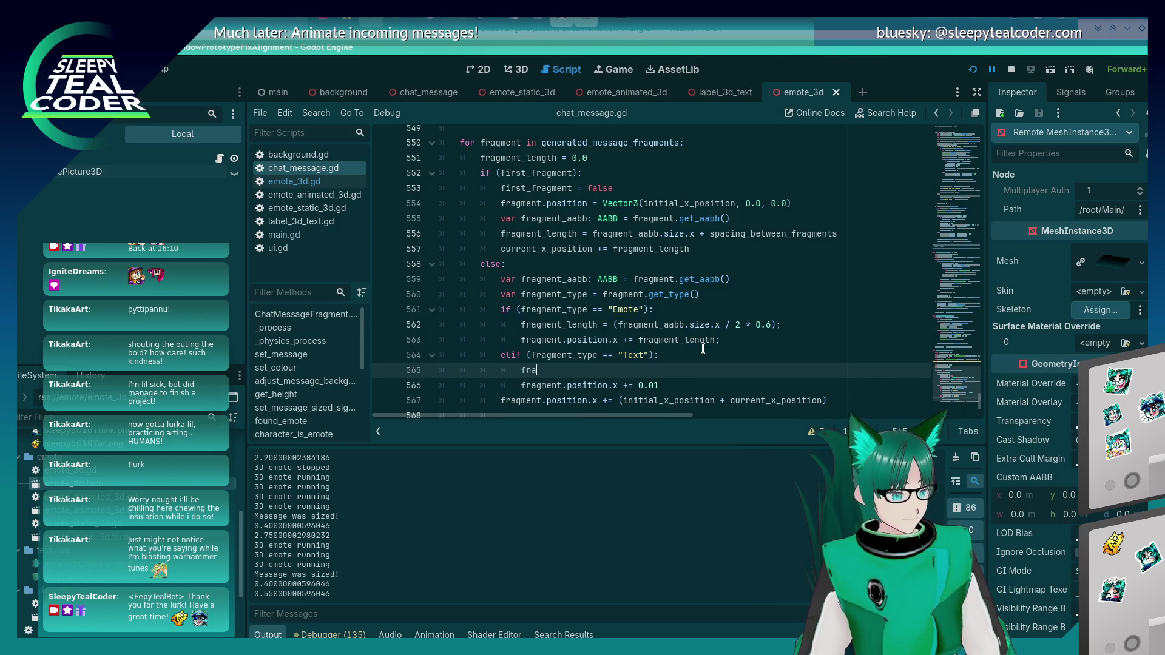
pyautogui.write('gment_lengt')
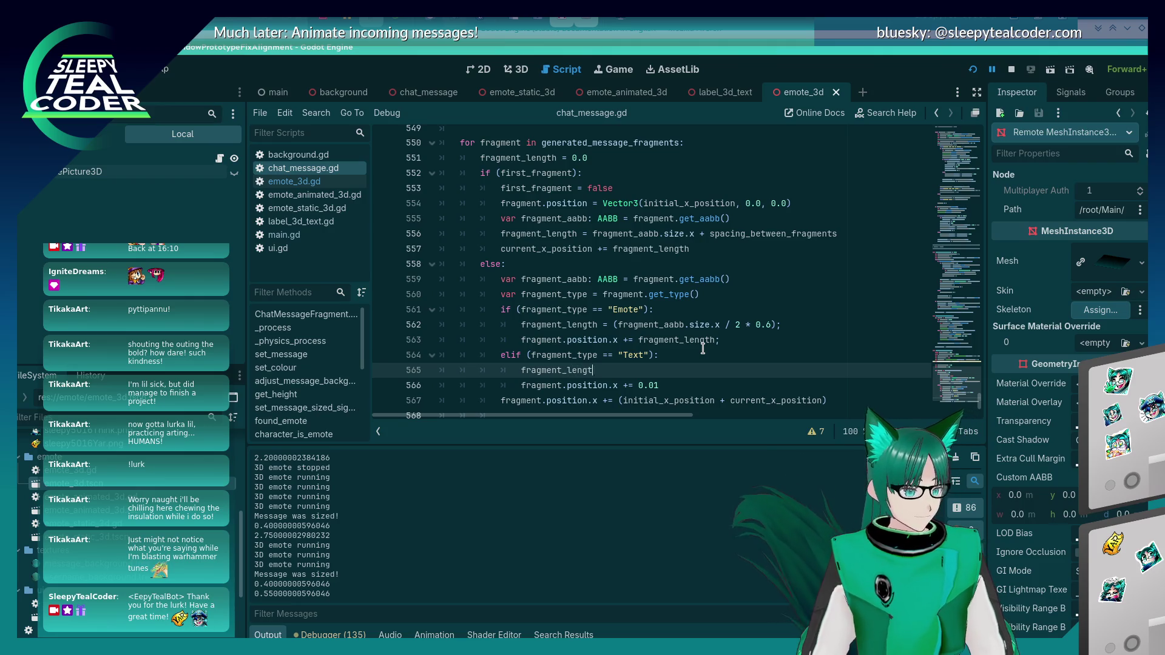
pyautogui.write('h = 0.01')
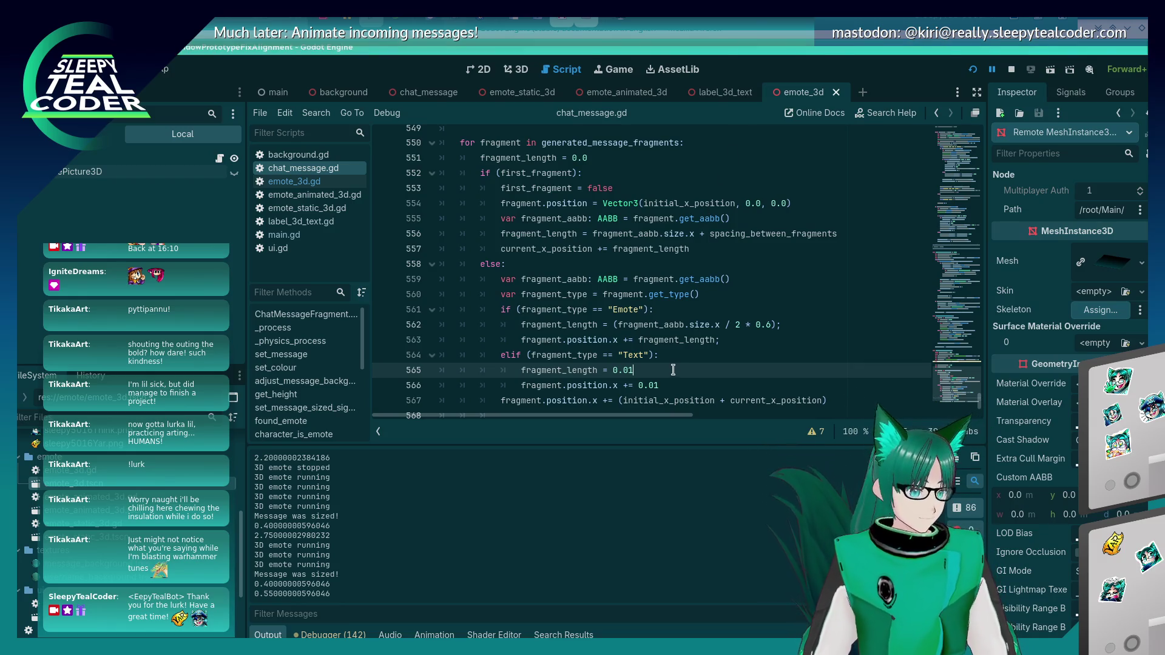
pyautogui.hotkey('ctrl', 's')
pyautogui.scroll(-2, 674, 340)
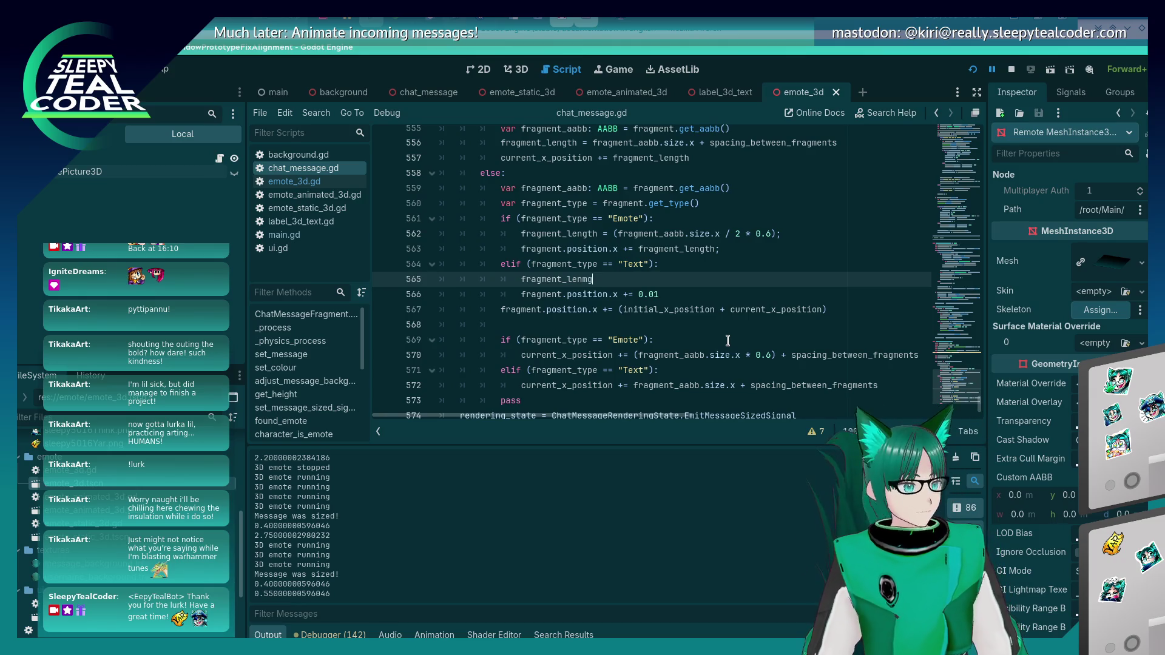
# Step: Undo the recent fragment_length edit, remove the empty emote line, and save
pyautogui.hotkey('ctrl', 'z')
pyautogui.hotkey('ctrl', 'z')
pyautogui.hotkey('ctrl', 'z')
pyautogui.hotkey('ctrl', 'z')
pyautogui.hotkey('ctrl', 'z')
pyautogui.hotkey('ctrl', 'z')
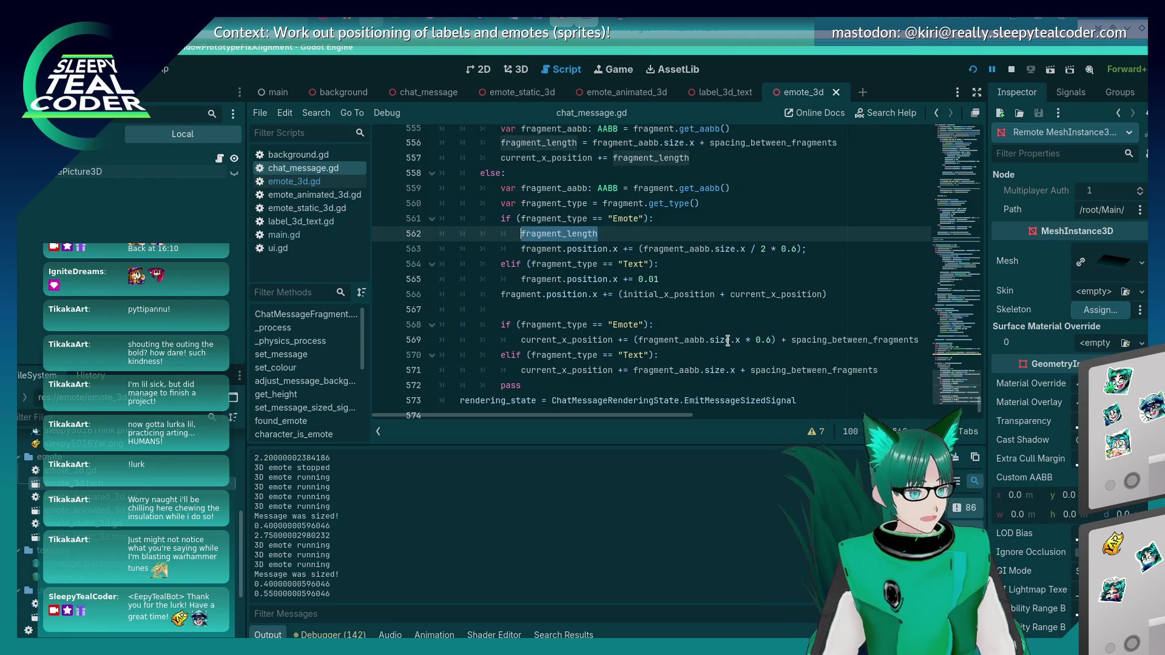
pyautogui.hotkey('ctrl', 'BackSpace')
pyautogui.hotkey('ctrl', 's')
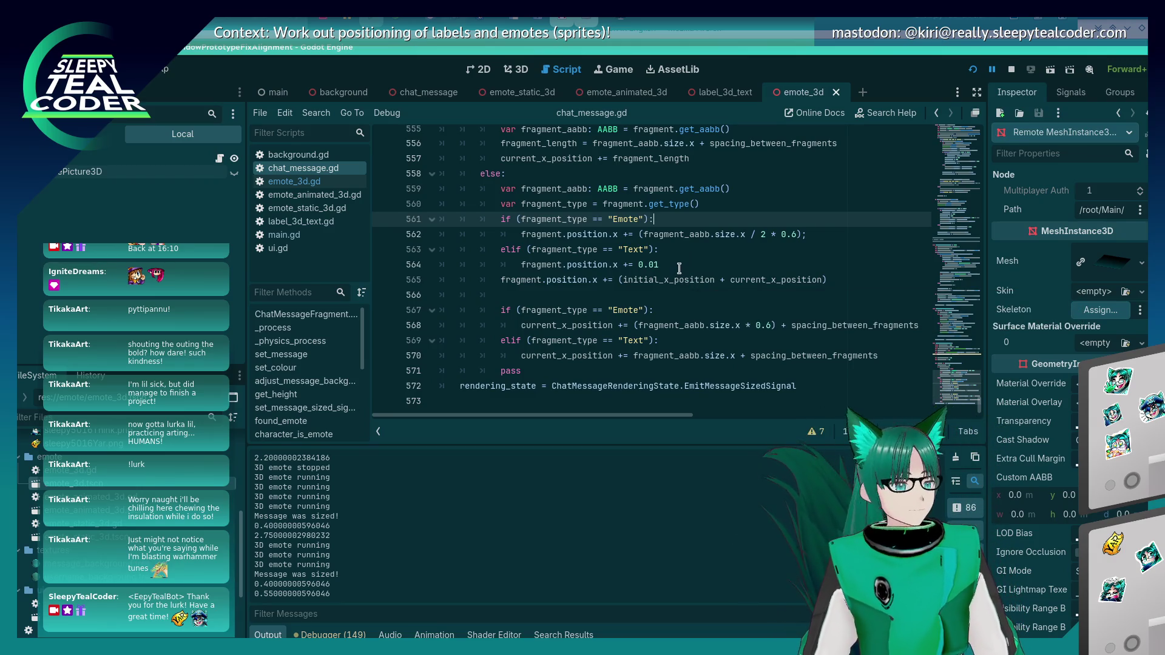
# Step: In the spacing block's emote branch, store width plus spacing in fragment_length and advance current_x_position by it
pyautogui.click(655, 311)
pyautogui.press('Return')
pyautogui.write('fragme')
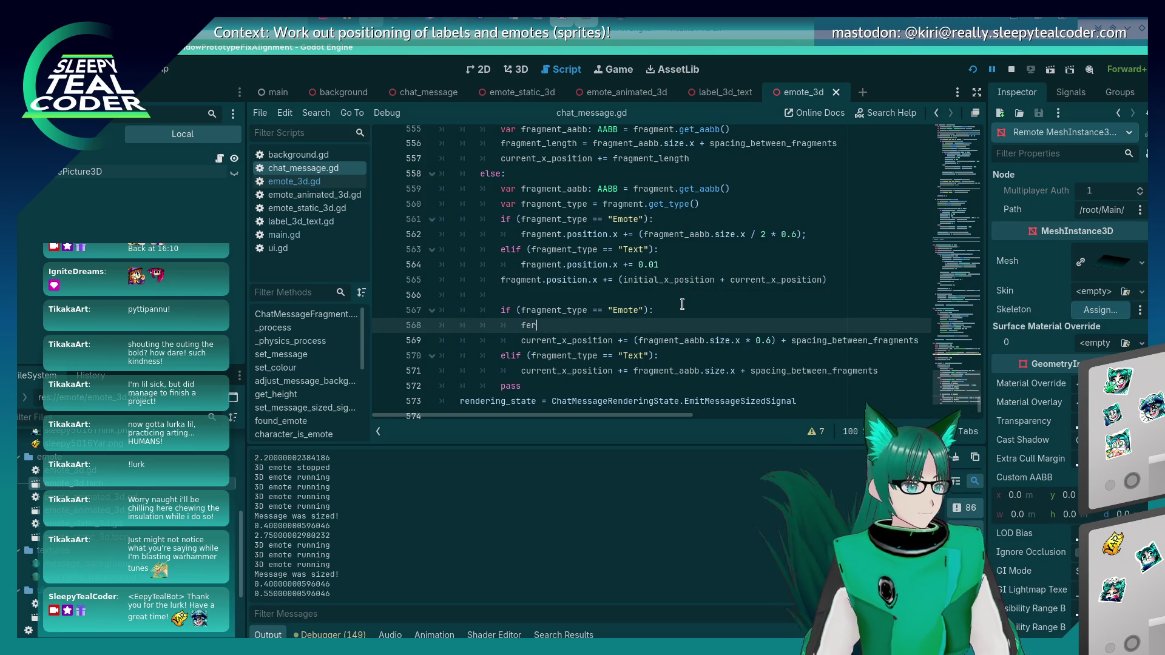
pyautogui.write('nt_length =')
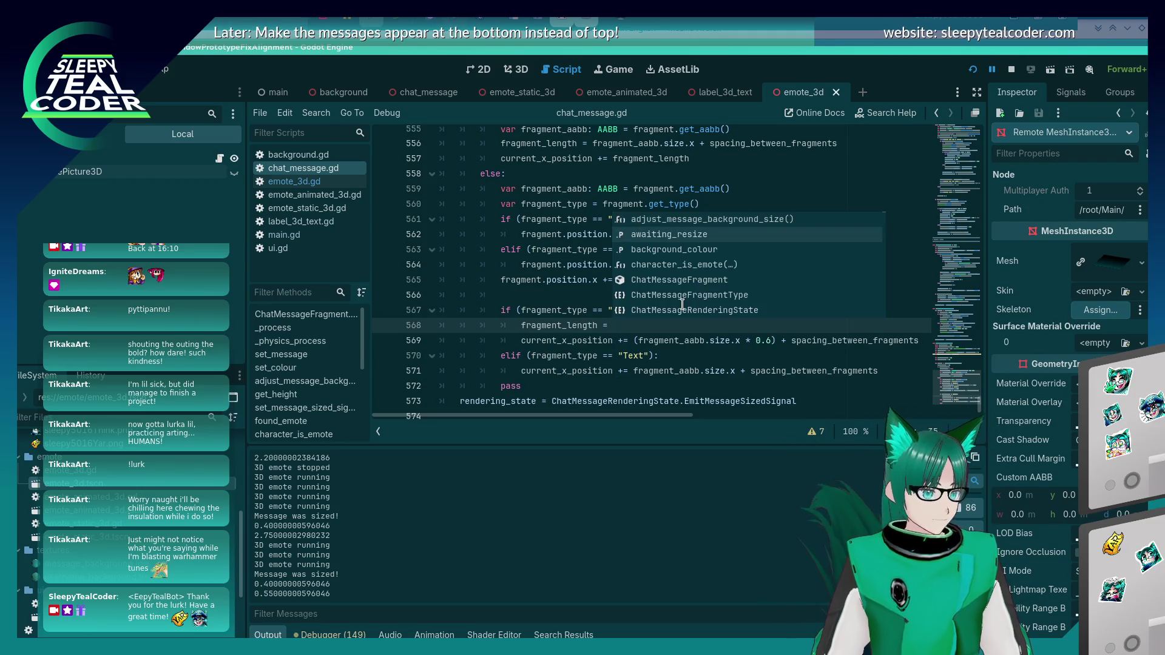
pyautogui.press('Down')
pyautogui.hotkey('ctrl', 'Right')
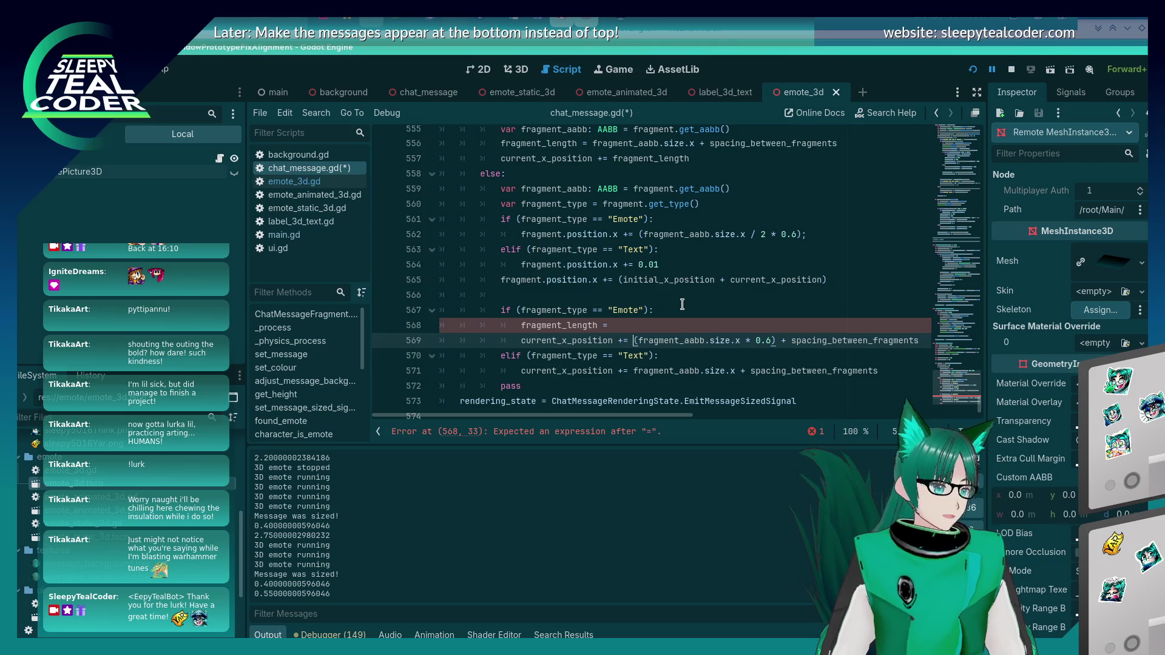
pyautogui.hotkey('shift', 'End')
pyautogui.hotkey('ctrl', 'x')
pyautogui.press('Up')
pyautogui.hotkey('ctrl', 'v')
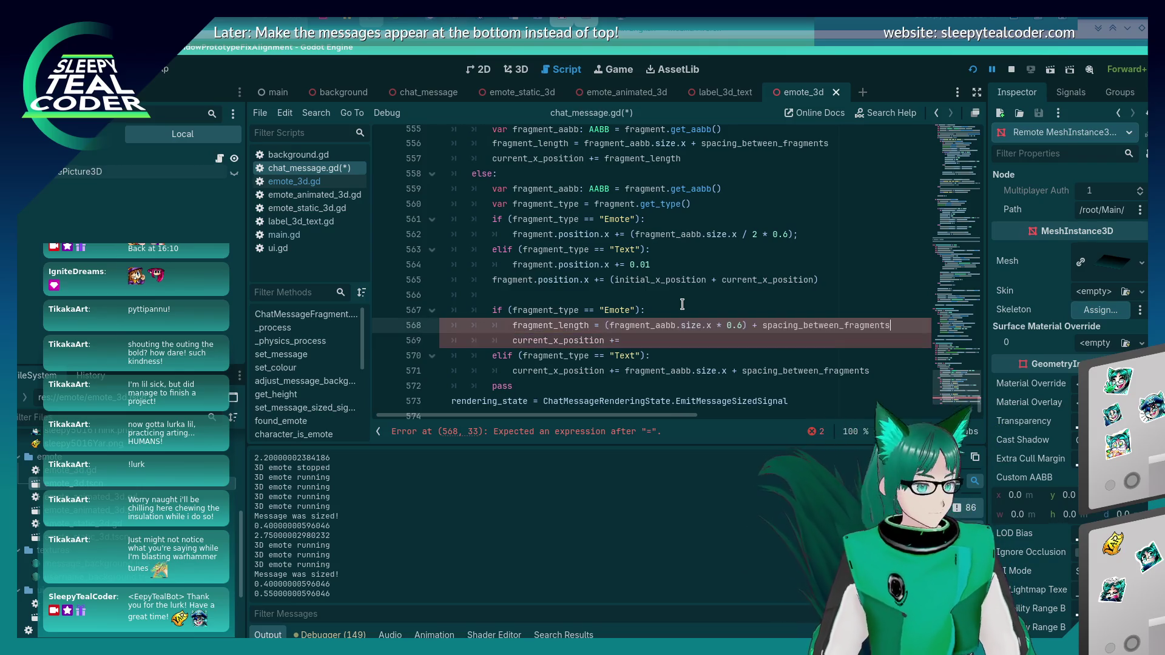
pyautogui.press('Down')
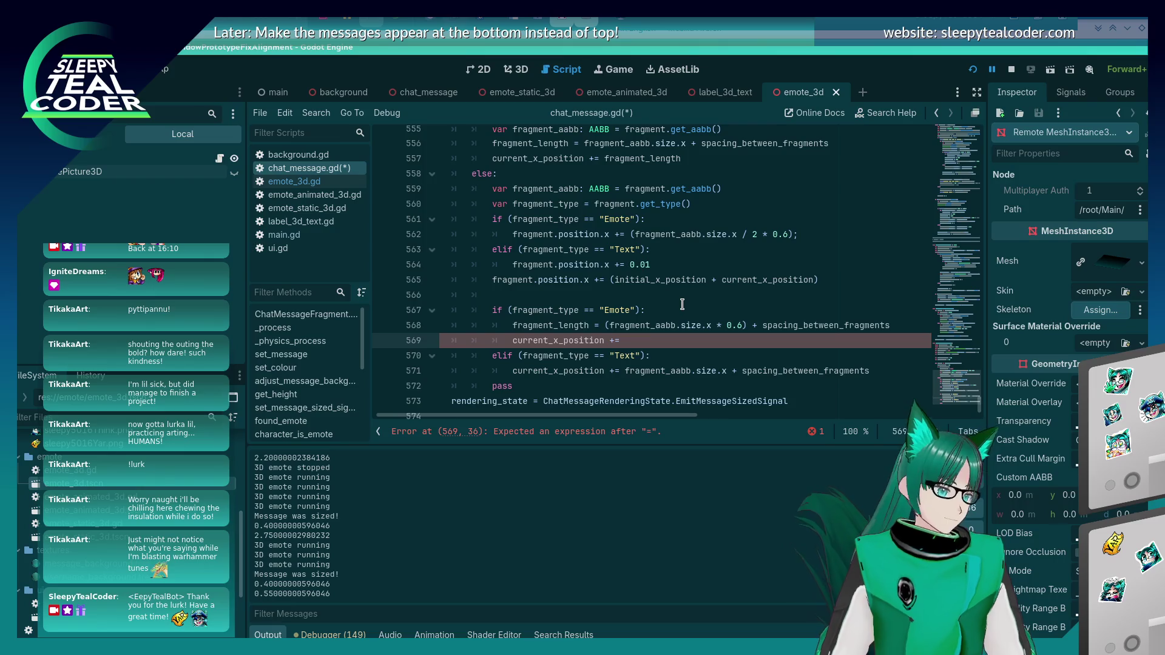
pyautogui.write('fragment_')
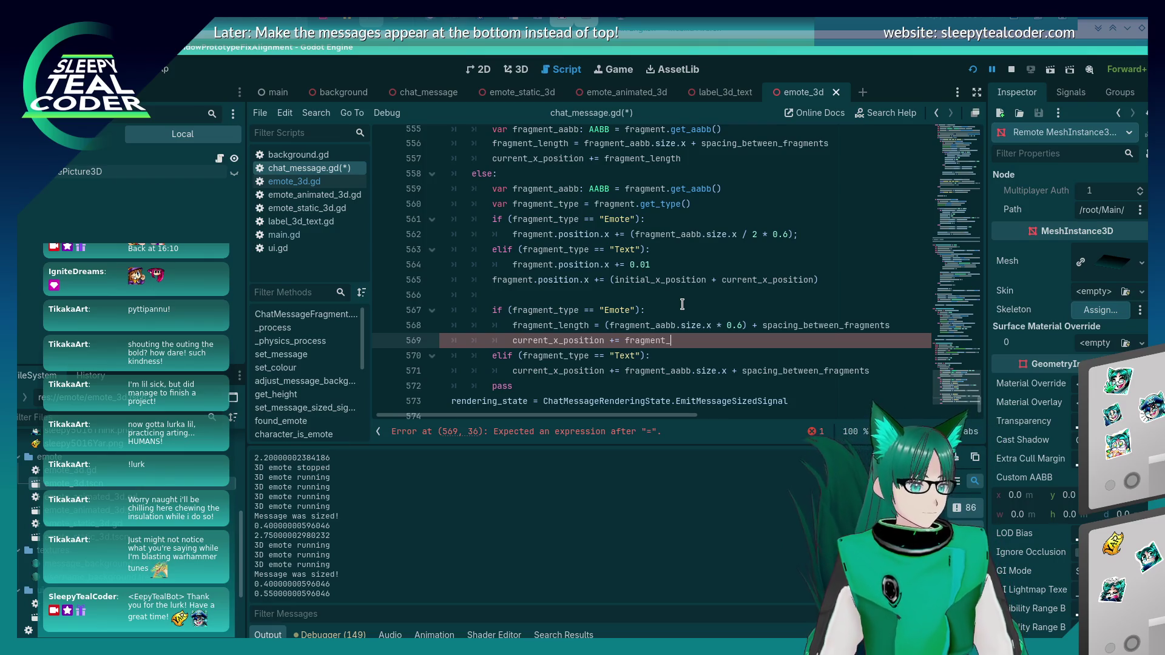
pyautogui.write('length')
pyautogui.press('Down')
# Step: In the Text branch, set fragment_length to width plus spacing and use 'current_x_position += fragment_length'
pyautogui.press('Return')
pyautogui.write('frag')
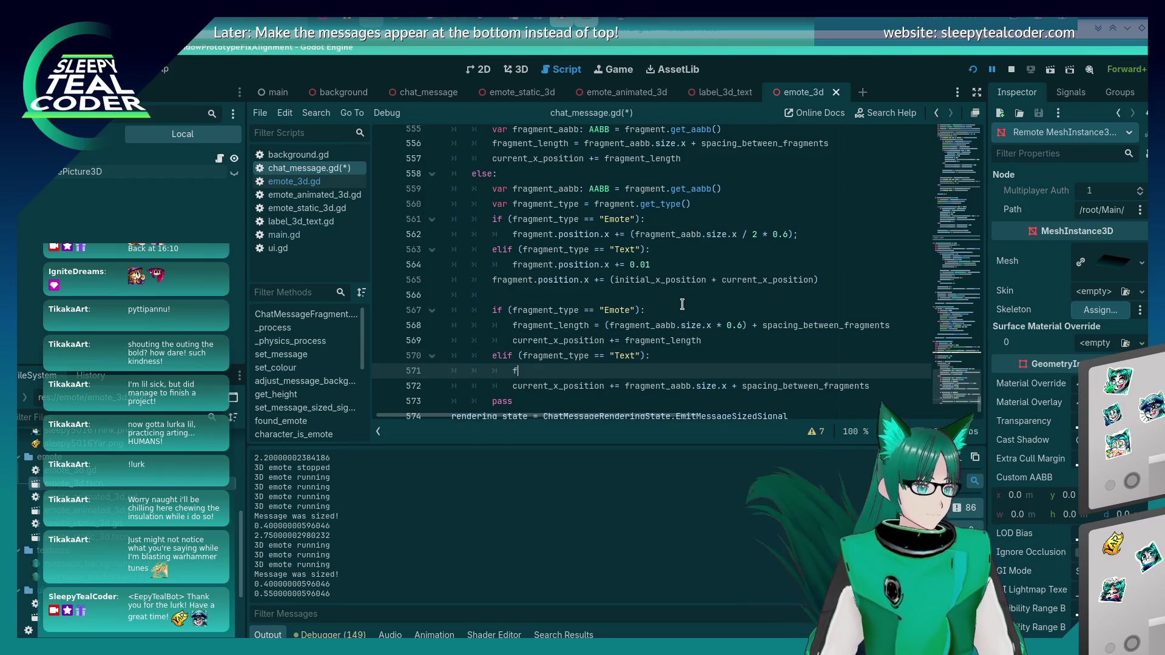
pyautogui.write('ment_lengt')
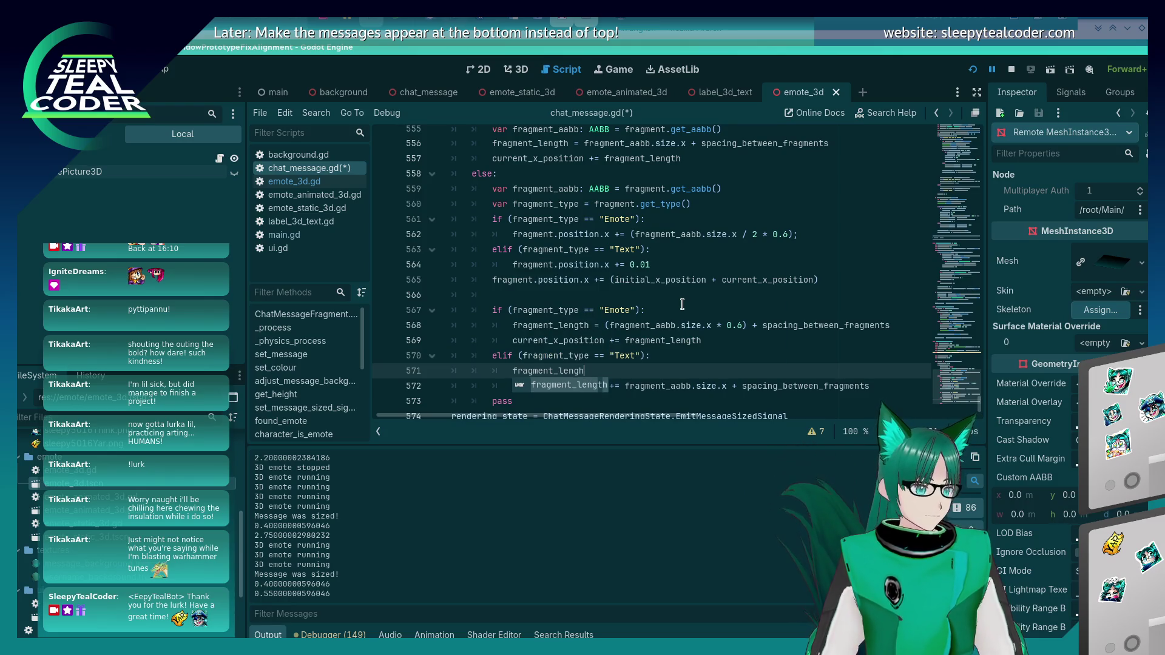
pyautogui.write('h =')
pyautogui.press('Down')
pyautogui.press('End')
pyautogui.hotkey('ctrl', 'shift', 'Left')
pyautogui.hotkey('ctrl', 'shift', 'Left')
pyautogui.hotkey('ctrl', 'shift', 'Left')
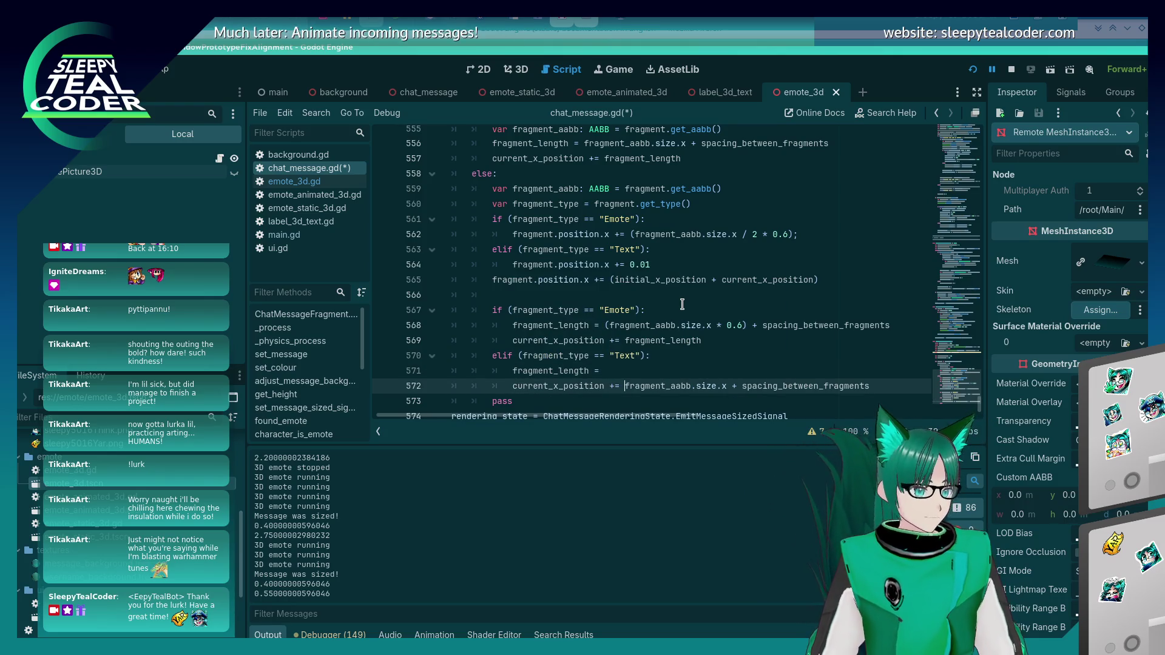
pyautogui.hotkey('ctrl', 'x')
pyautogui.press('Up')
pyautogui.hotkey('ctrl', 'v')
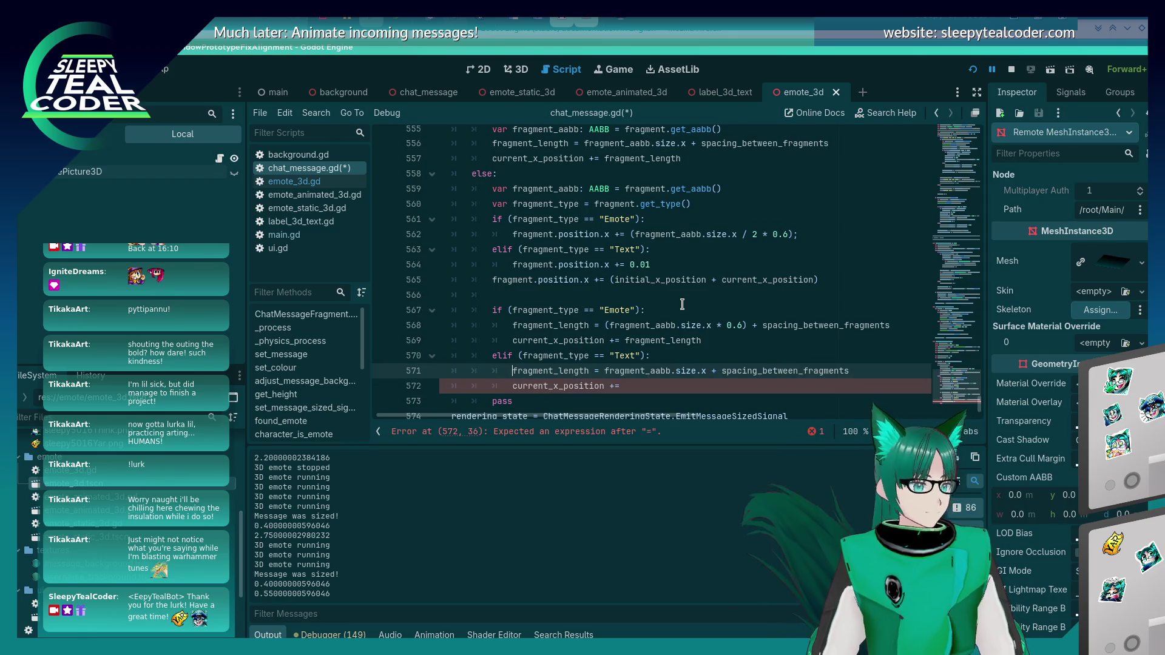
pyautogui.doubleClick(577, 370)
pyautogui.hotkey('ctrl', 'c')
pyautogui.click(704, 387)
pyautogui.hotkey('ctrl', 'v')
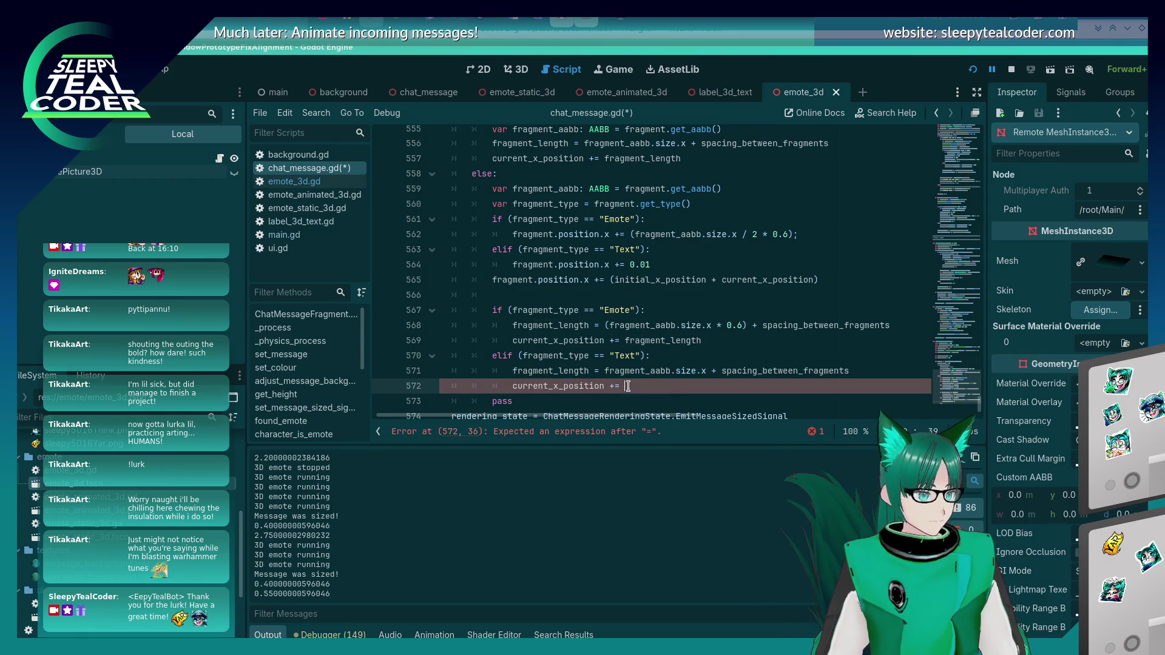
# Step: Delete the pass statement and save chat_message.gd
pyautogui.click(533, 401)
pyautogui.press('BackSpace')
pyautogui.press('BackSpace')
pyautogui.press('BackSpace')
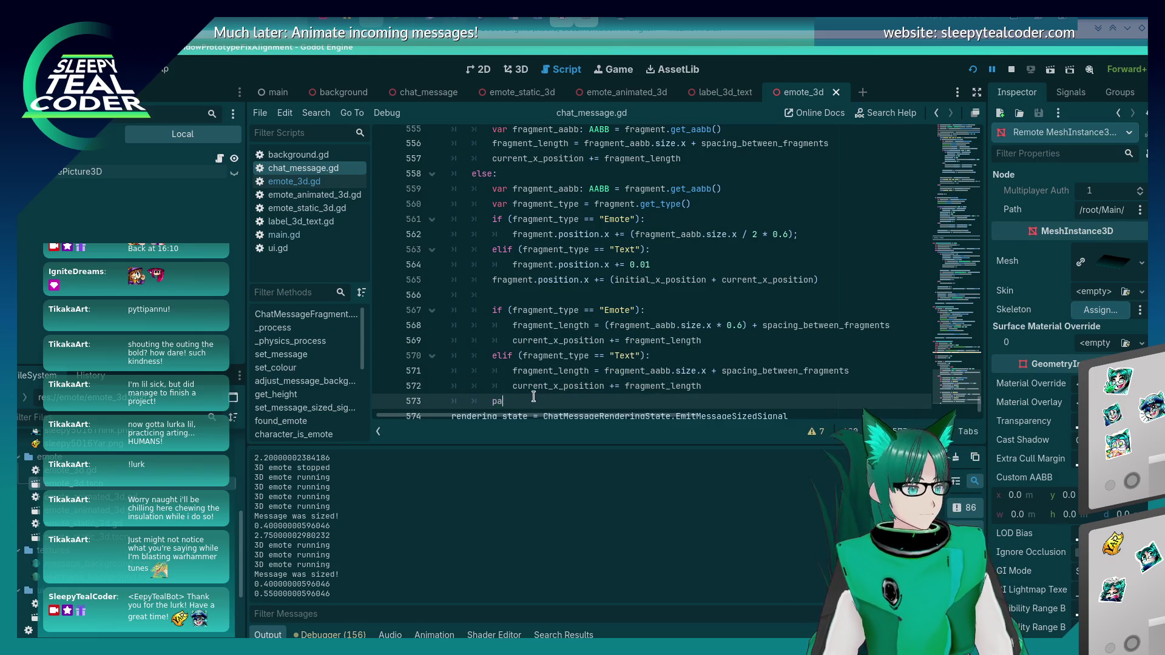
pyautogui.hotkey('ctrl', 's')
pyautogui.press('Return')
pyautogui.press('Up')
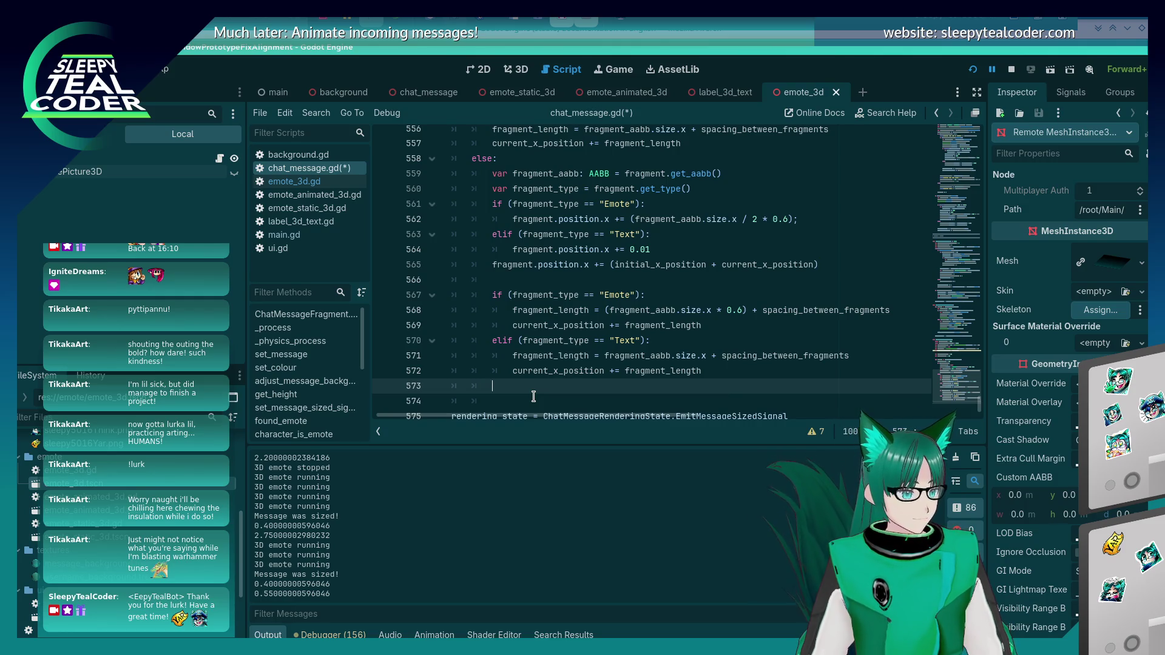
# Step: Complete line 573 as 'remaining_line_length -= fragment_length' and save chat_message.gd
pyautogui.write('rem')
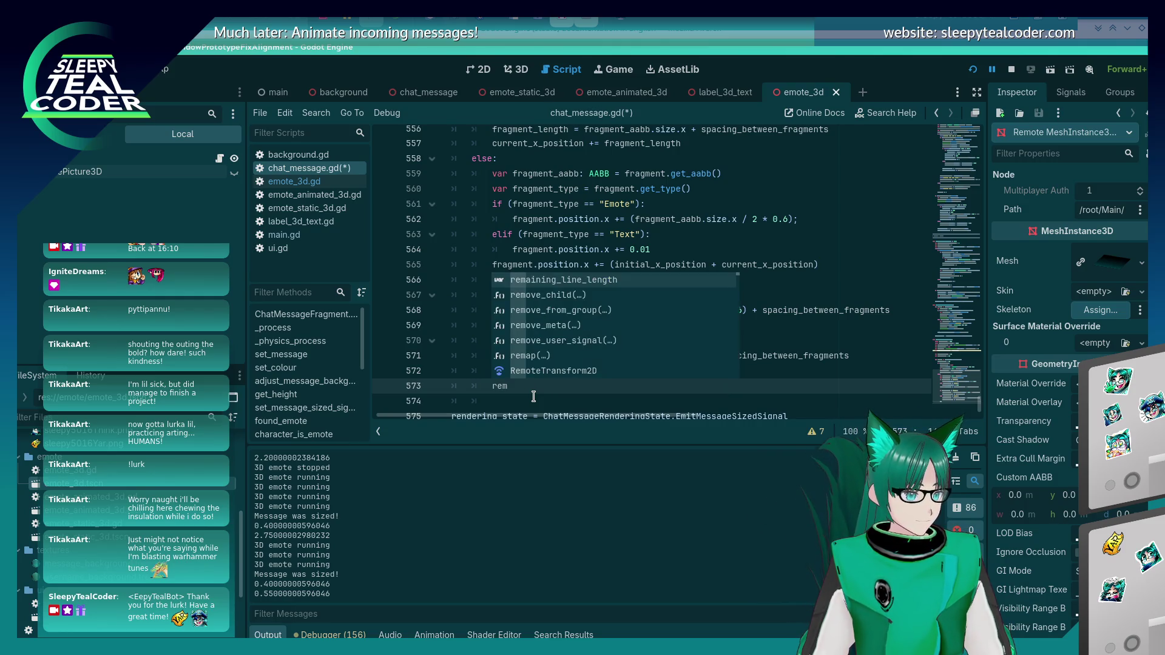
pyautogui.press('Return')
pyautogui.write('-=')
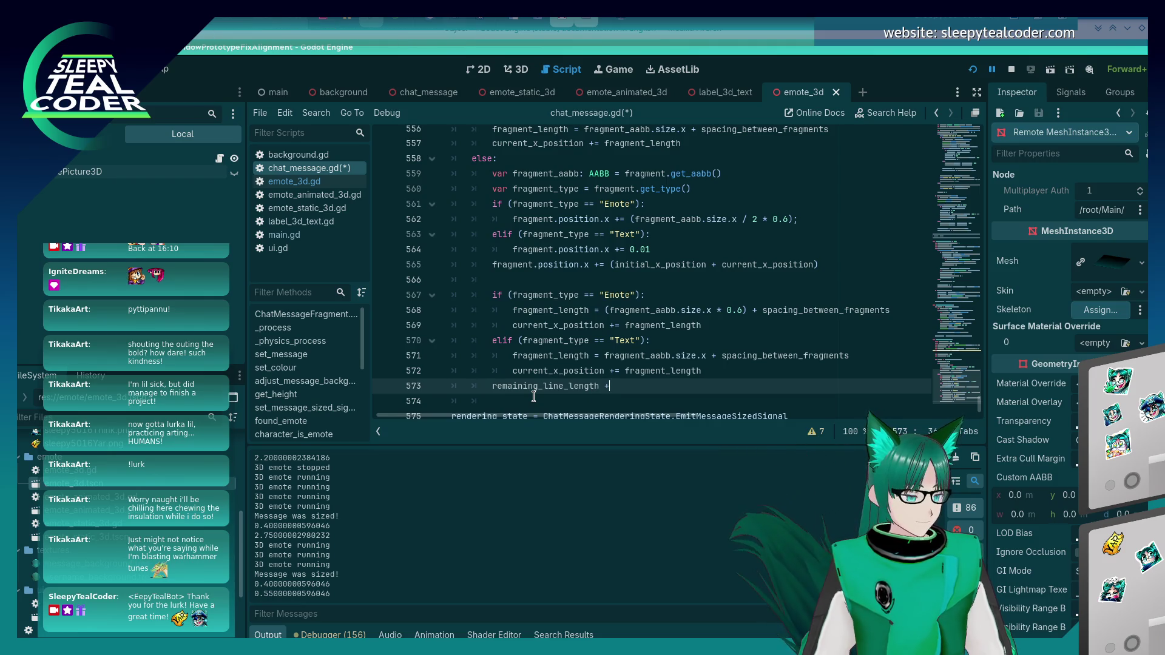
pyautogui.write(' fragme')
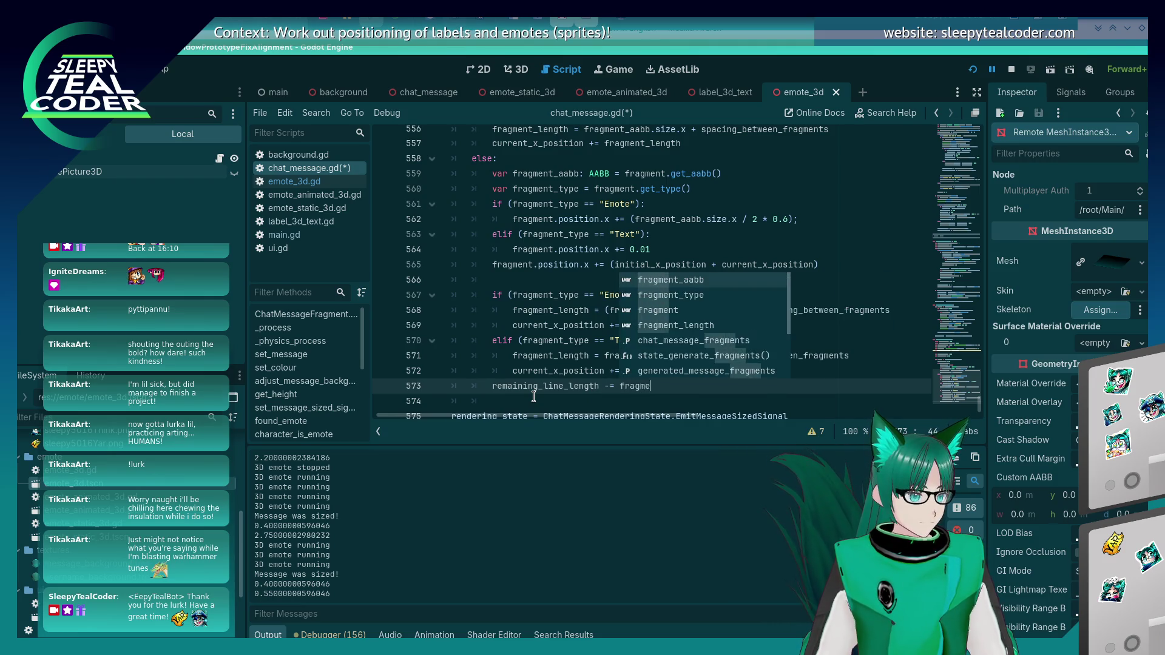
pyautogui.write('nt_length')
pyautogui.hotkey('ctrl', 's')
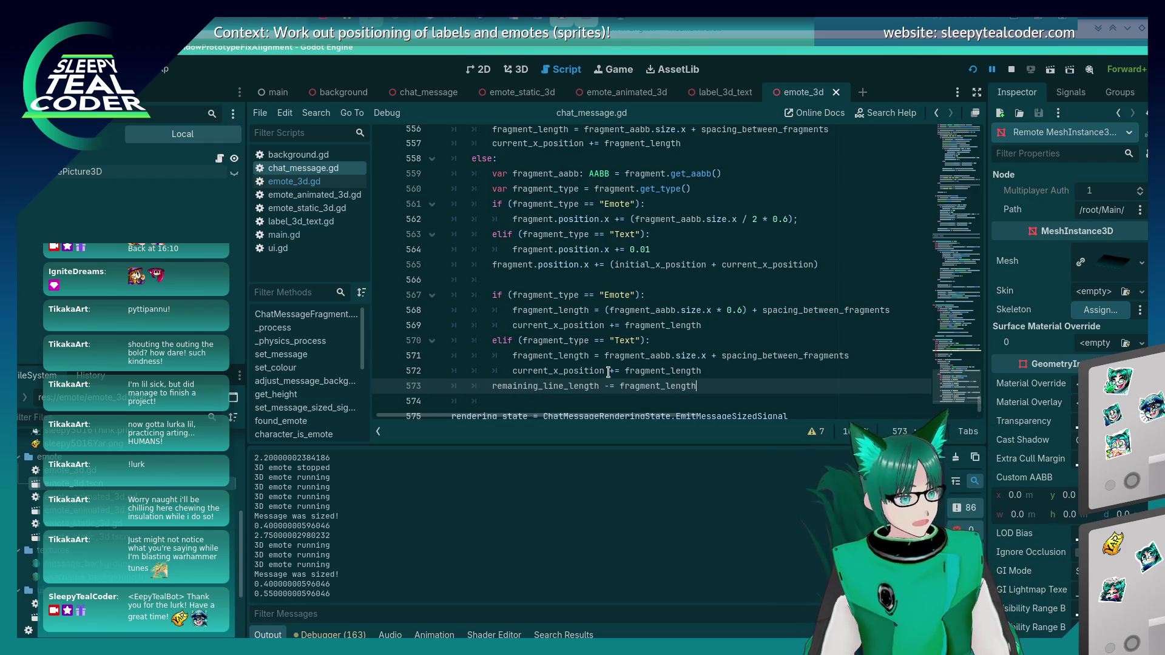
# Step: Check the running prototype, then set a breakpoint on line 573
pyautogui.hotkey('alt', 'Tab')
pyautogui.hotkey('alt', 'Tab')
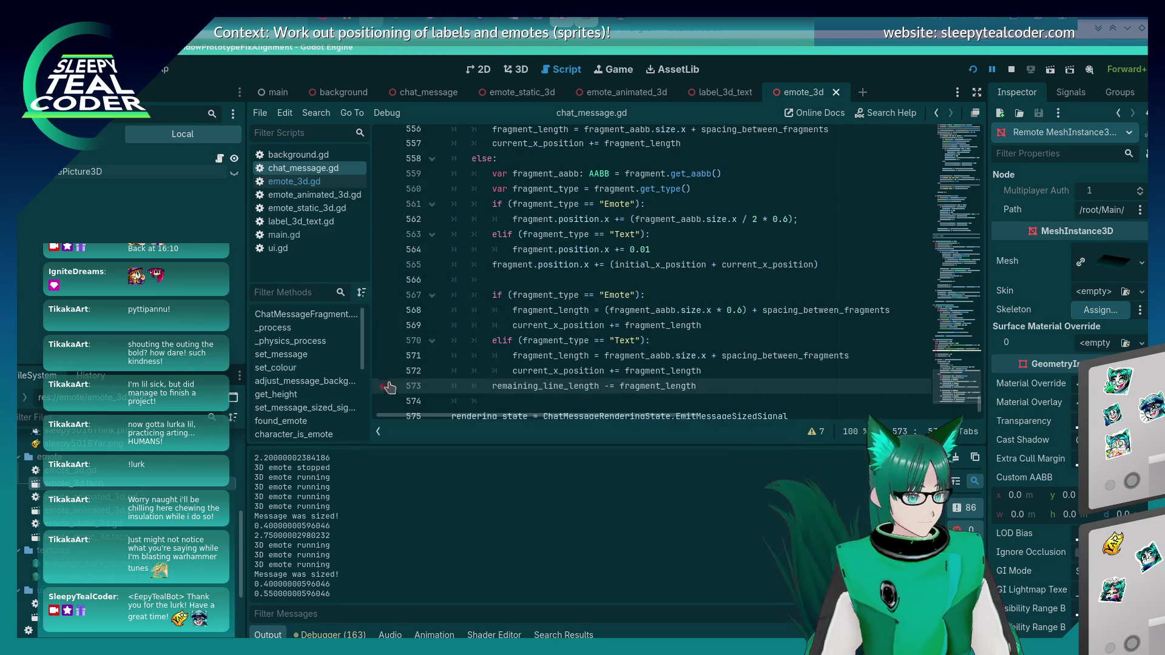
pyautogui.hotkey('alt', 'Tab')
pyautogui.click(709, 179)
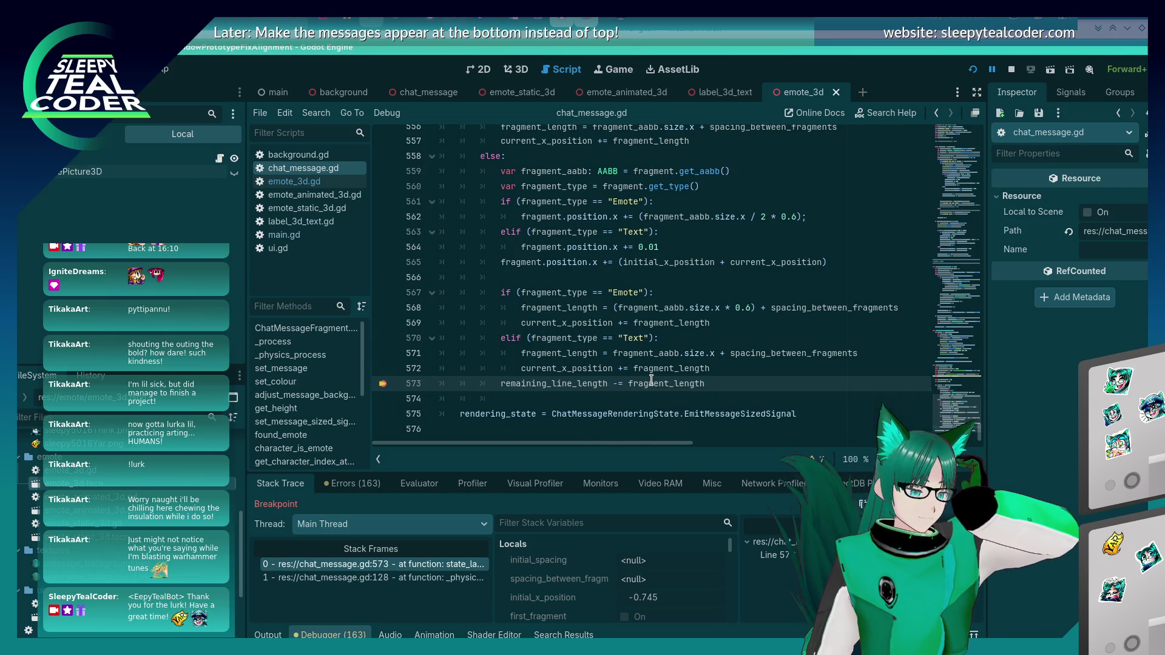
# Step: Resume the prototype and evaluate 'generated_fragments' in the debugger's Evaluator
pyautogui.press('F12')
pyautogui.press('F12')
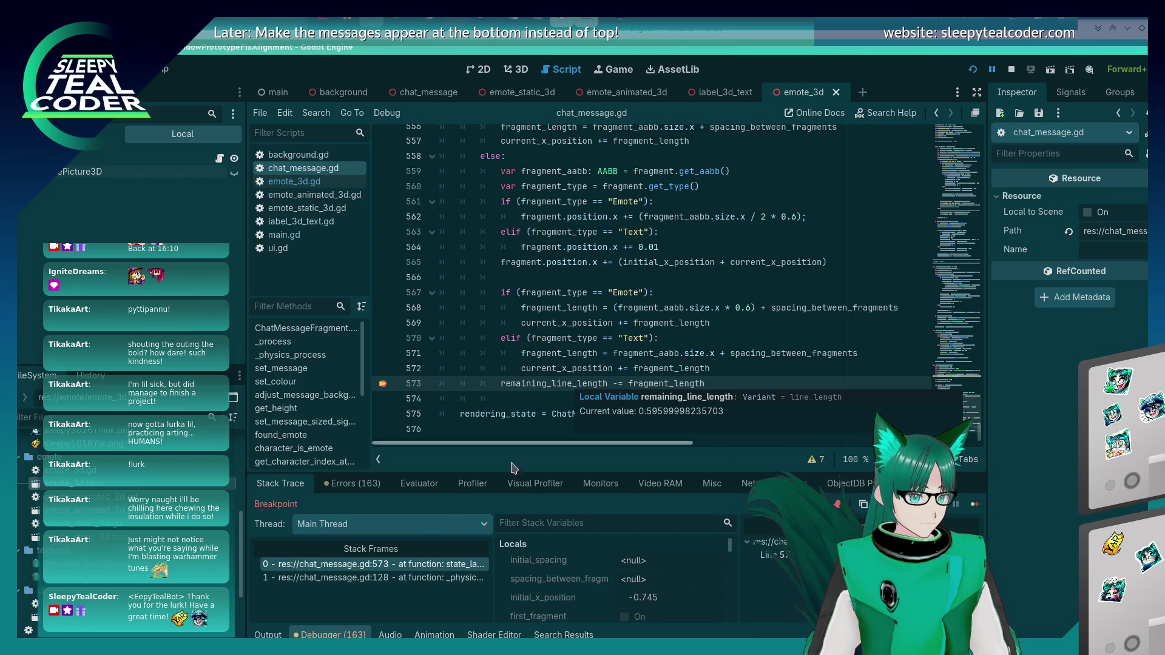
pyautogui.click(419, 483)
pyautogui.click(380, 510)
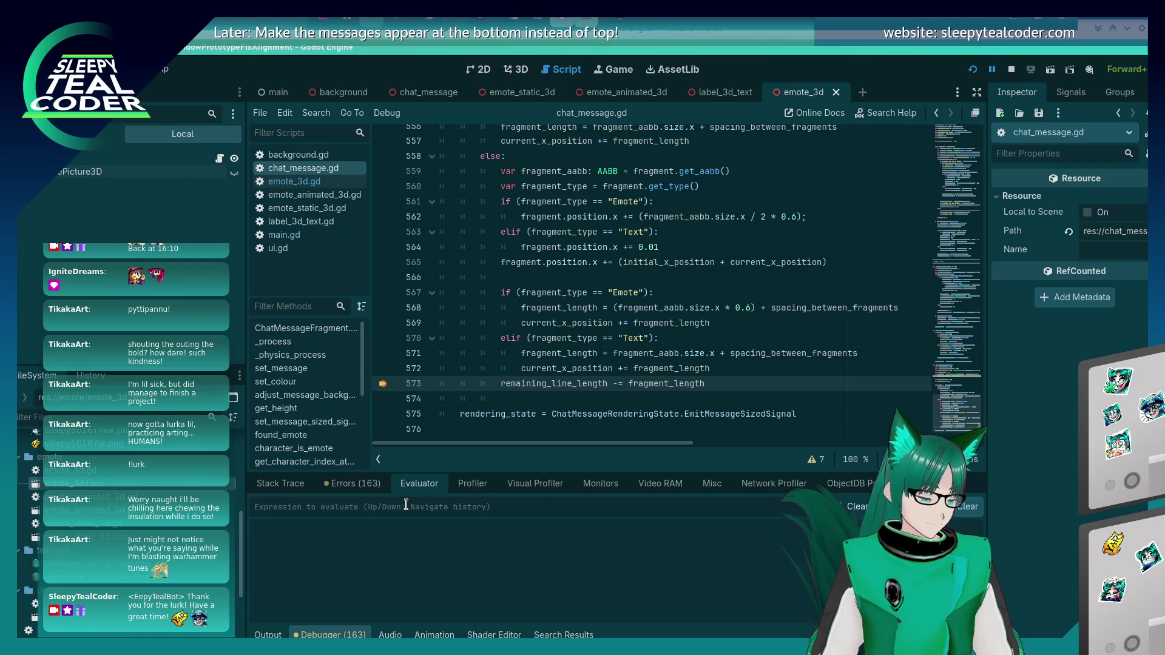
pyautogui.write('generated_')
pyautogui.hotkey('alt', 'Tab')
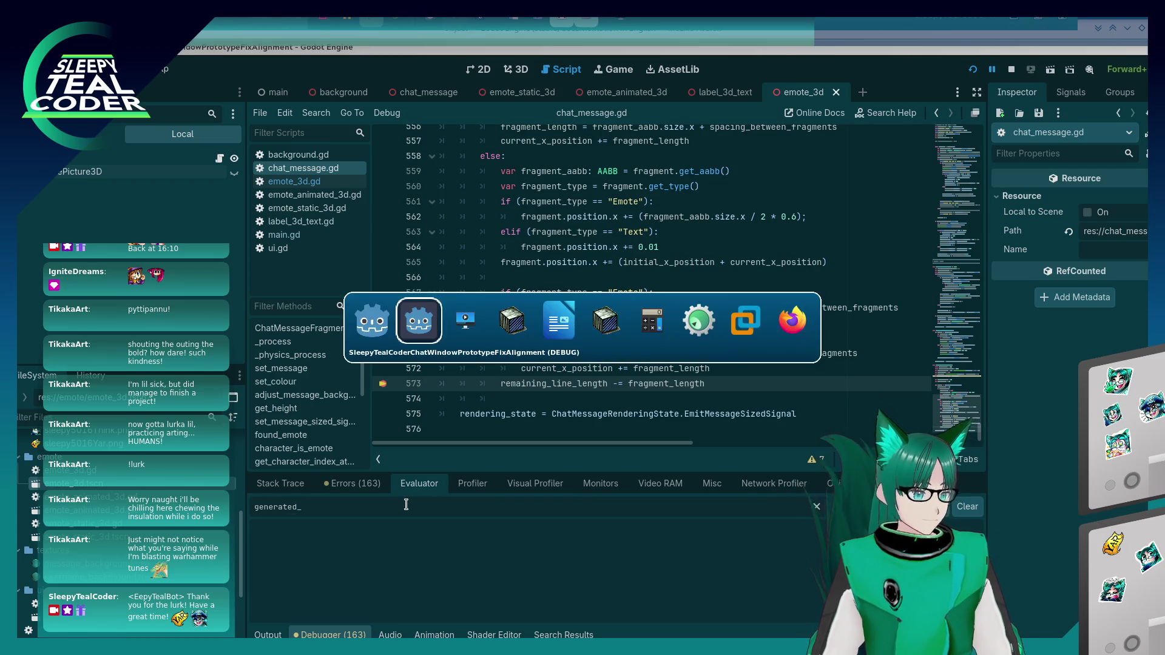
pyautogui.write('fr')
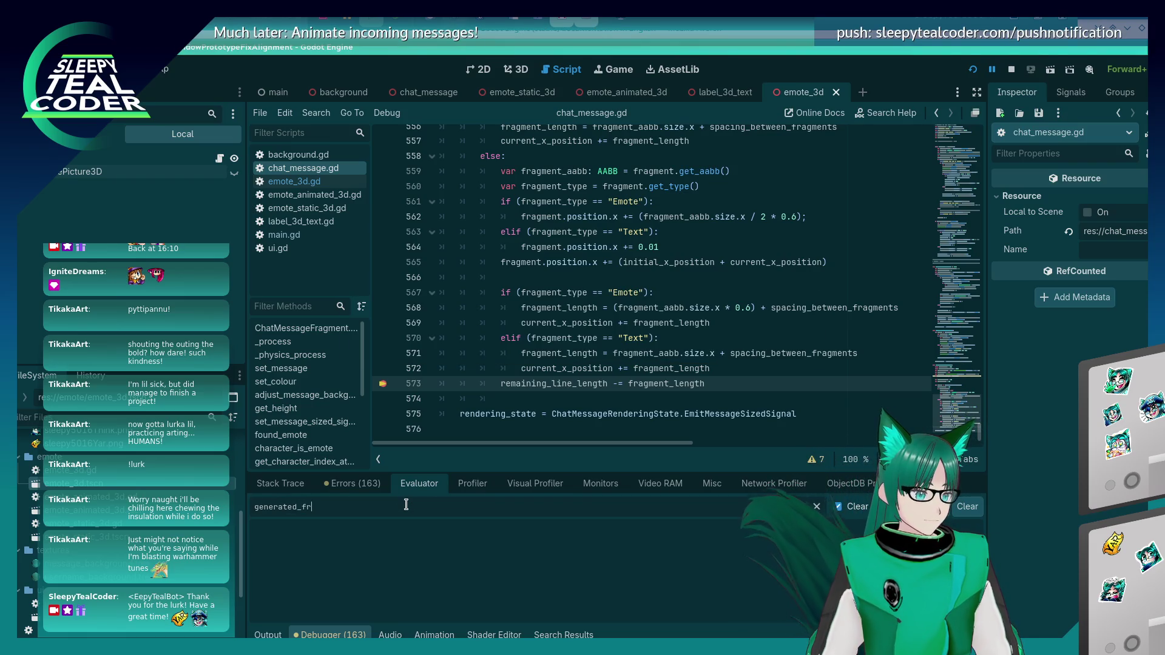
pyautogui.write('fragmenet')
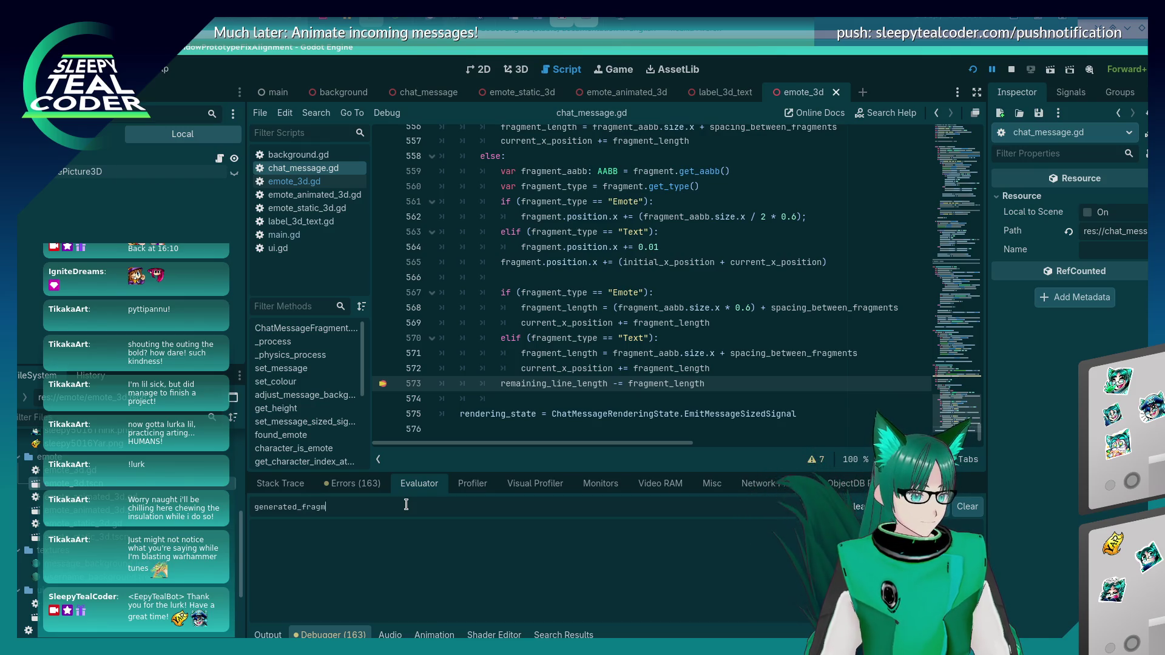
pyautogui.press('BackSpace')
pyautogui.press('BackSpace')
pyautogui.press('BackSpace')
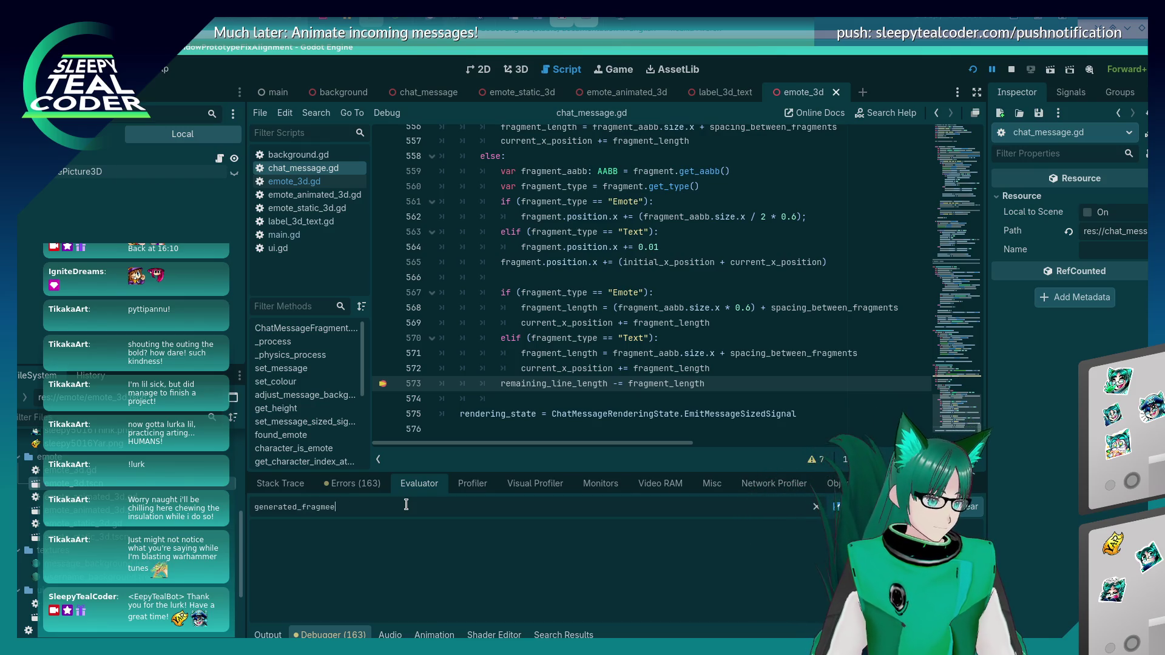
pyautogui.write('ts')
pyautogui.press('Return')
# Step: Copy the generated_message_fragments name from line 550 and evaluate it instead
pyautogui.hotkey('alt', 'Tab')
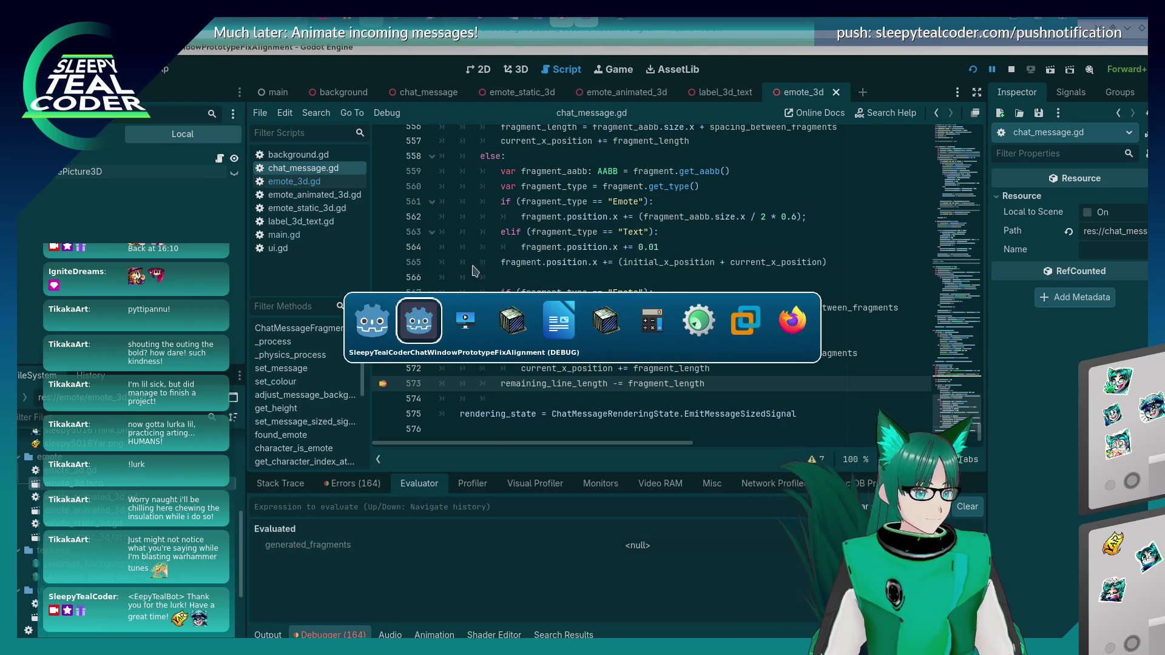
pyautogui.hotkey('shift', 'Tab')
pyautogui.scroll(2, 556, 305)
pyautogui.scroll(4, 556, 305)
pyautogui.doubleClick(585, 308)
pyautogui.hotkey('ctrl', 'c')
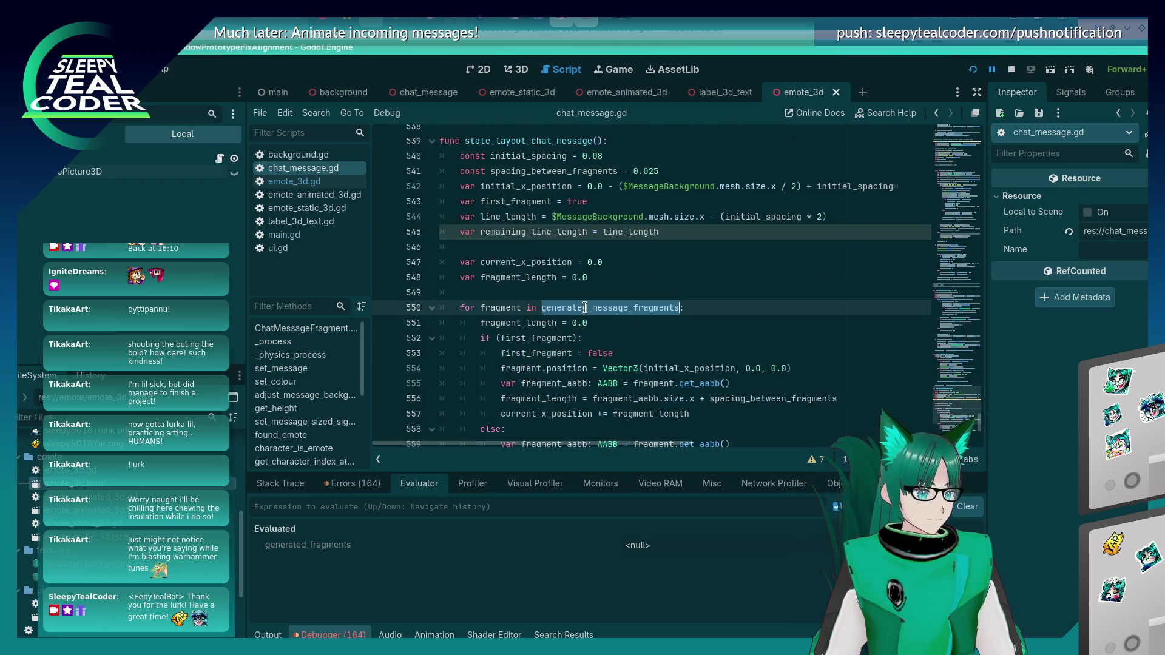
pyautogui.click(368, 507)
pyautogui.hotkey('ctrl', 'v')
pyautogui.press('Return')
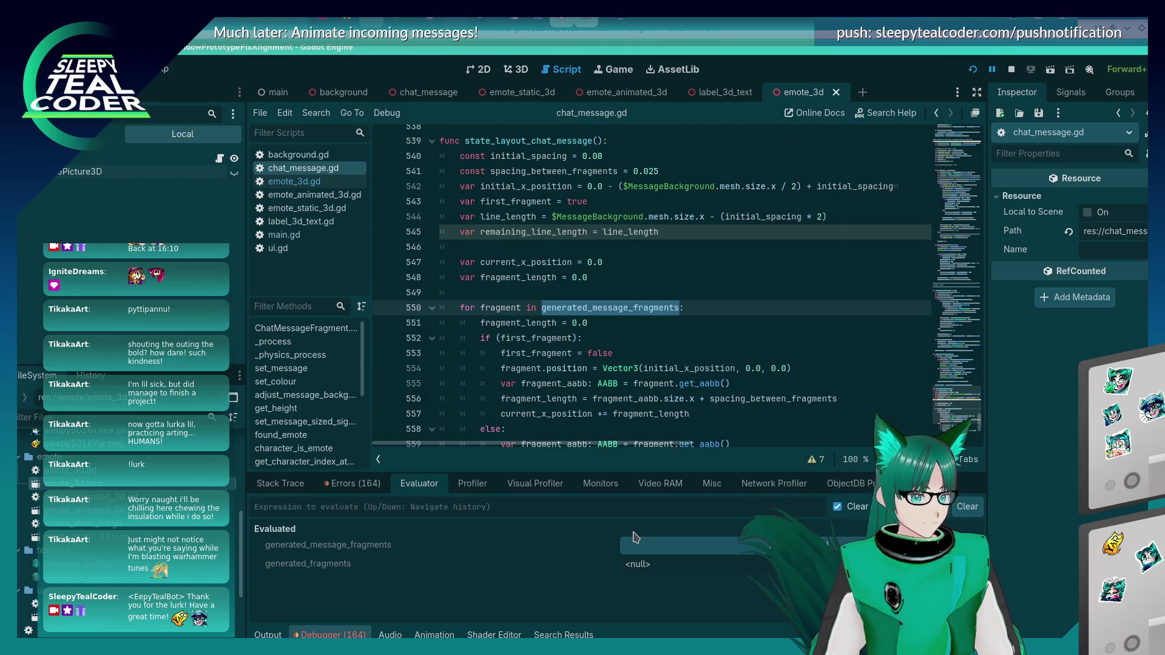
# Step: Expand the 11-element array and inspect its fragments, including emotes and a plain Node3D
pyautogui.click(628, 538)
pyautogui.scroll(-5, 625, 540)
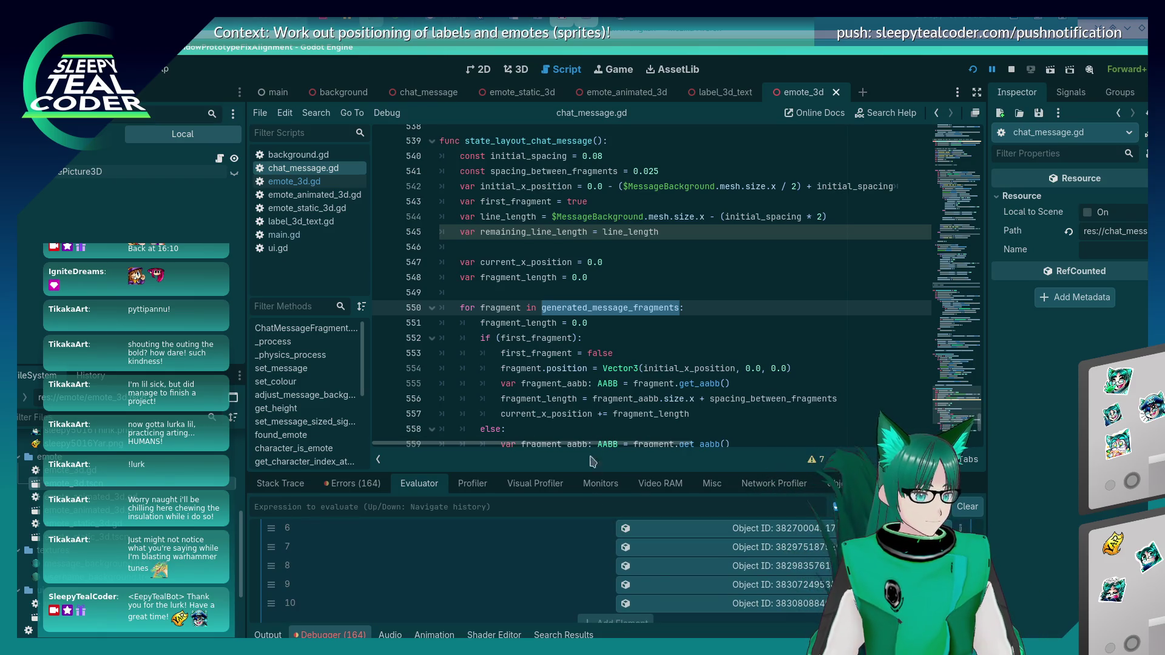
pyautogui.click(672, 603)
pyautogui.click(678, 593)
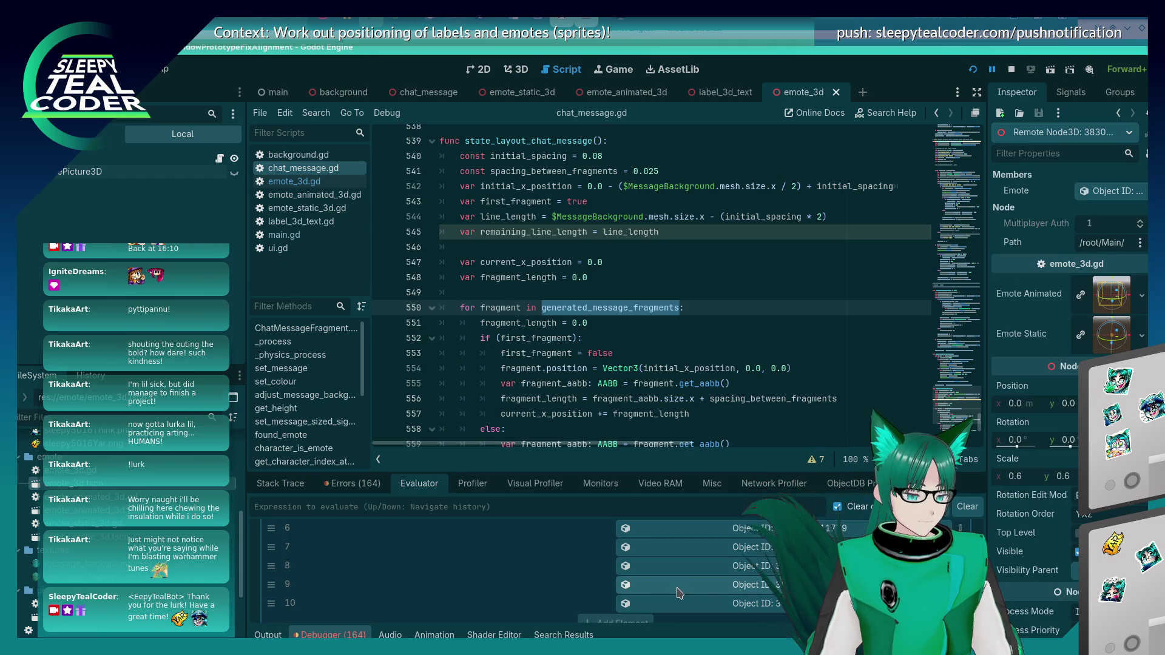
pyautogui.click(677, 587)
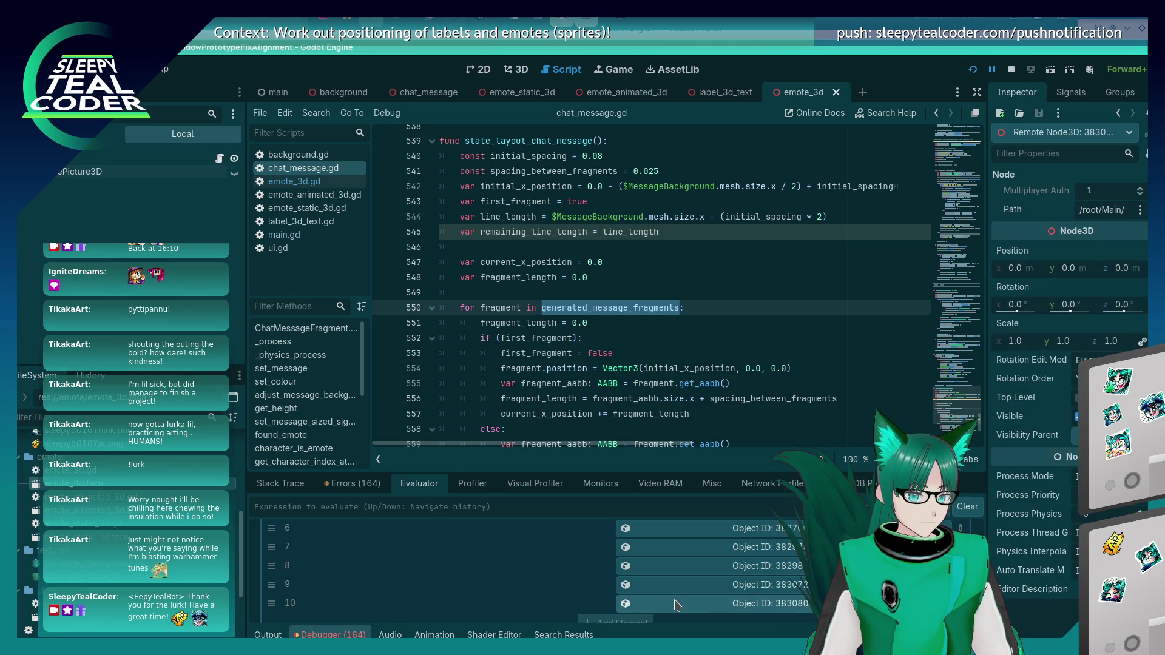
pyautogui.click(681, 571)
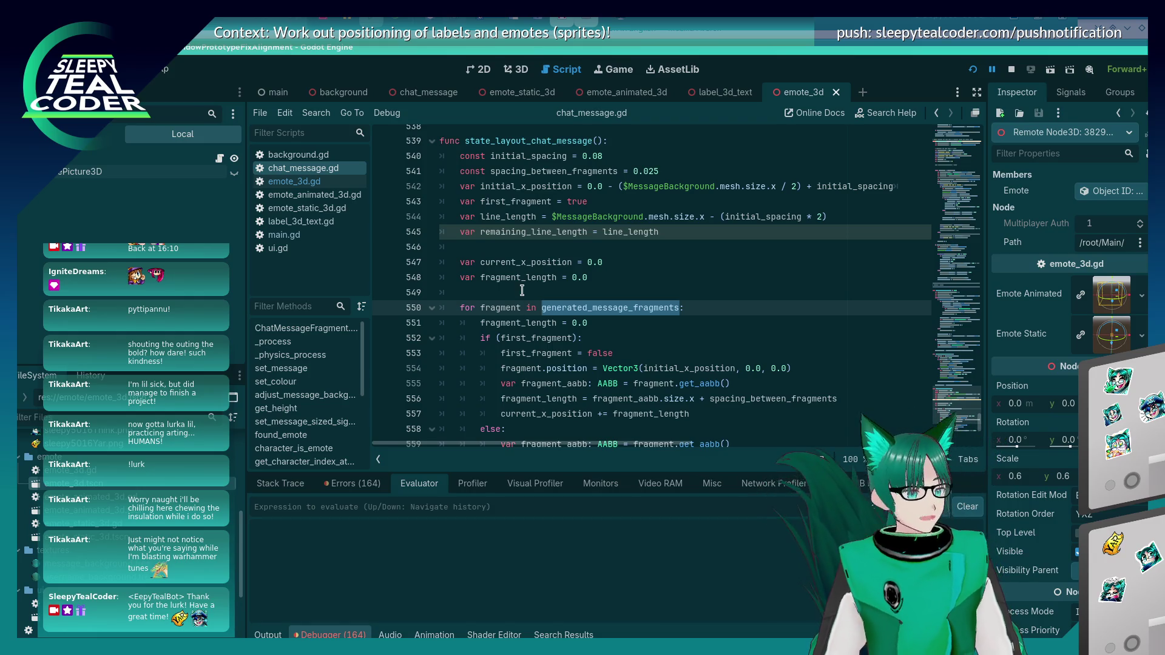
# Step: Return to the Godot editor and check the Output log
pyautogui.click(553, 340)
pyautogui.scroll(-6, 552, 339)
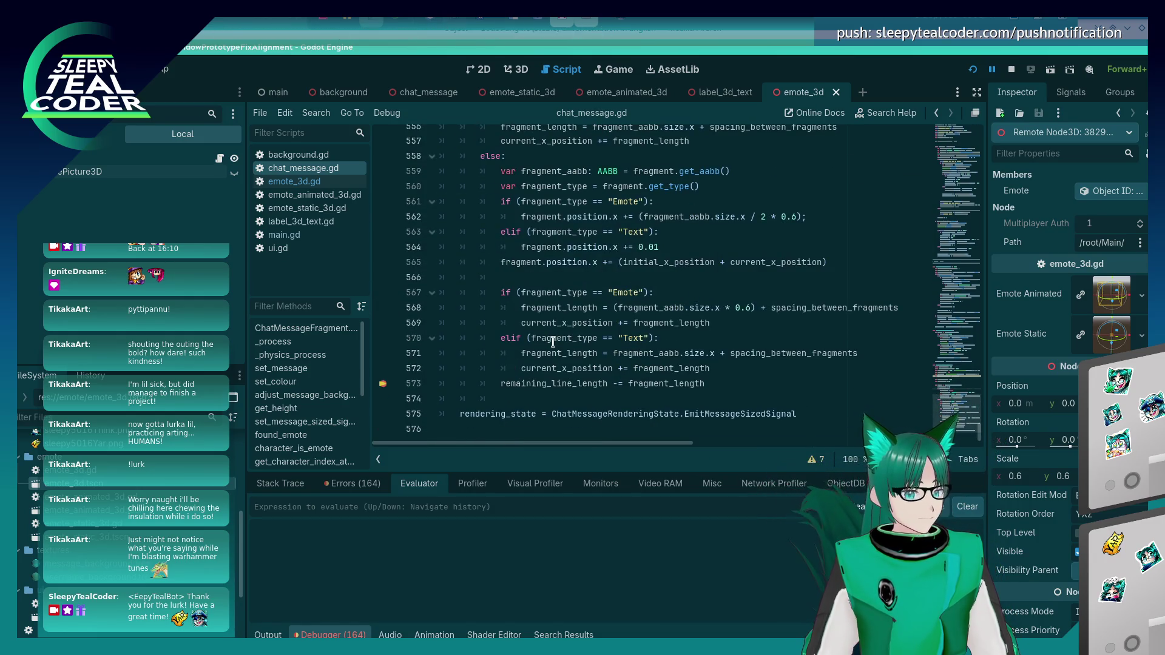
pyautogui.hotkey('alt', 'Tab')
pyautogui.hotkey('alt', 'shift', 'Tab')
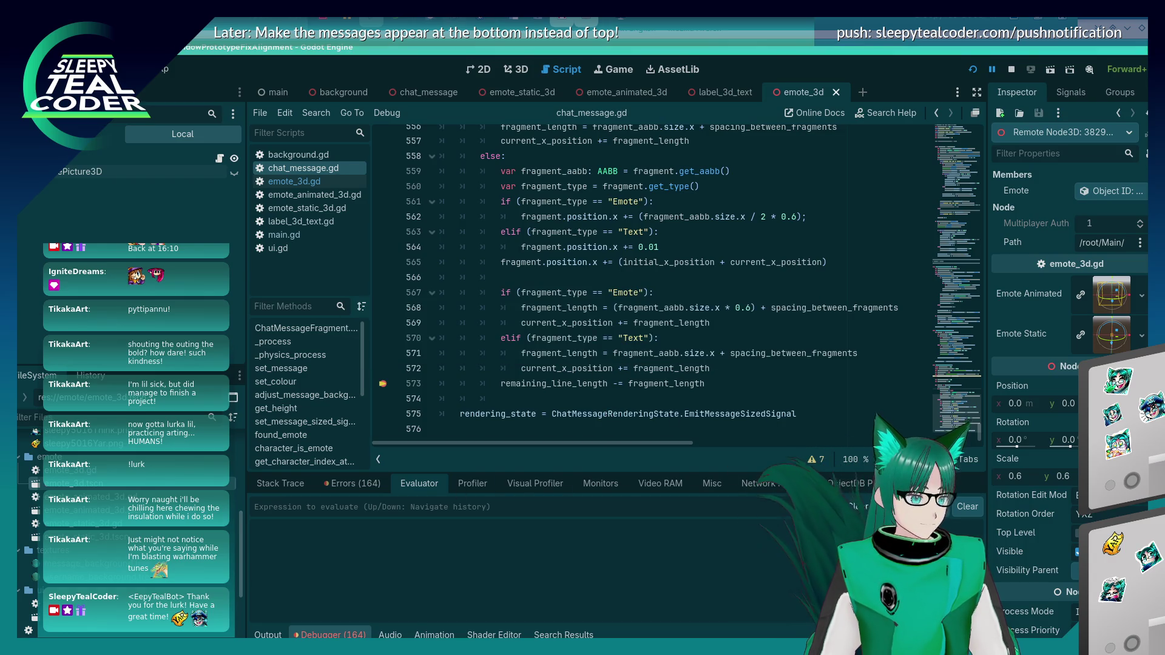
pyautogui.hotkey('alt', 'o')
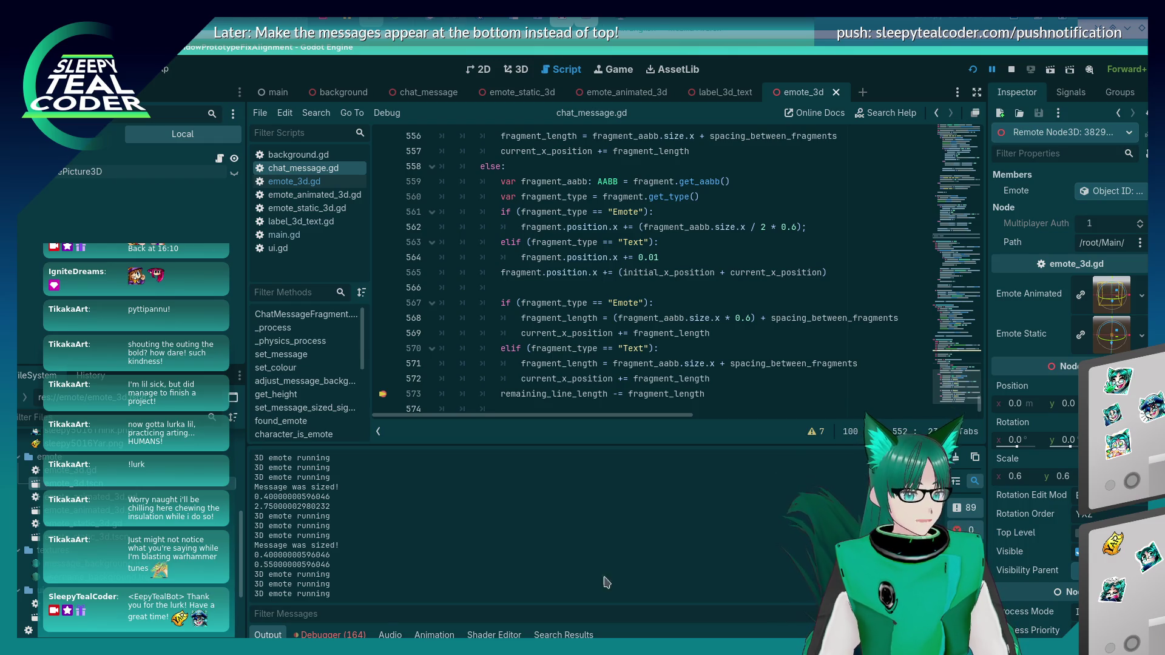
# Step: Continue to the line 573 breakpoint and inspect remaining_line_length's value
pyautogui.click(315, 634)
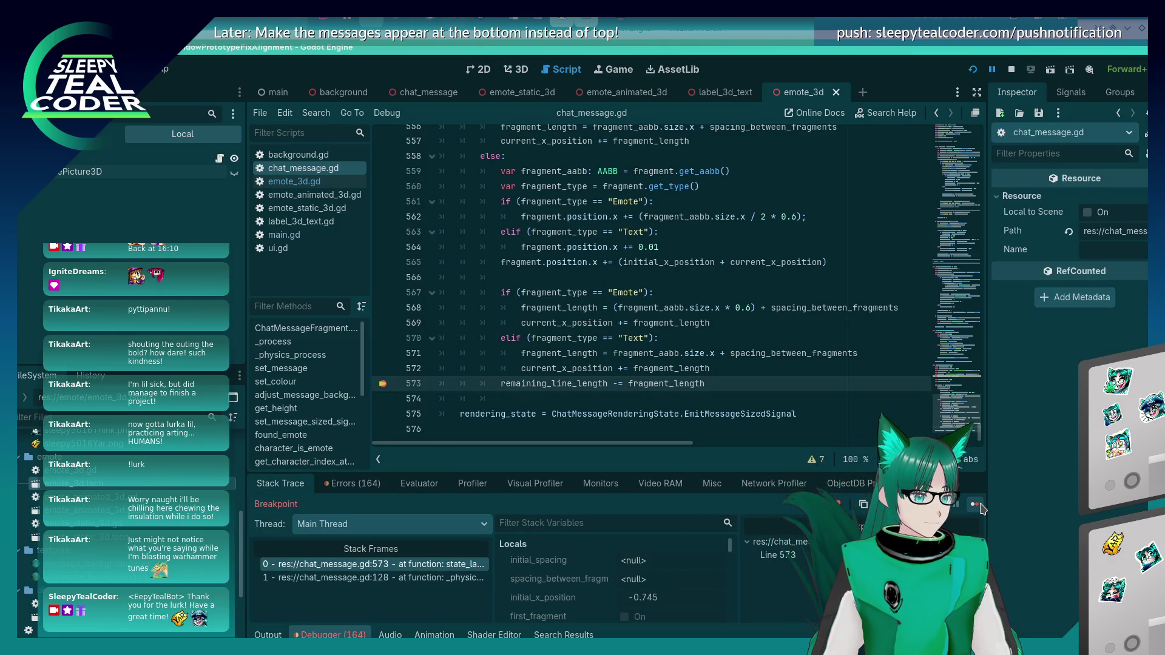
pyautogui.click(978, 505)
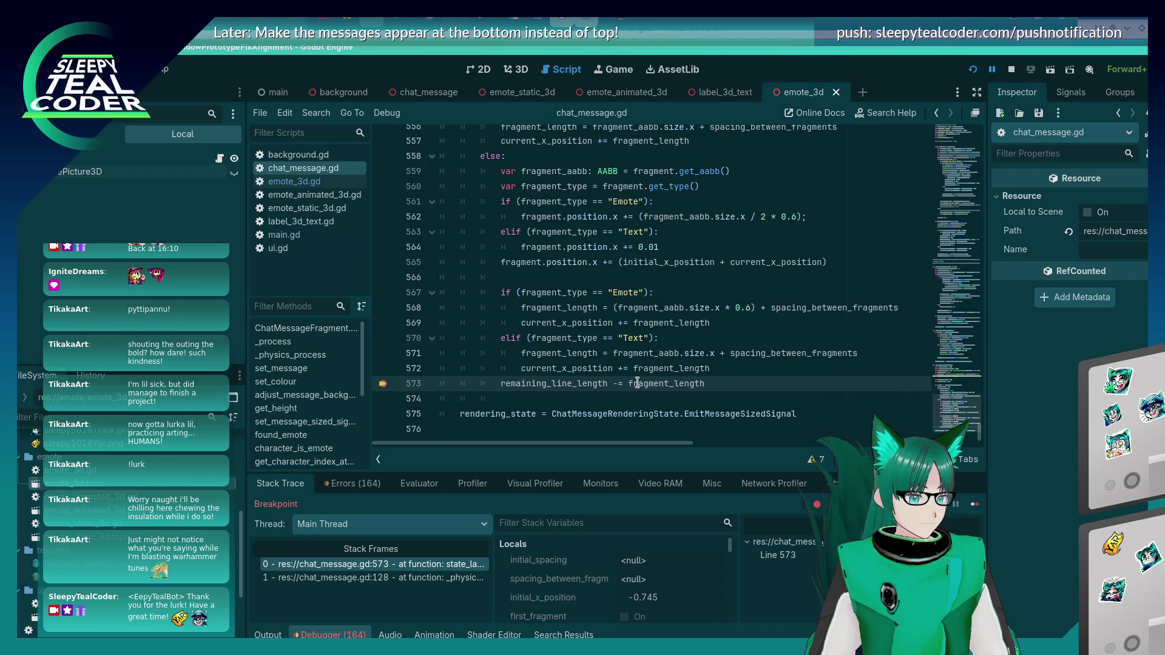
pyautogui.moveTo(575, 387)
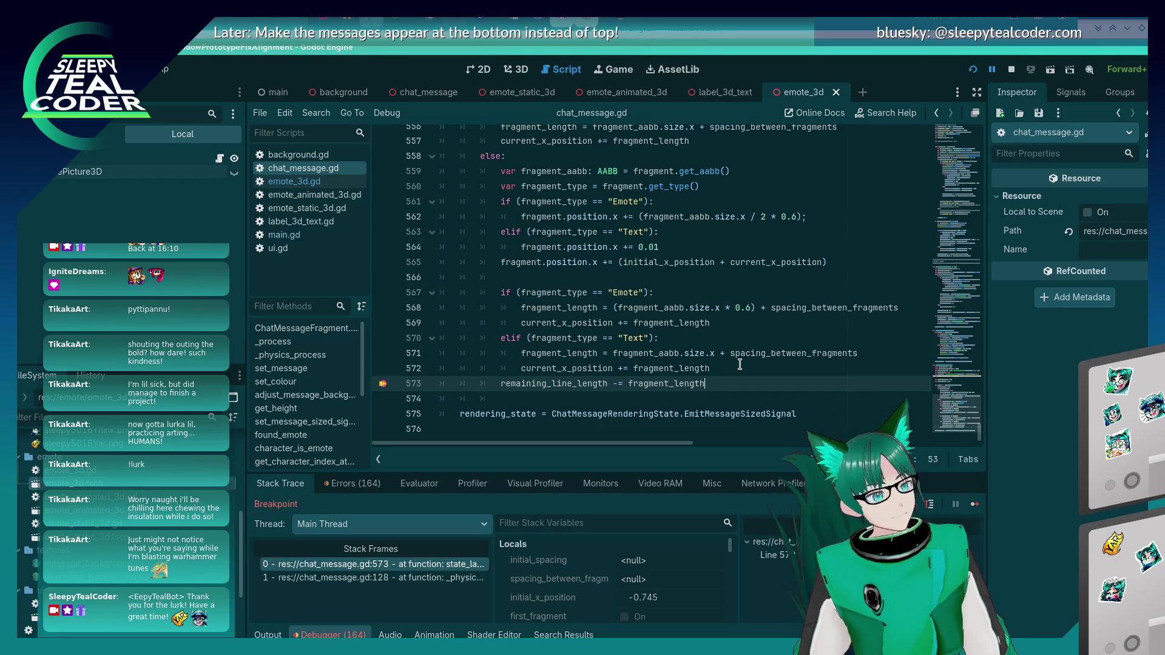
# Step: Delete the remaining_line_length subtraction and its unused declaration, then save chat_message.gd
pyautogui.hotkey('shift', 'Home')
pyautogui.hotkey('shift', 'Home')
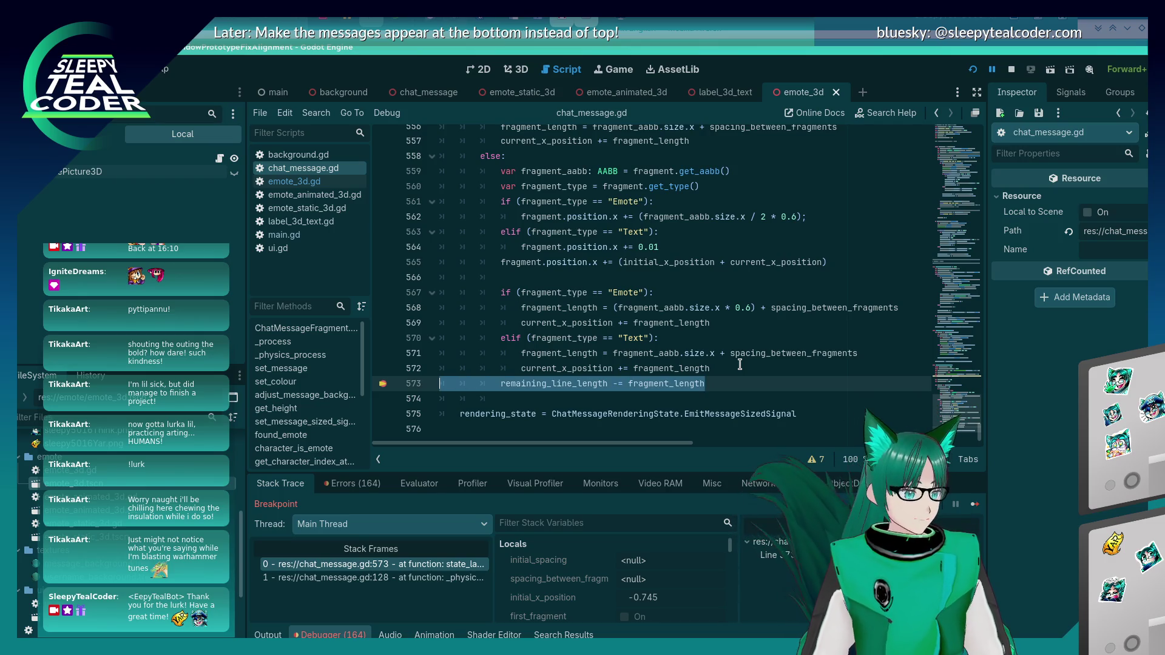
pyautogui.press('BackSpace')
pyautogui.press('BackSpace')
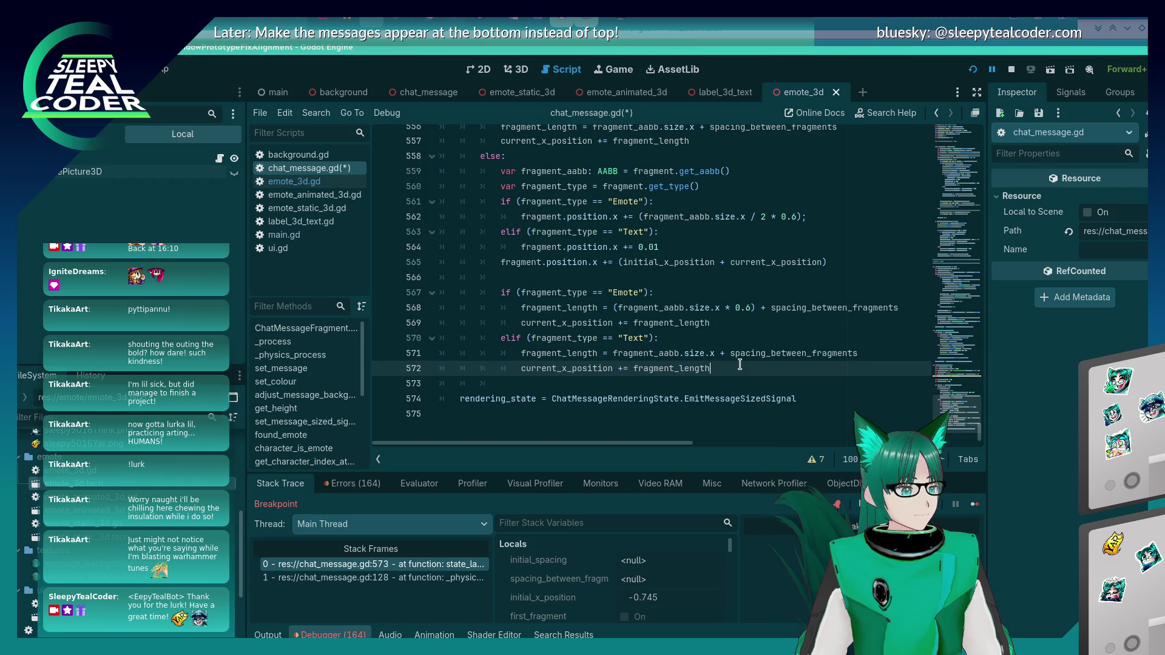
pyautogui.scroll(7, 616, 277)
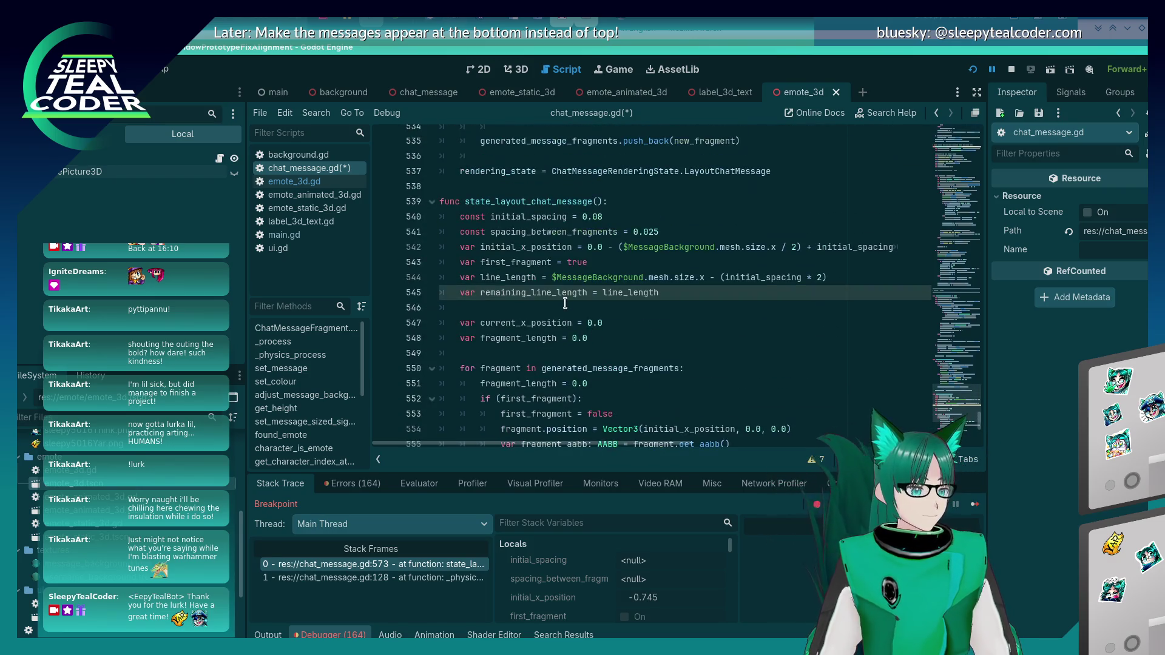
pyautogui.click(666, 292)
pyautogui.hotkey('shift', 'Home')
pyautogui.hotkey('shift', 'Home')
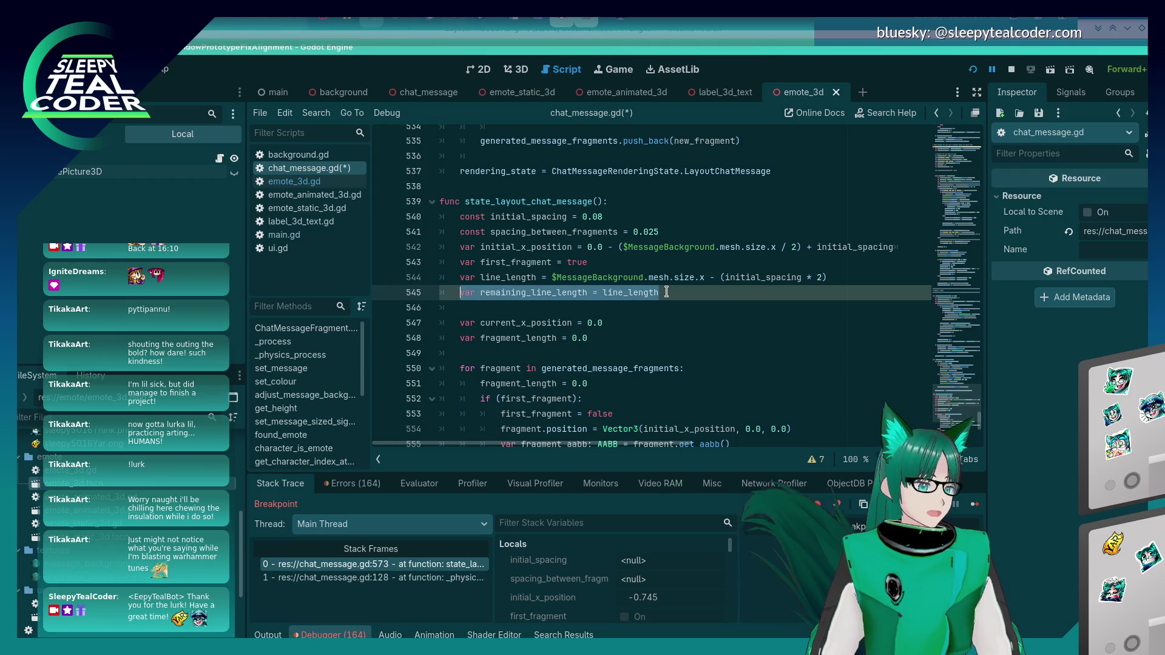
pyautogui.press('BackSpace')
pyautogui.press('BackSpace')
pyautogui.hotkey('ctrl', 's')
# Step: Insert new blank lines after line 571
pyautogui.scroll(-7, 674, 296)
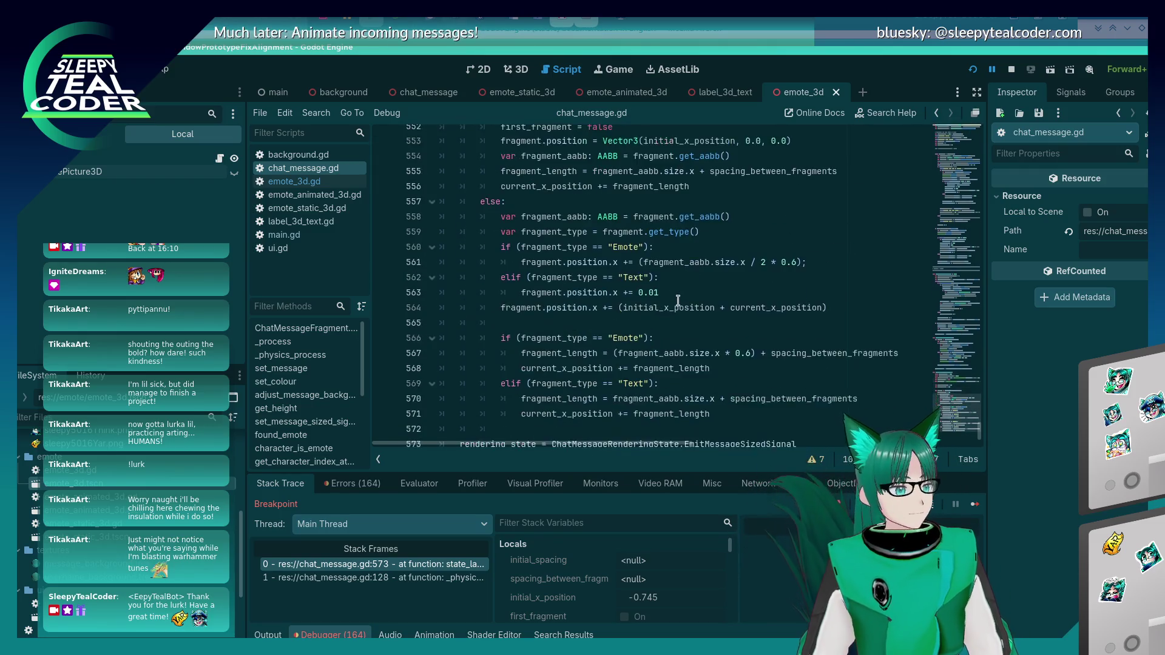
pyautogui.click(709, 396)
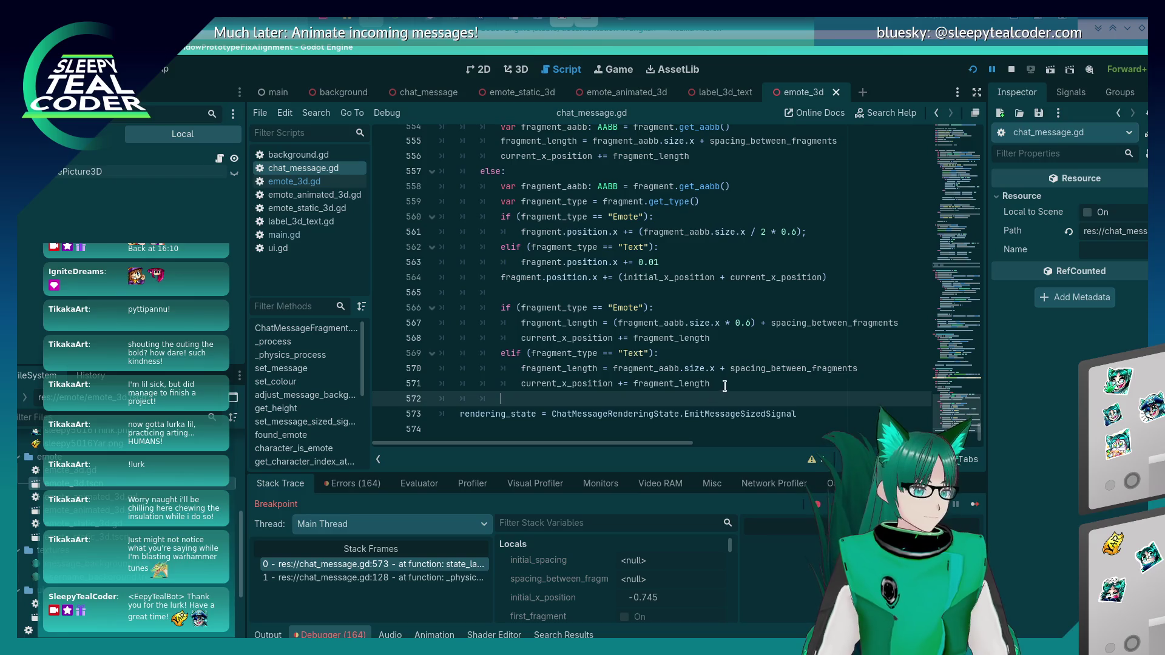
pyautogui.click(728, 385)
pyautogui.press('Return')
pyautogui.press('Return')
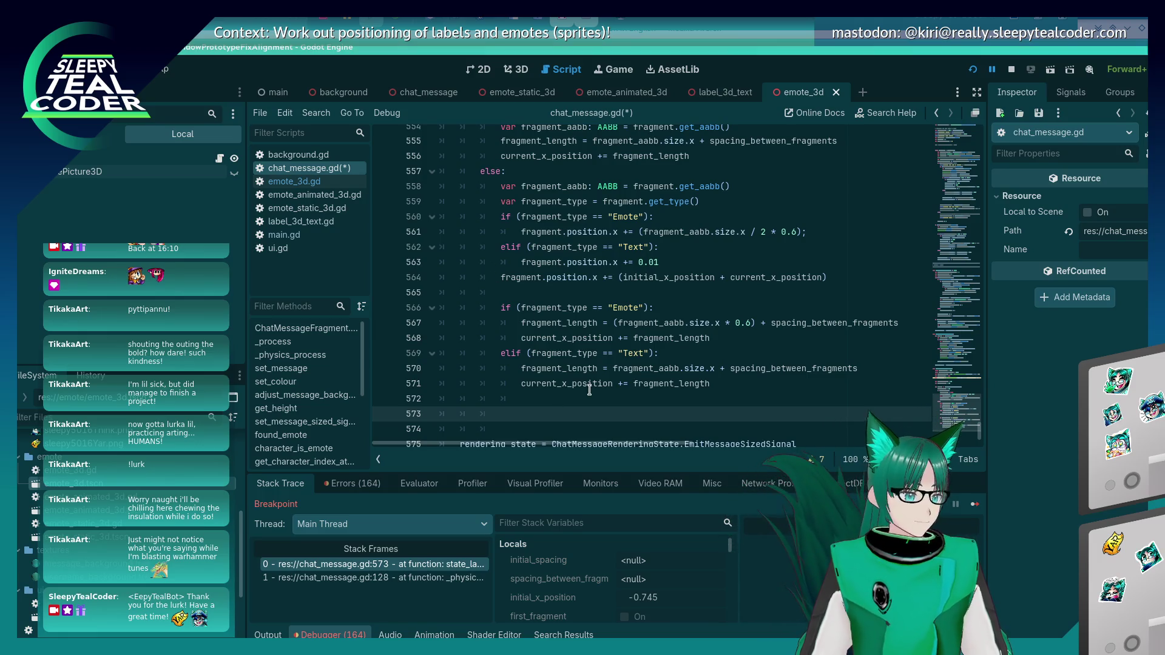
# Step: Type the condition if (current_x_position > line_length) with an opening brace on line 573
pyautogui.write('if (li')
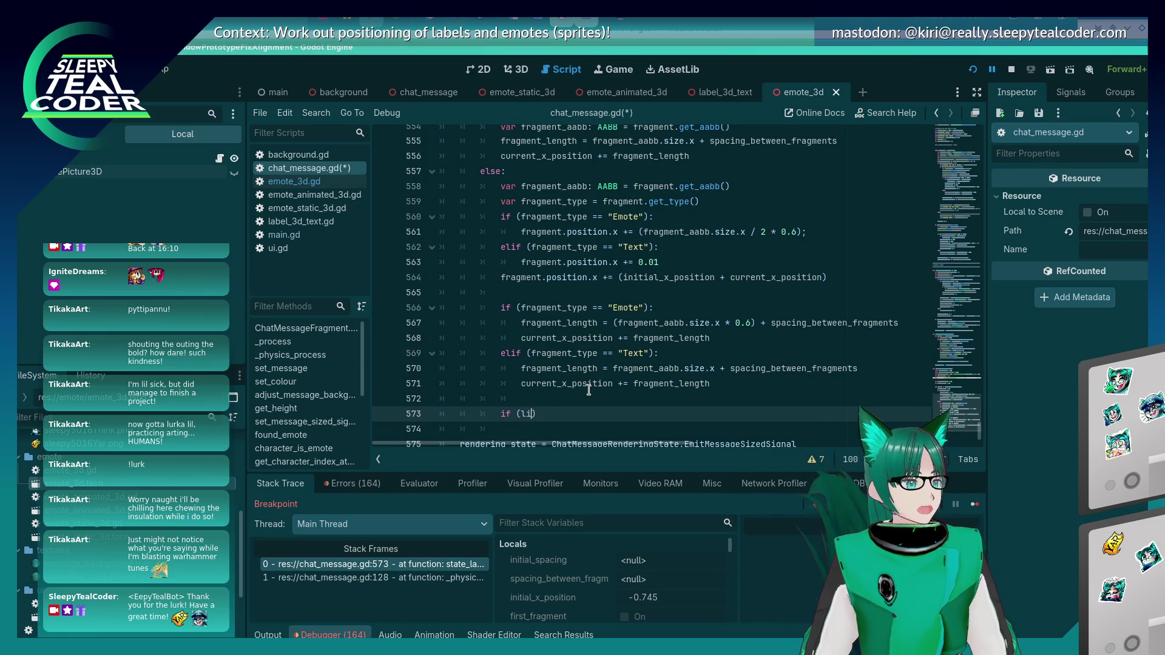
pyautogui.press('BackSpace')
pyautogui.press('BackSpace')
pyautogui.write('cu')
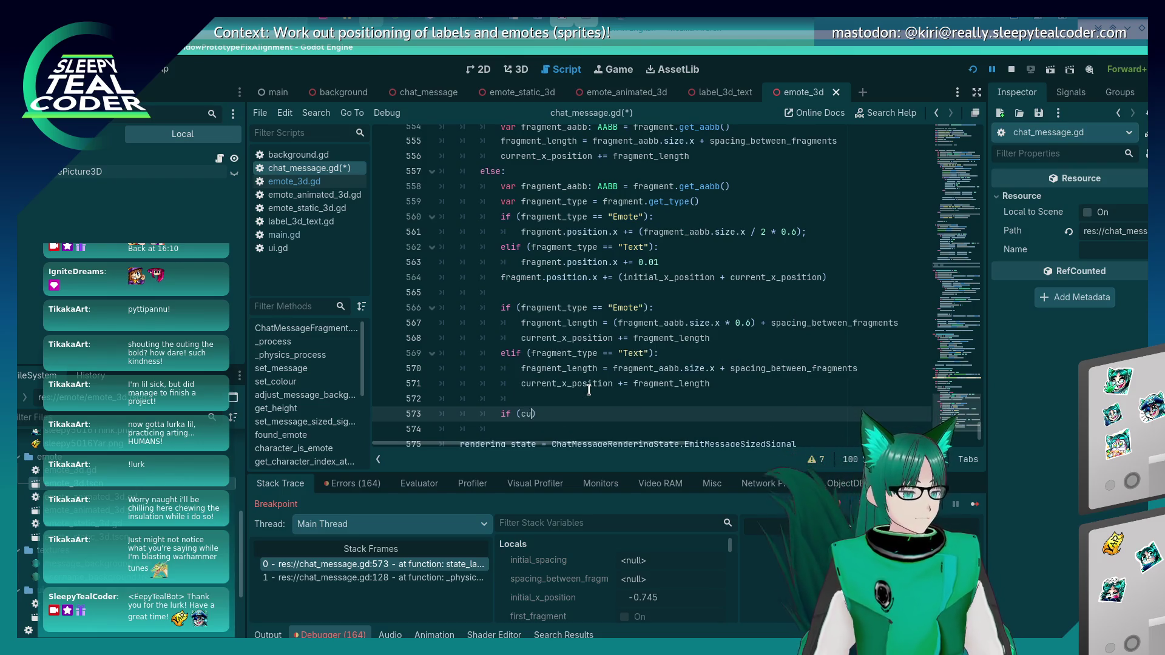
pyautogui.write('rrent_x_posi')
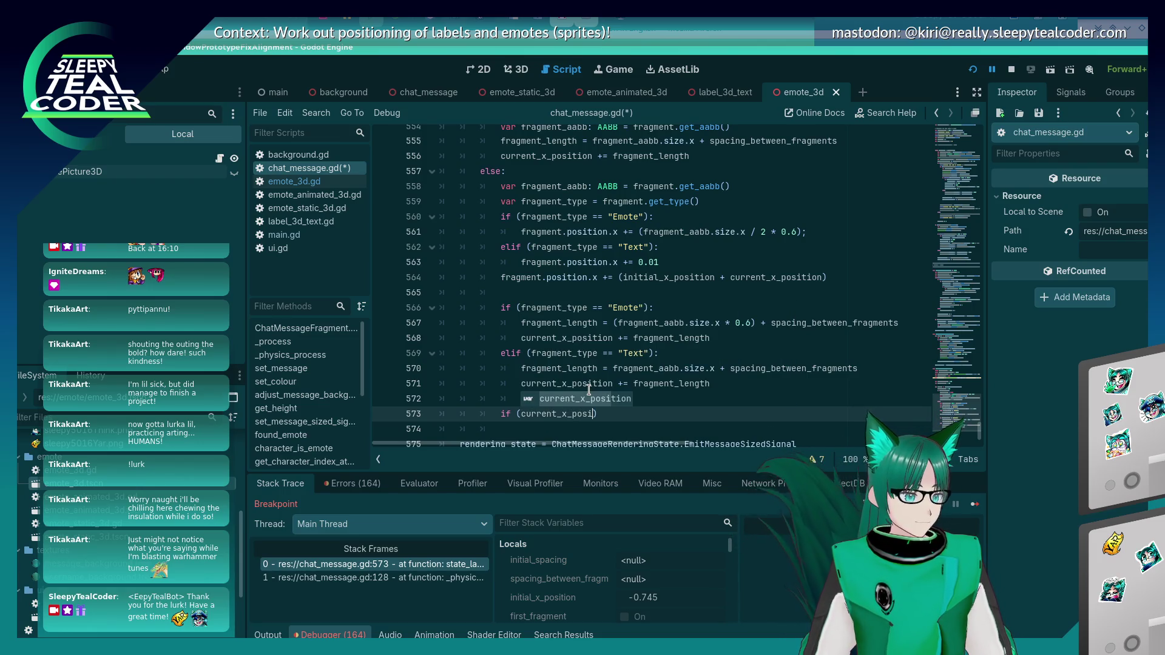
pyautogui.write('tion')
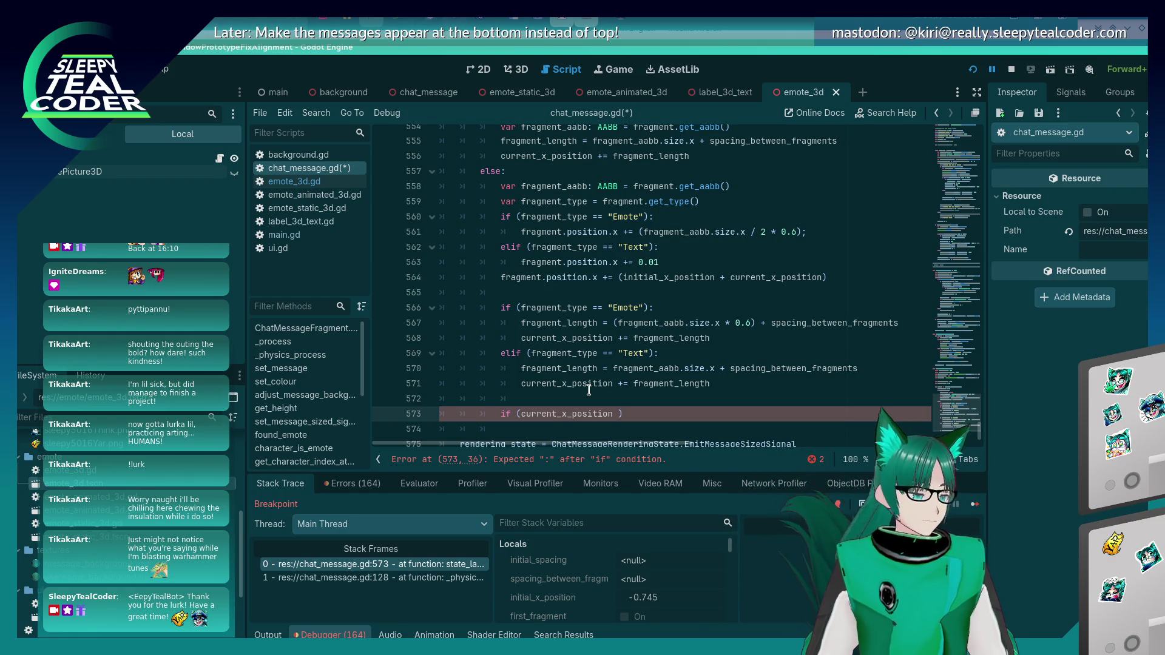
pyautogui.write('> line')
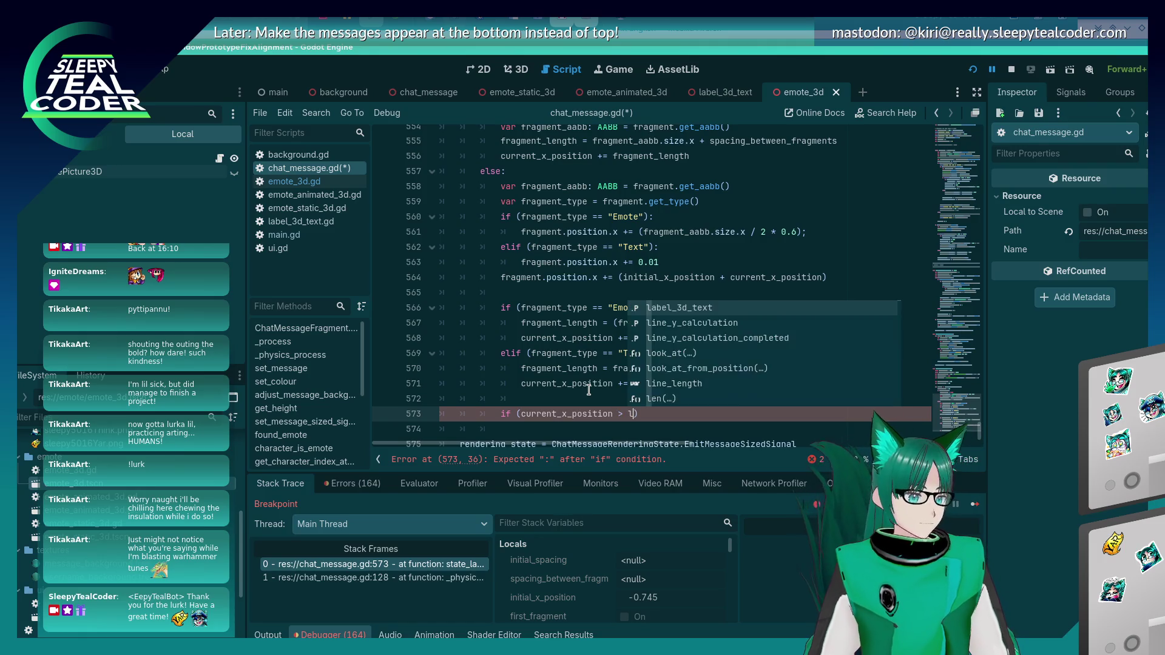
pyautogui.press('Down')
pyautogui.press('Down')
pyautogui.press('Return')
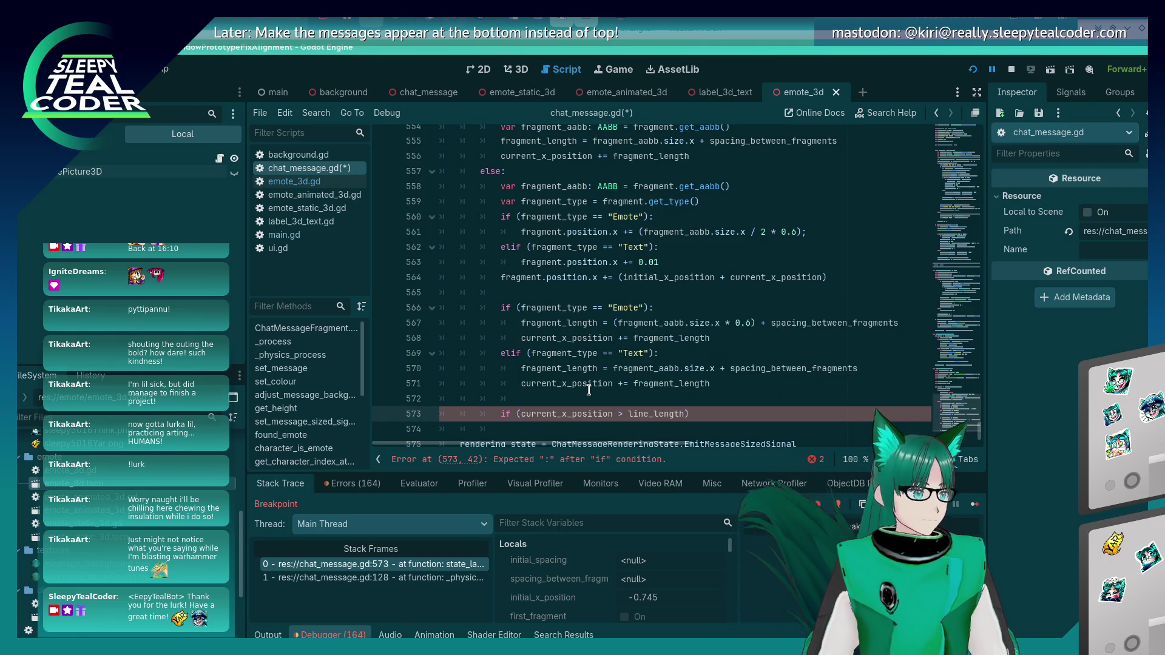
pyautogui.write('{')
pyautogui.press('Return')
# Step: Replace the braces with a colon-terminated if block, save, and switch to the Writer notes
pyautogui.hotkey('ctrl', 's')
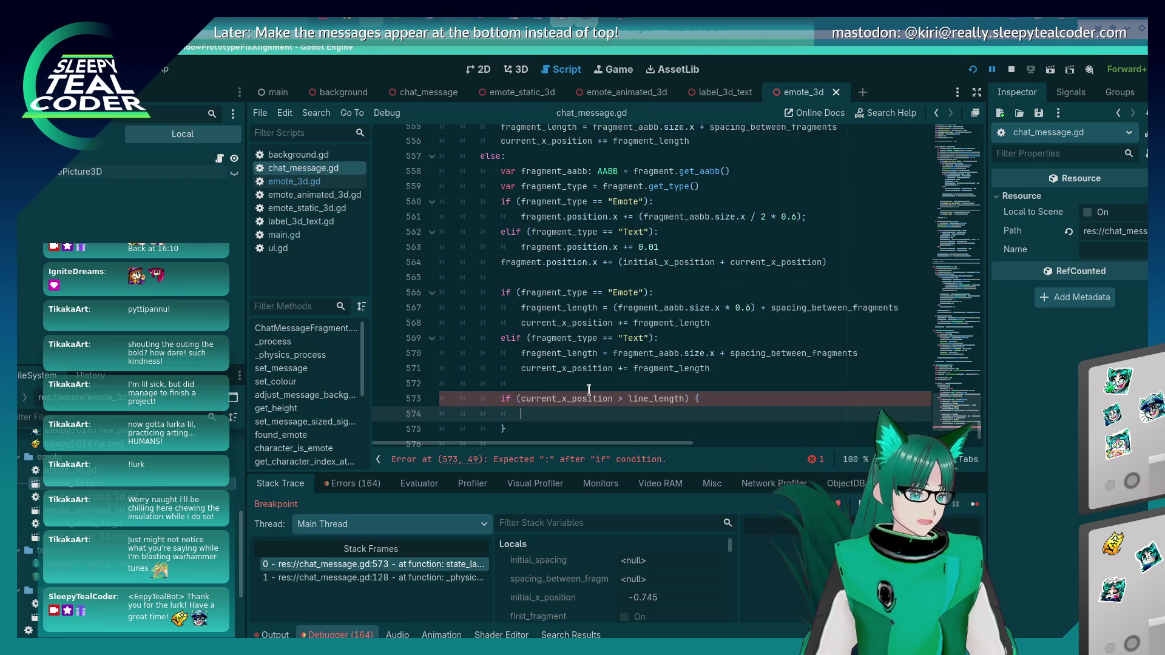
pyautogui.press('Up')
pyautogui.press('End')
pyautogui.press('BackSpace')
pyautogui.press('BackSpace')
pyautogui.write(':')
pyautogui.press('Down')
pyautogui.press('Down')
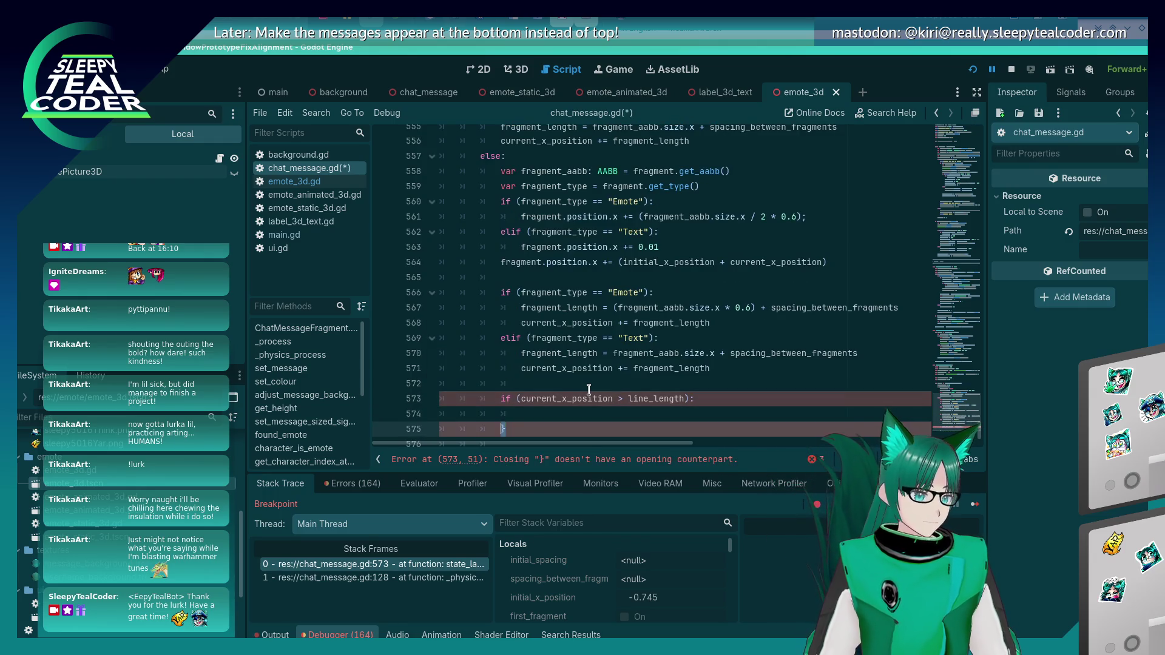
pyautogui.press('BackSpace')
pyautogui.press('Up')
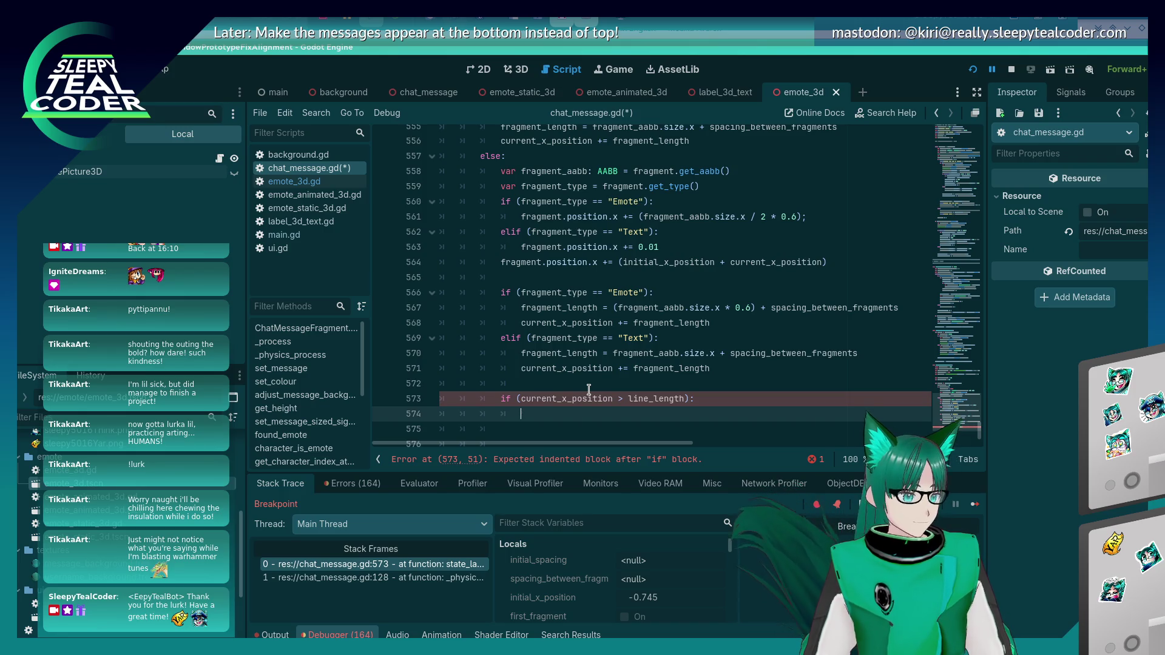
pyautogui.hotkey('ctrl', 's')
pyautogui.hotkey('alt', 'Tab')
pyautogui.hotkey('alt', 'Tab')
pyautogui.hotkey('alt', 'Tab')
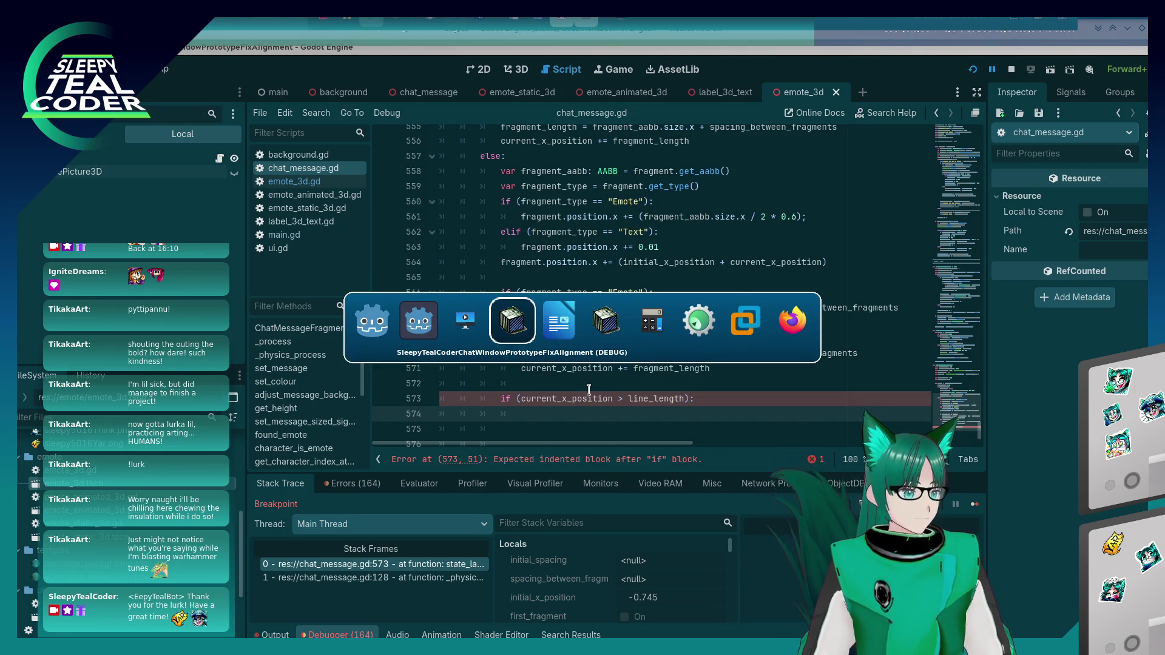
pyautogui.hotkey('alt', 'Tab')
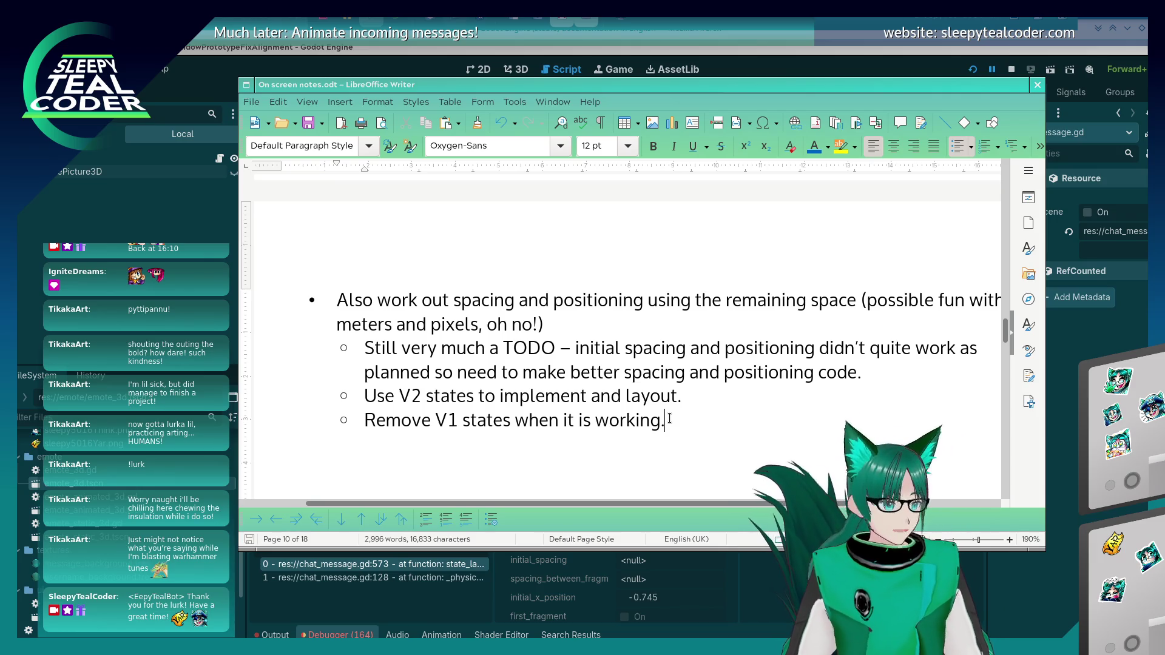
# Step: Add the sub-bullet 'Need to reimplement adding new lines.' under the TODO item
pyautogui.press('Up')
pyautogui.press('Up')
pyautogui.press('End')
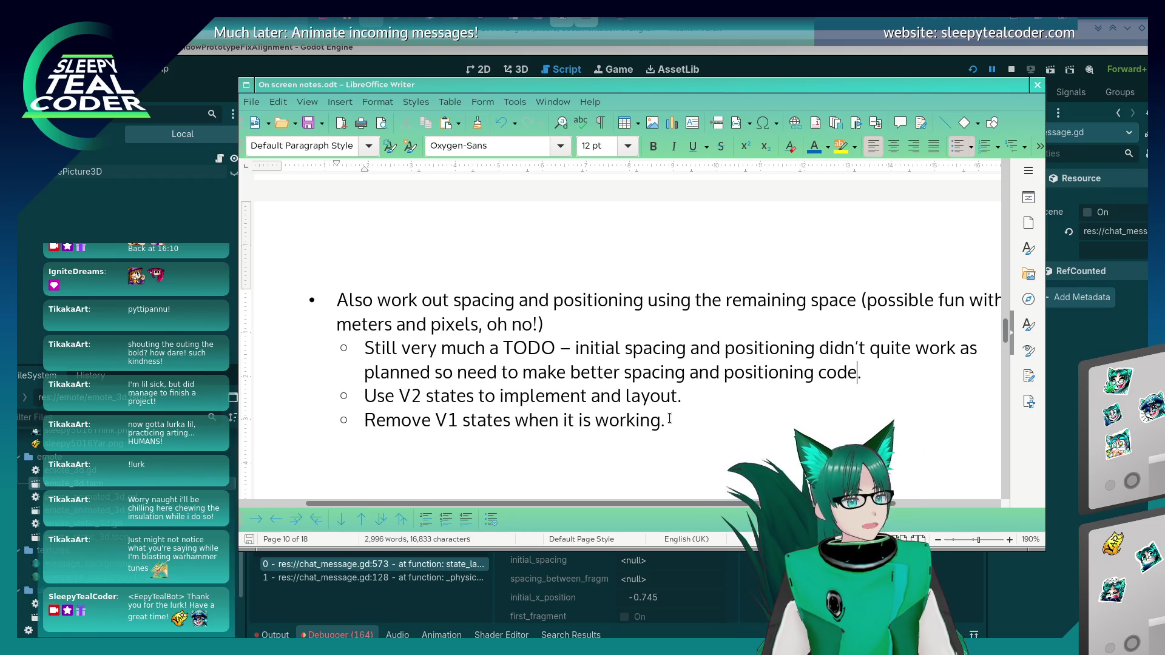
pyautogui.press('Left')
pyautogui.press('Left')
pyautogui.press('Left')
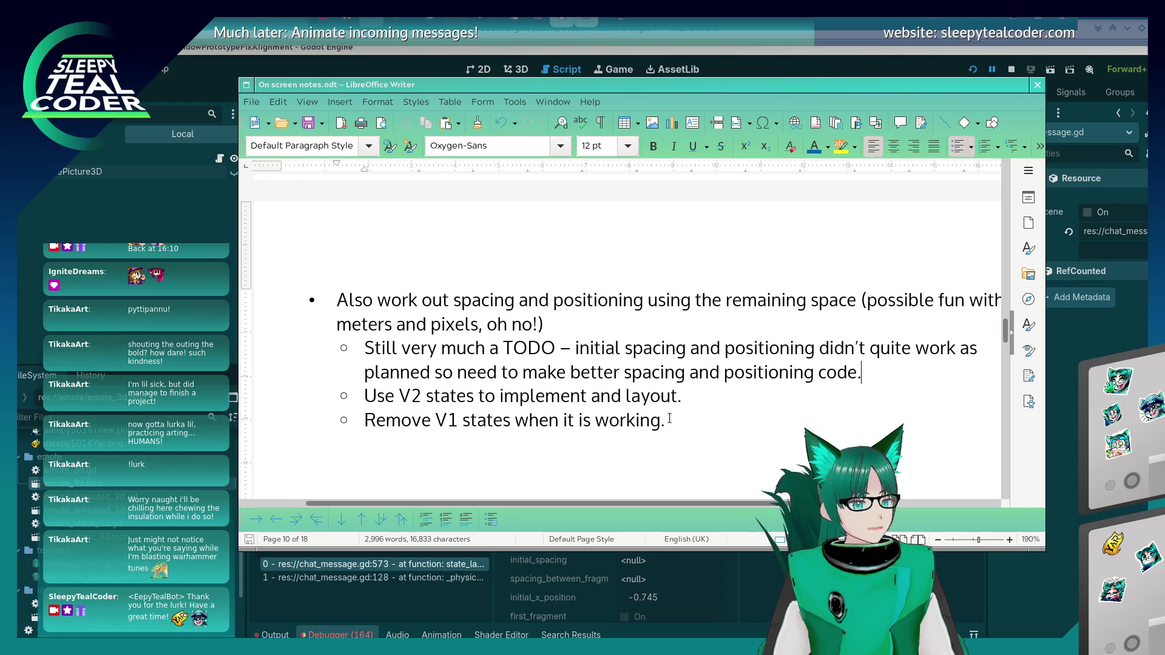
pyautogui.press('Return')
pyautogui.press('Tab')
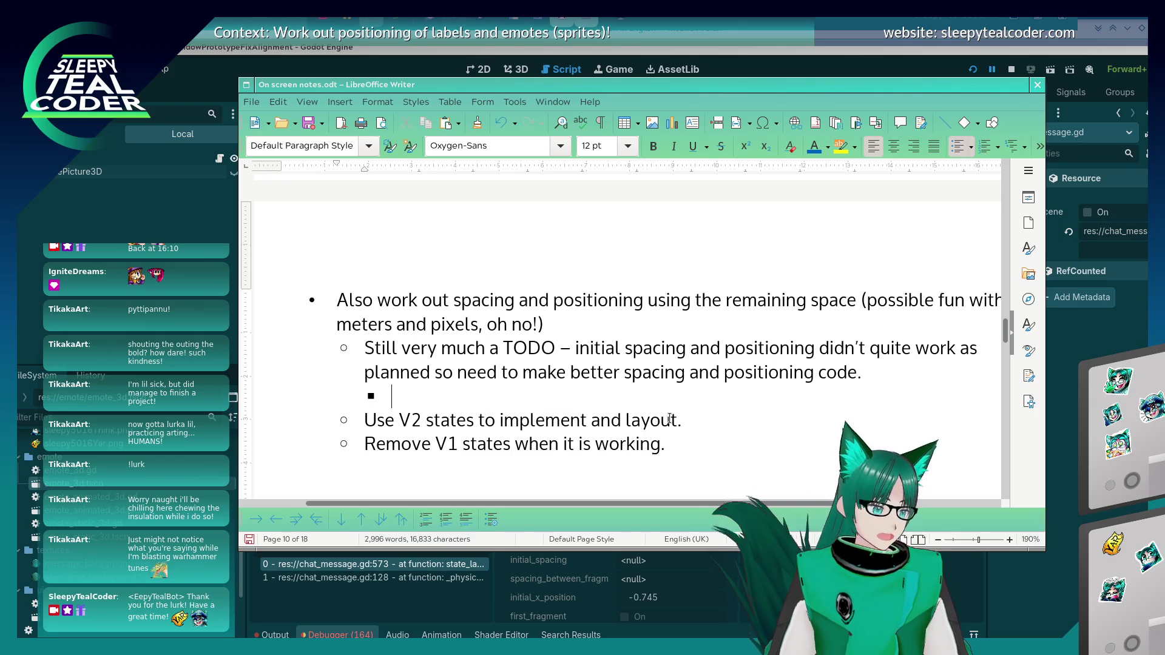
pyautogui.write('Need to reimple')
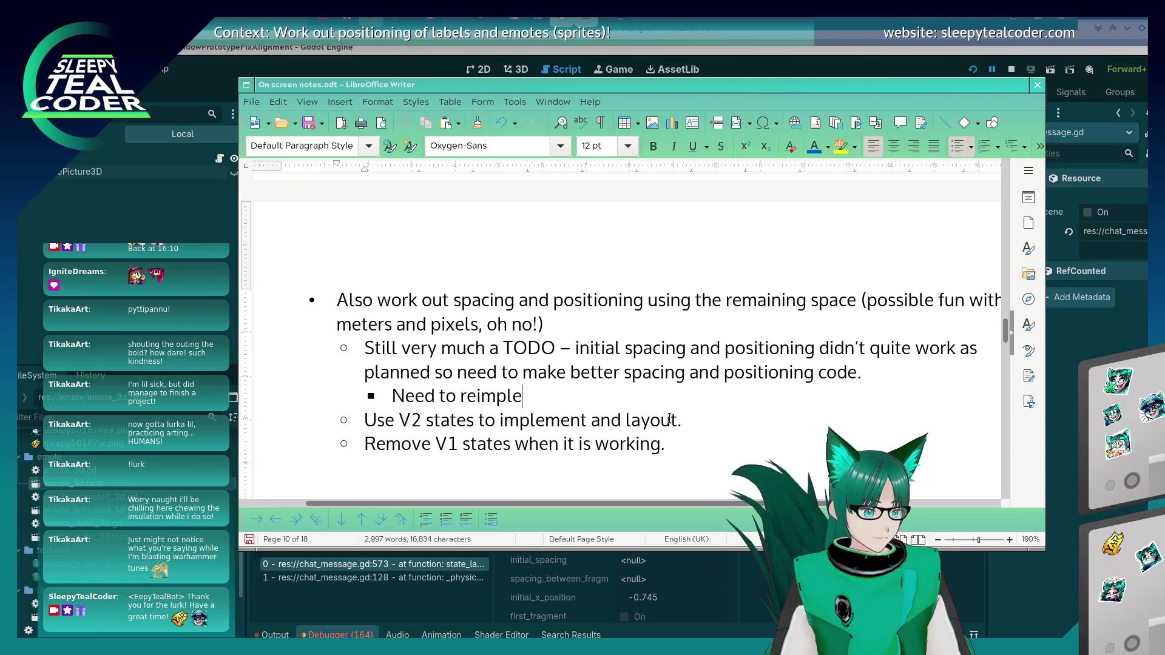
pyautogui.write('ment adding ')
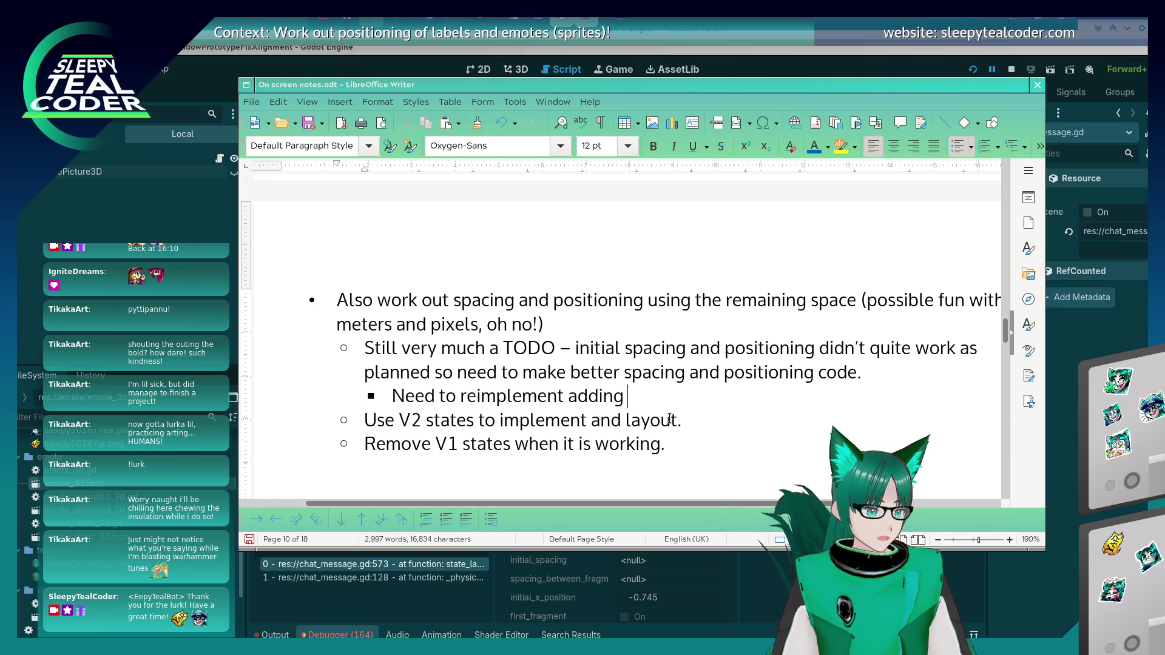
pyautogui.write('new lines.')
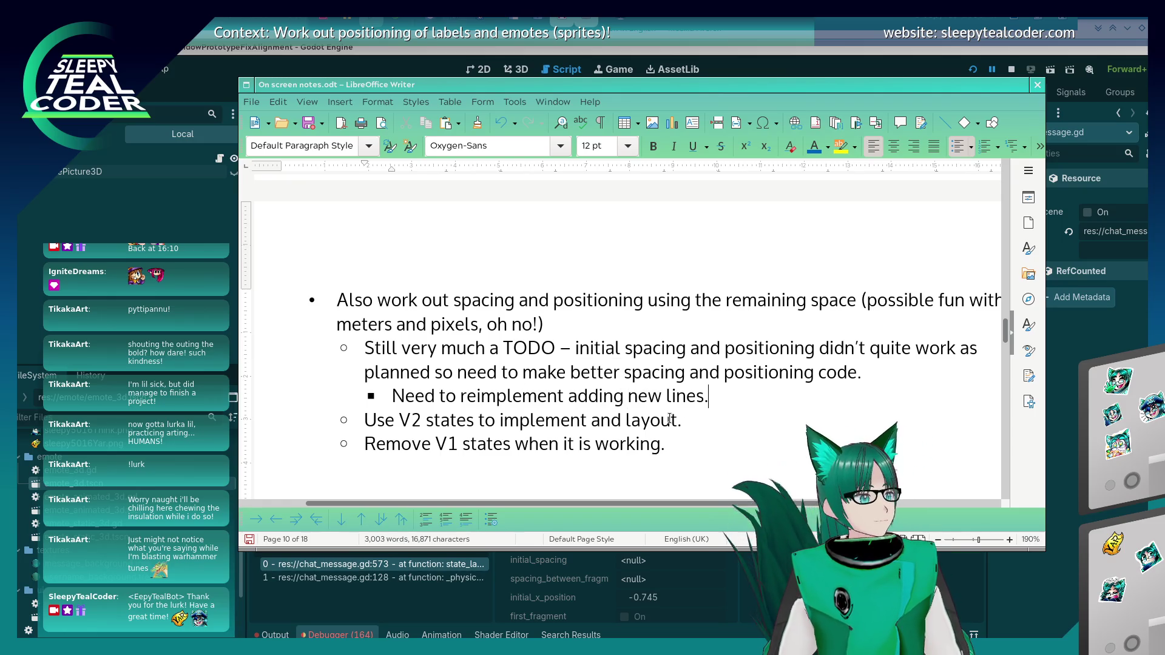
# Step: Add a second sub-bullet 'Add check to see if fragments contain at least one emote.'
pyautogui.press('Return')
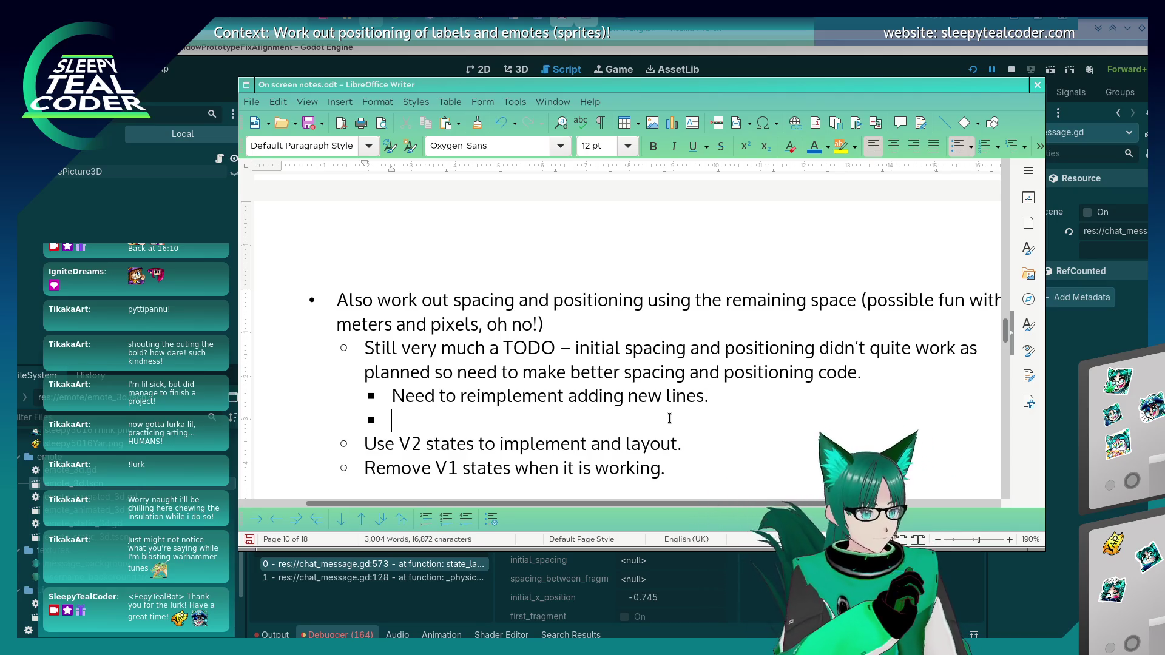
pyautogui.press('BackSpace')
pyautogui.press('BackSpace')
pyautogui.press('Return')
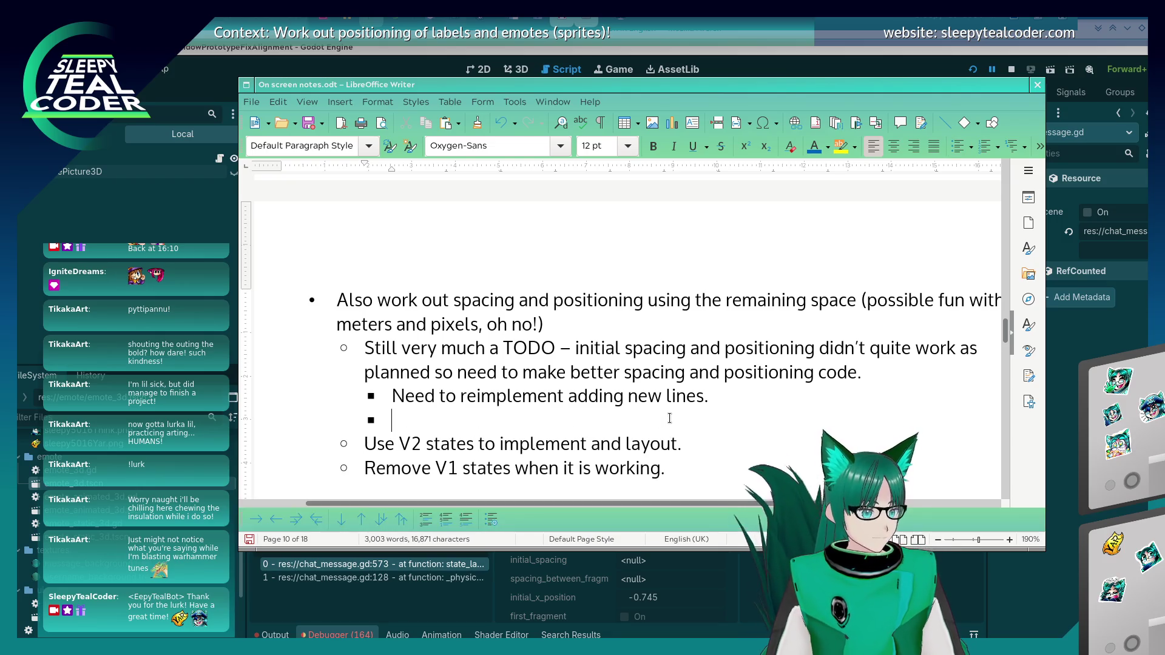
pyautogui.write('Add check to see ')
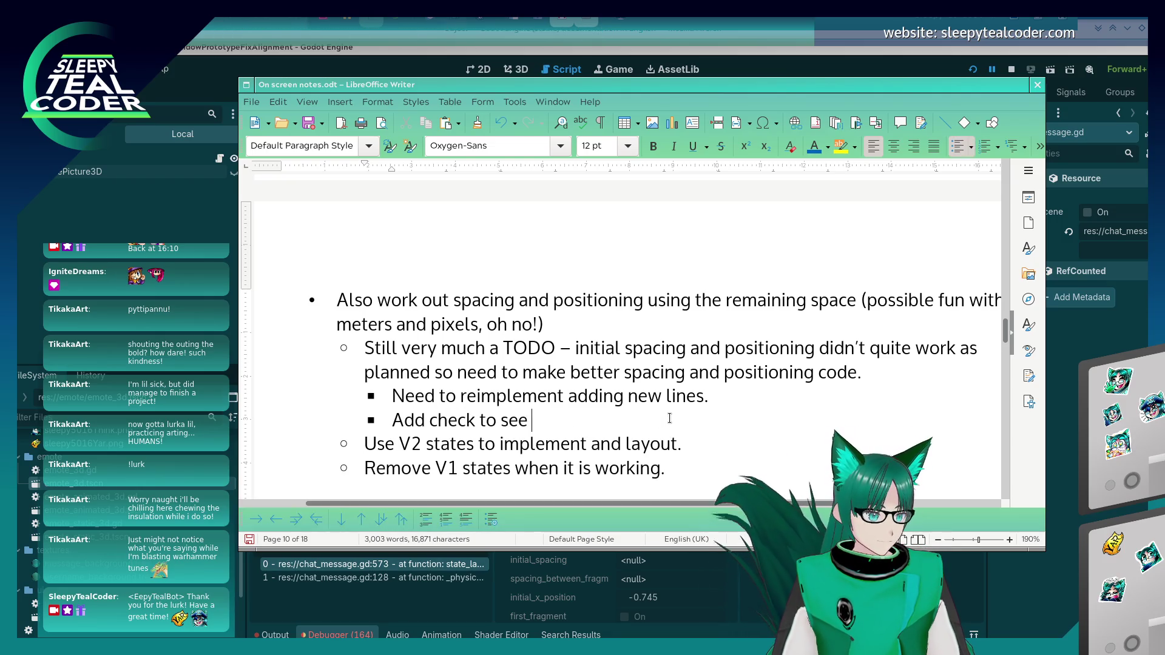
pyautogui.write('if fragments ')
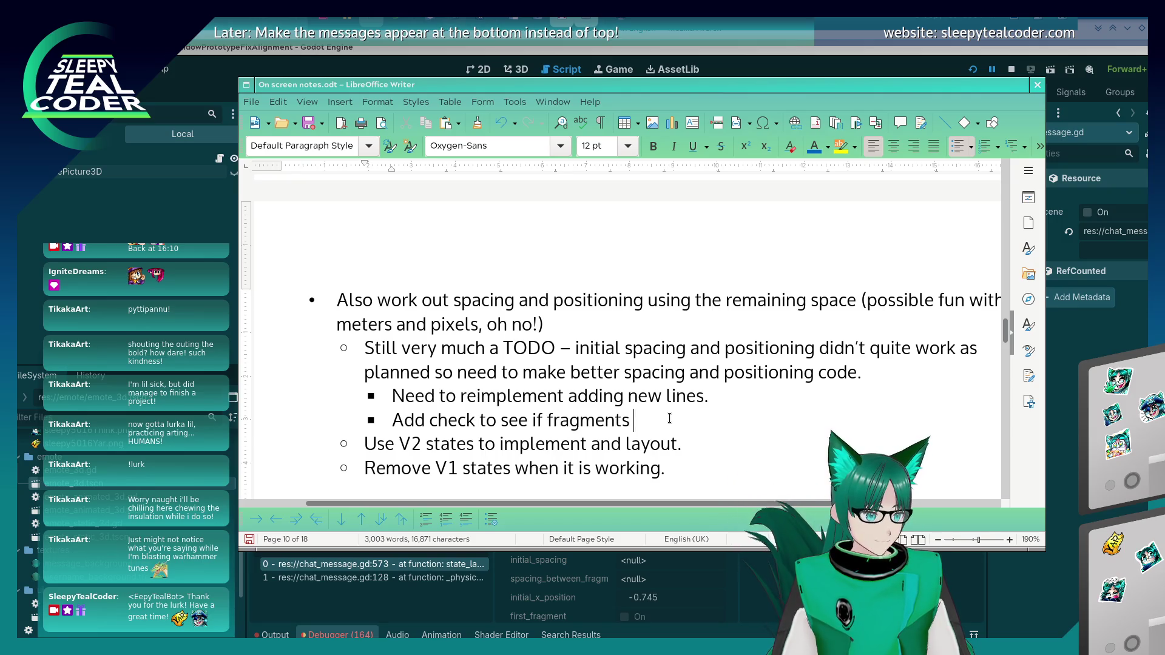
pyautogui.write('contain at least one emote.')
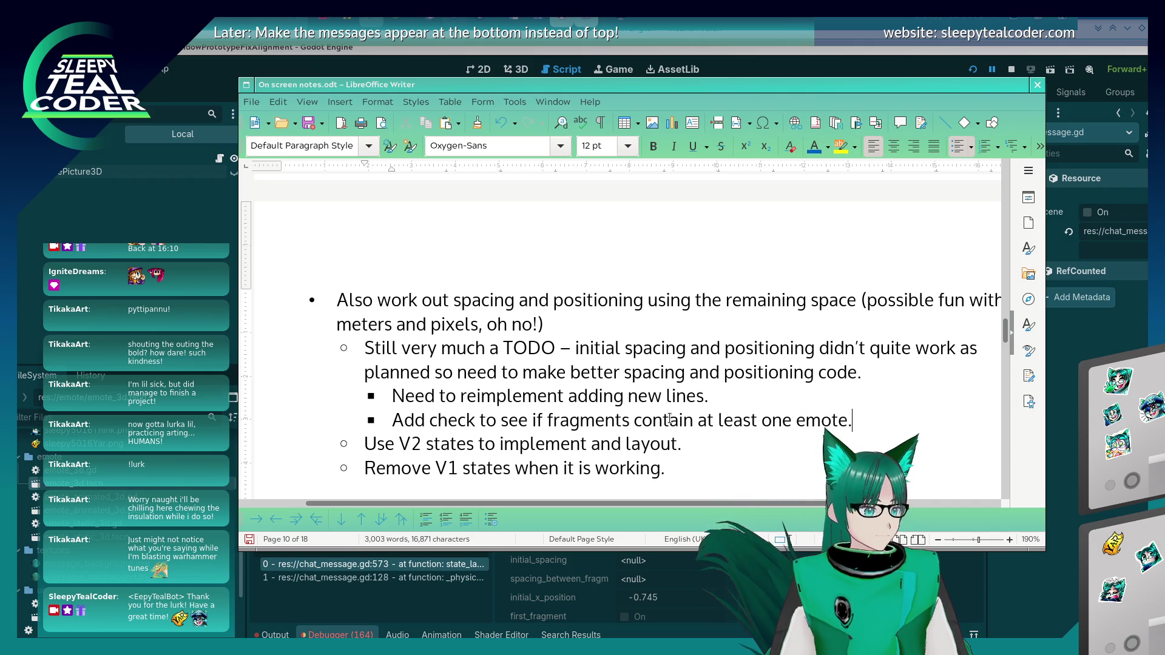
pyautogui.hotkey('alt', 'Tab')
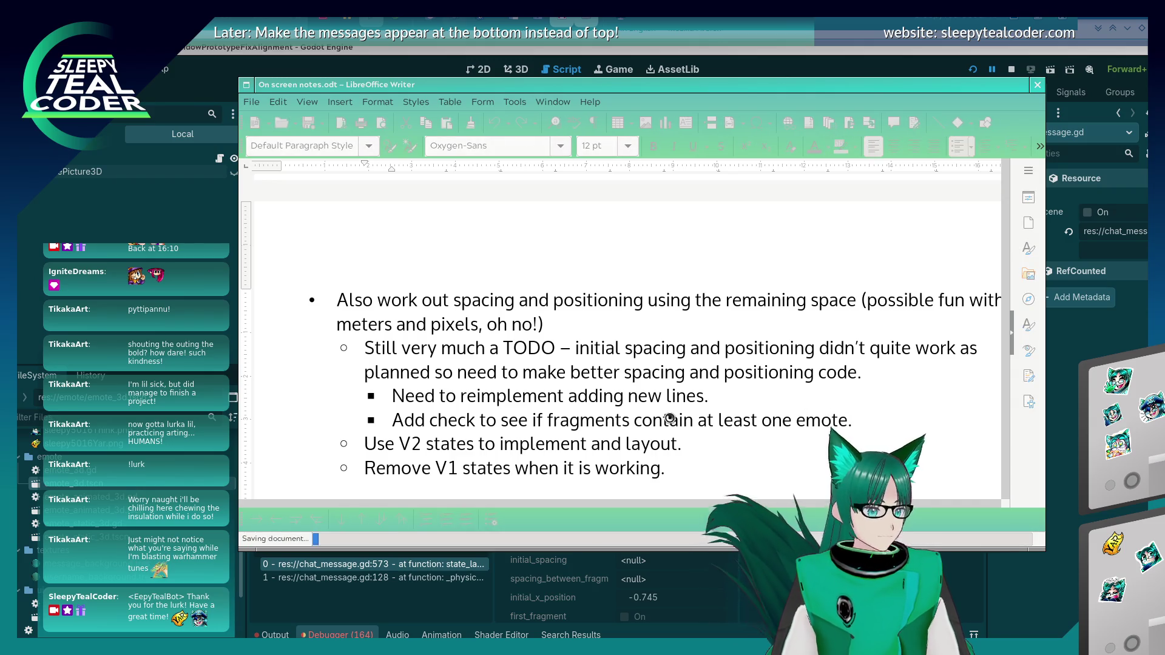
pyautogui.hotkey('alt', 'Tab')
pyautogui.press('Return')
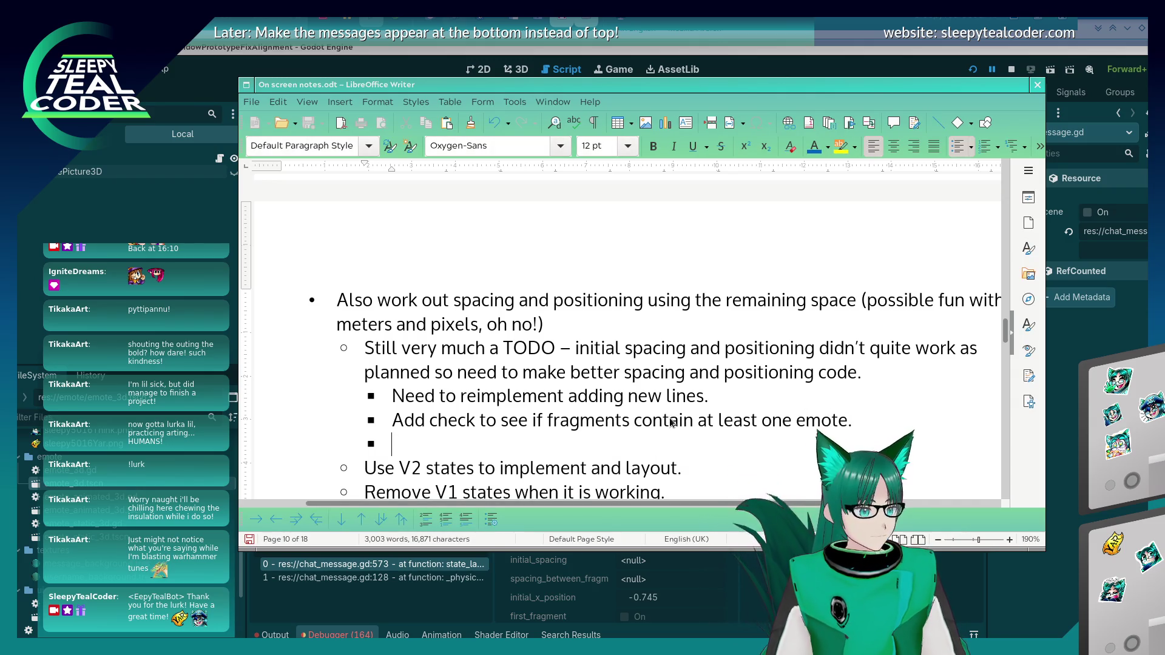
pyautogui.press('BackSpace')
pyautogui.press('BackSpace')
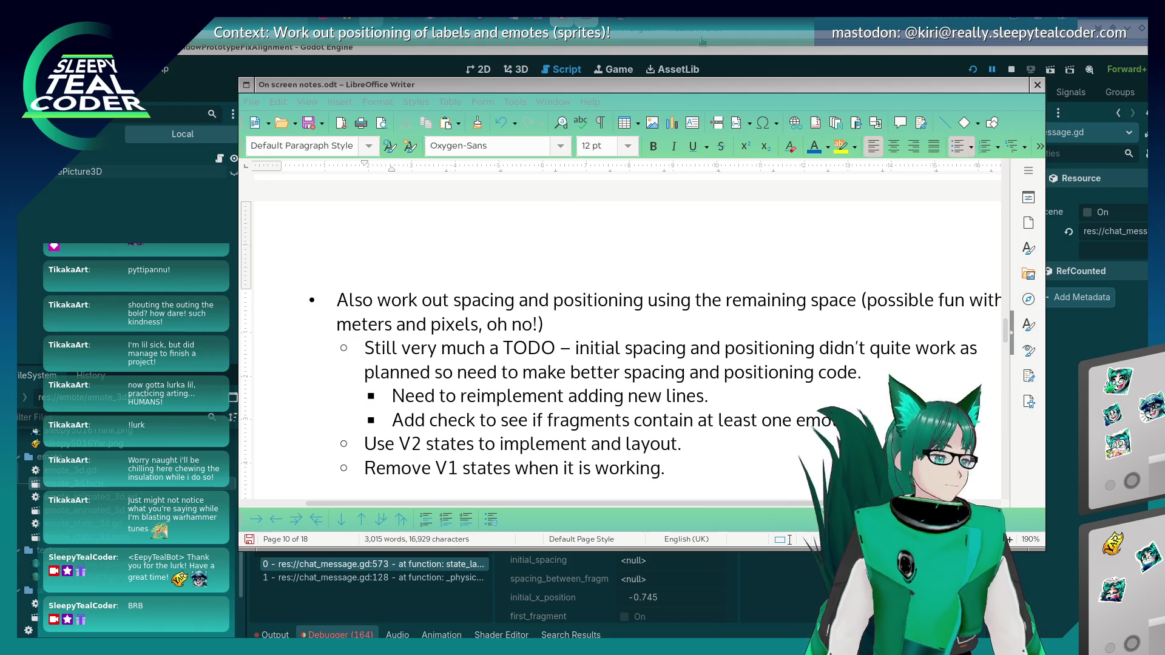
# Step: Return to the chat_message.gd script editor in Godot
pyautogui.click(714, 52)
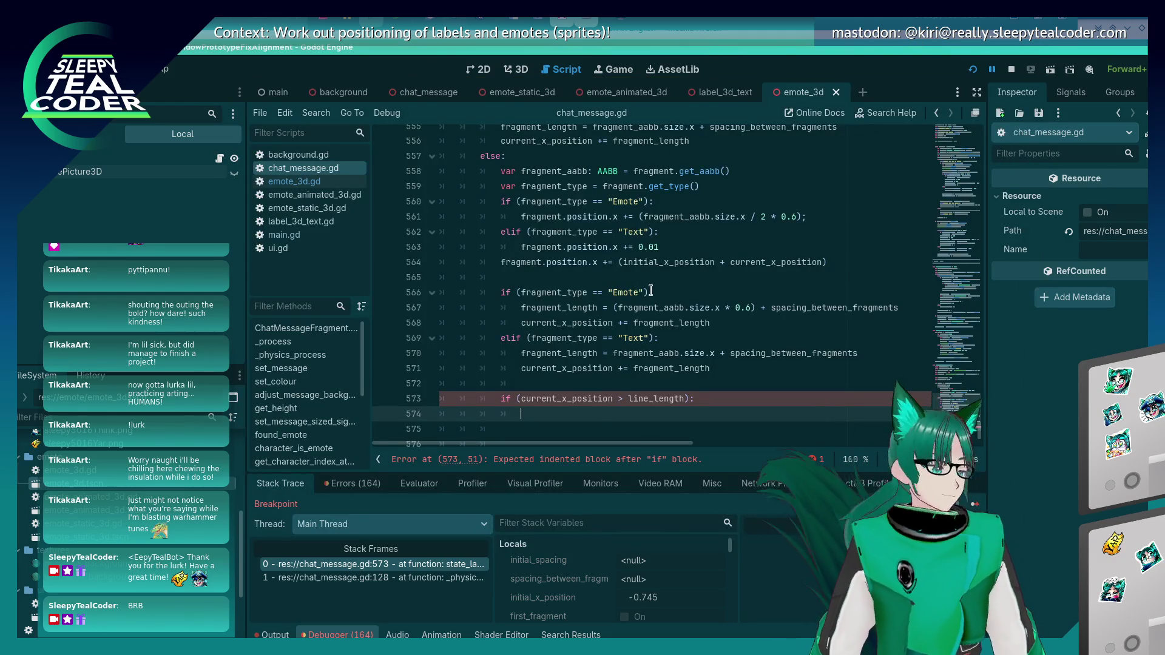
# Step: Delete the unfinished if (current_x_position > line_length) check and save the script
pyautogui.scroll(-1, 648, 289)
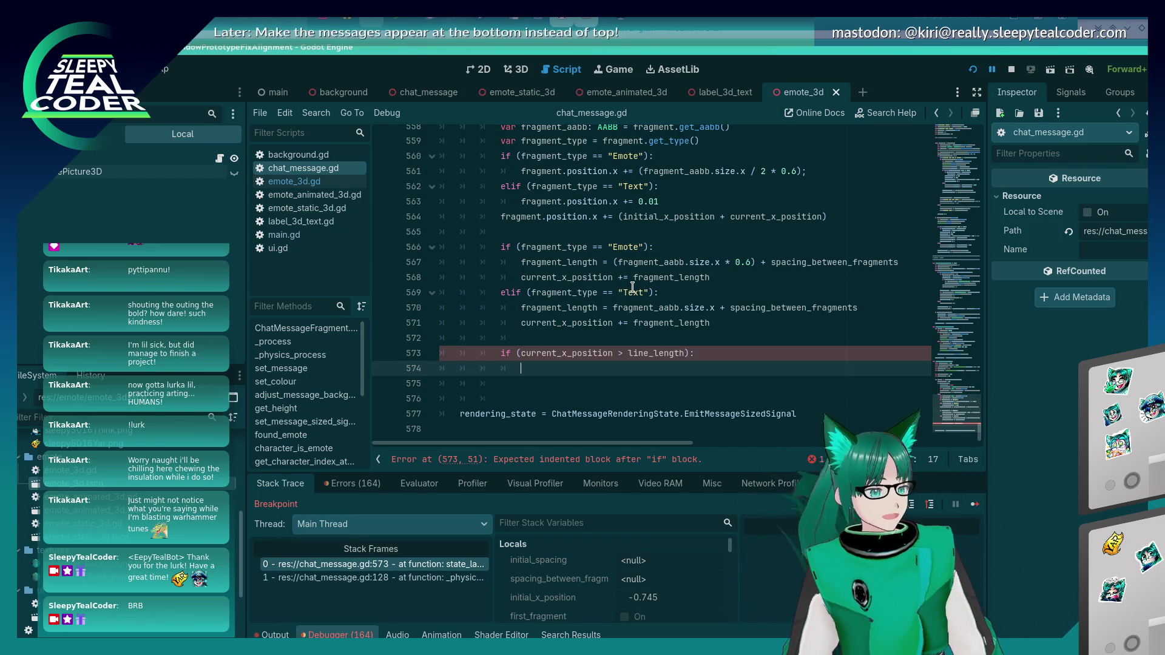
pyautogui.press('Up')
pyautogui.hotkey('shift', 'Home')
pyautogui.press('BackSpace')
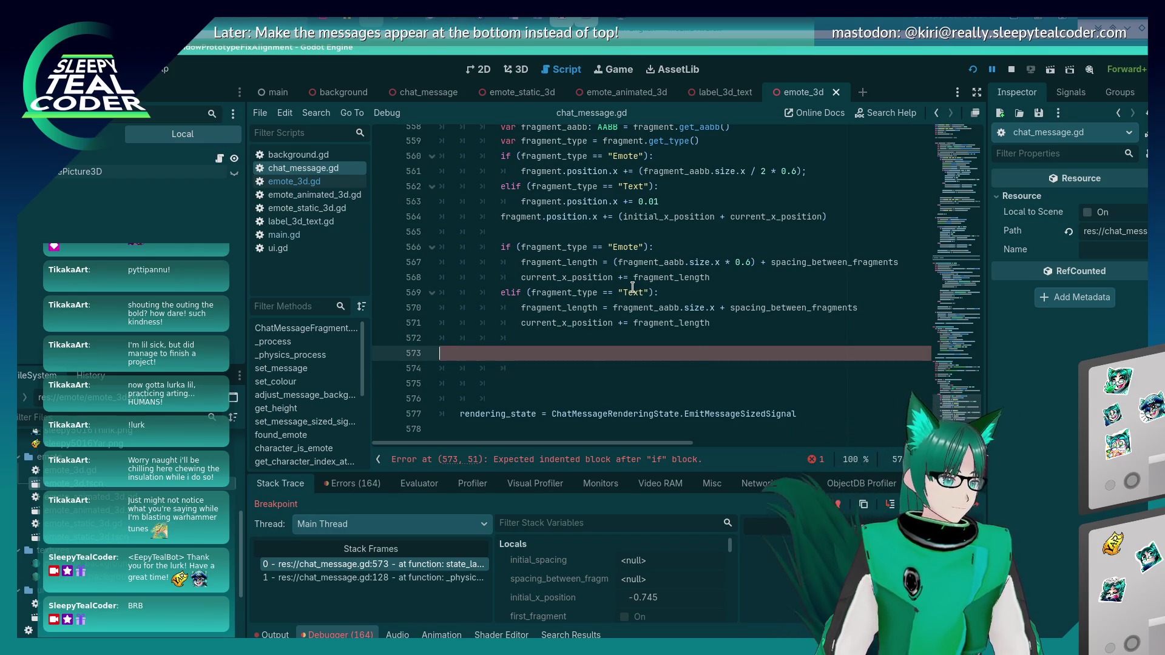
pyautogui.press('BackSpace')
pyautogui.press('BackSpace')
pyautogui.hotkey('ctrl', 's')
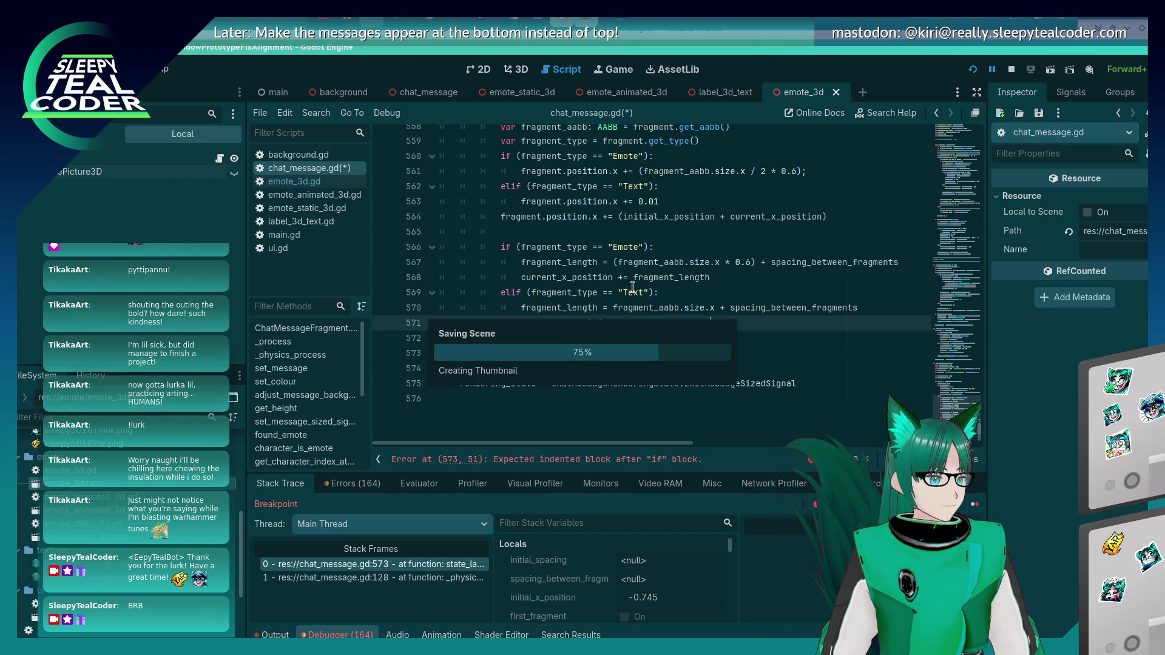
# Step: Delete the text fragment length expression, restore it with undo, and move up toward the layout function start
pyautogui.scroll(3, 632, 286)
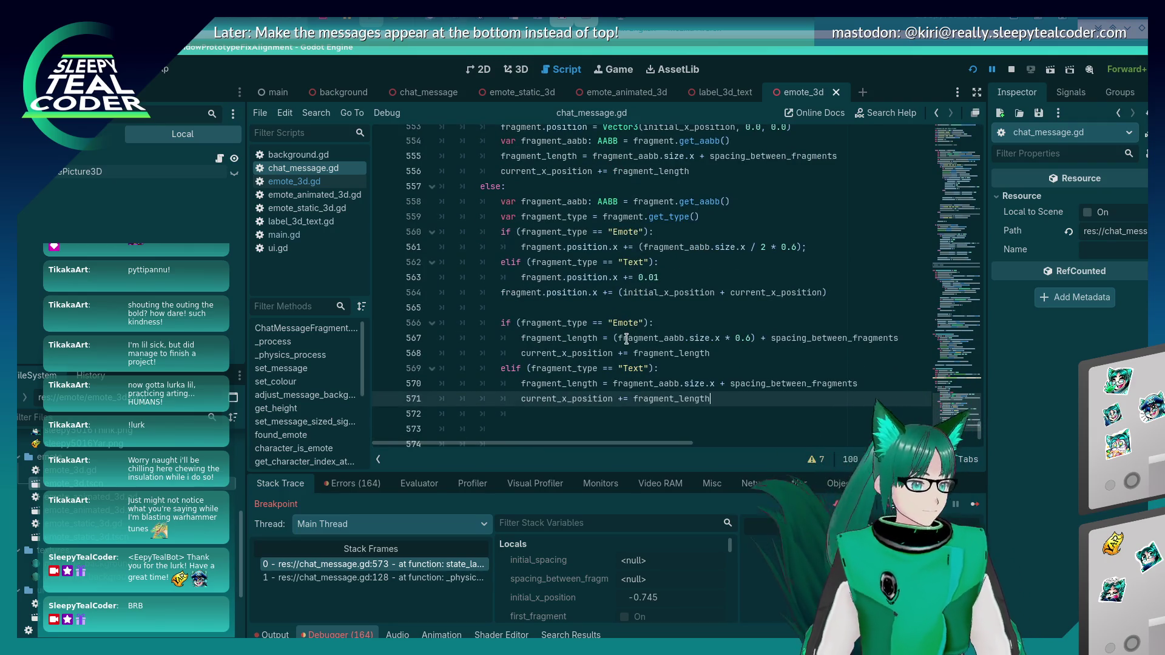
pyautogui.click(628, 383)
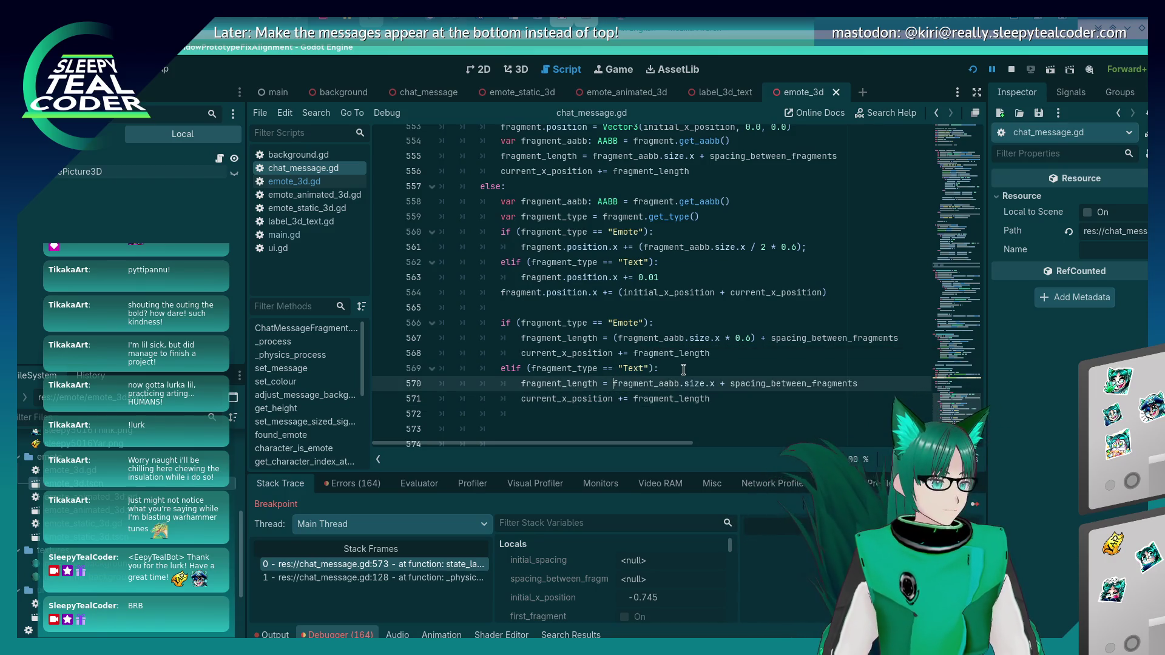
pyautogui.hotkey('shift', 'End')
pyautogui.press('Delete')
pyautogui.hotkey('ctrl', 'z')
pyautogui.press('Up')
pyautogui.press('Up')
pyautogui.press('Up')
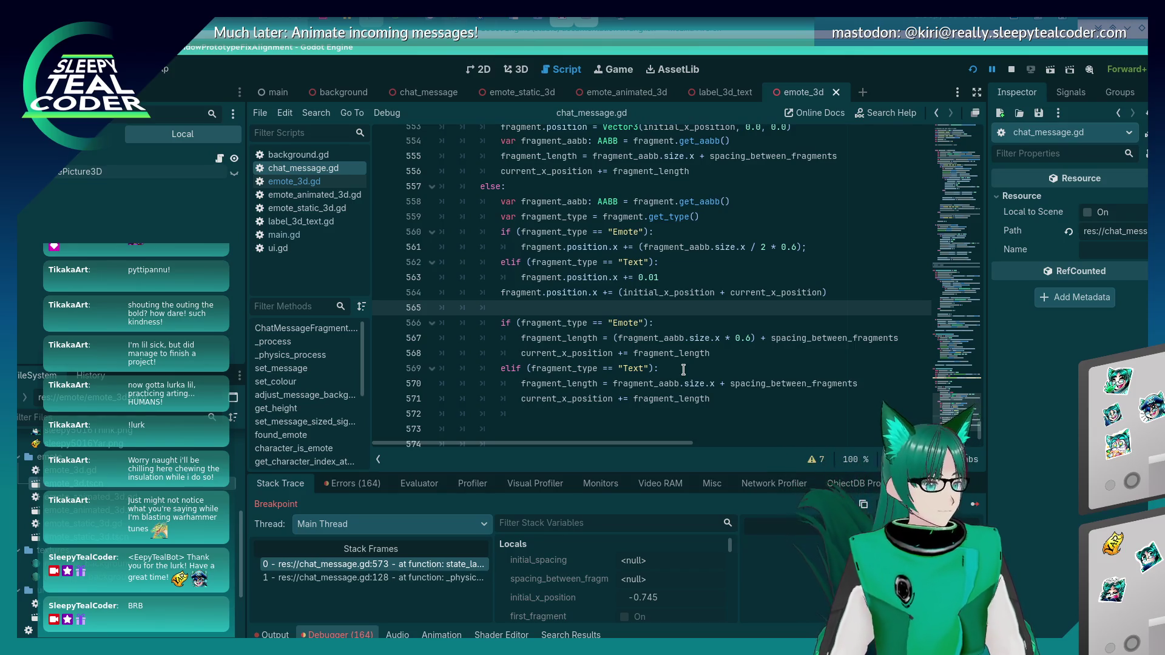
pyautogui.press('Up')
pyautogui.press('Up')
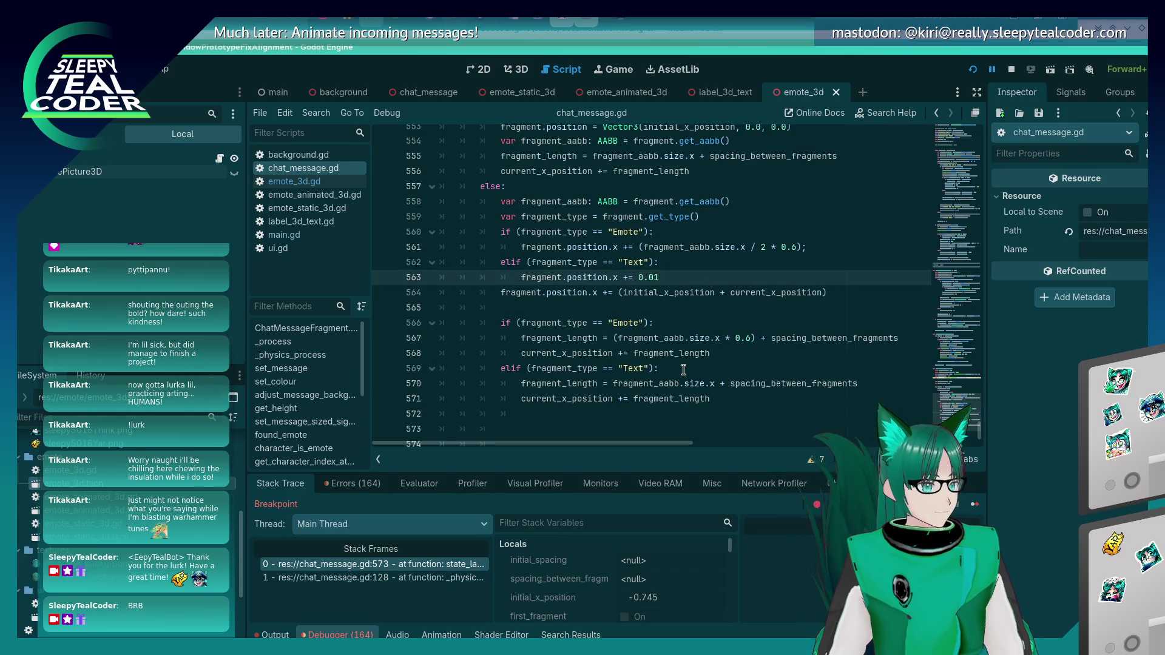
pyautogui.press('Up')
pyautogui.press('Up')
pyautogui.press('Up')
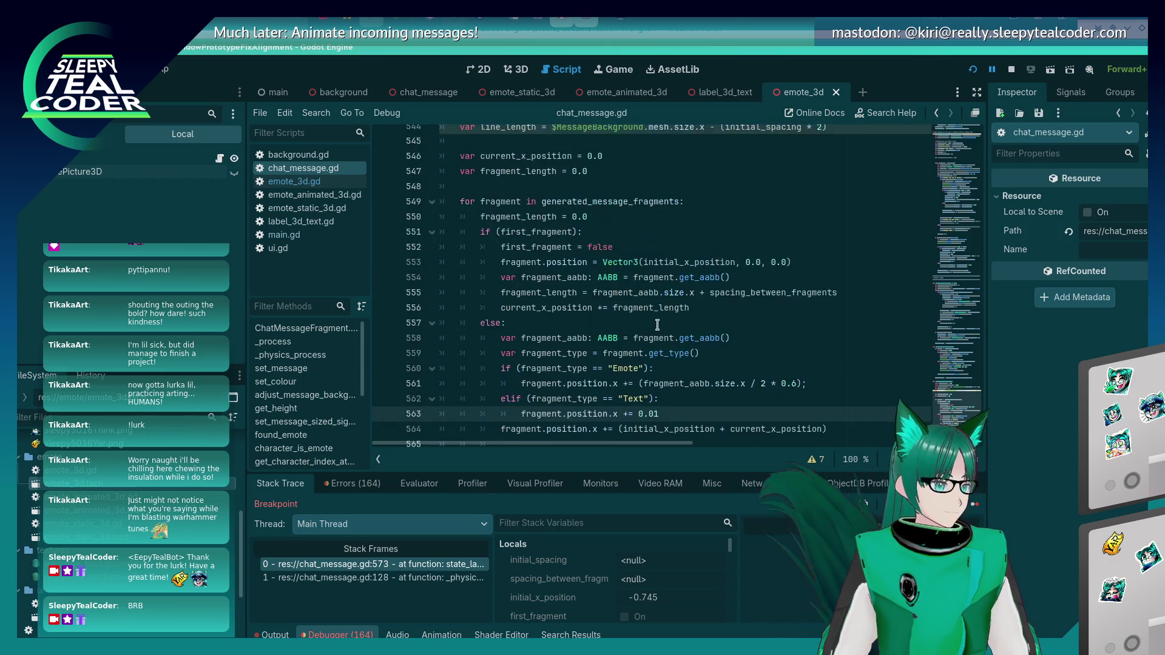
# Step: Add 'var current_y_position = 0.0' on a new line below current_x_position
pyautogui.click(620, 265)
pyautogui.press('Up')
pyautogui.press('Up')
pyautogui.press('Up')
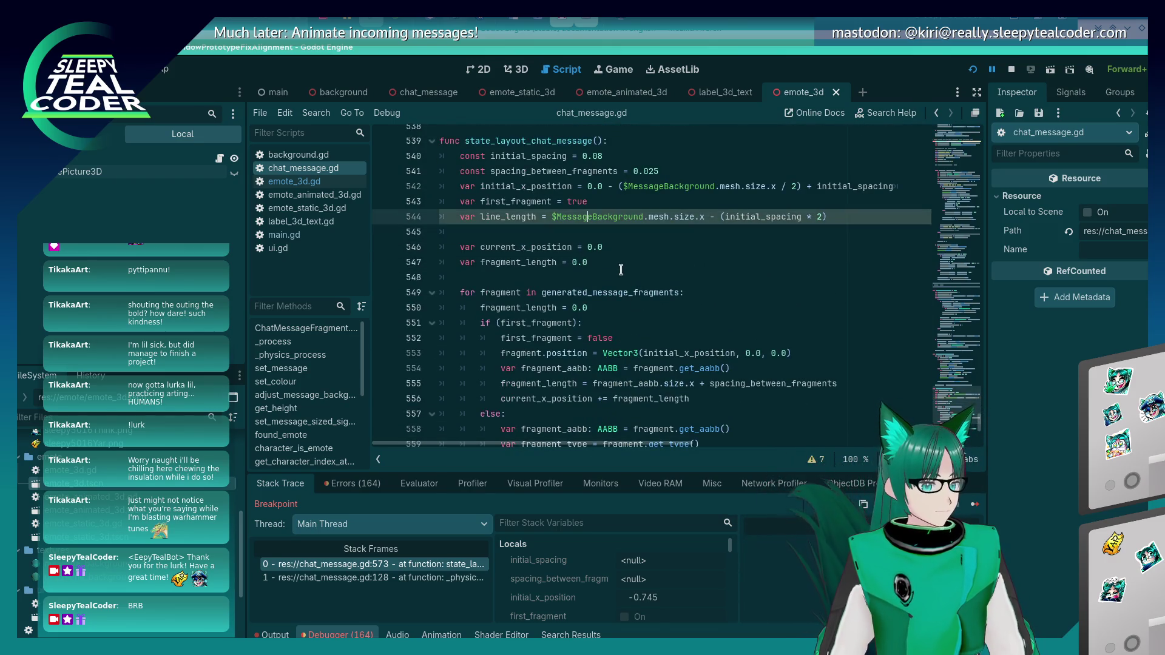
pyautogui.press('Return')
pyautogui.write('va')
pyautogui.press('BackSpace')
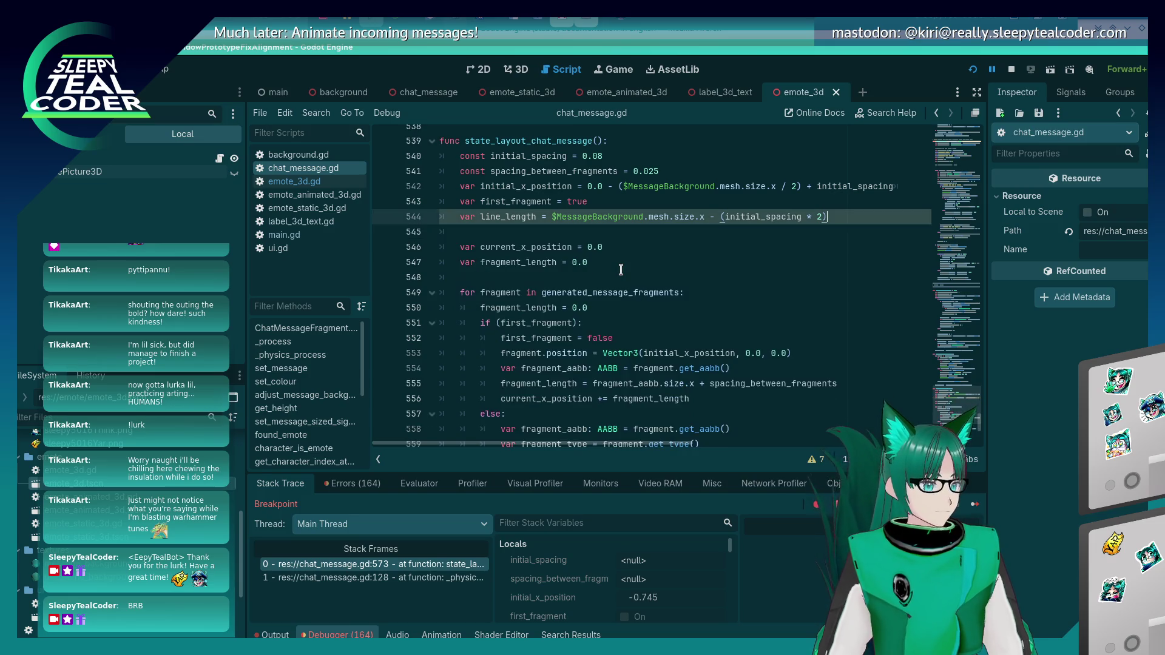
pyautogui.press('Down')
pyautogui.press('Down')
pyautogui.press('Return')
pyautogui.write('var curre')
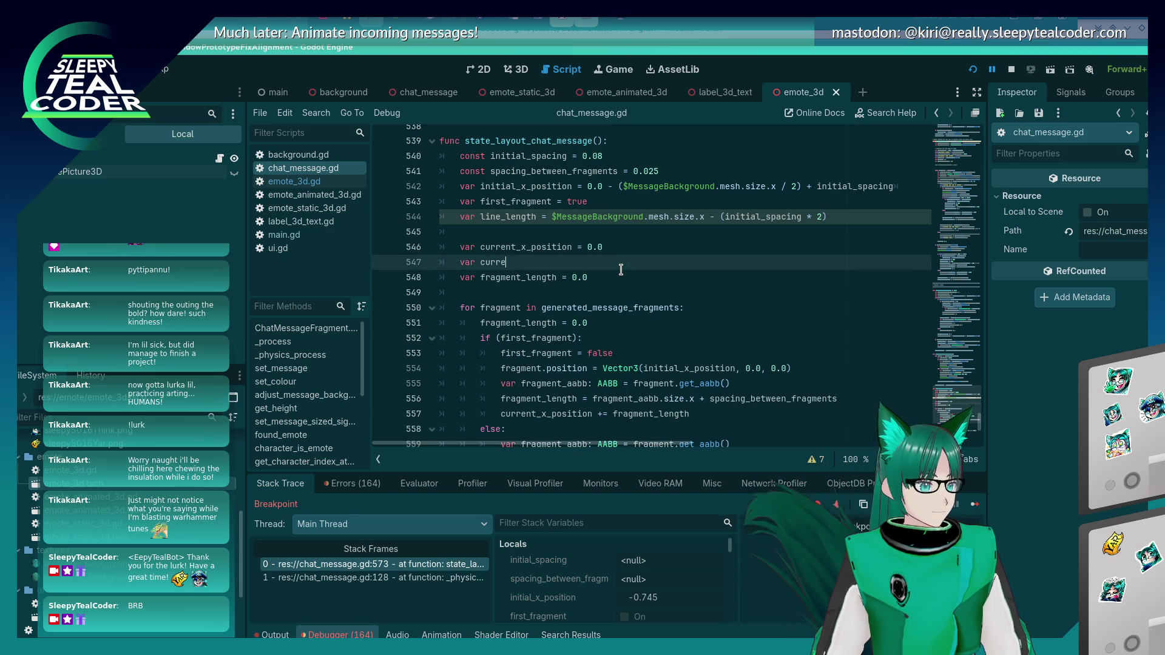
pyautogui.write('nt_y_position = 0.0')
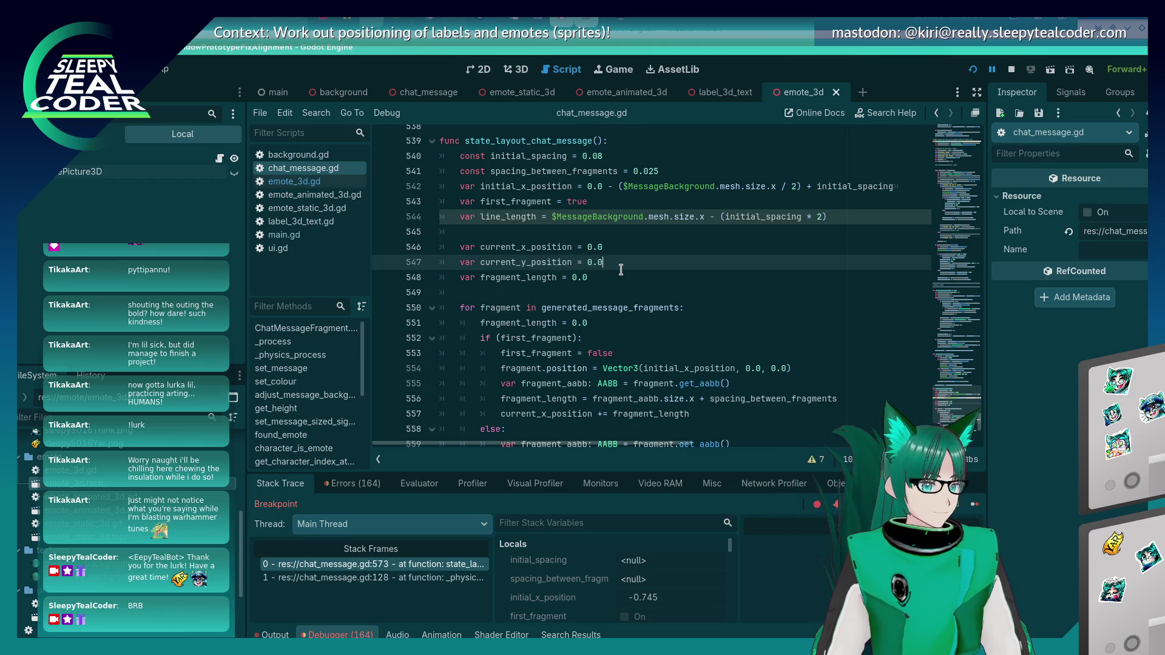
# Step: Change current_y_position's value to $MessageBackground.position.y and save the script
pyautogui.click(620, 269)
pyautogui.press('BackSpace')
pyautogui.press('BackSpace')
pyautogui.write('MessageBackground.')
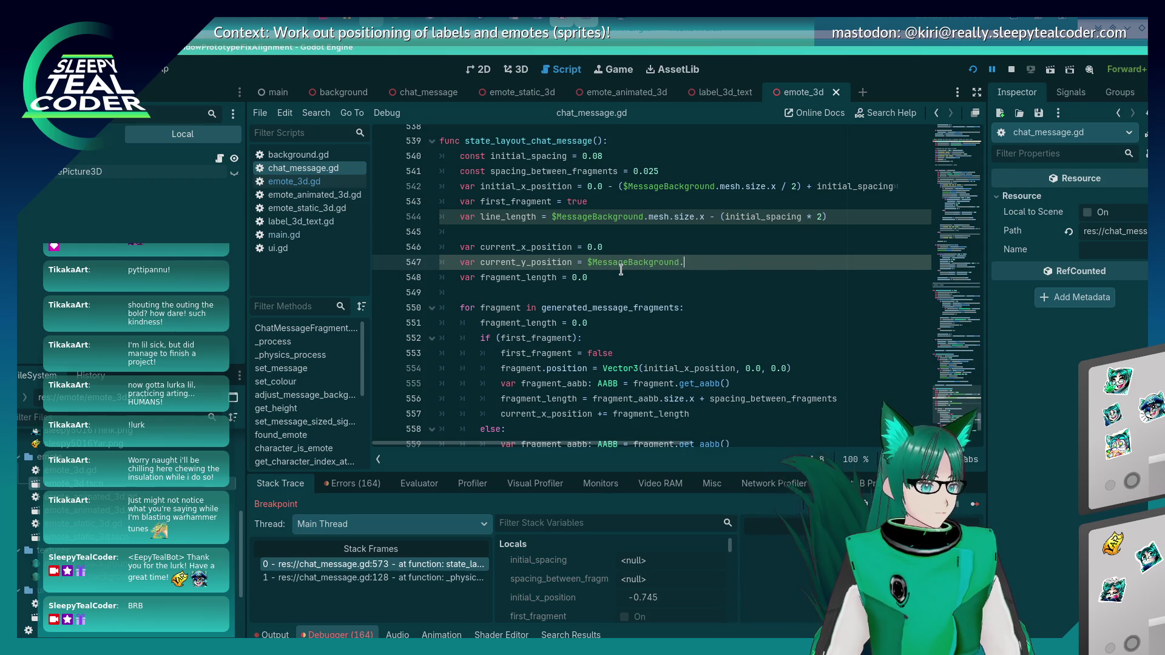
pyautogui.write('b')
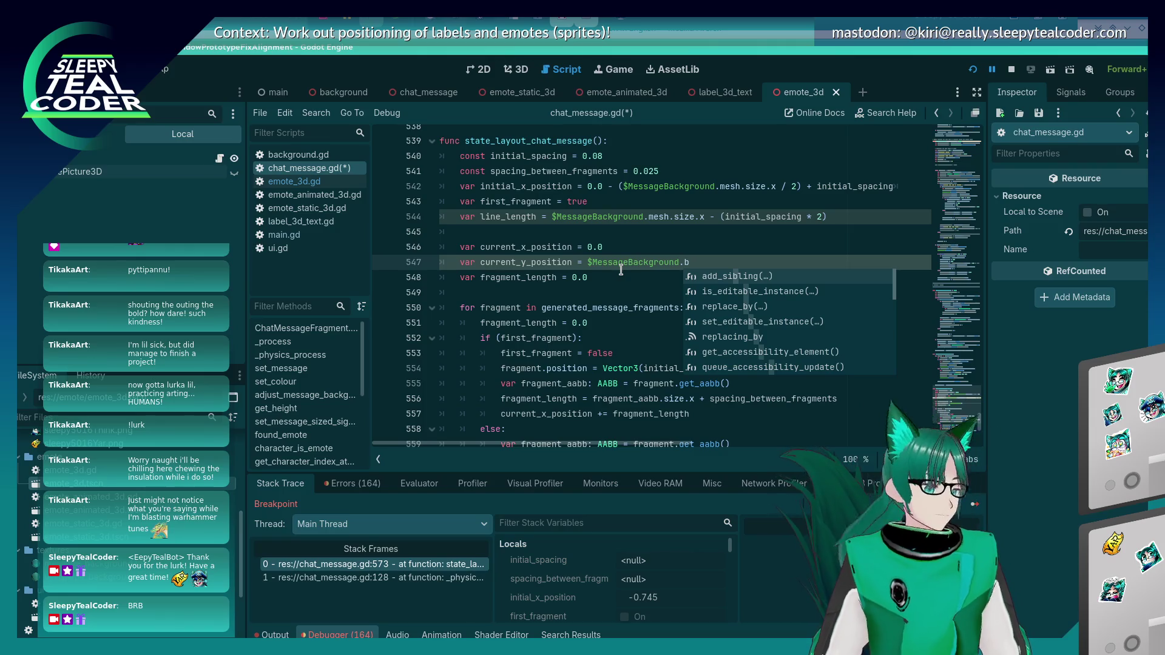
pyautogui.press('BackSpace')
pyautogui.write('position.y')
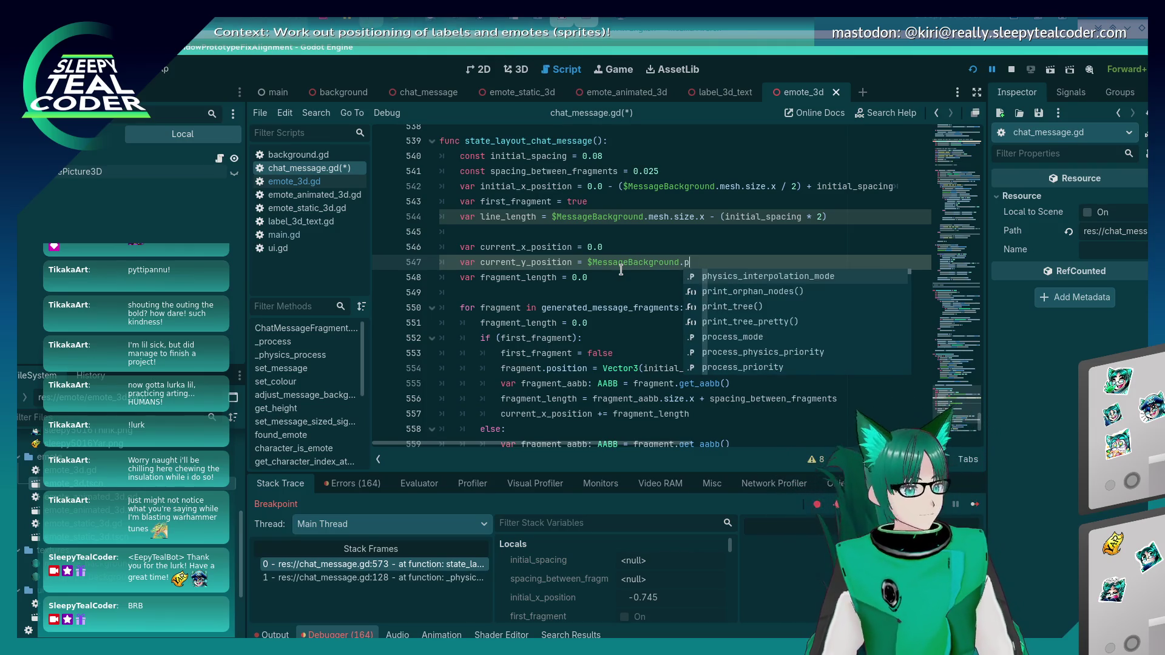
pyautogui.hotkey('ctrl', 's')
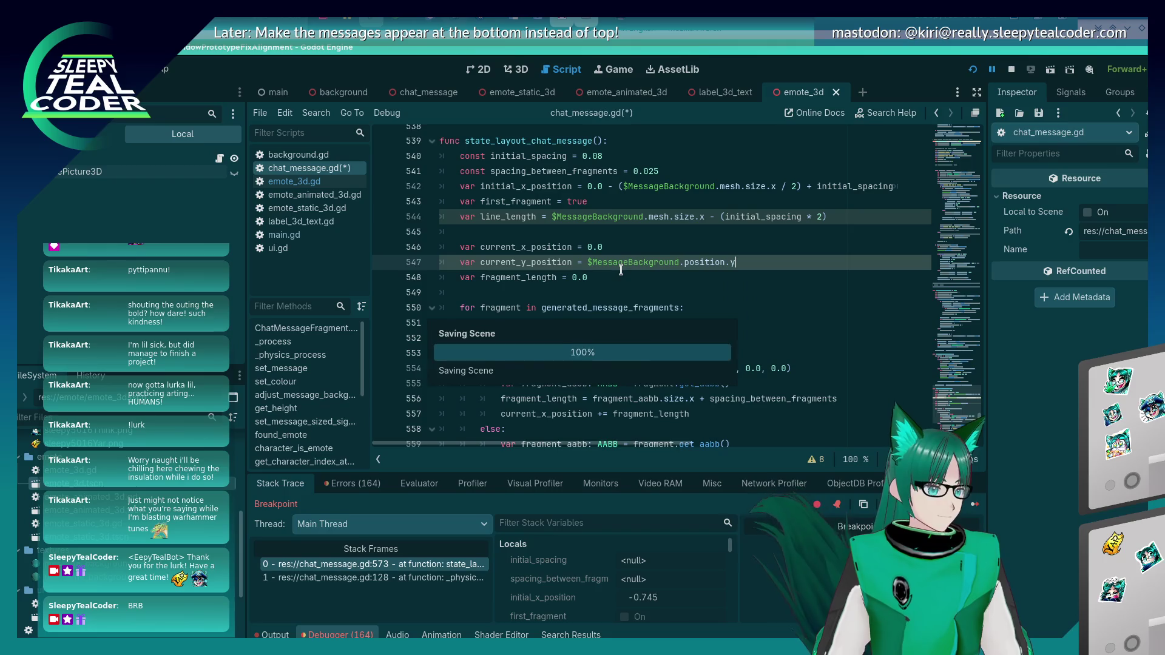
pyautogui.click(611, 276)
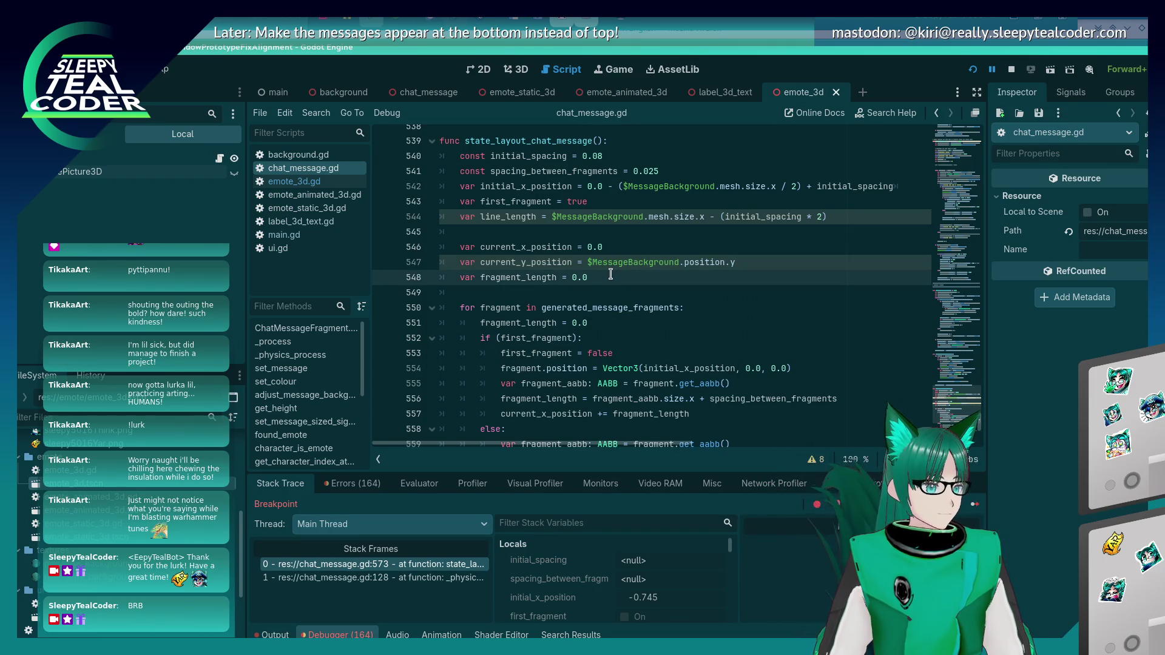
pyautogui.scroll(-6, 611, 273)
pyautogui.click(536, 368)
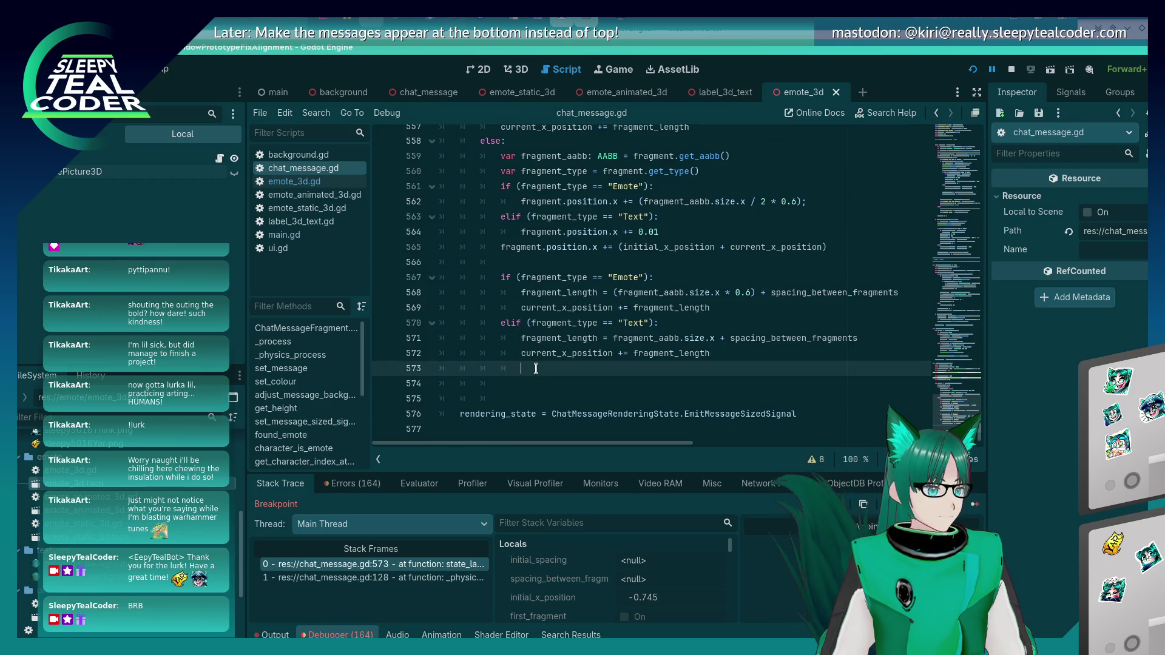
pyautogui.scroll(2, 569, 394)
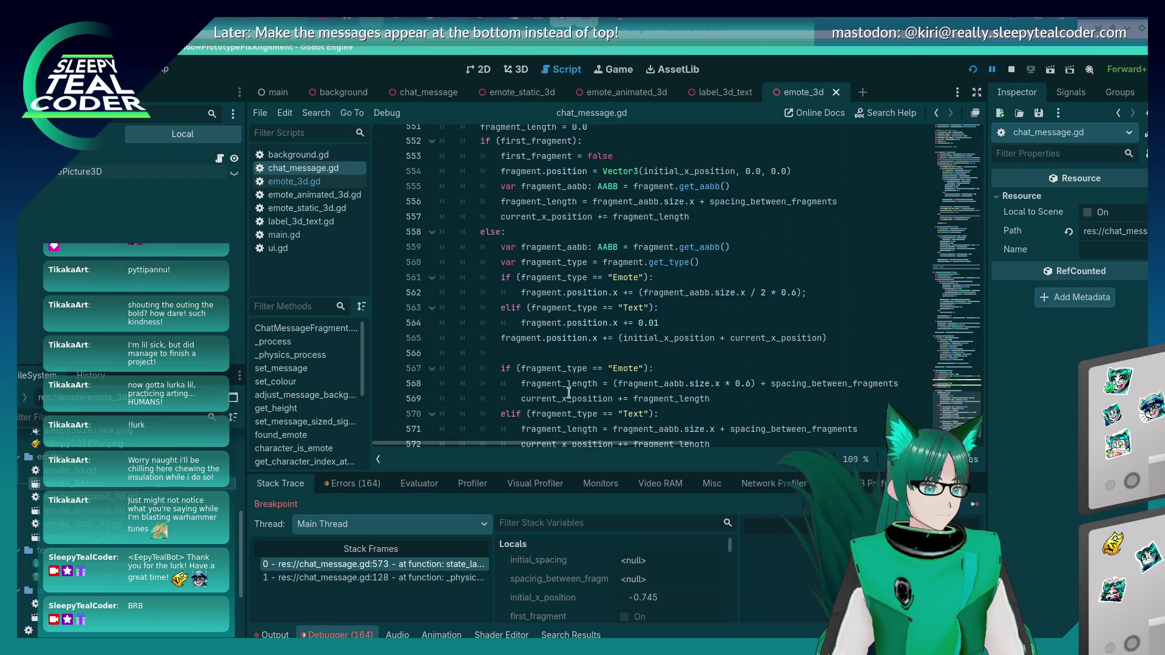
pyautogui.scroll(-2, 568, 394)
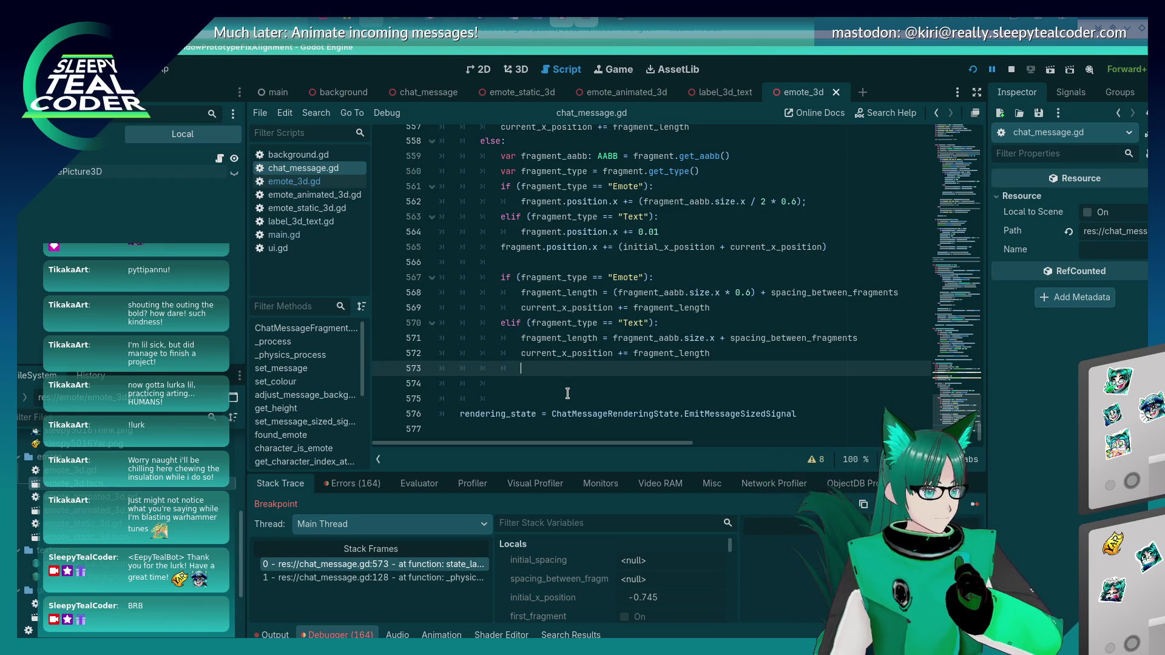
pyautogui.scroll(2, 567, 393)
pyautogui.scroll(-2, 566, 389)
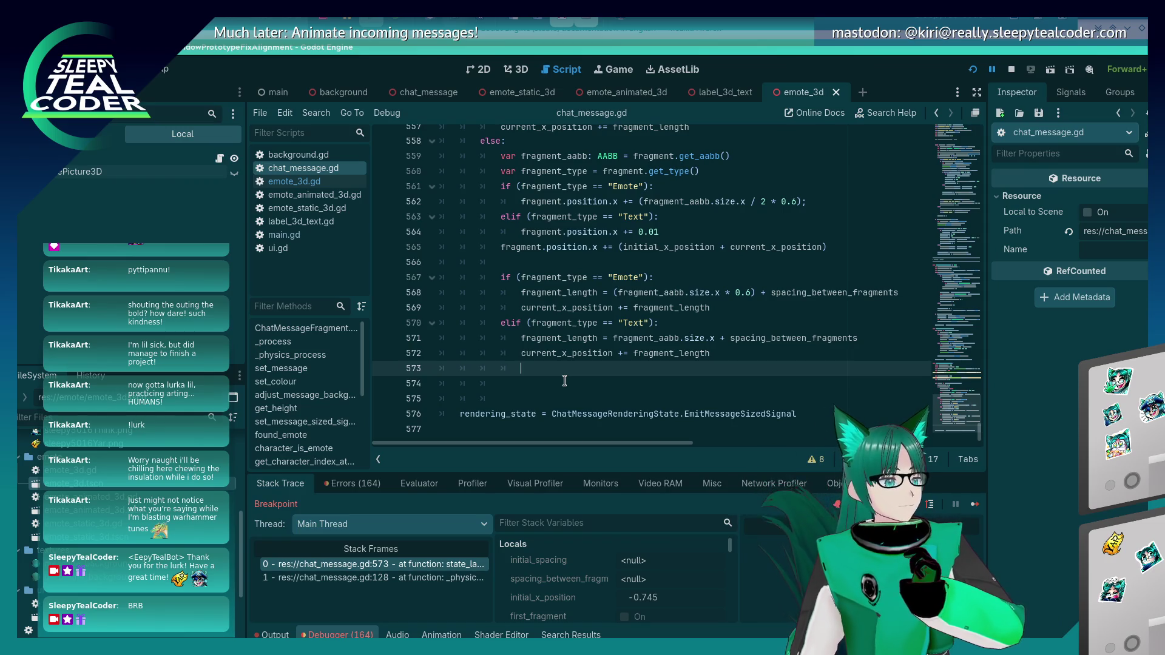
pyautogui.scroll(6, 564, 380)
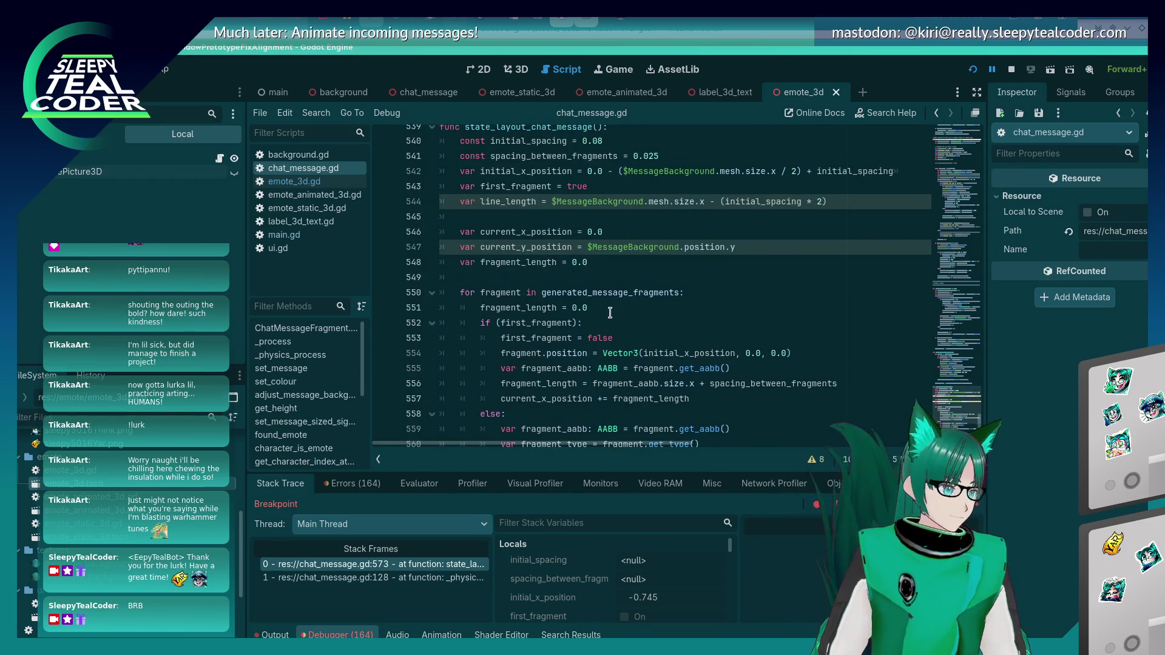
pyautogui.scroll(-5, 609, 313)
pyautogui.click(697, 279)
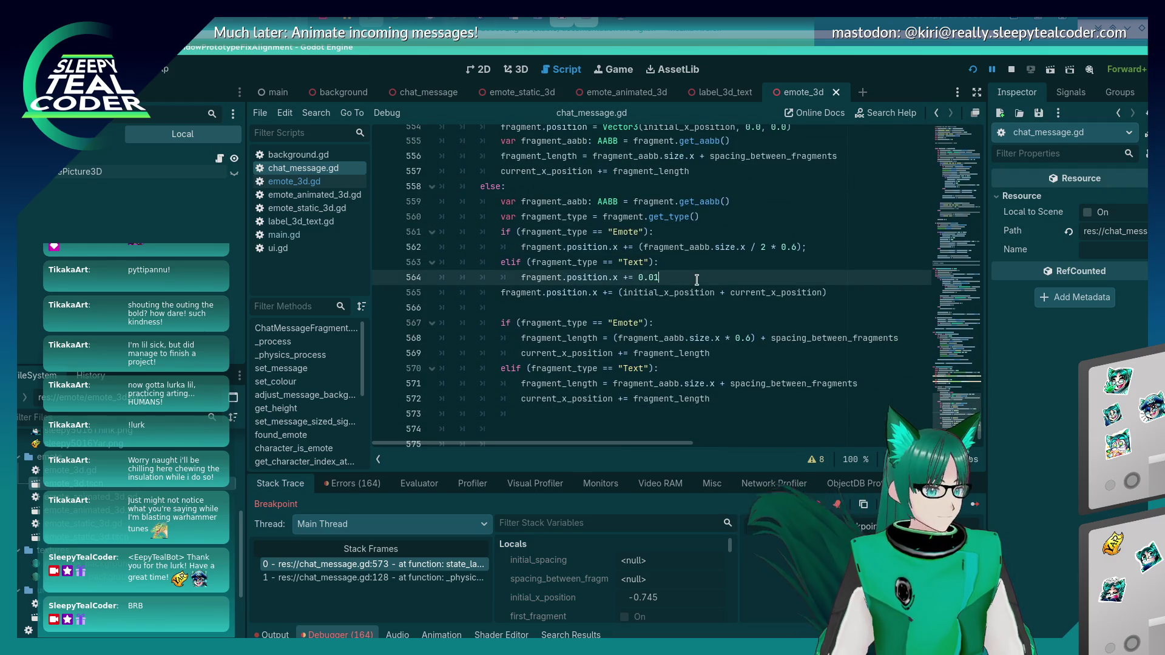
pyautogui.press('Return')
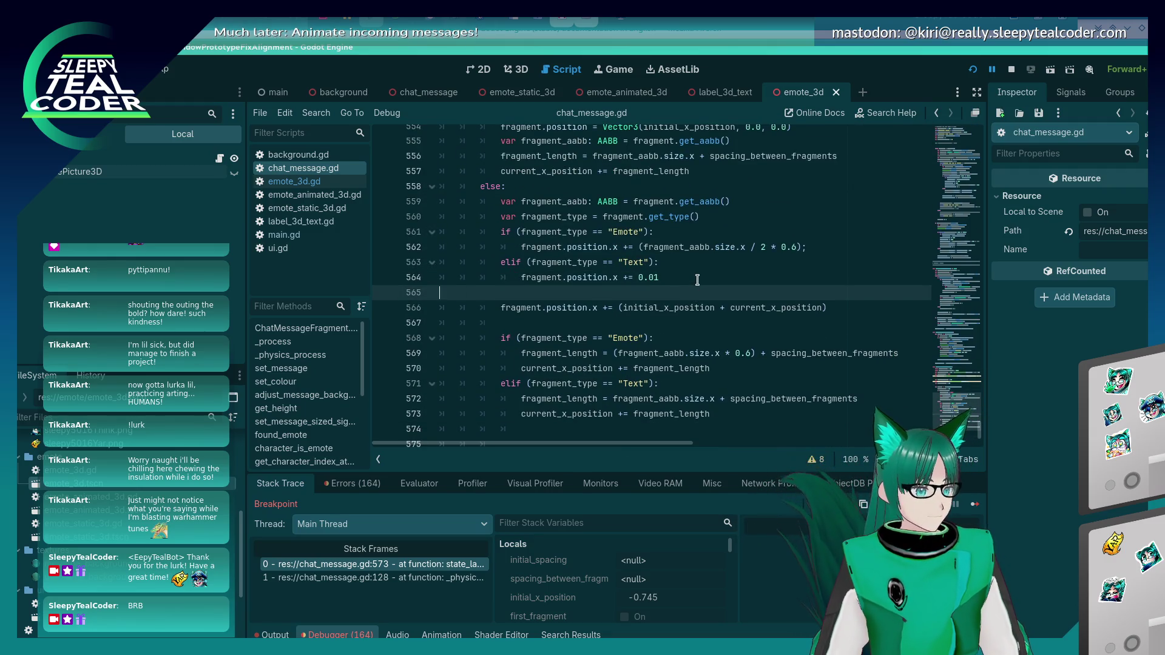
pyautogui.press('BackSpace')
pyautogui.press('Down')
pyautogui.click(697, 279)
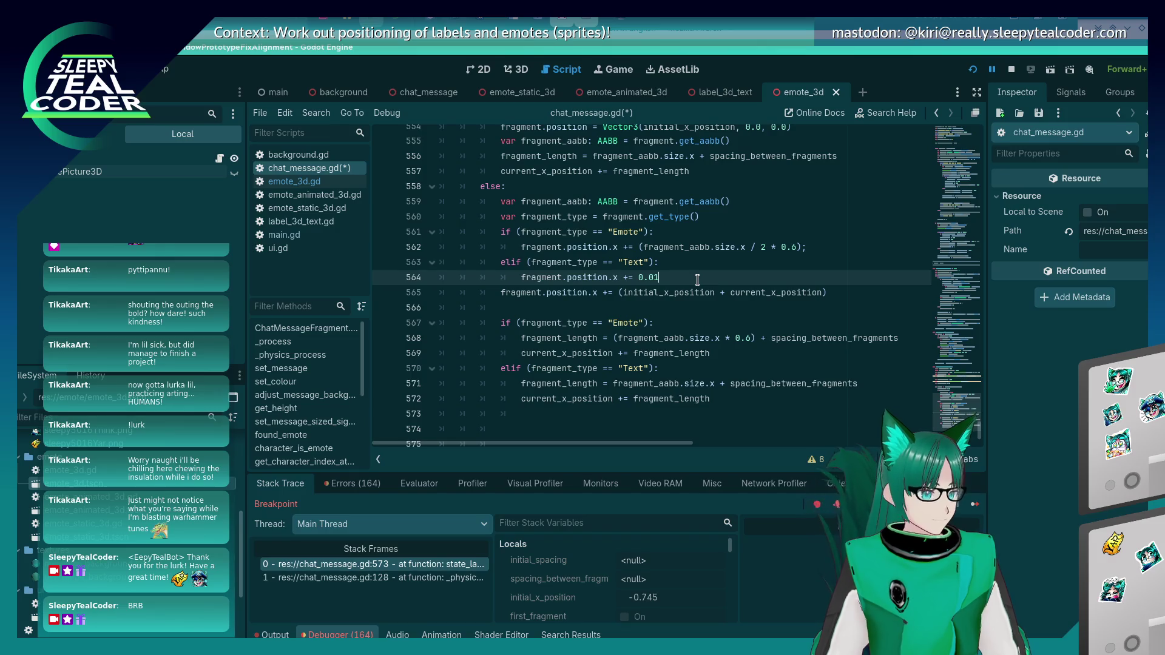
# Step: Move to the Emote check line near 561, then Alt+Tab toward the Godot DEBUG window
pyautogui.press('Down')
pyautogui.press('End')
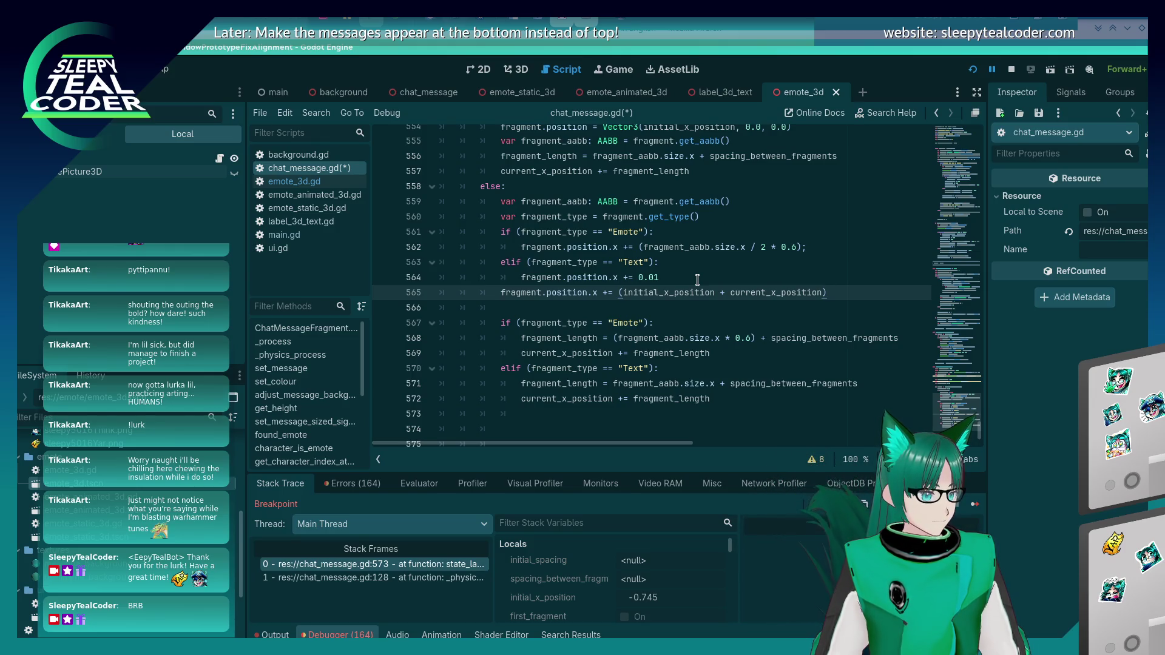
pyautogui.press('Up')
pyautogui.press('Up')
pyautogui.press('Up')
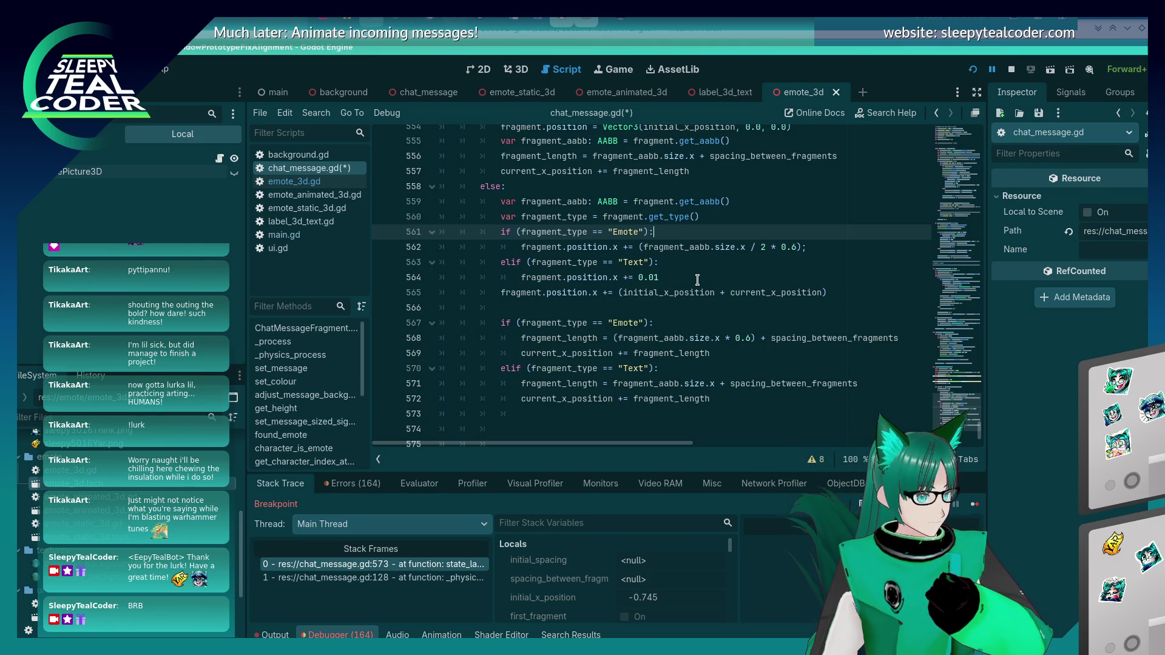
pyautogui.hotkey('alt', 'Tab')
pyautogui.hotkey('alt', 'Tab')
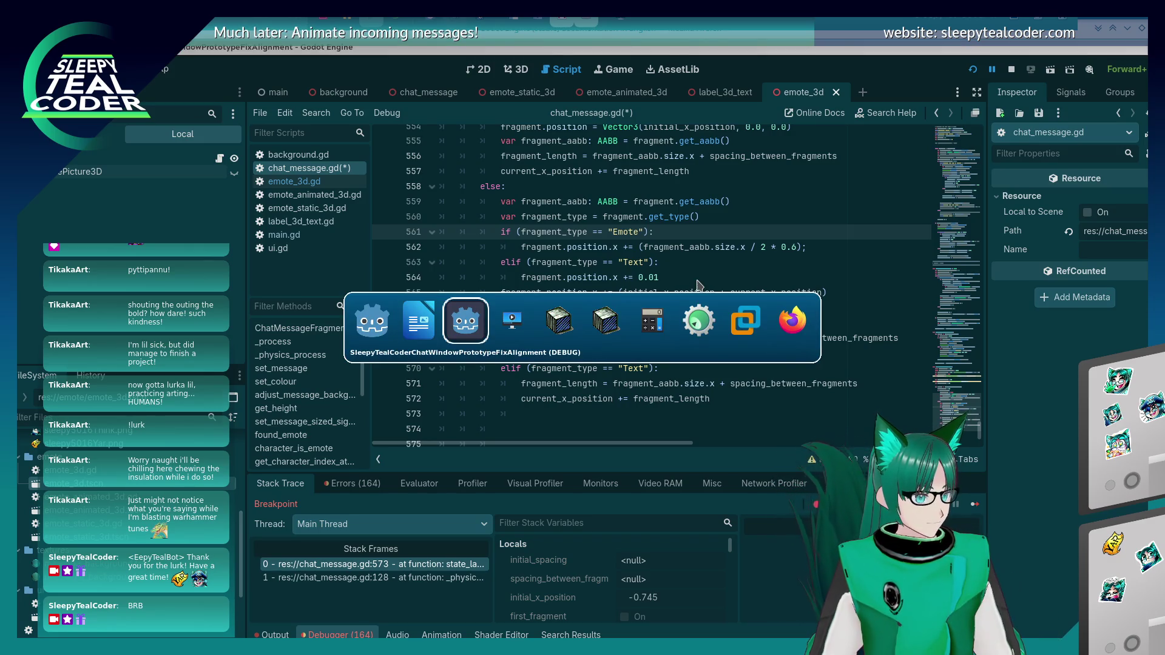
# Step: Back in the editor, resume the chat prototype from its breakpoint in chat_message.gd
pyautogui.hotkey('alt', 'shift', 'Tab')
pyautogui.hotkey('alt', 'shift', 'Tab')
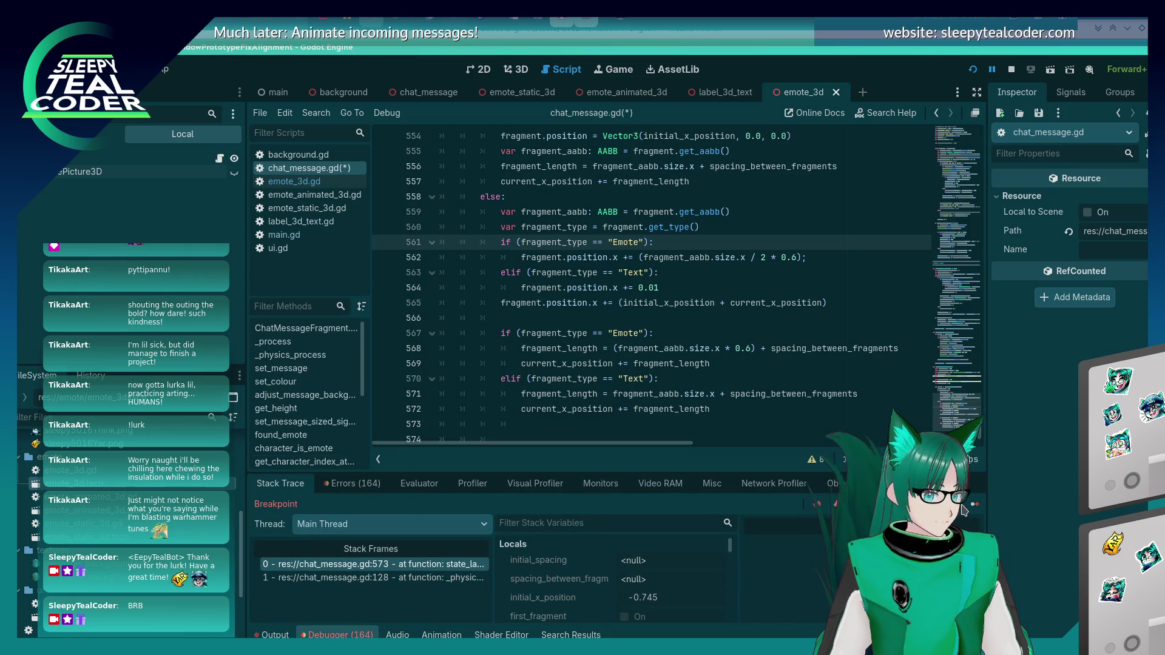
pyautogui.click(970, 505)
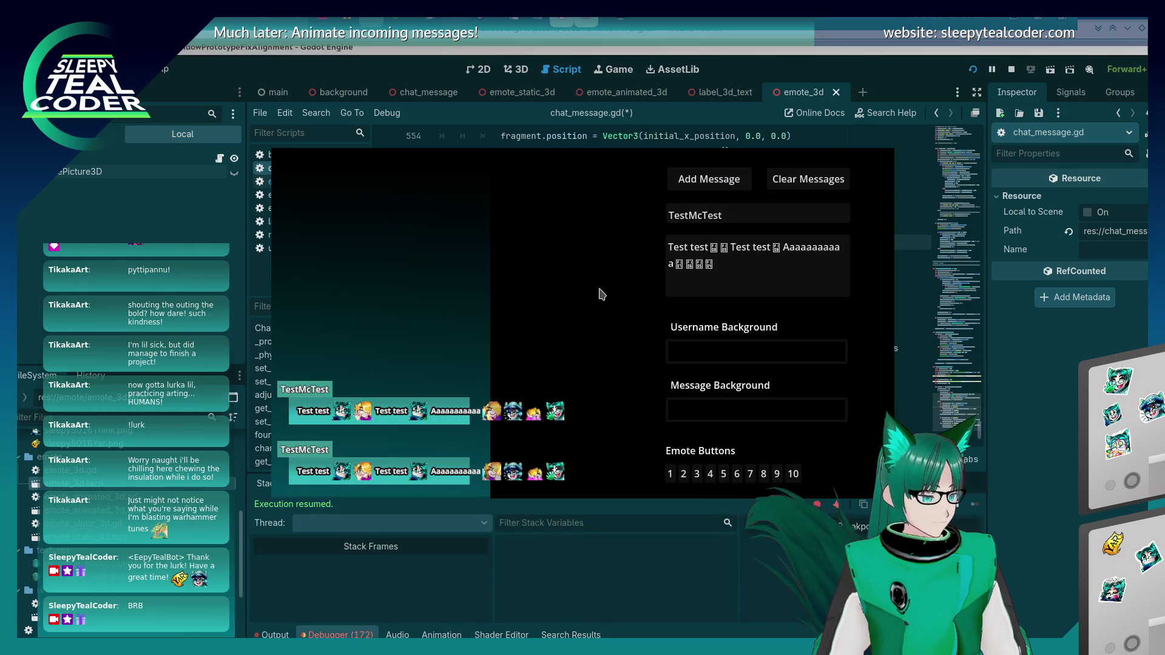